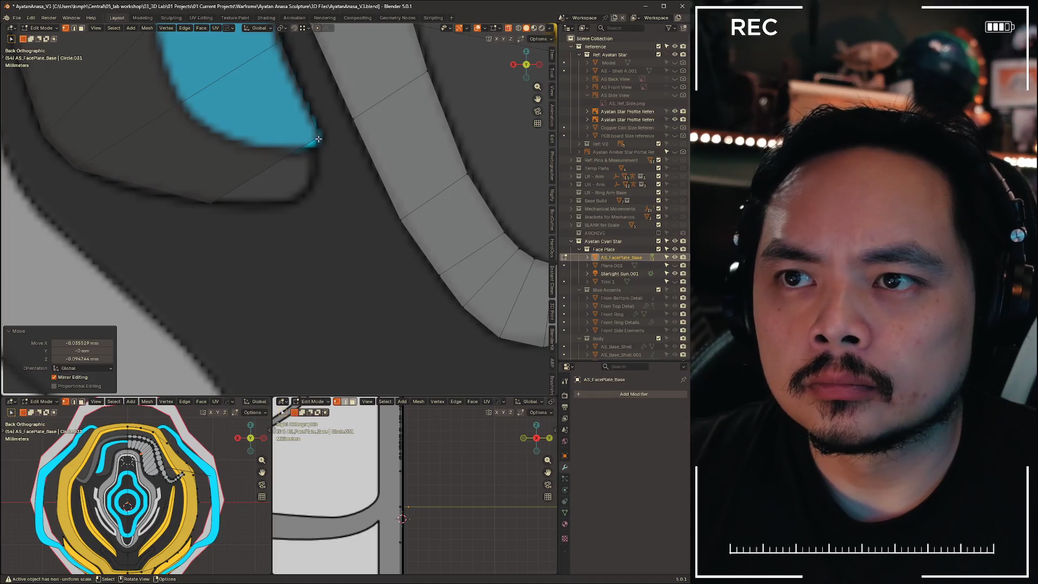
Extrude two new vertices along the blue shape, ending at its tip
key("e")
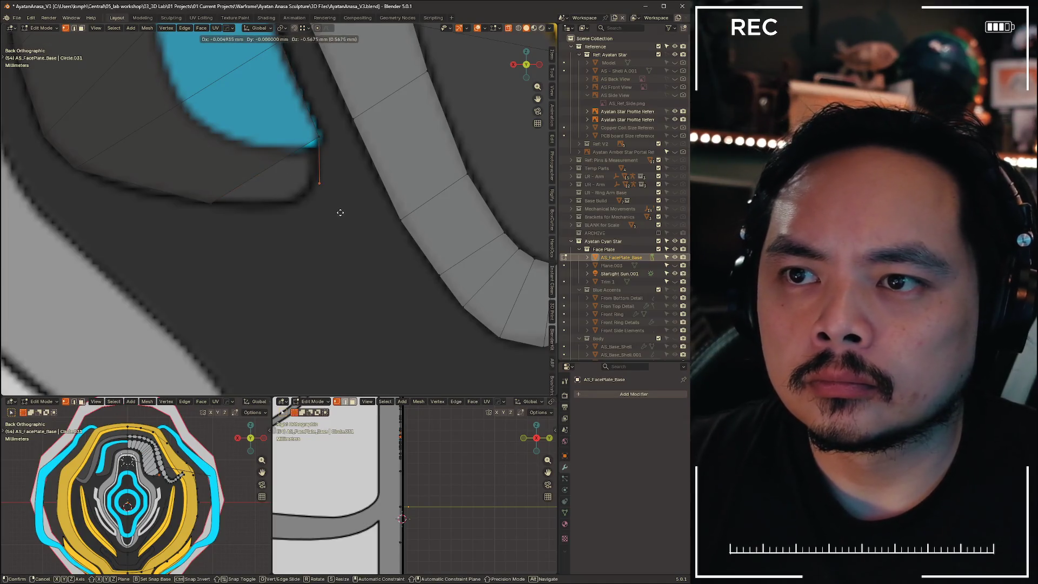
left_click(341, 211)
key("e")
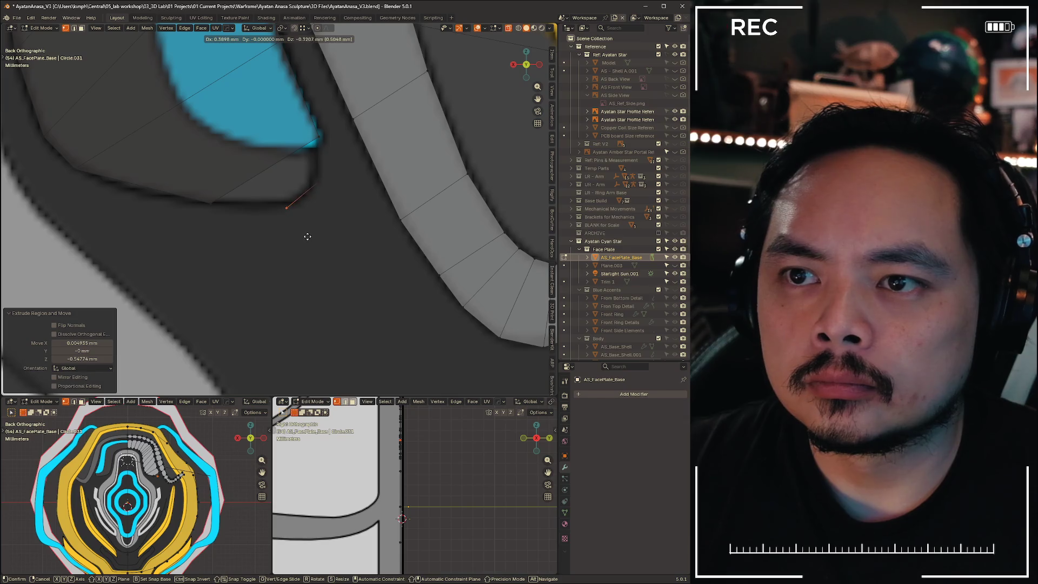
left_click(307, 236)
In edge select mode, select the four edges outlining the quad between the blue shape and grey strip
key("2")
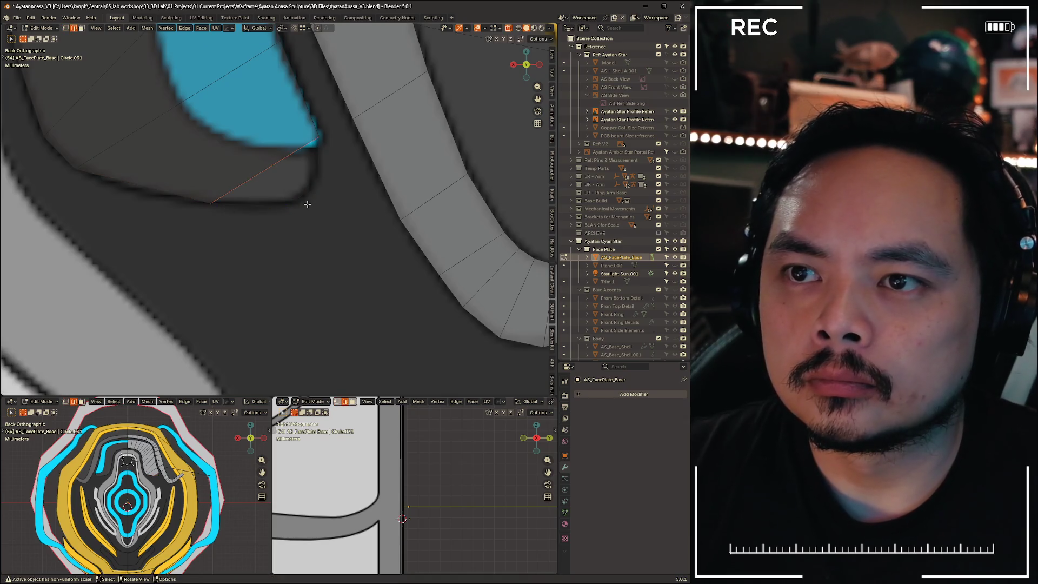
scroll(279, 210, "down", 3)
scroll(279, 210, "up", 3)
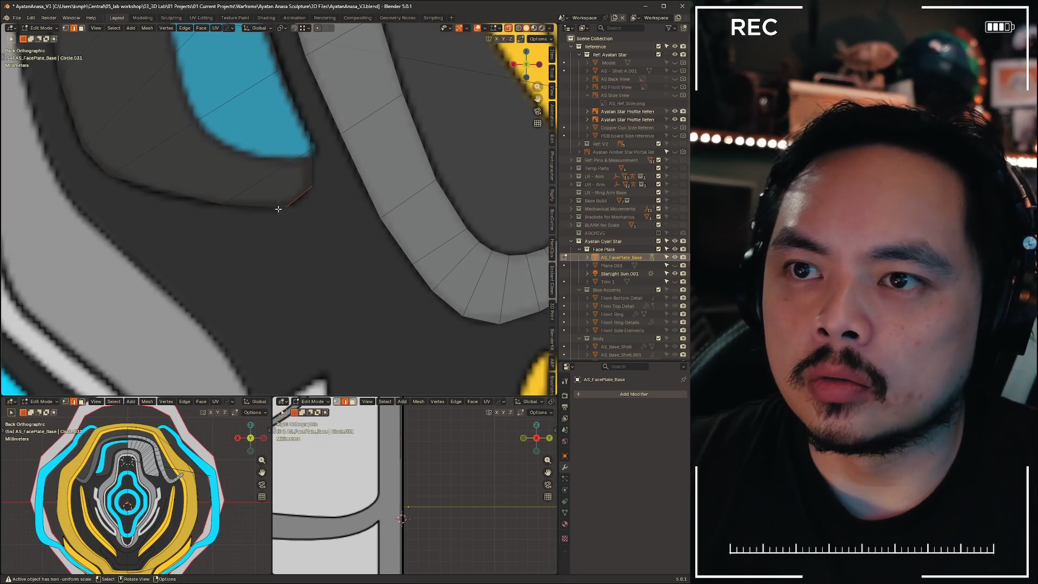
left_click(317, 158)
left_click(341, 134, "shift")
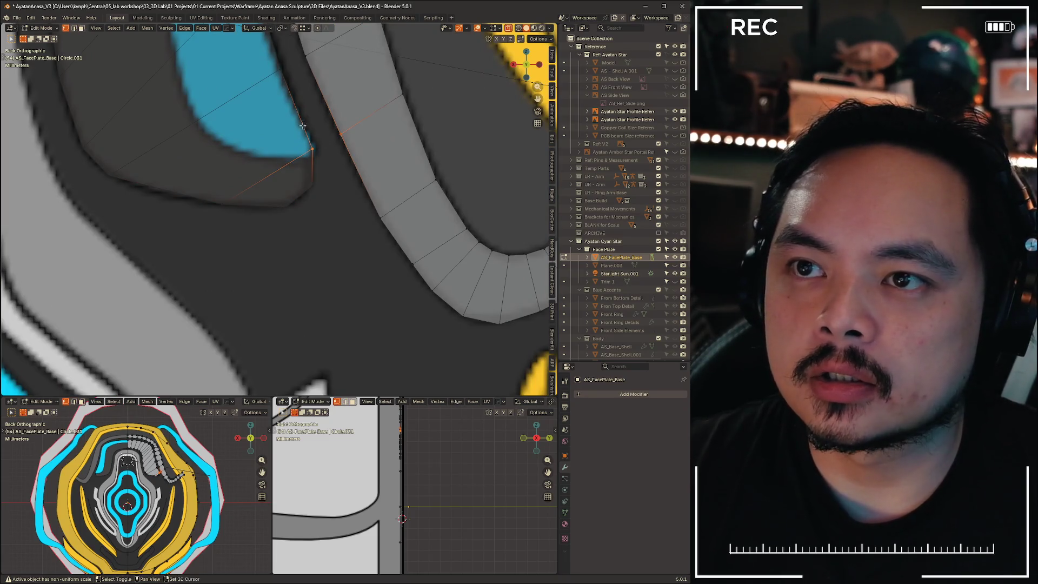
scroll(303, 126, "up", 4, "shift")
left_click(293, 182, "alt")
left_click(303, 178)
left_click(306, 224, "shift")
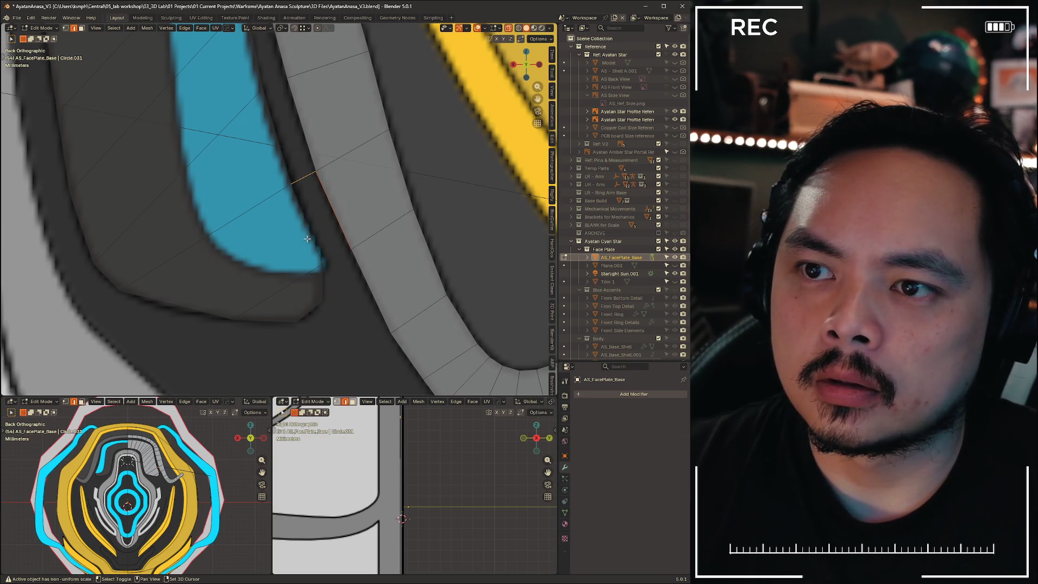
left_click(338, 256, "shift")
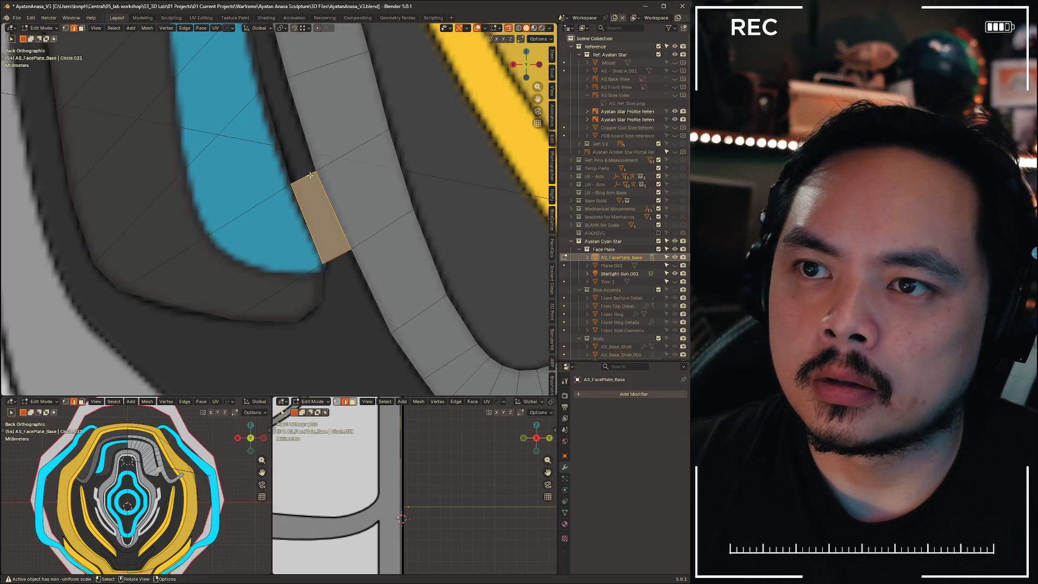
Fill new faces to extend the quad strip up to the top centre line
scroll(310, 176, "down", 5)
middle_click_drag(324, 178, 411, 184, "shift")
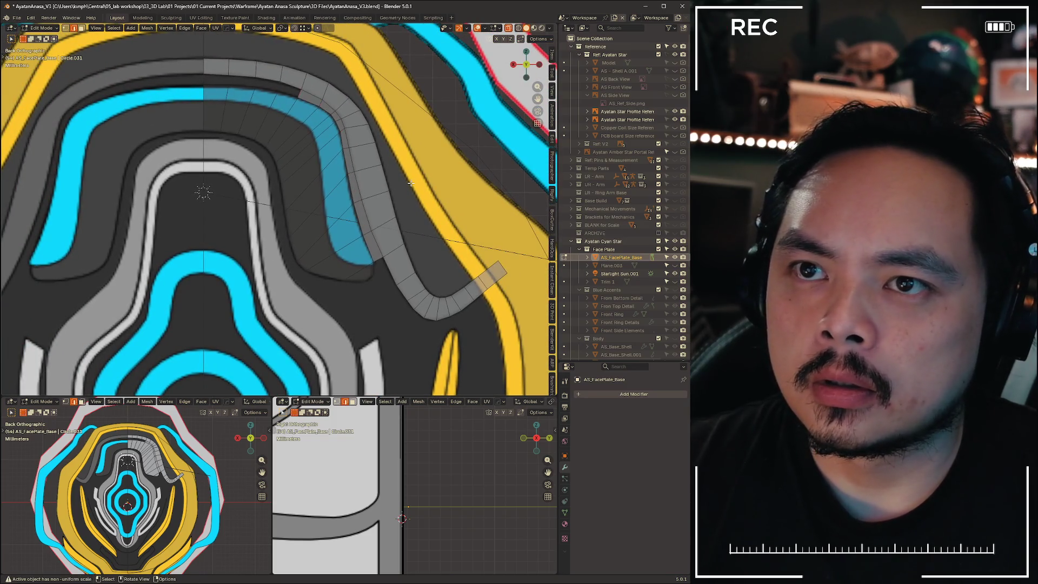
key("f")
key("f")
key("f")
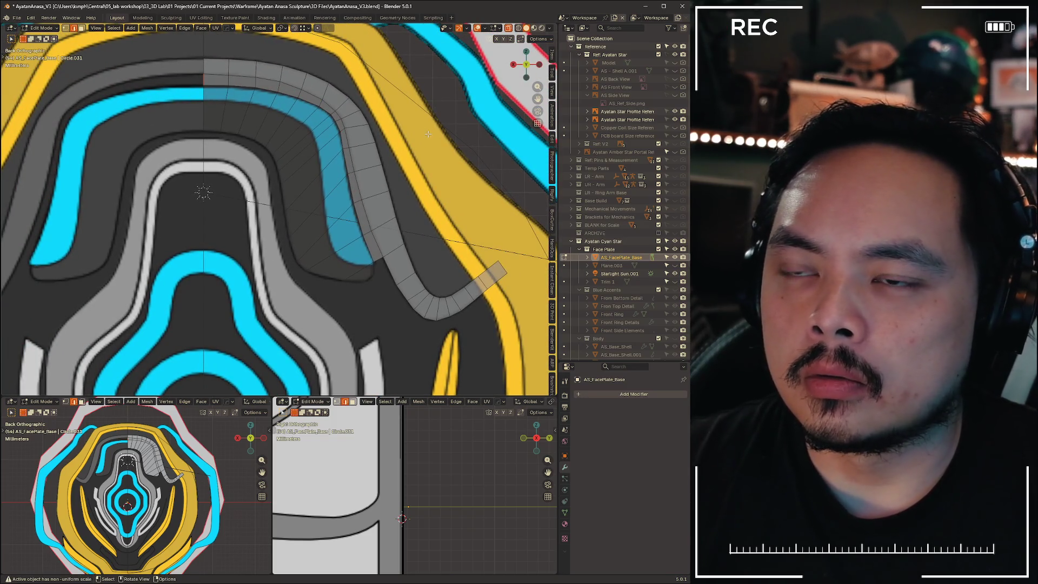
key("f")
In face select mode, select the run of faces covering the inner blue band, then clear the selection
key("3")
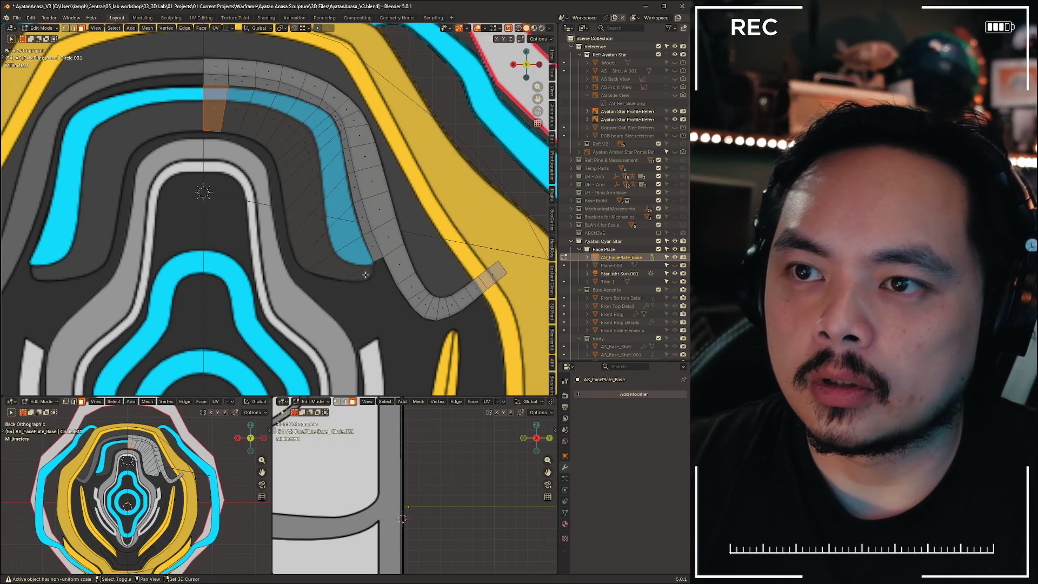
left_click(366, 275, "ctrl")
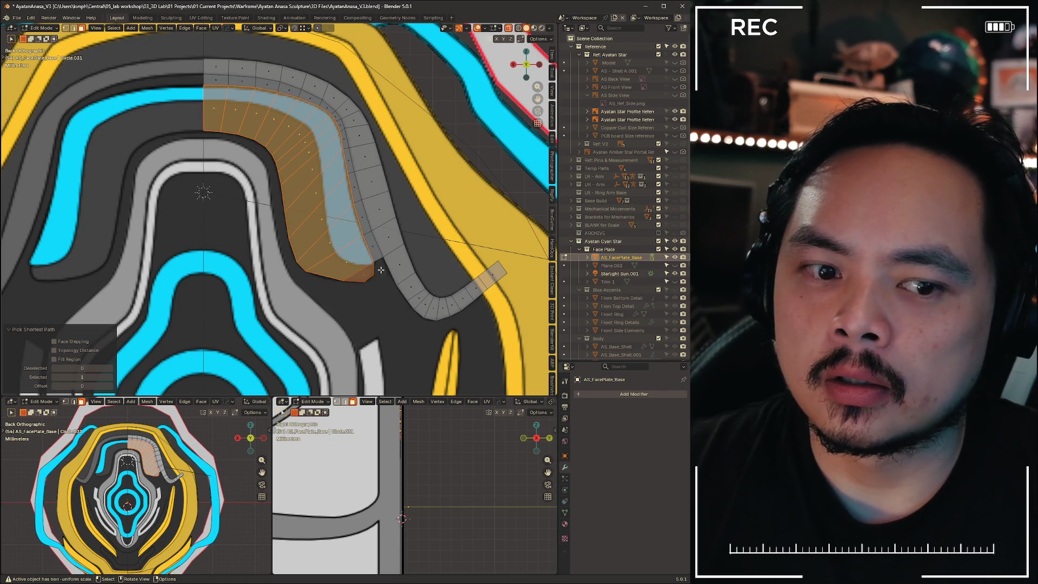
scroll(411, 221, "down", 2)
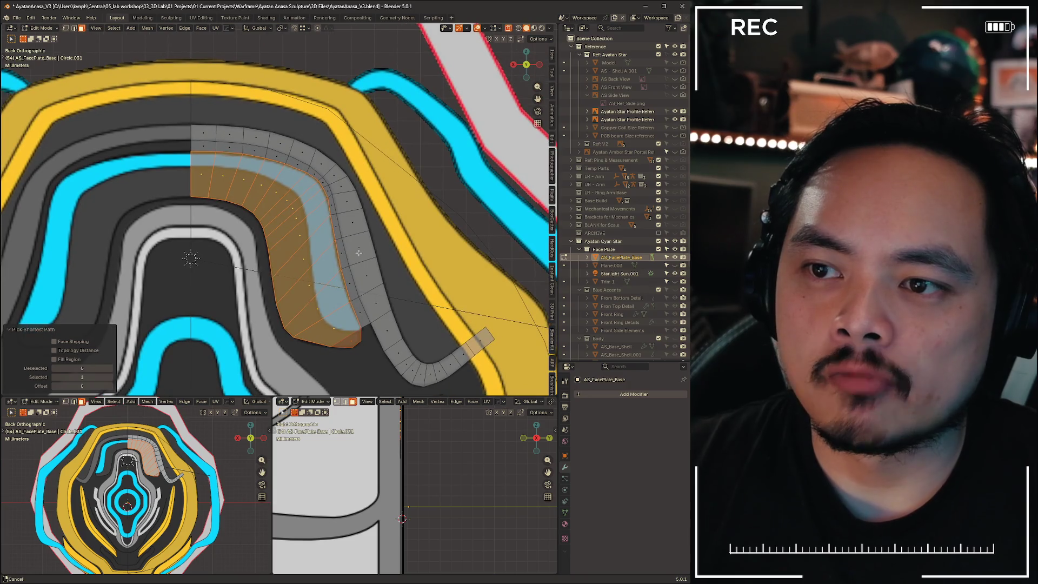
scroll(387, 197, "up", 2)
middle_click_drag(387, 198, 377, 249, "shift")
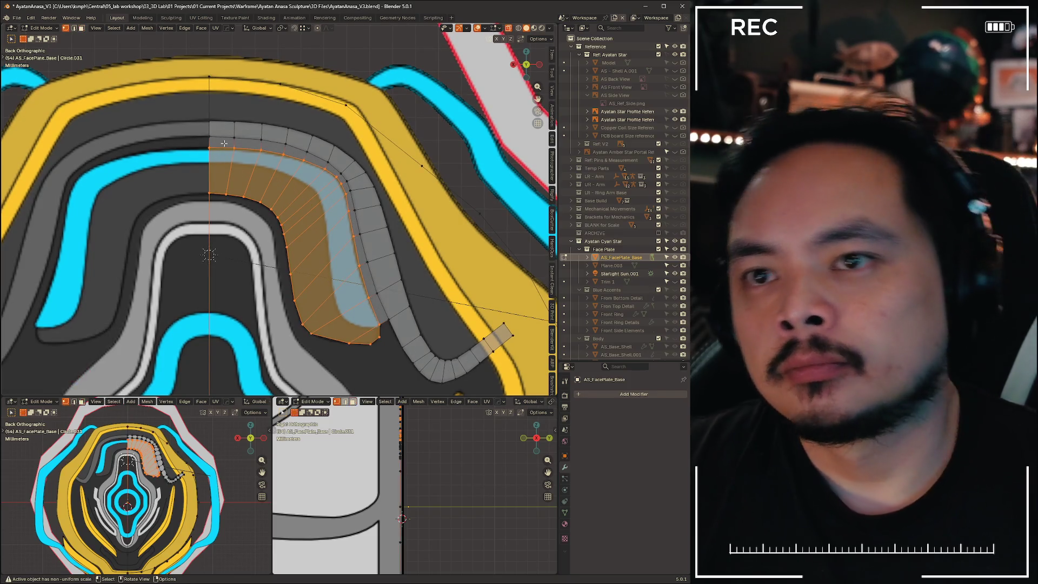
key("alt+a")
scroll(240, 152, "up", 1)
Return to the back view, then select the whole strip and recalculate its normals consistently
scroll(241, 152, "up", 2)
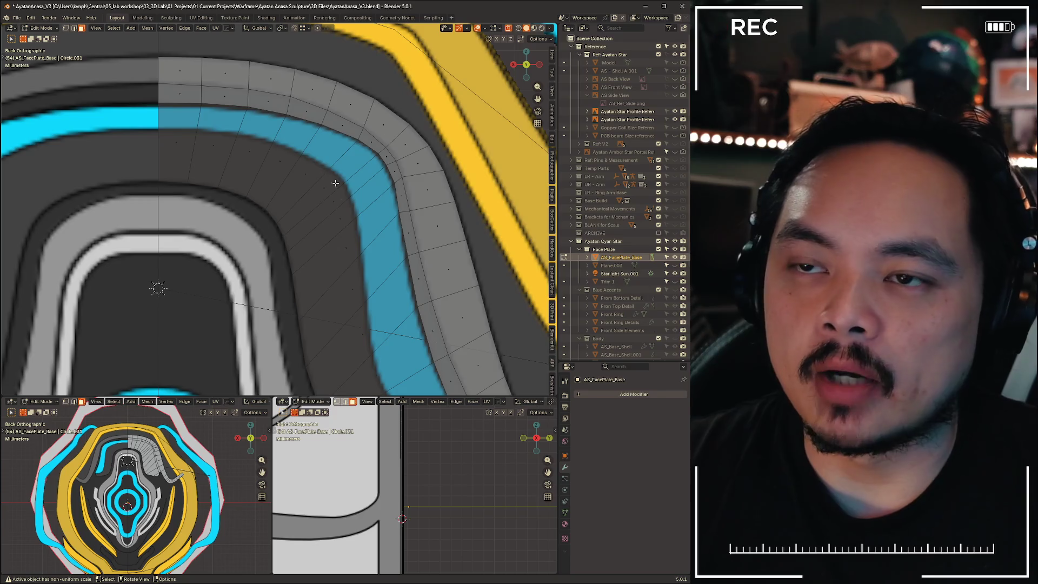
scroll(335, 183, "down", 8)
mouse_move(341, 227)
middle_mouse_down()
mouse_move(346, 245)
mouse_move(365, 249)
mouse_move(363, 210)
mouse_move(389, 223)
middle_mouse_up()
key("ctrl+KP_1")
scroll(369, 251, "up", 1)
key("ctrl+Tab")
key("ctrl+Tab")
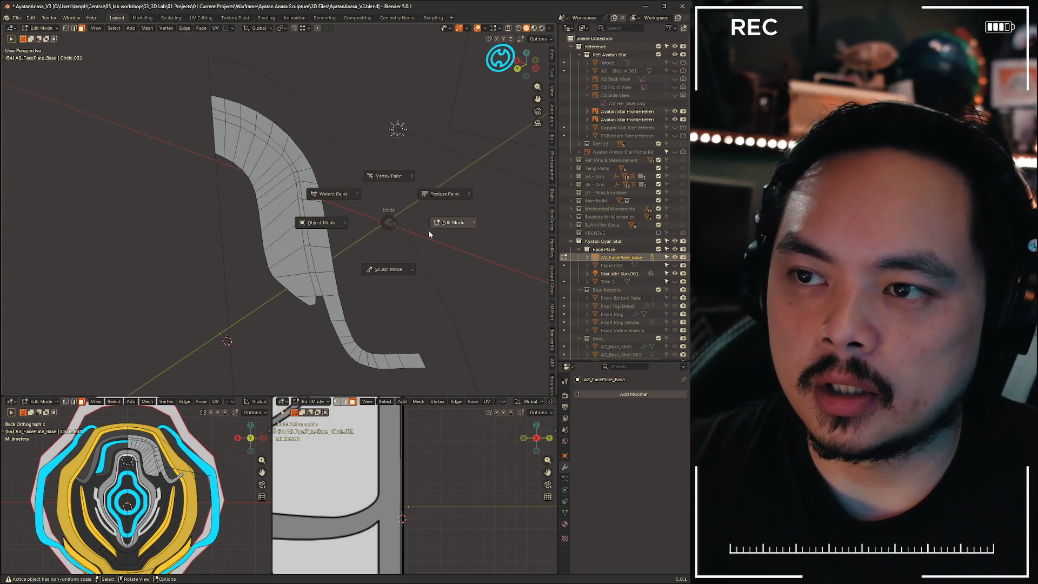
key("ctrl+Tab")
key("a")
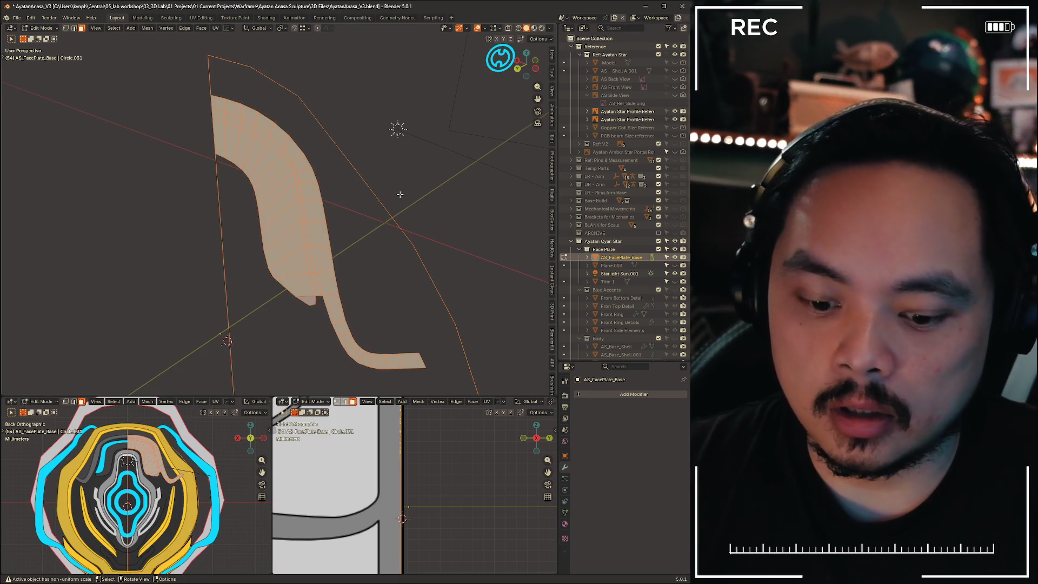
key("alt+n")
left_click(407, 201)
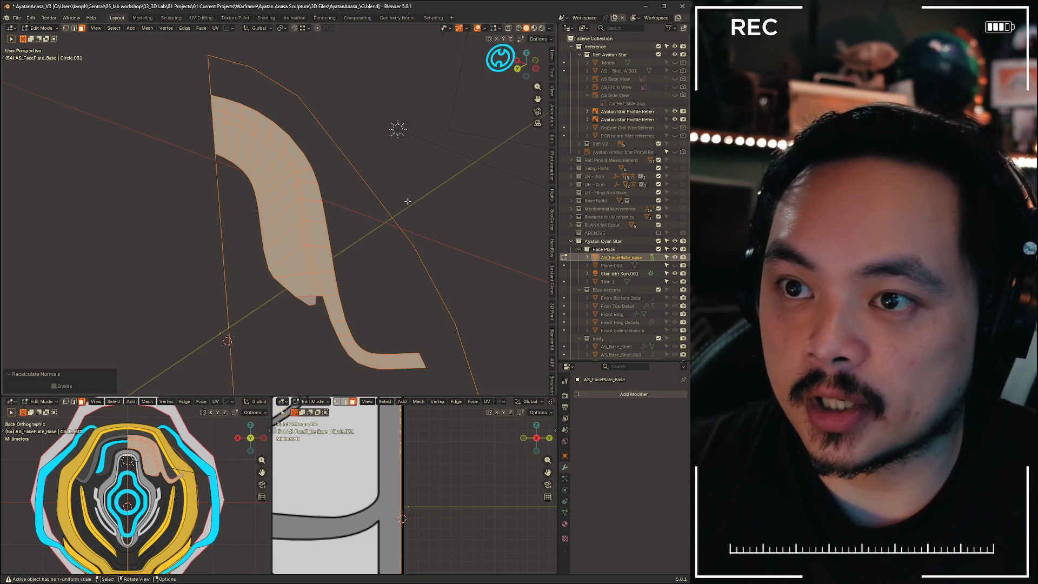
key("alt+a")
Add a centred loop cut running lengthwise along the strip
mouse_move(408, 201)
middle_mouse_down()
mouse_move(357, 202)
mouse_move(296, 151)
middle_mouse_up()
key("ctrl+r")
left_click(291, 150)
right_click(291, 150)
scroll(347, 210, "up", 3)
Check the strip with X-ray toggled, back in back view, and select one strip vertex
middle_click_drag(348, 211, 518, 73)
key("alt+z")
key("alt+z")
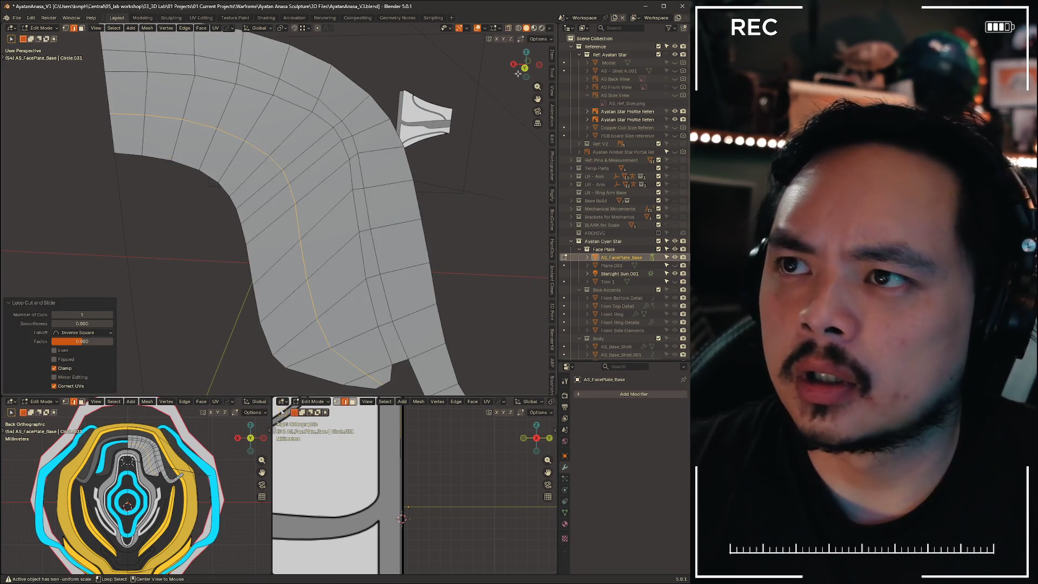
left_click(525, 68)
key("alt+z")
key("1")
left_click(303, 172)
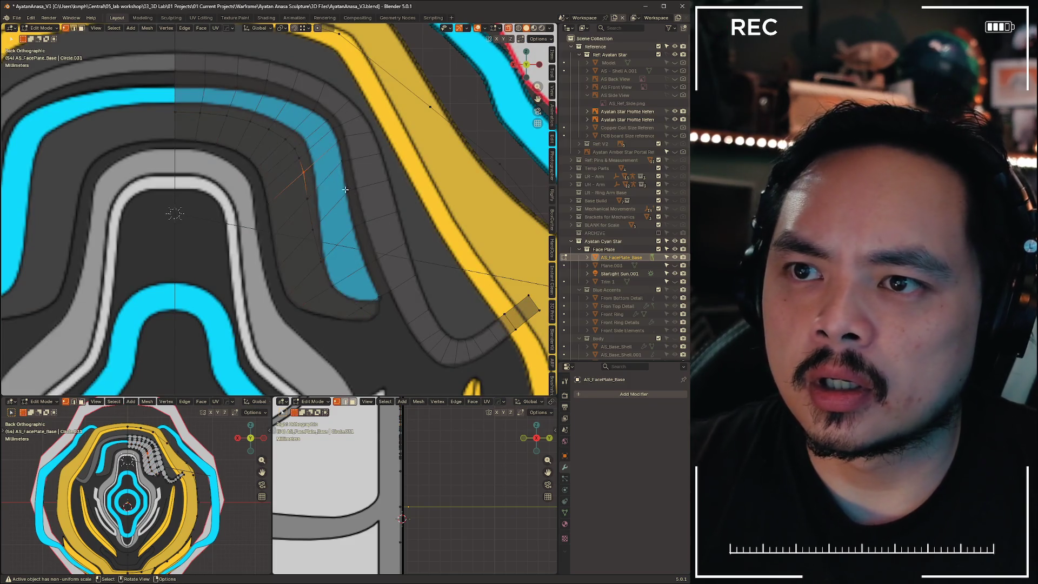
Move the first few strip vertices onto the blue band's outer edge
scroll(345, 190, "up", 2)
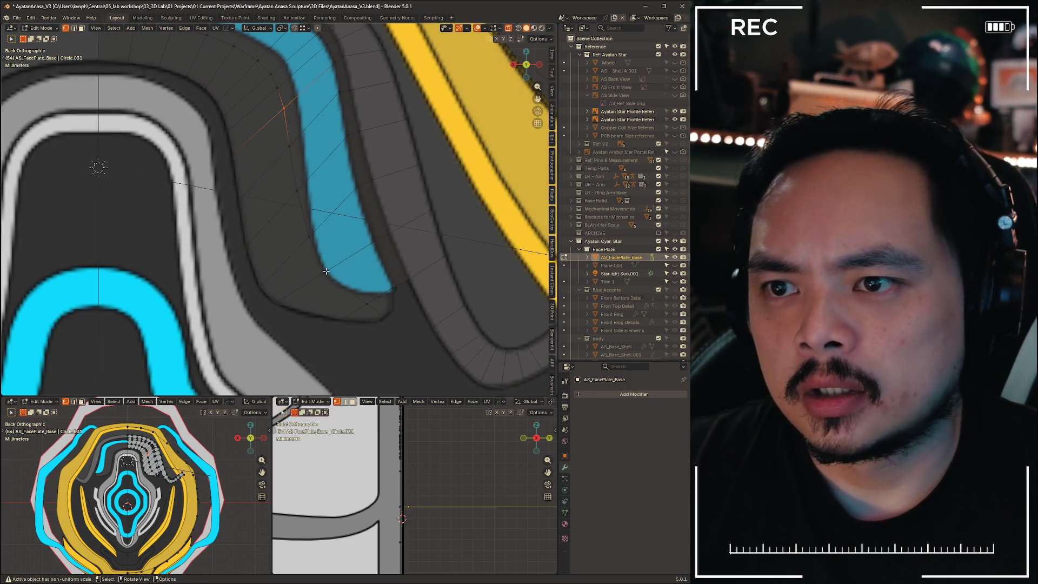
key("g")
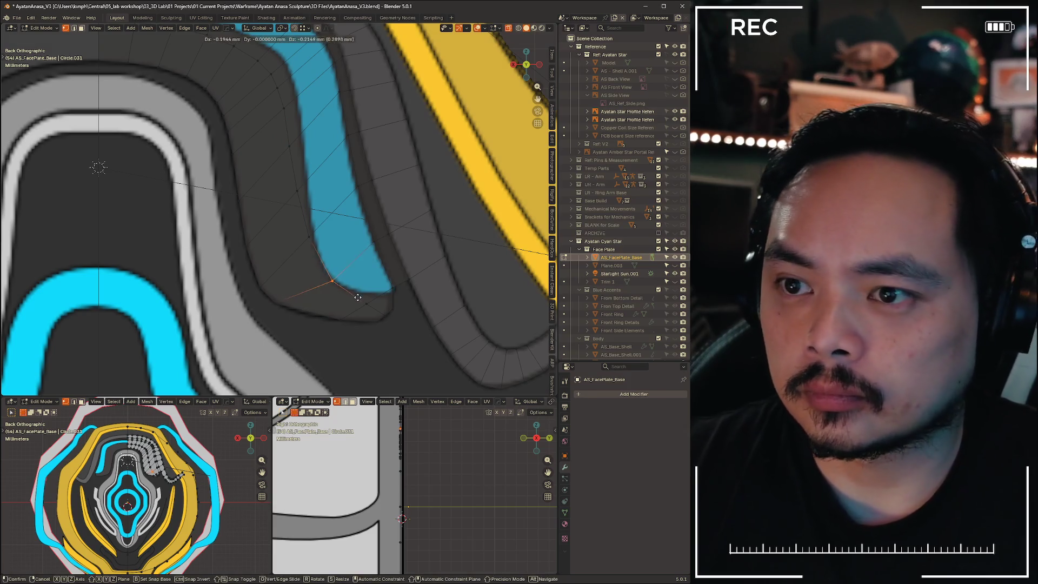
left_click(320, 235)
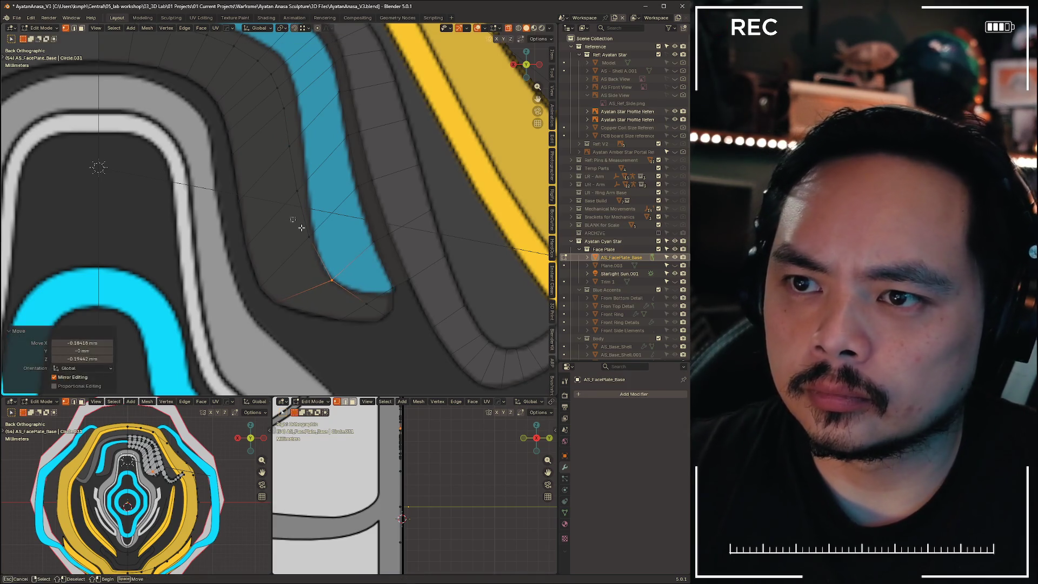
key("g")
left_click(333, 259)
left_click(276, 285)
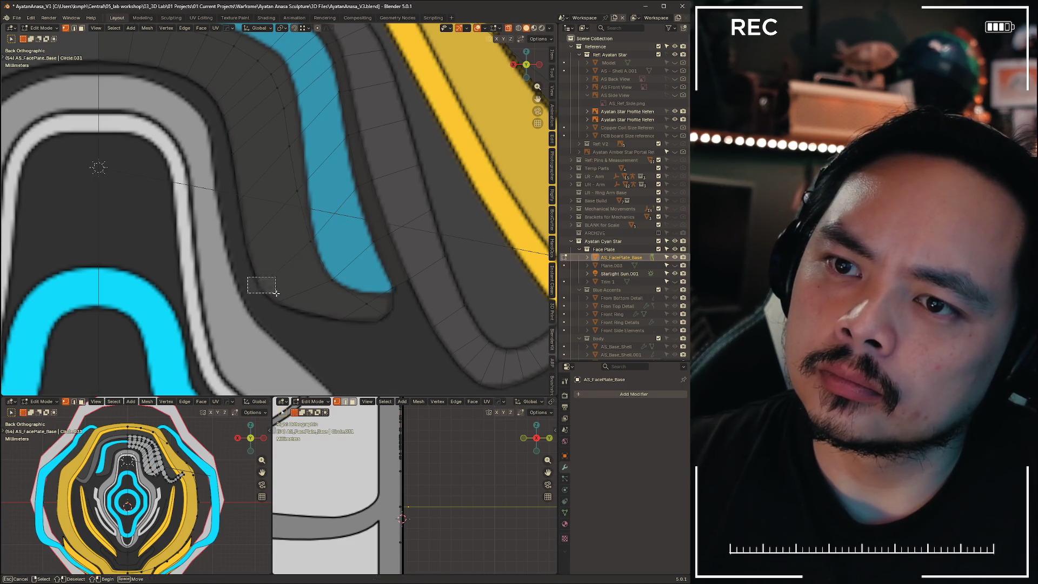
key("g")
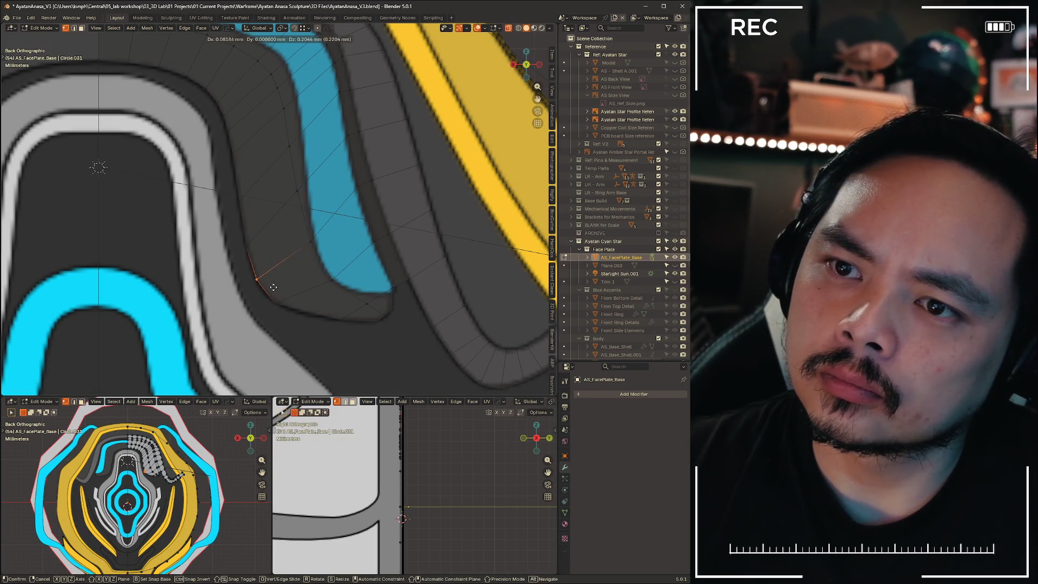
left_click(273, 288)
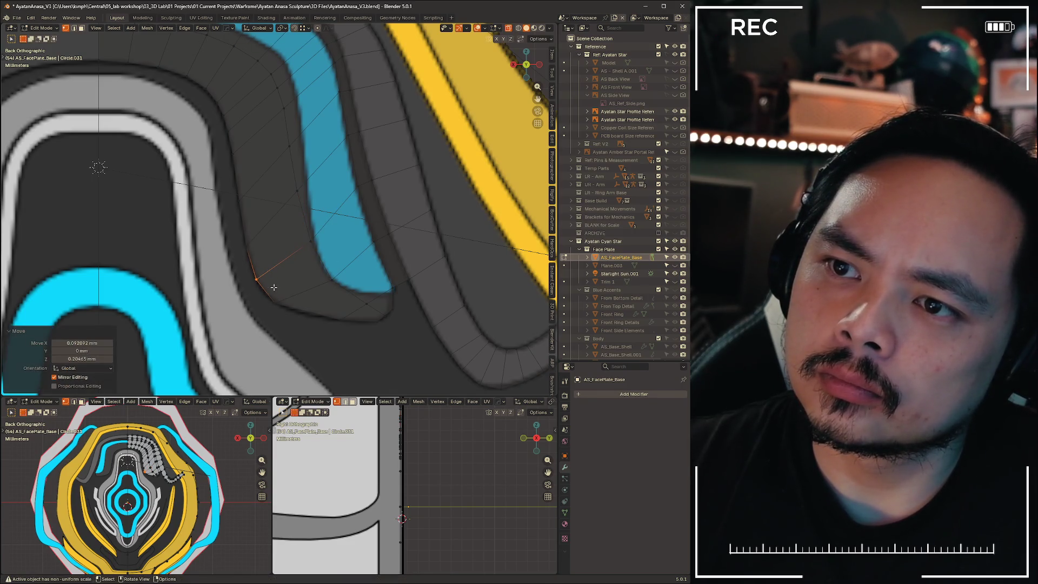
left_click(358, 187)
key("g")
left_click(368, 202)
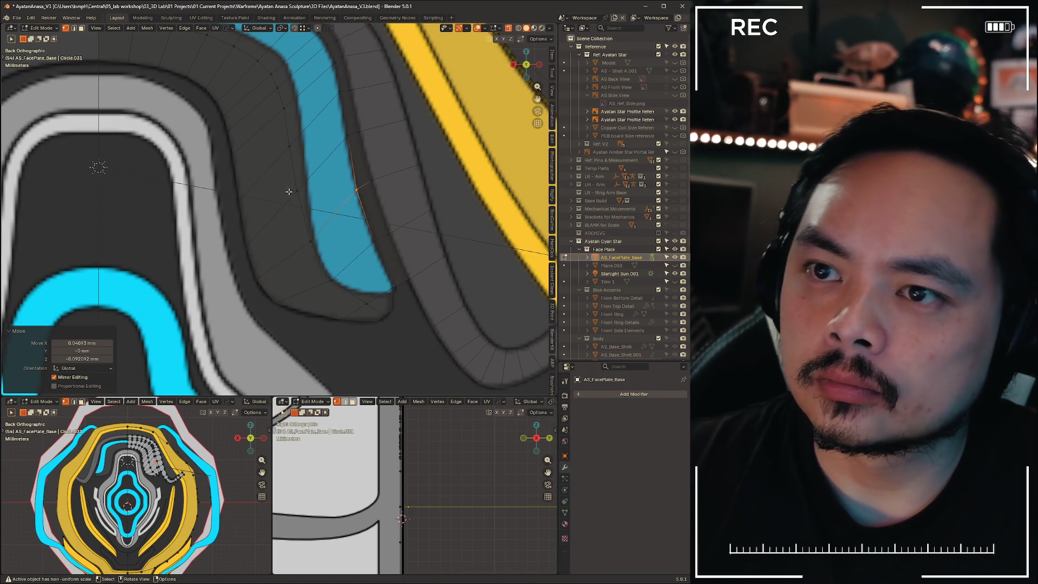
Box-select and move further vertices beside the band and near its lower edge onto the outline
key("b")
left_click_drag(289, 182, 308, 207)
key("g")
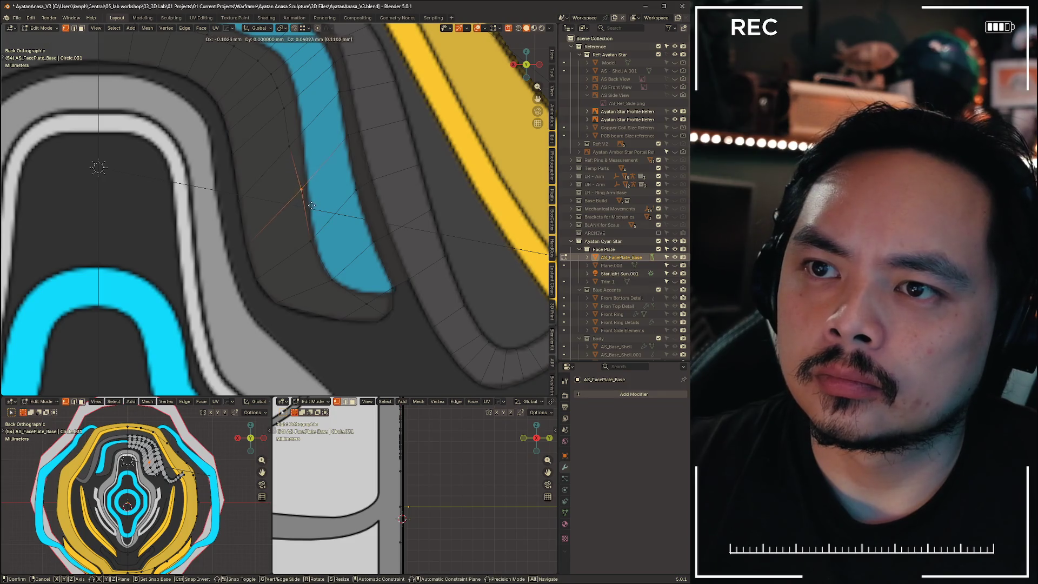
left_click(308, 207)
key("b")
left_click_drag(238, 230, 270, 255)
key("g")
left_click(267, 227)
middle_click_drag(267, 227, 297, 299, "shift")
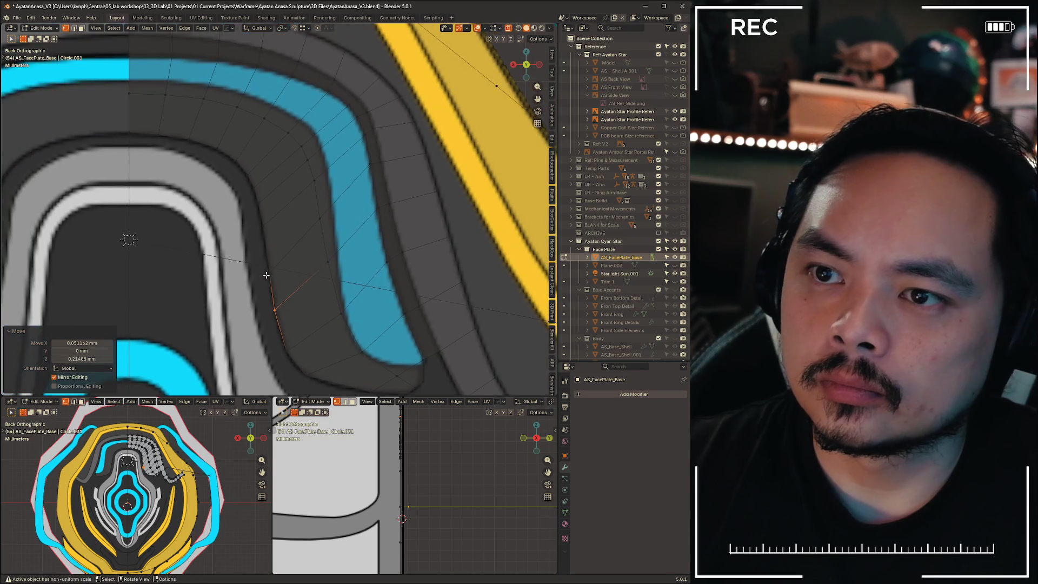
key("g")
left_click(311, 219)
left_click(328, 237)
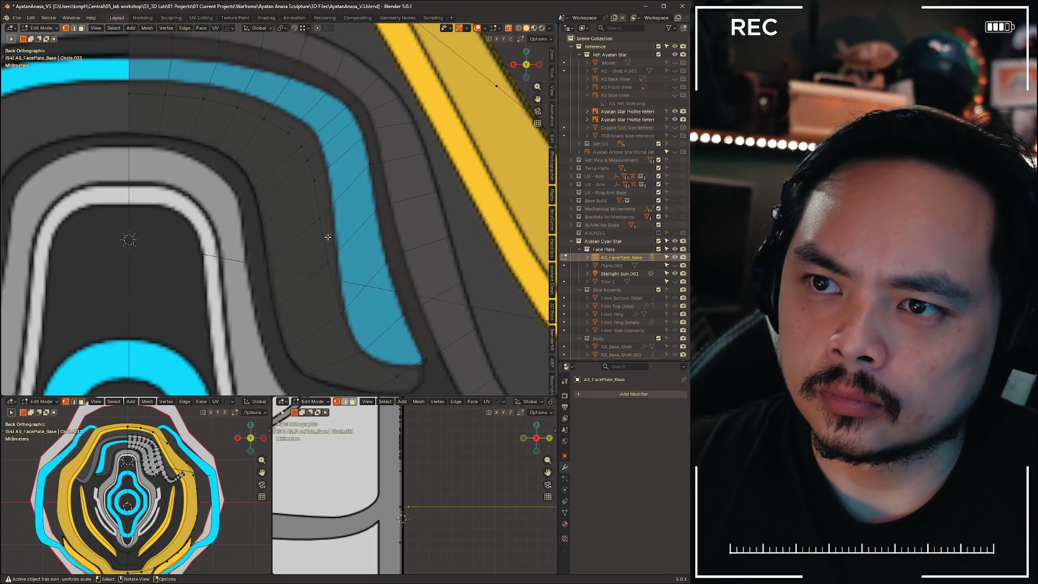
Fine-tune the remaining strip vertex against the band's curve with repeated moves
left_click(317, 211)
key("g")
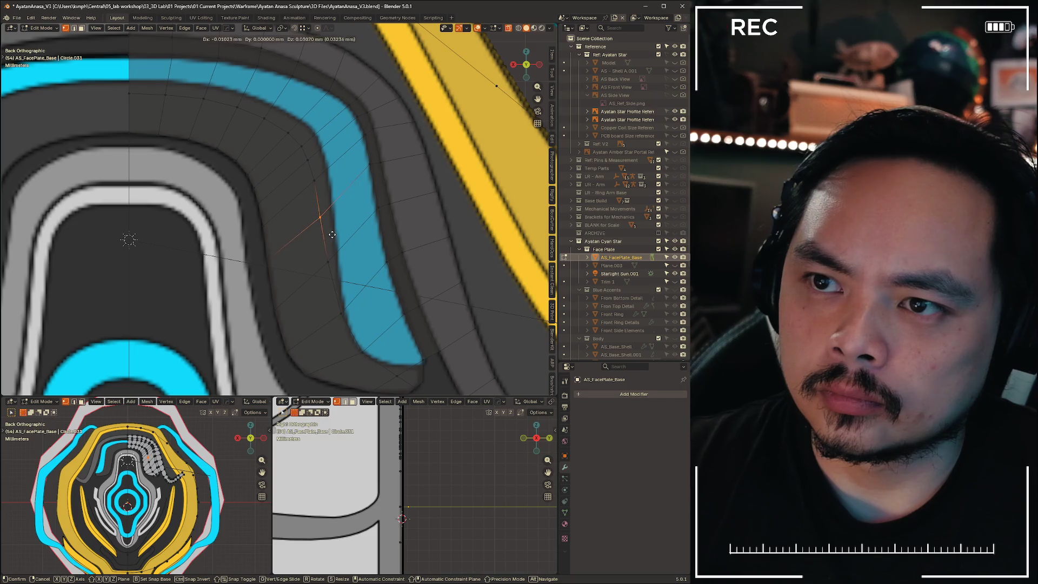
left_click(331, 233)
key("g")
left_click(279, 222)
key("g")
key("g")
left_click(281, 225)
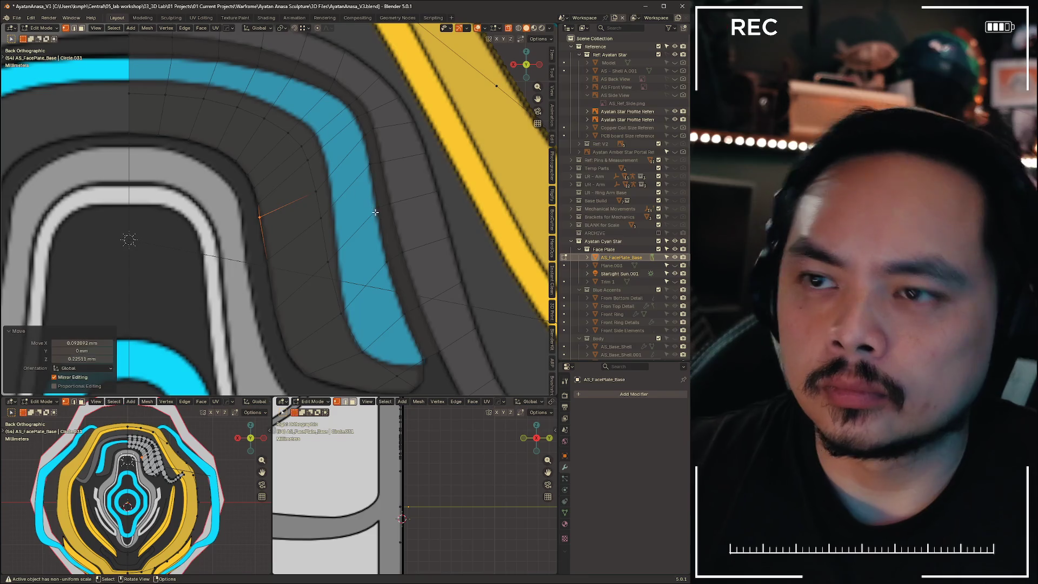
scroll(281, 224, "up", 2)
scroll(381, 199, "down", 2)
key("g")
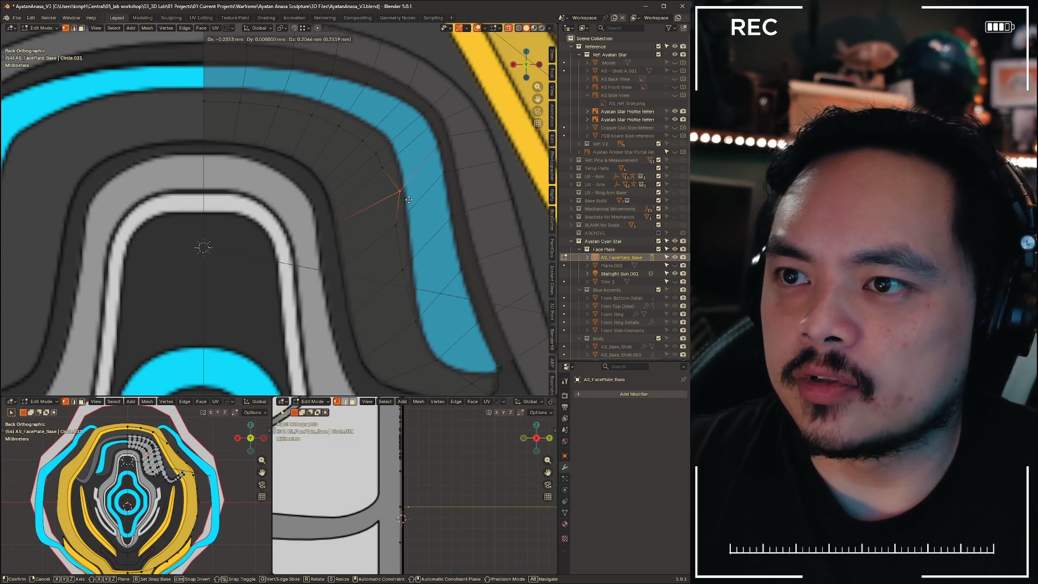
left_click(412, 199)
Slide and reposition the first new strip vertices onto the blue band's edge
key("ctrl+z")
key("ctrl+z")
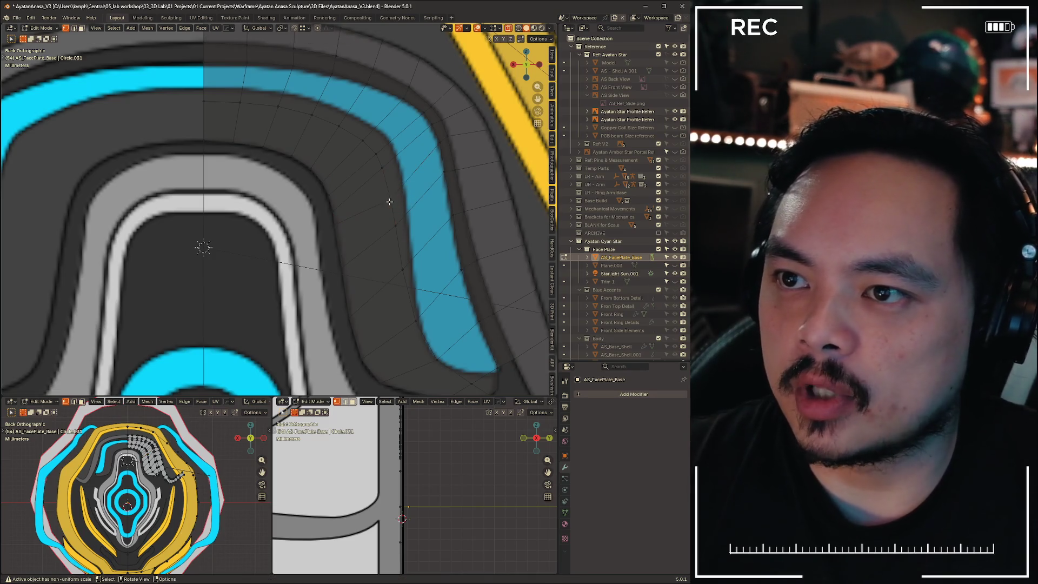
key("g")
key("g")
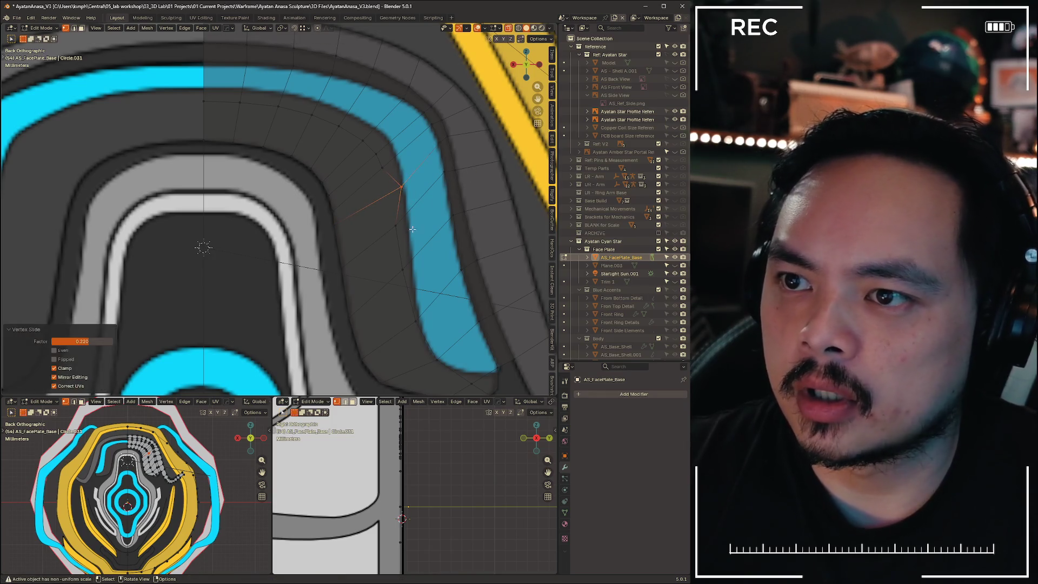
left_click(404, 260)
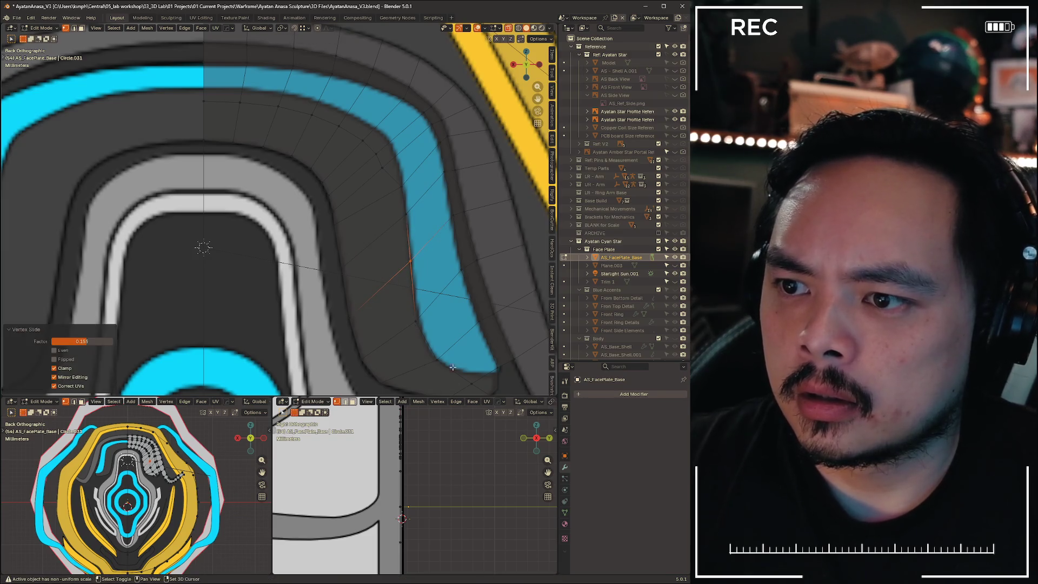
middle_click_drag(413, 327, 378, 213, "shift")
key("g")
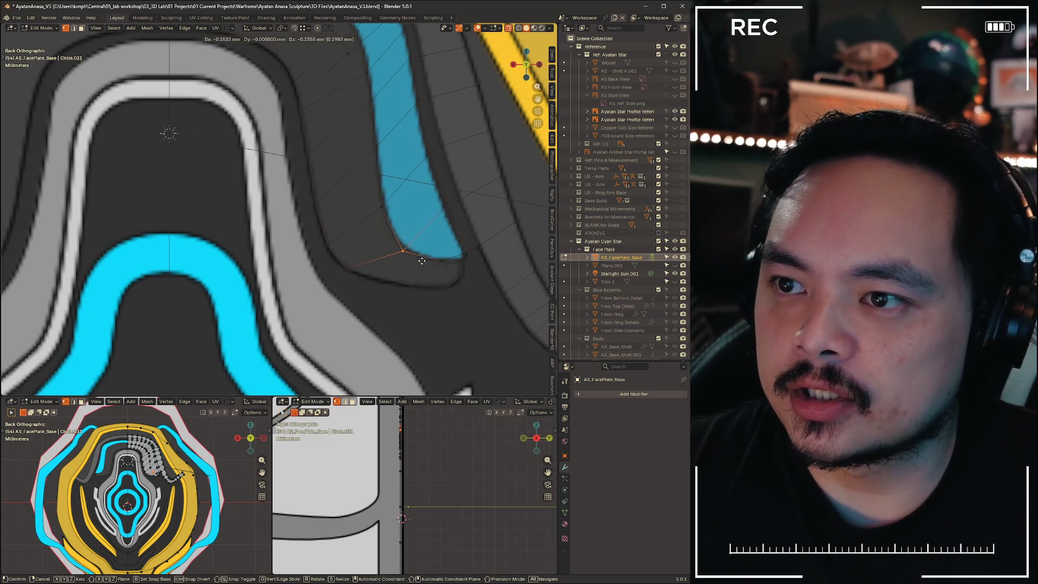
left_click(420, 261)
key("ctrl+z")
key("g")
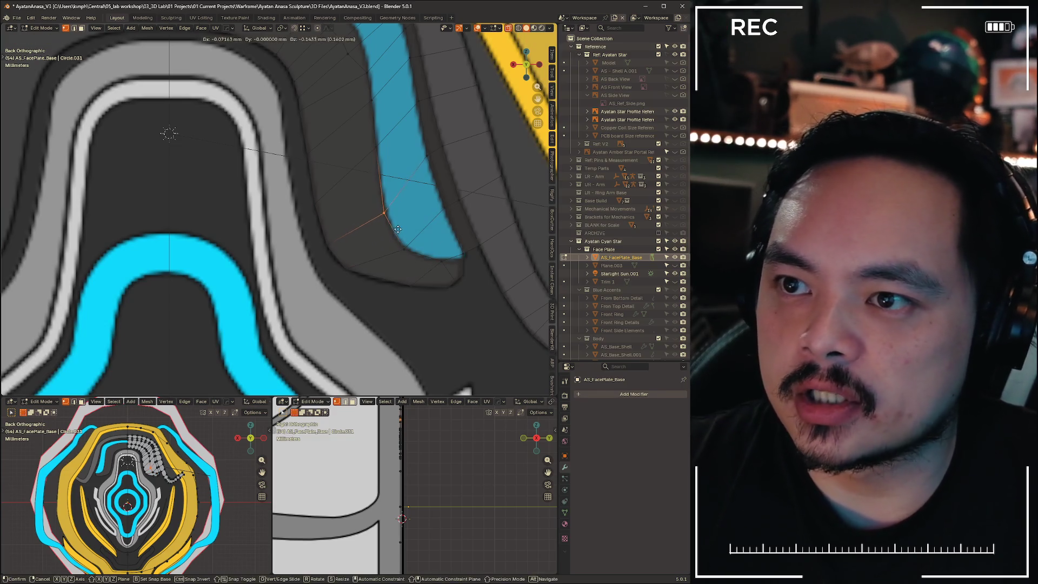
left_click(409, 186)
middle_click_drag(410, 186, 395, 222, "shift")
key("g")
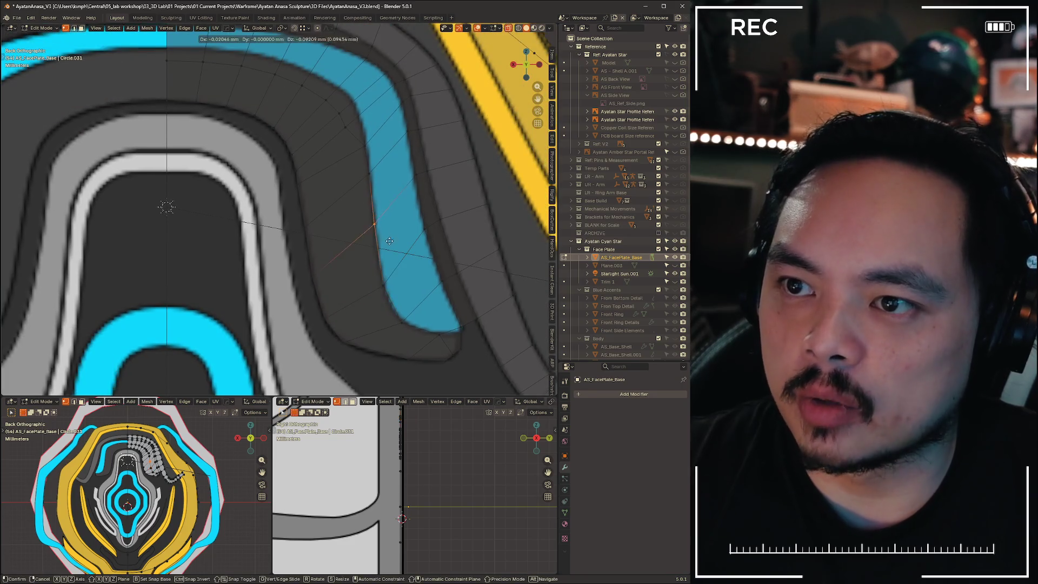
key("g")
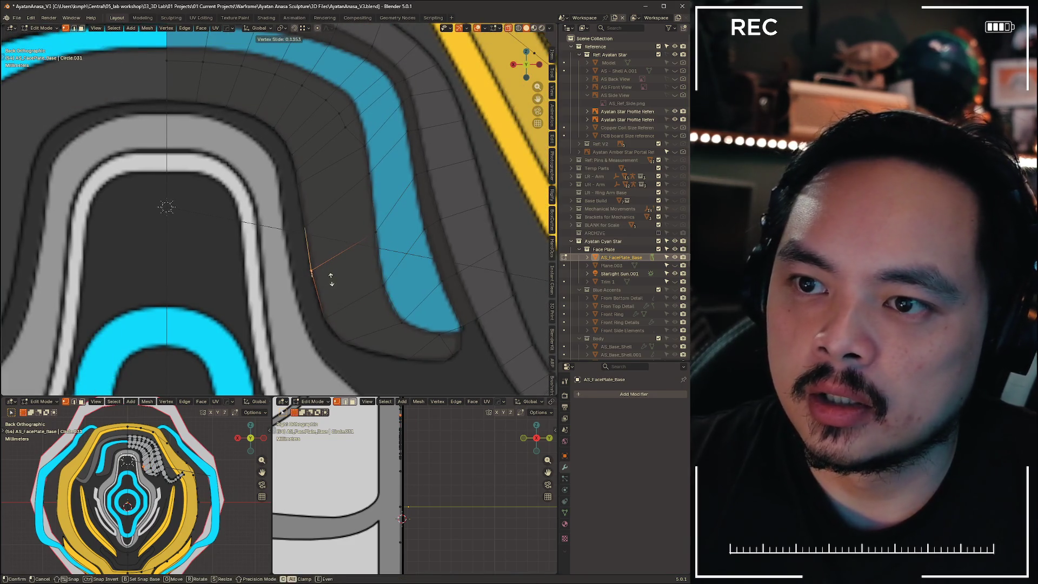
left_click(358, 201)
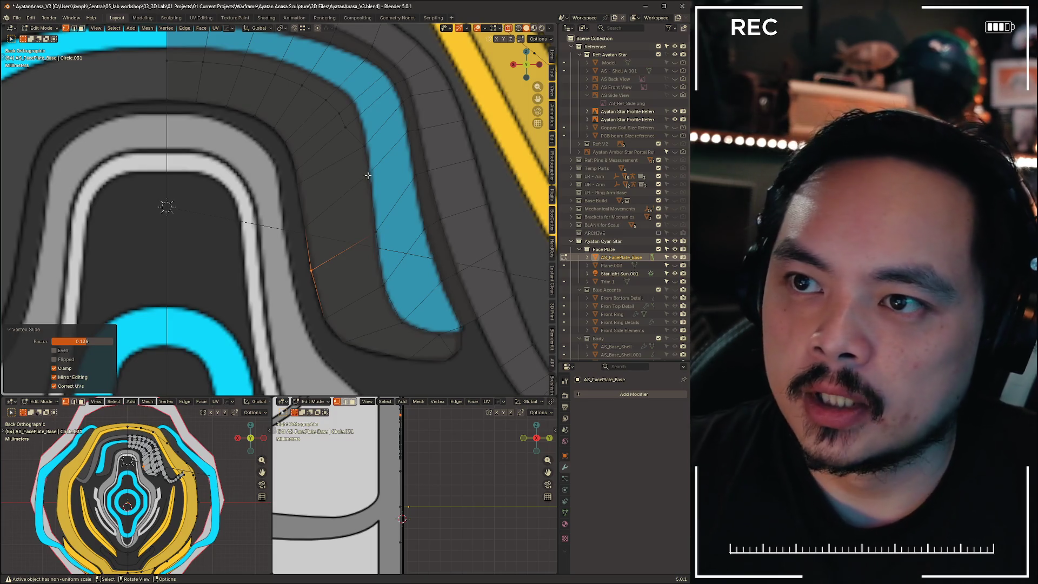
Slide a vertex near the band's upper curve along its edge, then reframe the band across the top
left_click(345, 132)
key("g")
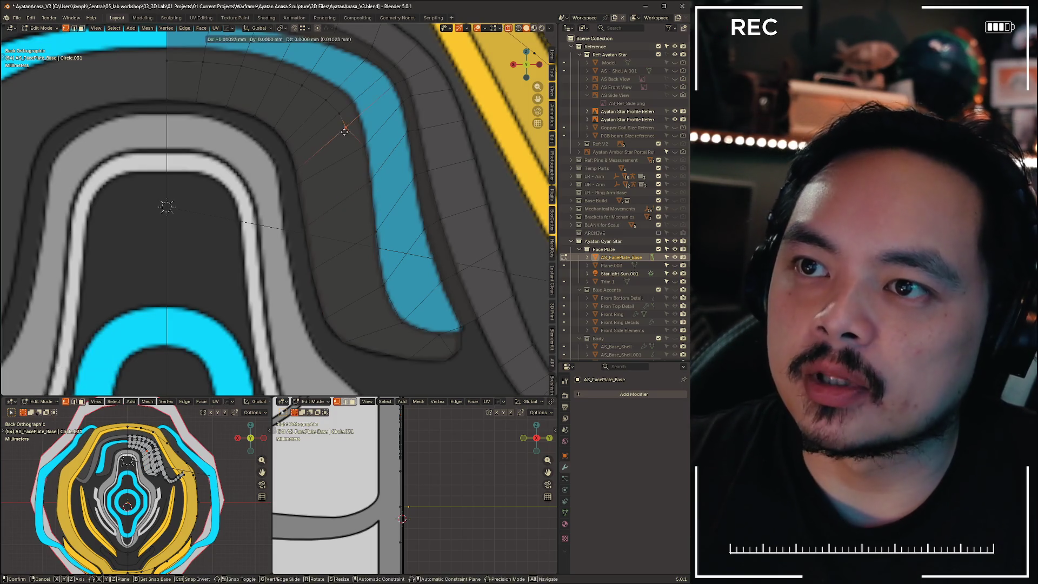
key("g")
left_click(355, 115)
right_click(336, 115)
key("Escape")
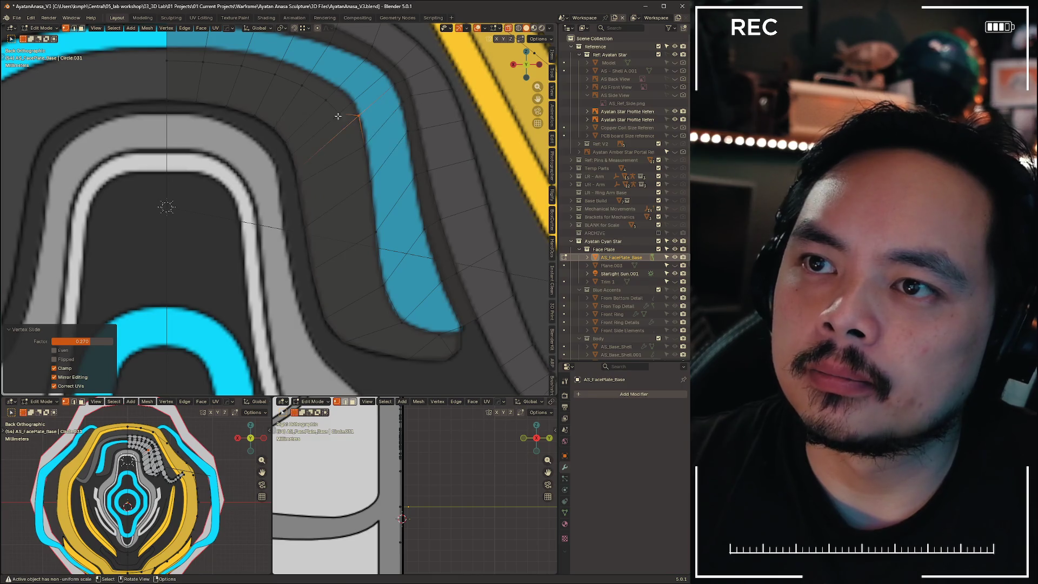
scroll(338, 116, "up", 3)
middle_click_drag(270, 49, 241, 161, "shift")
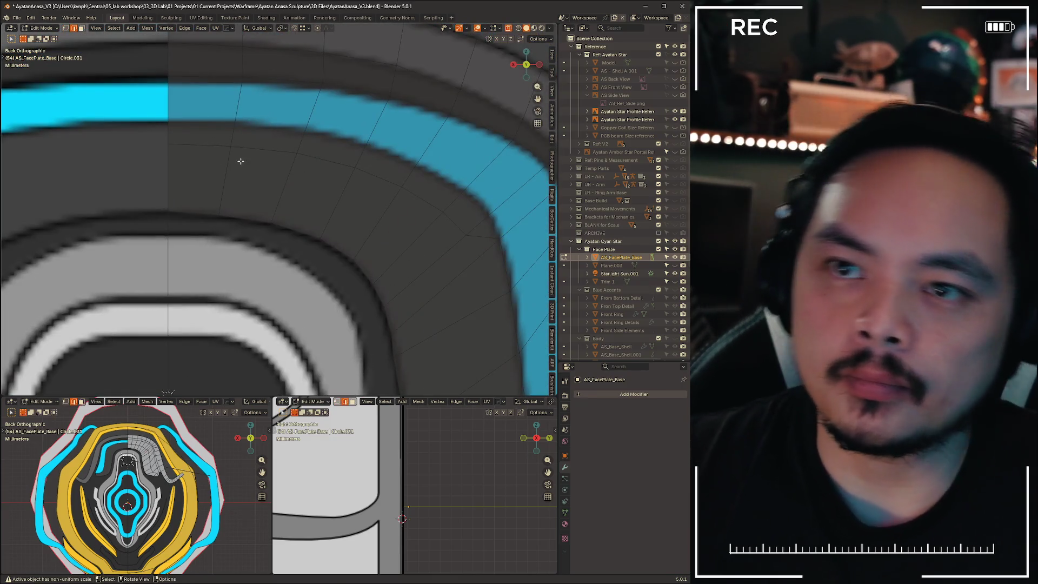
Slide strip edges and a row of the edge ring to follow the band's right curve
key("1")
key("2")
left_click(221, 144)
key("g")
key("g")
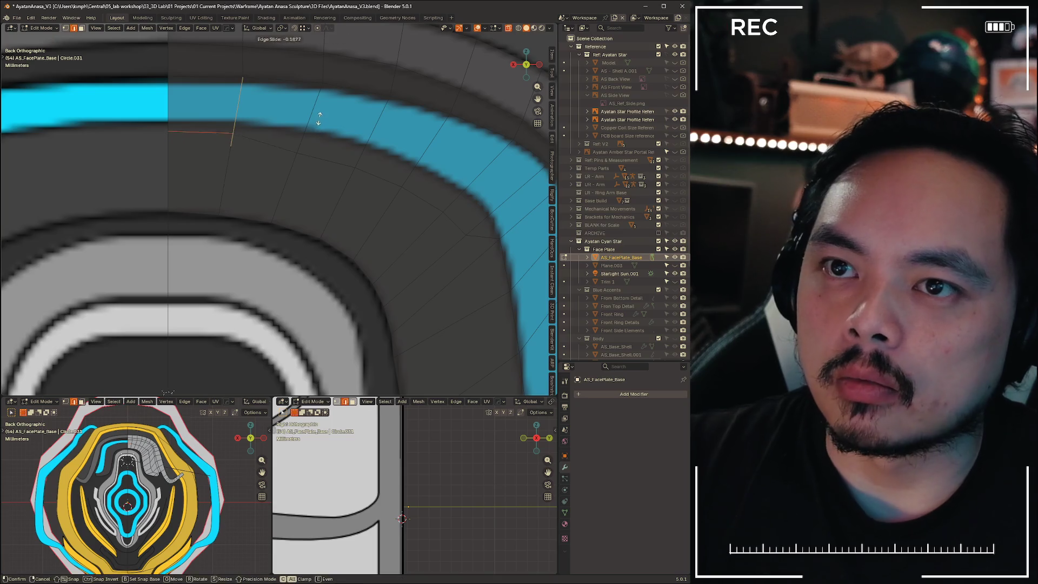
left_click(322, 112)
mouse_move(287, 139)
left_mouse_down()
mouse_move(331, 173)
mouse_move(422, 199)
left_mouse_up()
key("g")
key("g")
left_click(416, 81)
left_click(456, 225)
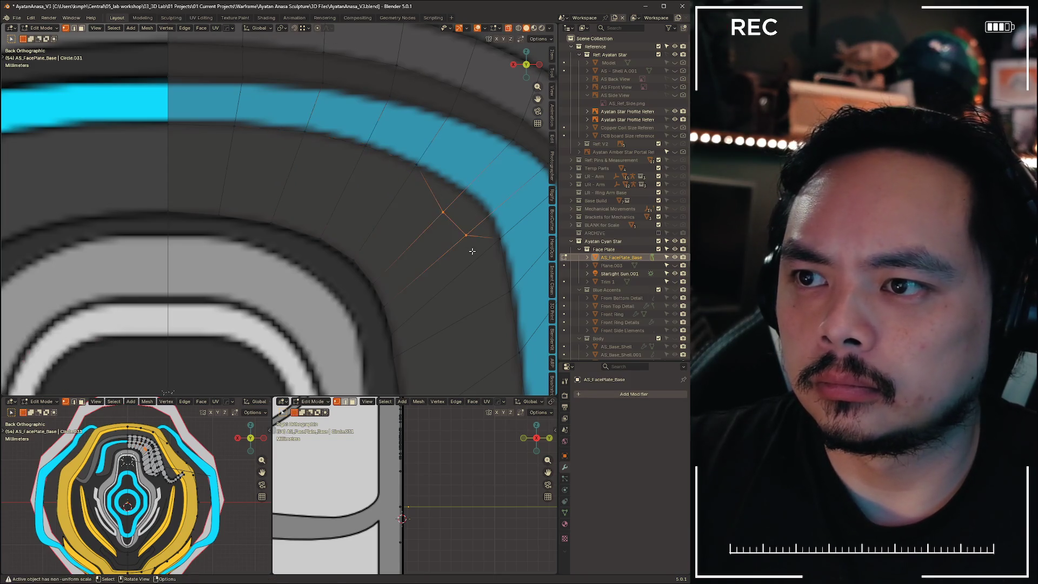
key("g")
key("g")
left_click(513, 161)
Check the mesh in X-ray and vertex-slide an inner-edge vertex along its edge
scroll(514, 161, "down", 5)
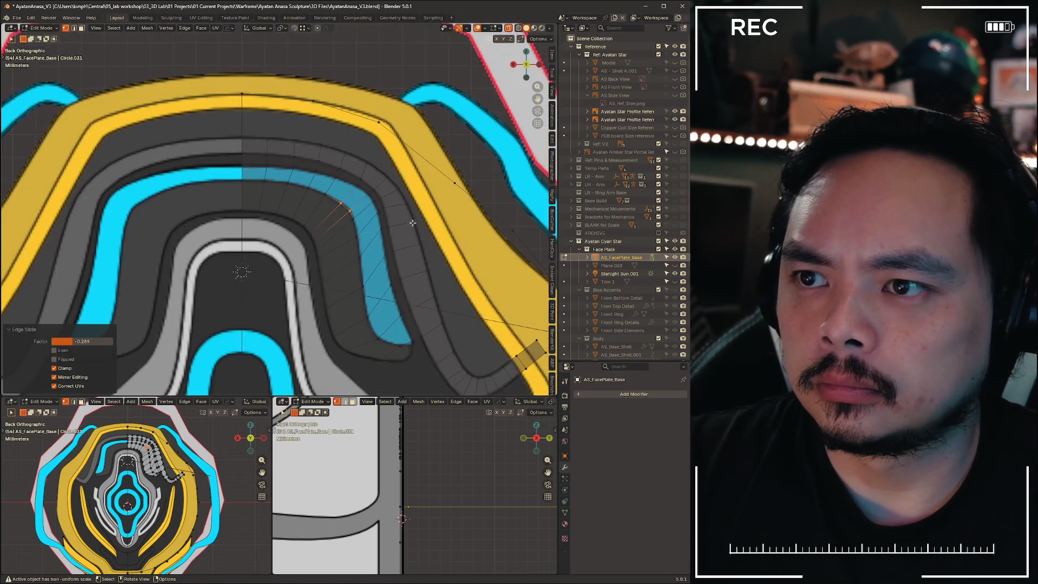
scroll(299, 204, "up", 4)
scroll(299, 203, "up", 1)
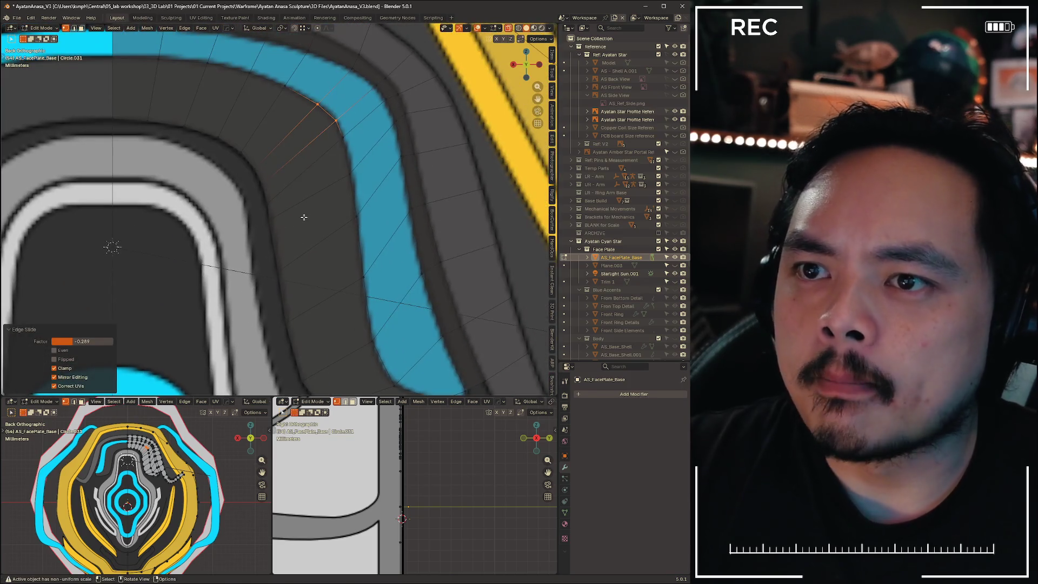
key("alt+z")
key("alt+z")
key("alt+z")
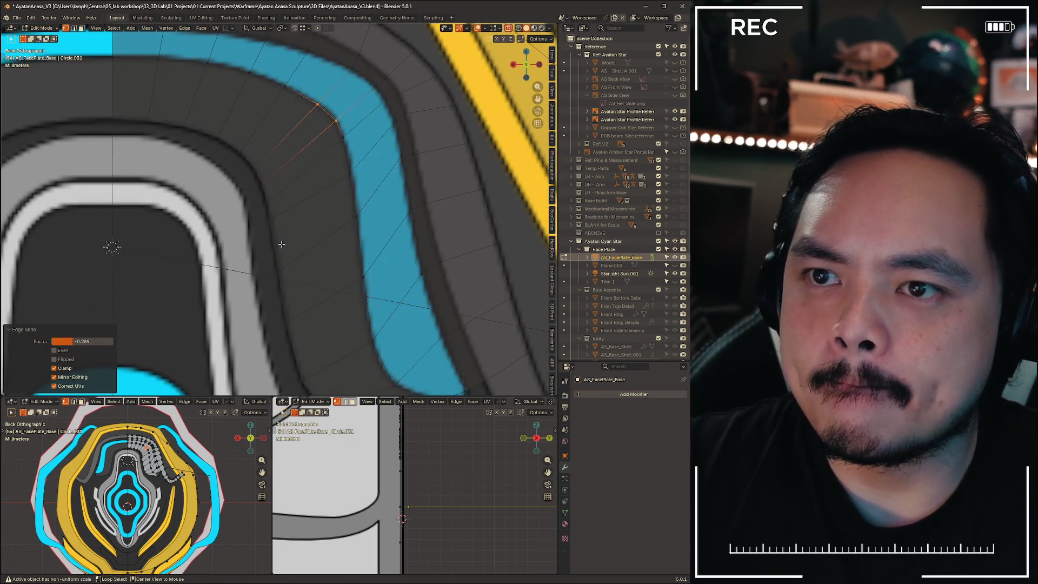
scroll(276, 229, "up", 2)
left_click(259, 234)
key("shift+v")
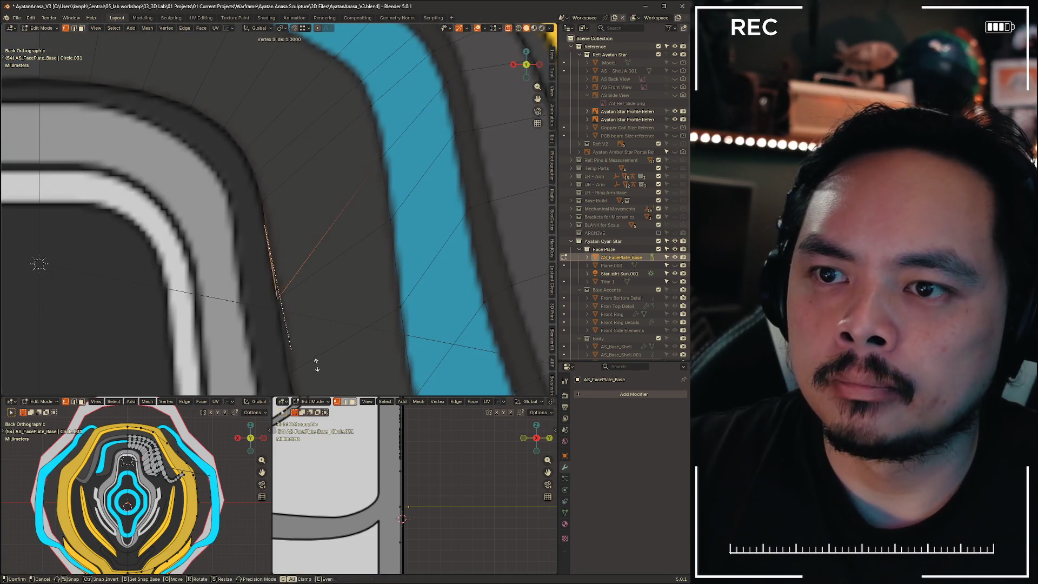
left_click(307, 250)
key("shift+v")
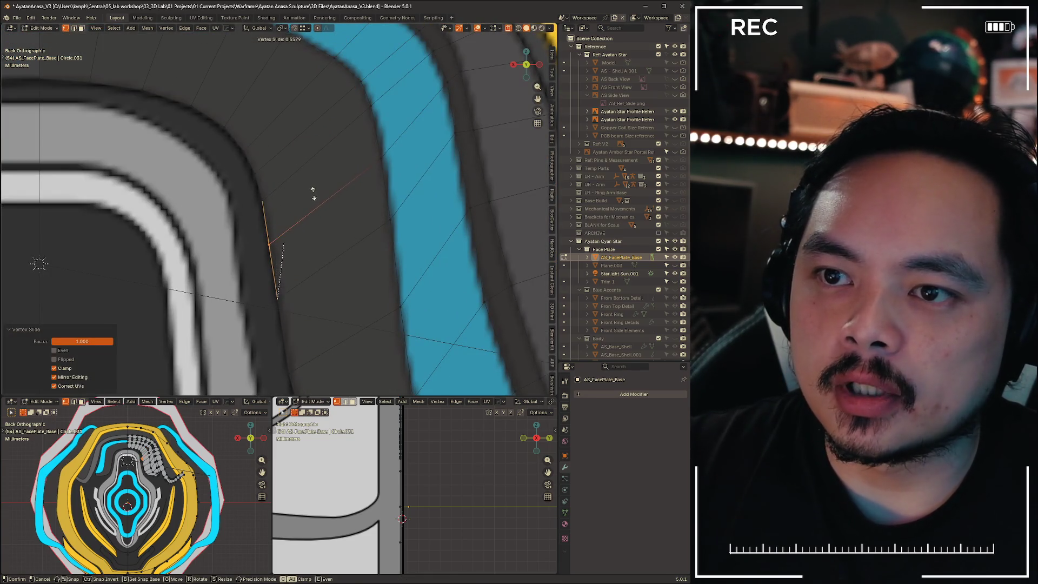
left_click(409, 183)
Move vertices onto the band's edge, including the one at its top corner
key("g")
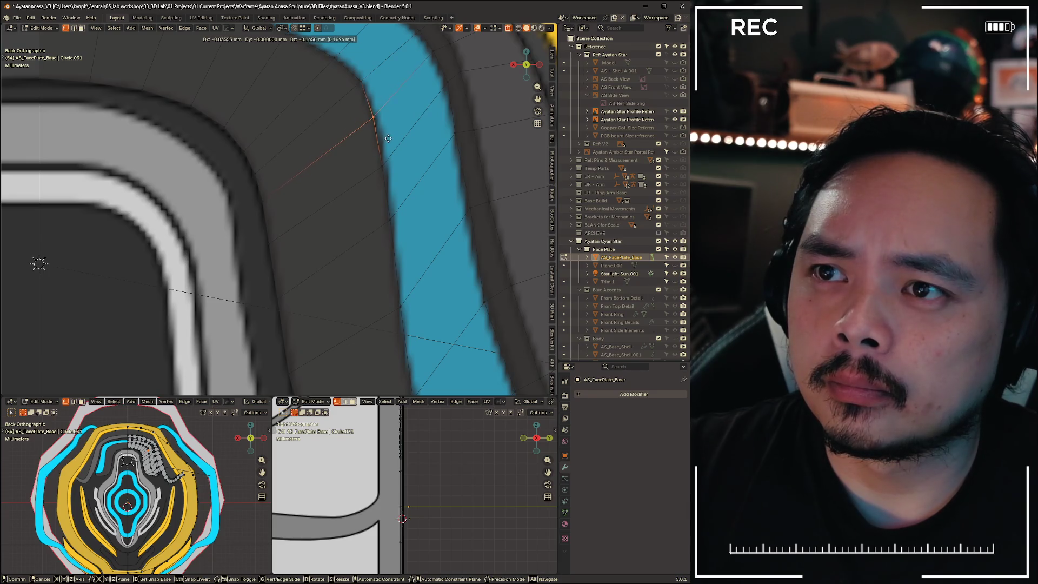
left_click(389, 139)
key("g")
left_click(327, 108)
middle_click_drag(325, 70, 316, 139, "shift")
left_click(388, 112)
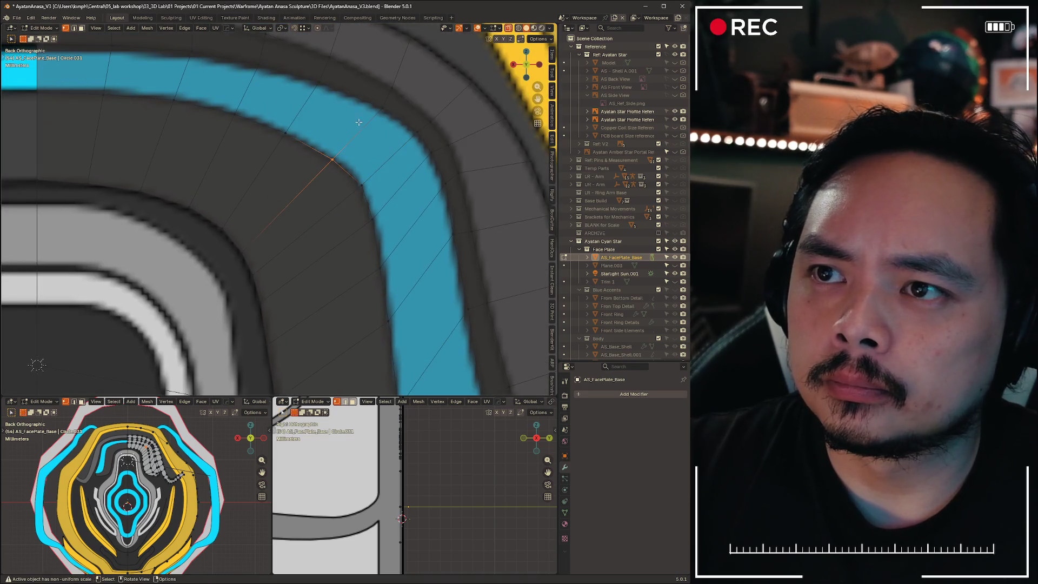
key("g")
left_click(388, 135)
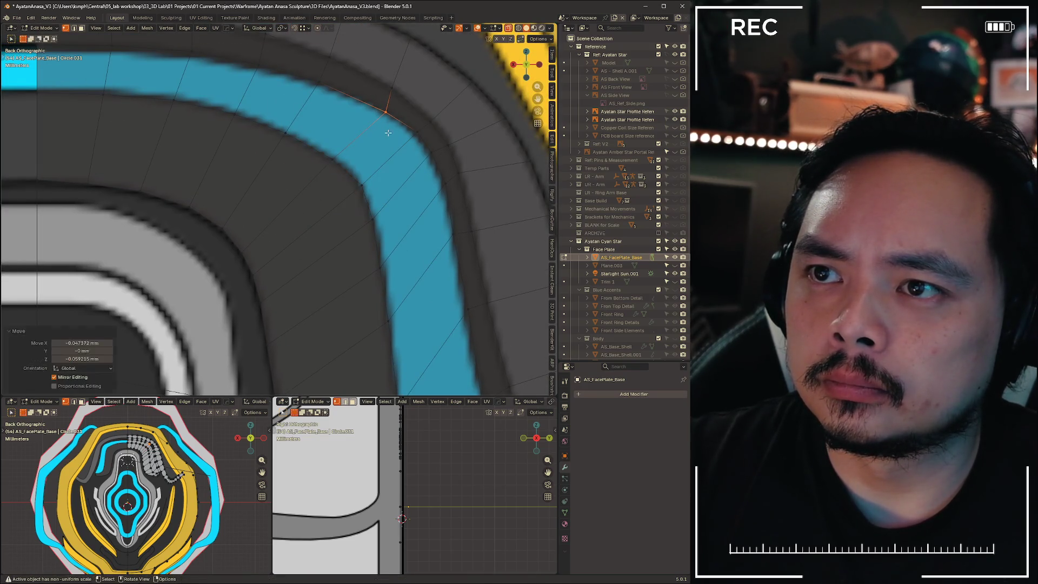
key("g")
left_click(364, 179)
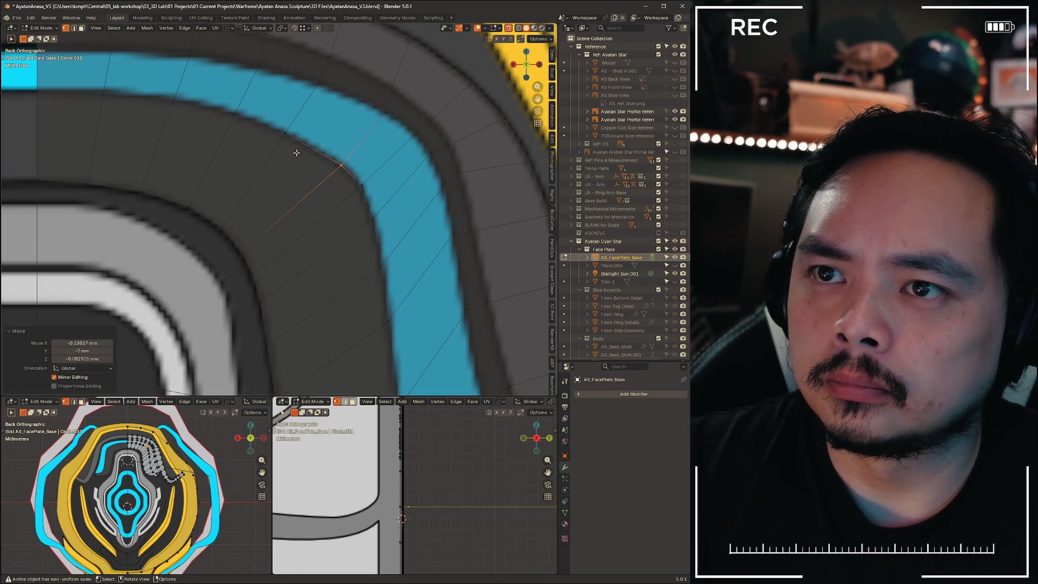
Adjust an inner-side vertex and place the top vertices along the blue band's edge
left_click(225, 230)
key("g")
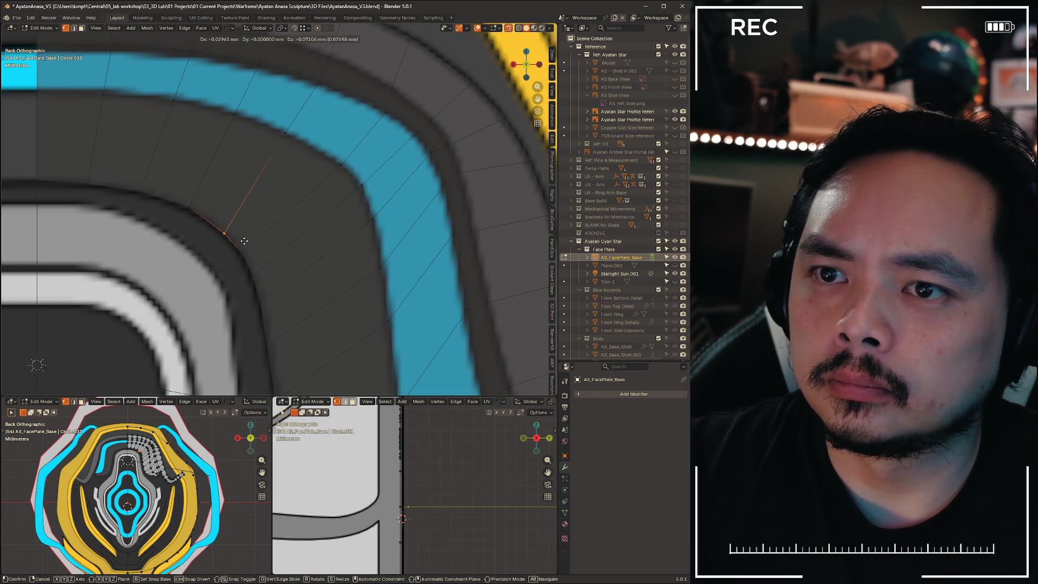
left_click(225, 233)
left_click(304, 77)
key("g")
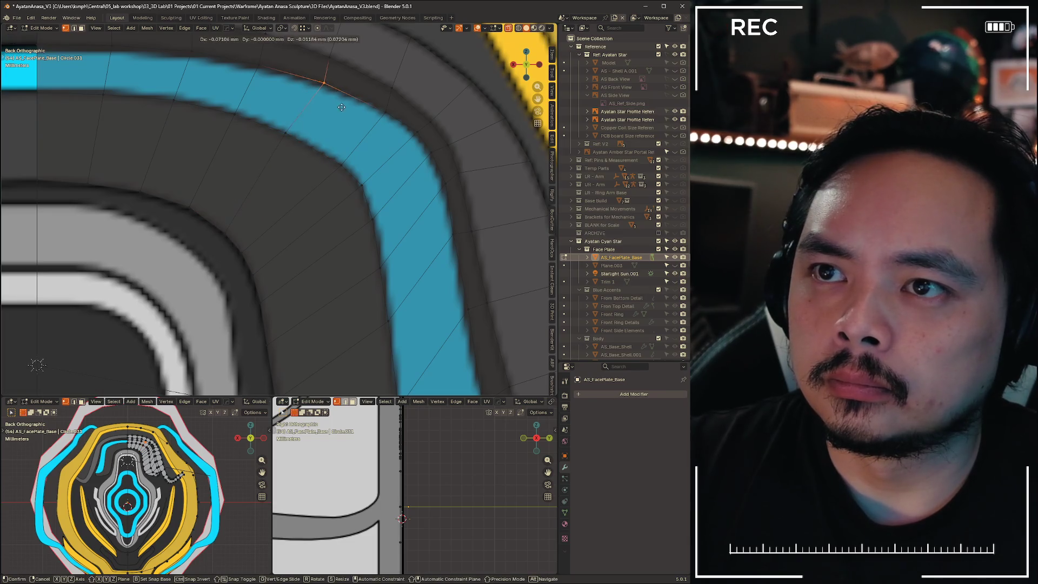
left_click(340, 107)
left_click(323, 158)
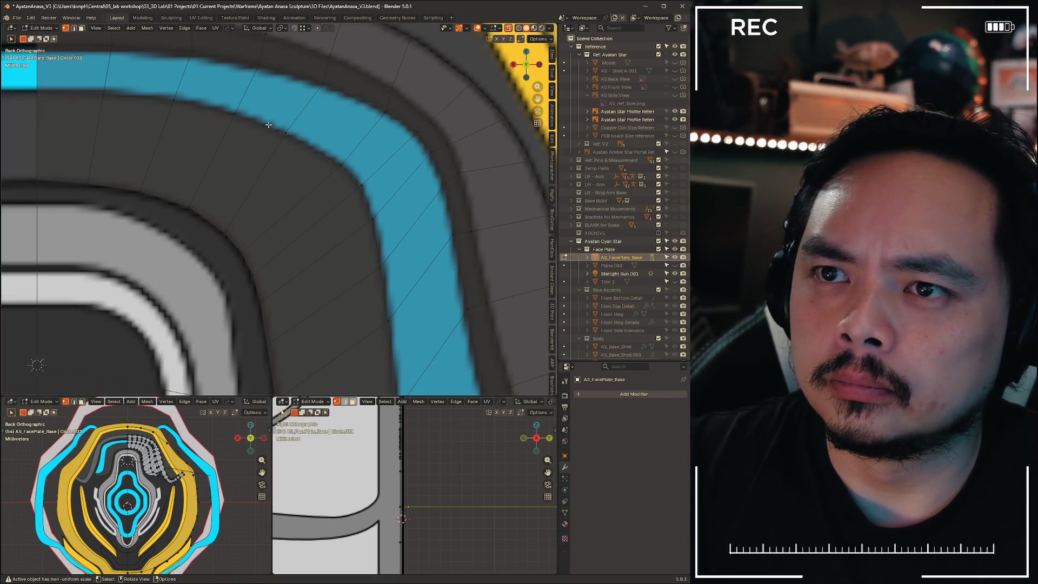
left_click(290, 139)
key("g")
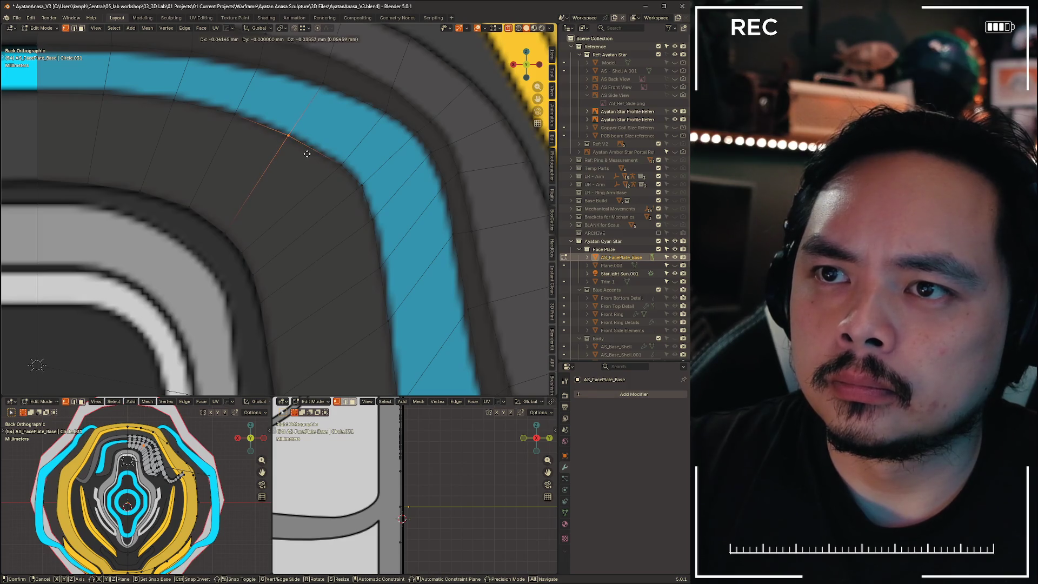
left_click(307, 153)
scroll(297, 168, "down", 5)
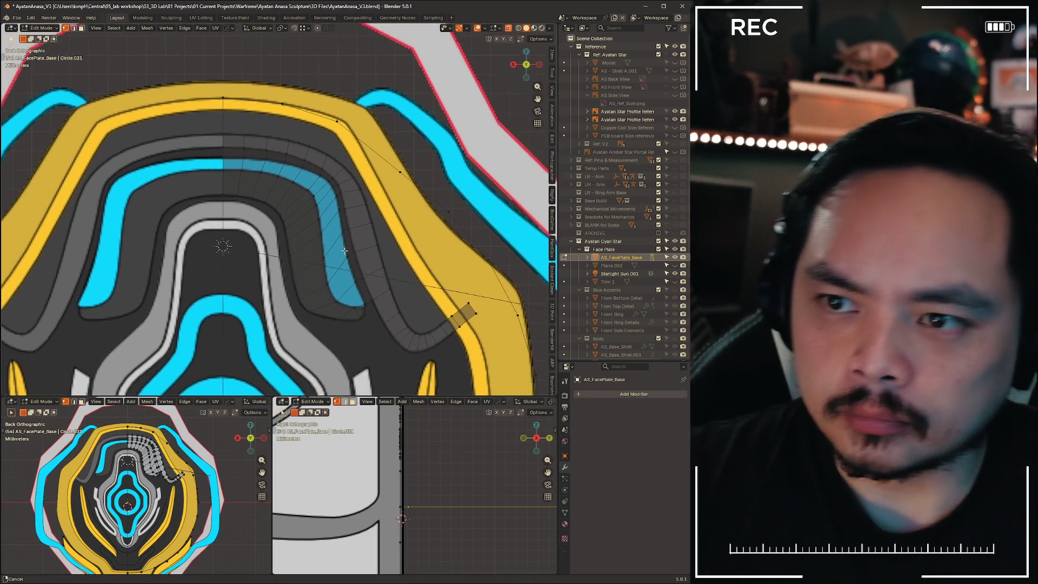
In face select with X-ray, select the region's faces from top face to bottom face
scroll(344, 250, "up", 1)
scroll(232, 229, "up", 1)
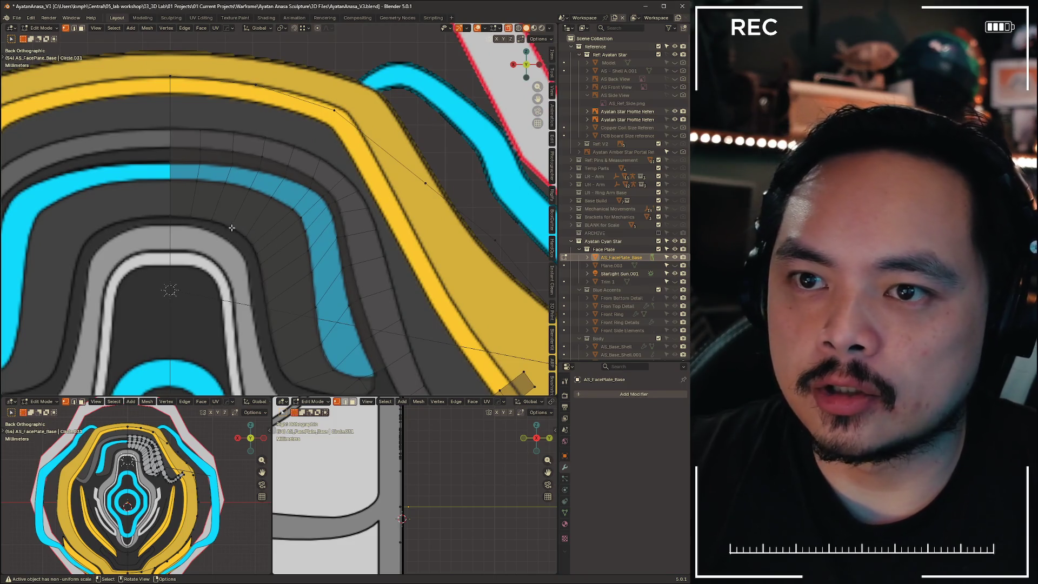
key("3")
left_click(186, 180)
scroll(346, 280, "down", 5, "shift")
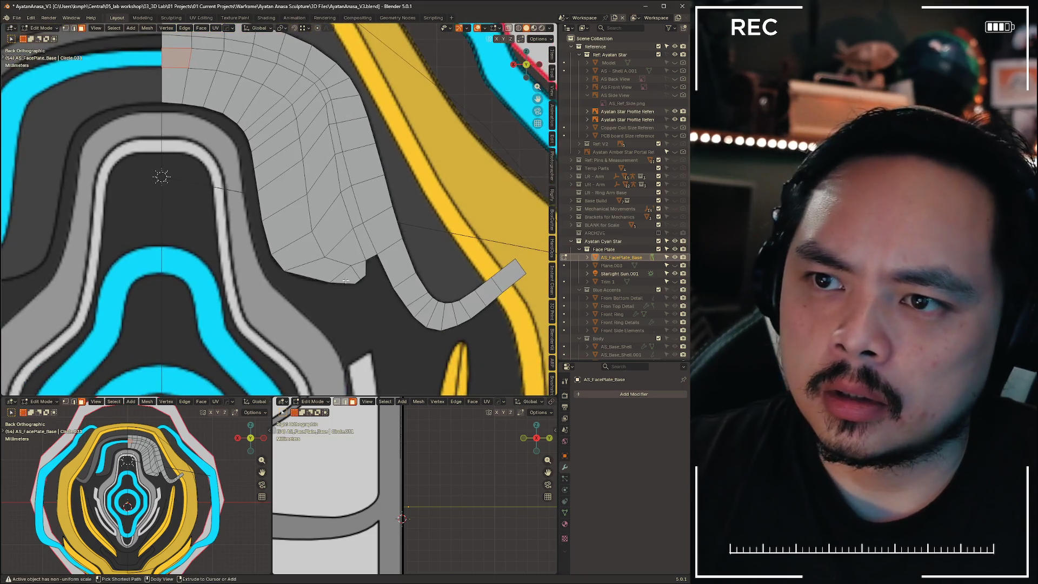
left_click(352, 276, "ctrl+shift")
key("alt+z")
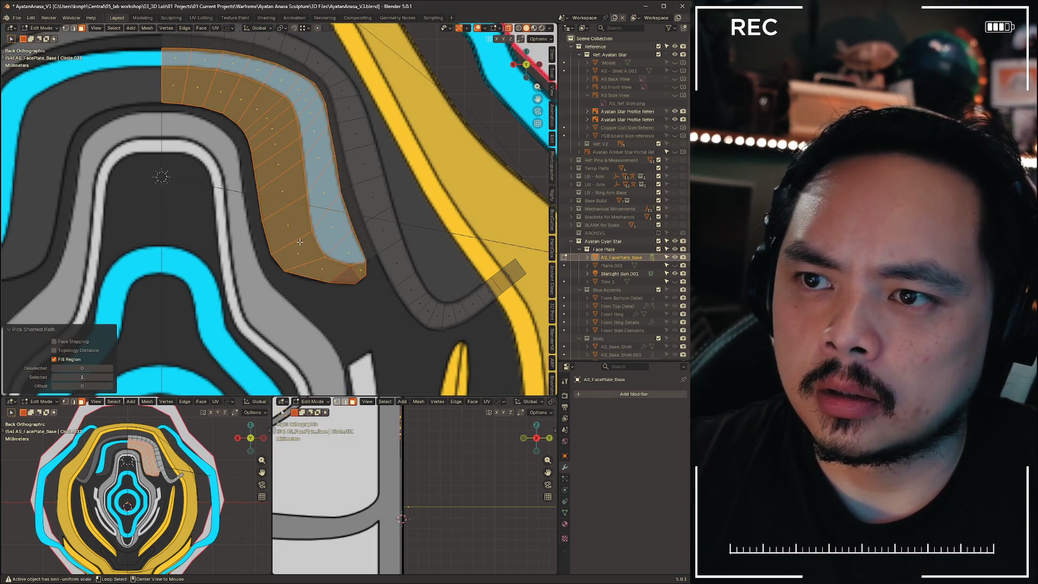
middle_click_drag(287, 195, 366, 139)
Extrude the selected faces along their normals by 0.306 mm, then deselect them
right_click(366, 139)
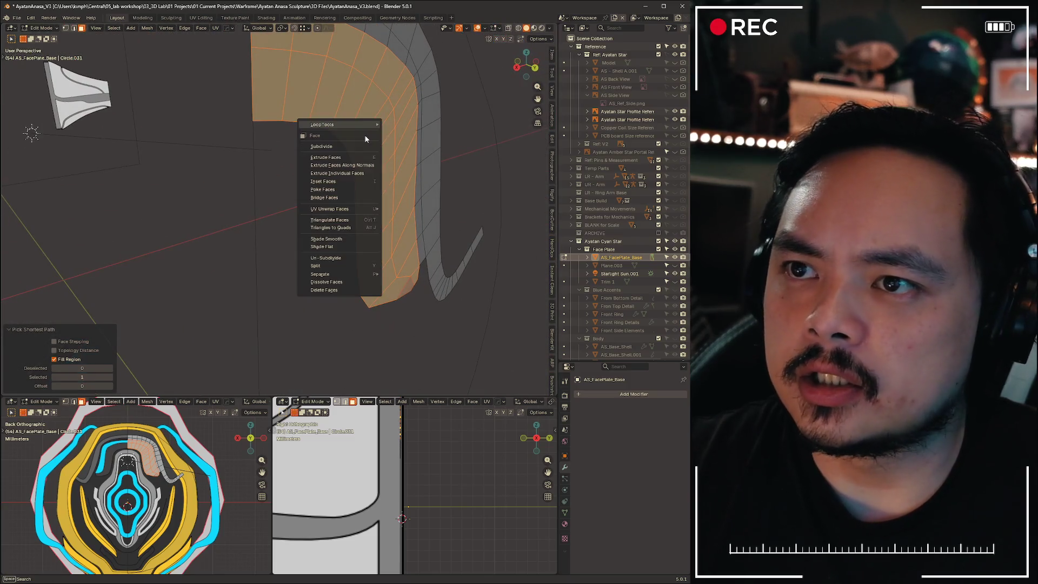
left_click(358, 166)
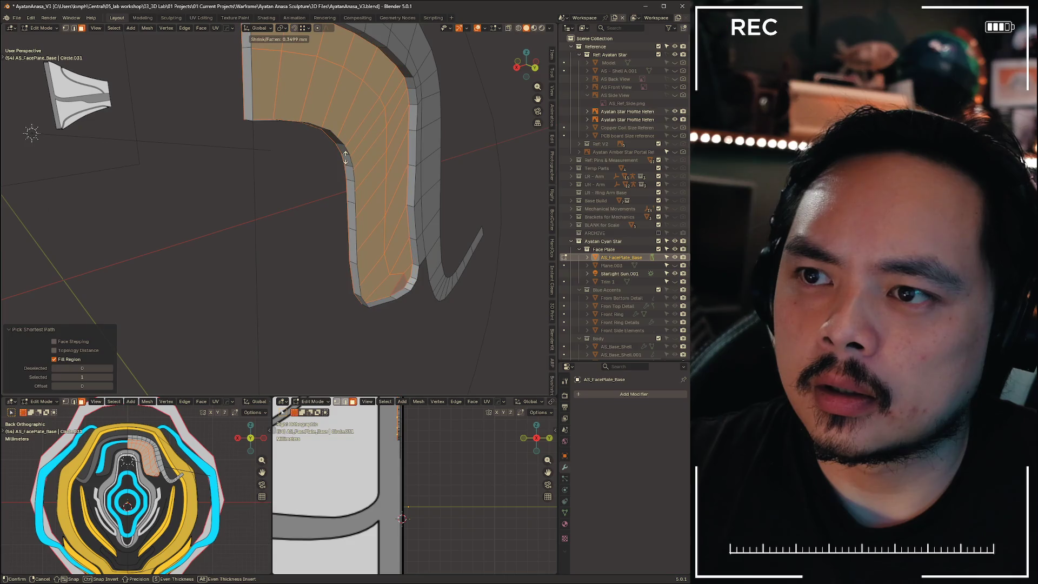
left_click(348, 158)
mouse_move(348, 158)
middle_mouse_down()
mouse_move(355, 107)
mouse_move(304, 216)
mouse_move(288, 334)
mouse_move(339, 199)
middle_mouse_up()
key("KP_Decimal")
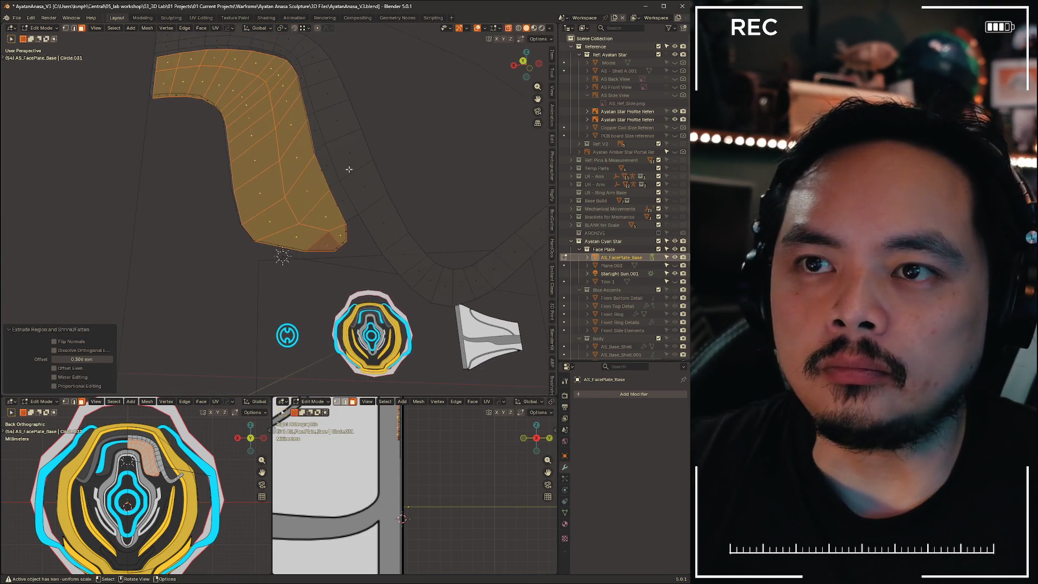
key("ctrl+KP_1")
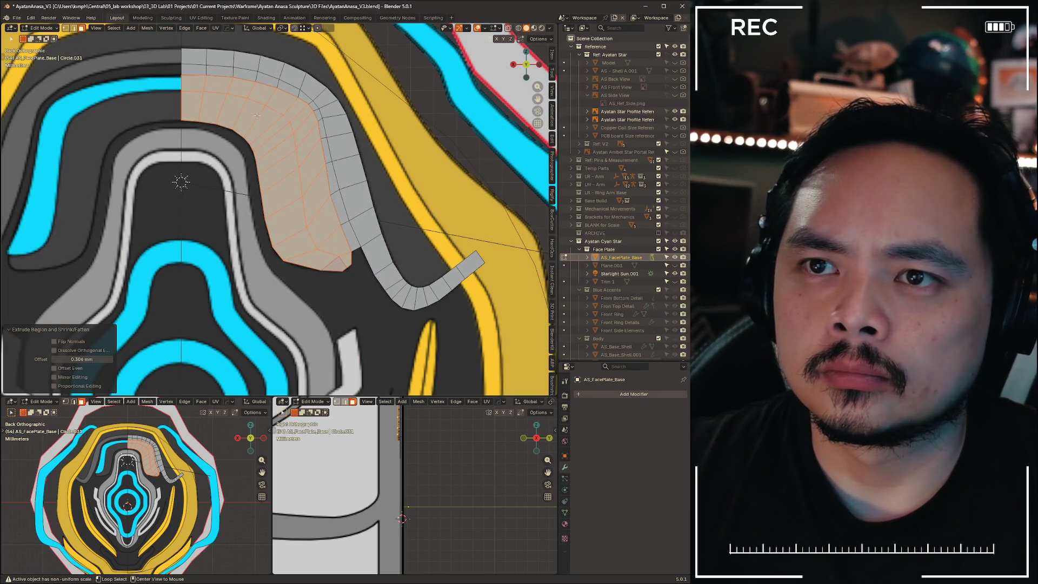
left_click(444, 108)
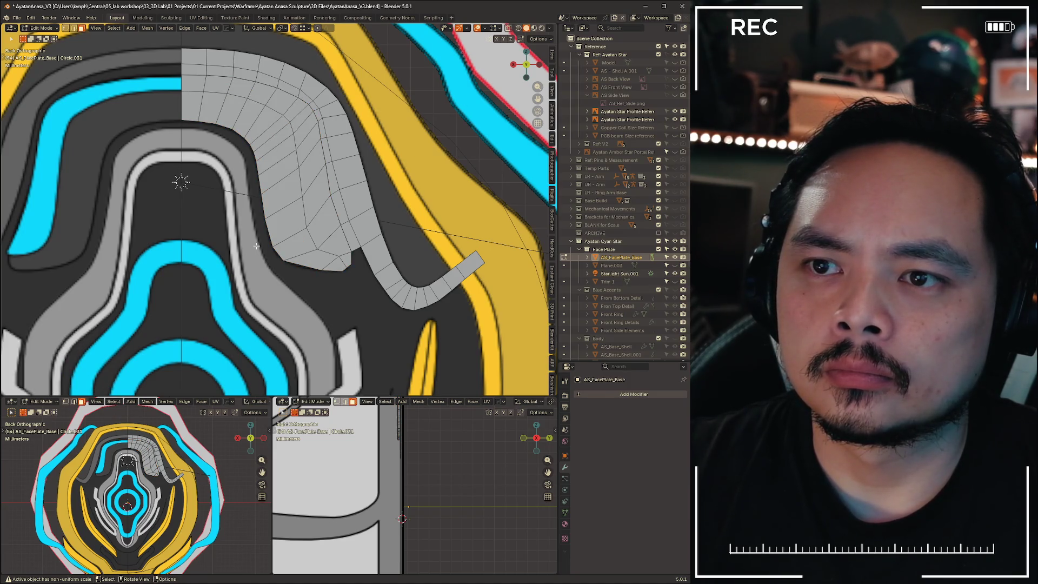
Recentre on the mesh corner, enable X-ray vertex selection, and try repositioning the corner vertex
scroll(316, 303, "up", 5)
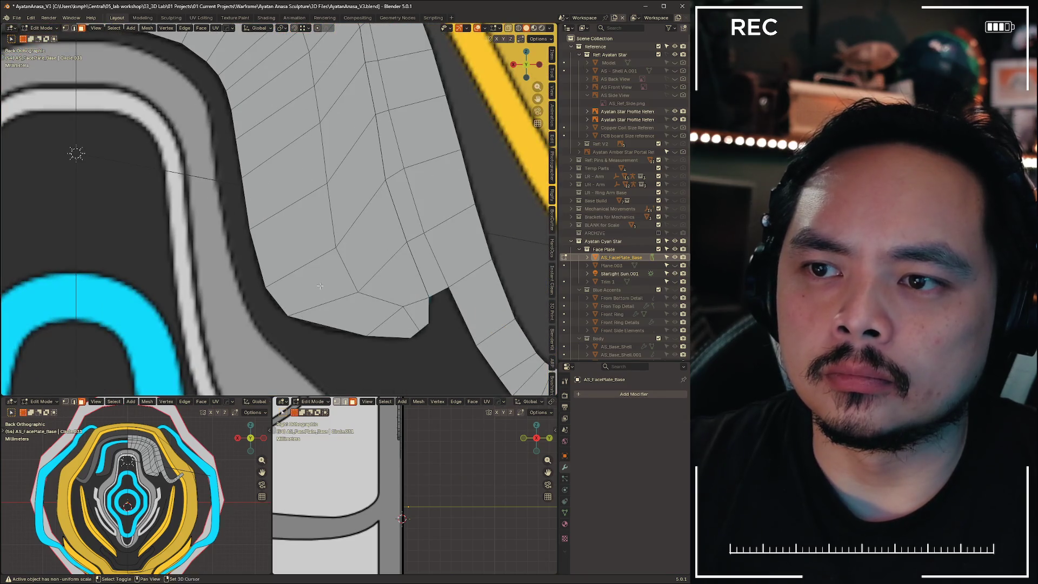
middle_click(320, 286, "alt")
key("alt+z")
key("1")
left_click(253, 226)
key("g")
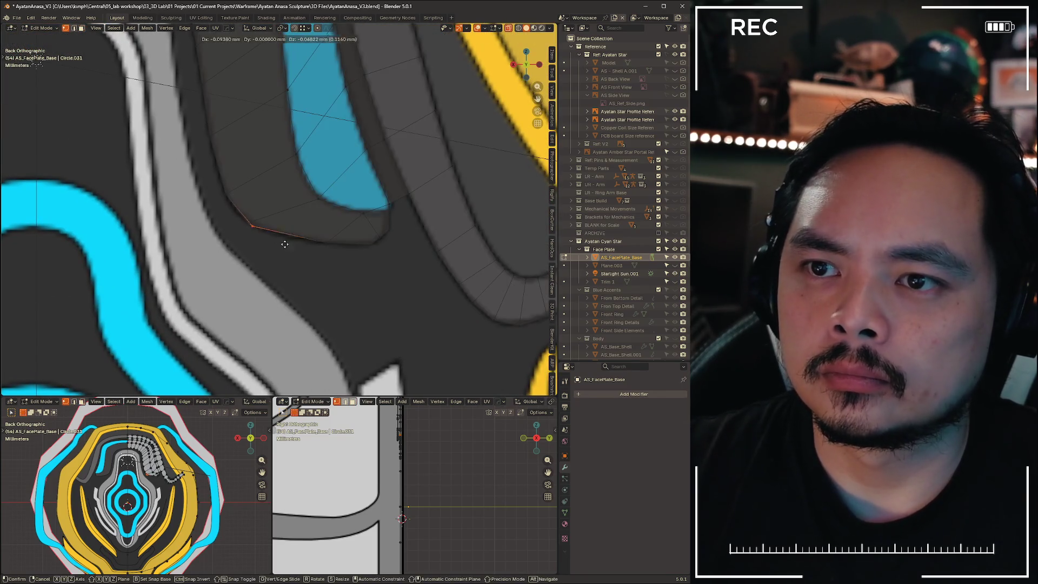
right_click(286, 253)
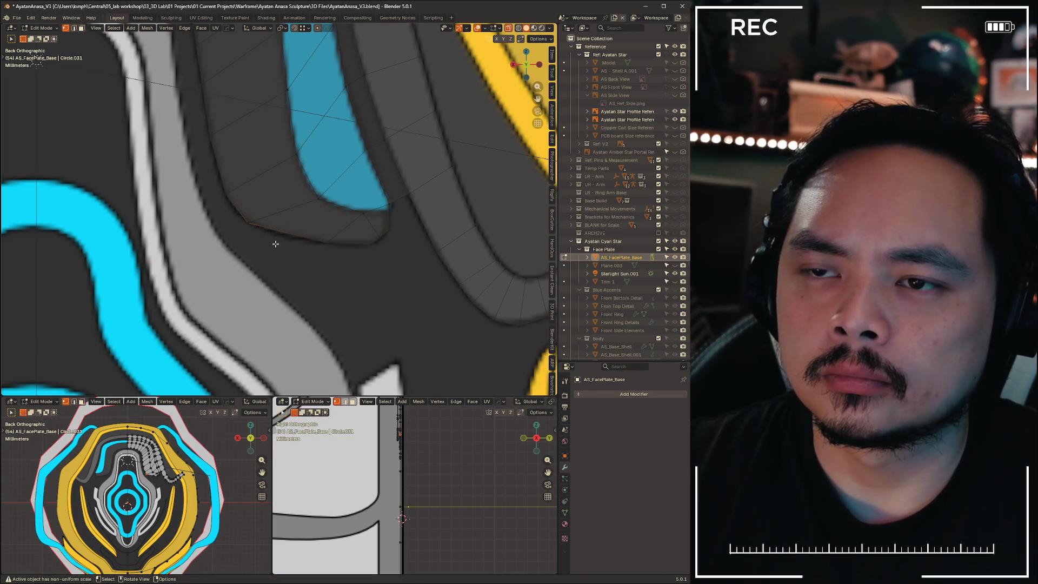
key("g")
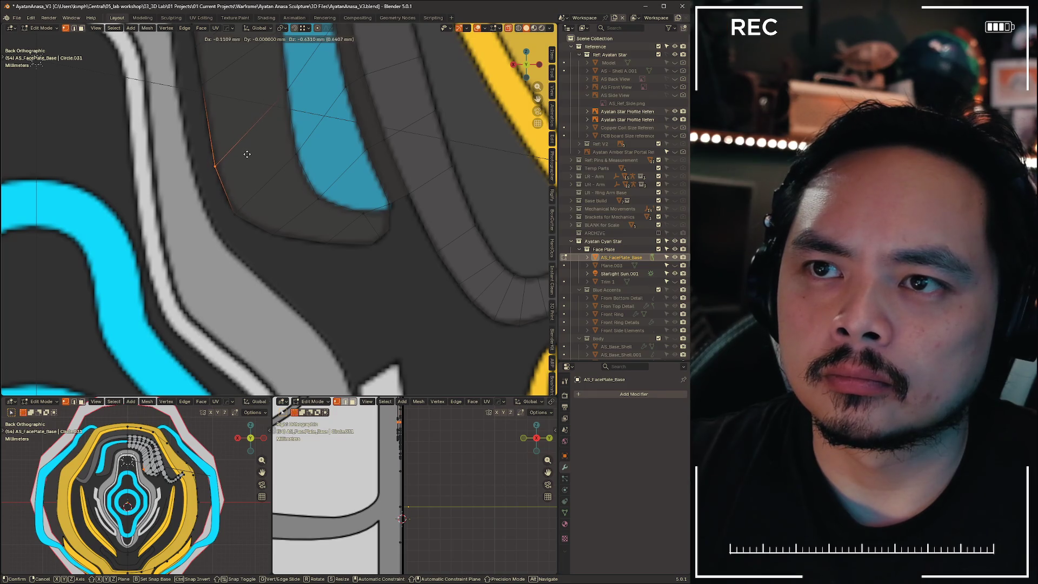
left_click(248, 160)
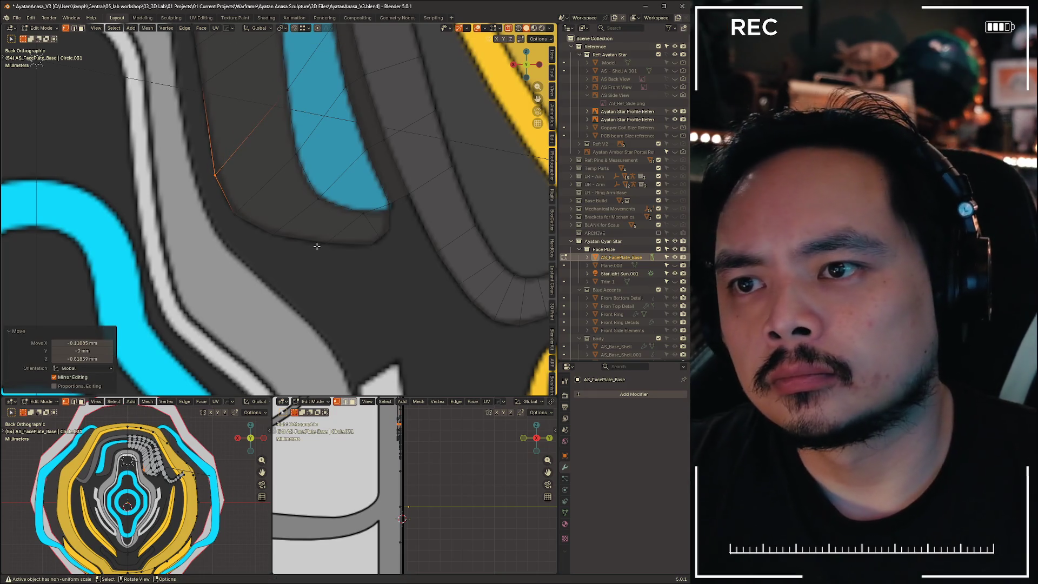
key("ctrl+z")
Move vertices onto the blue band's corner and along its edge
key("g")
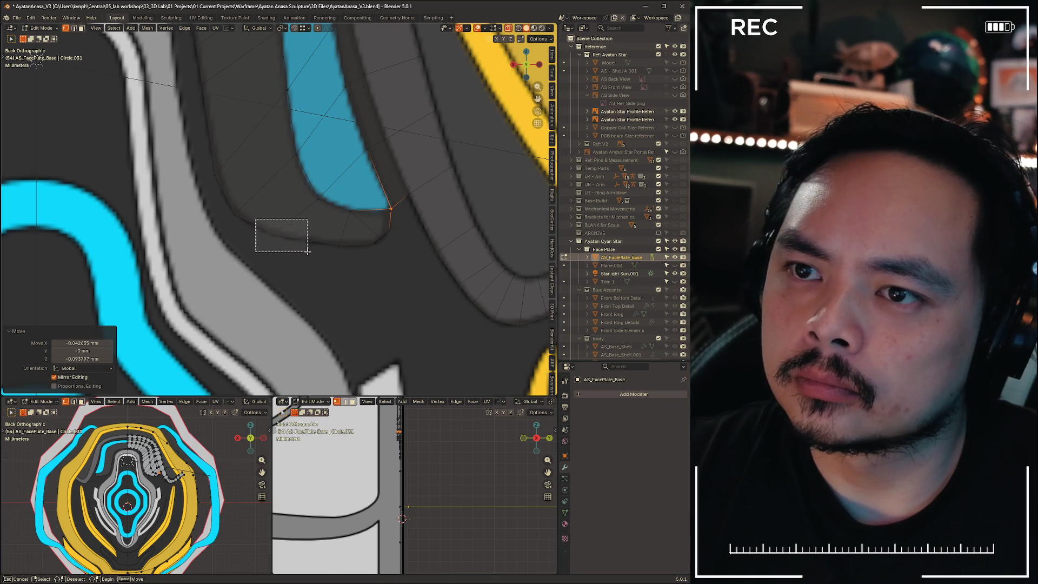
left_click(320, 176)
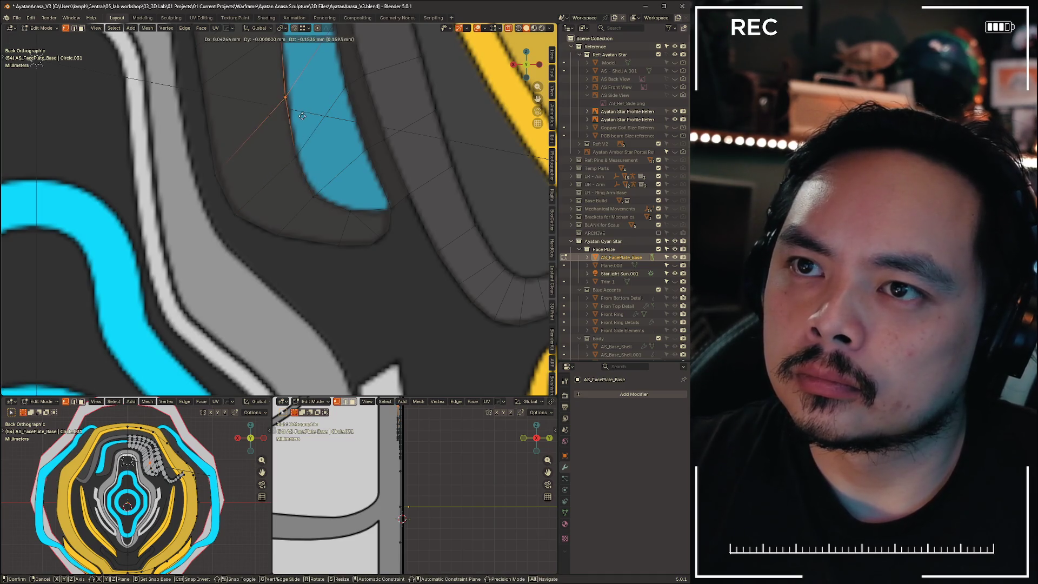
left_click(302, 116)
key("g")
left_click(239, 174)
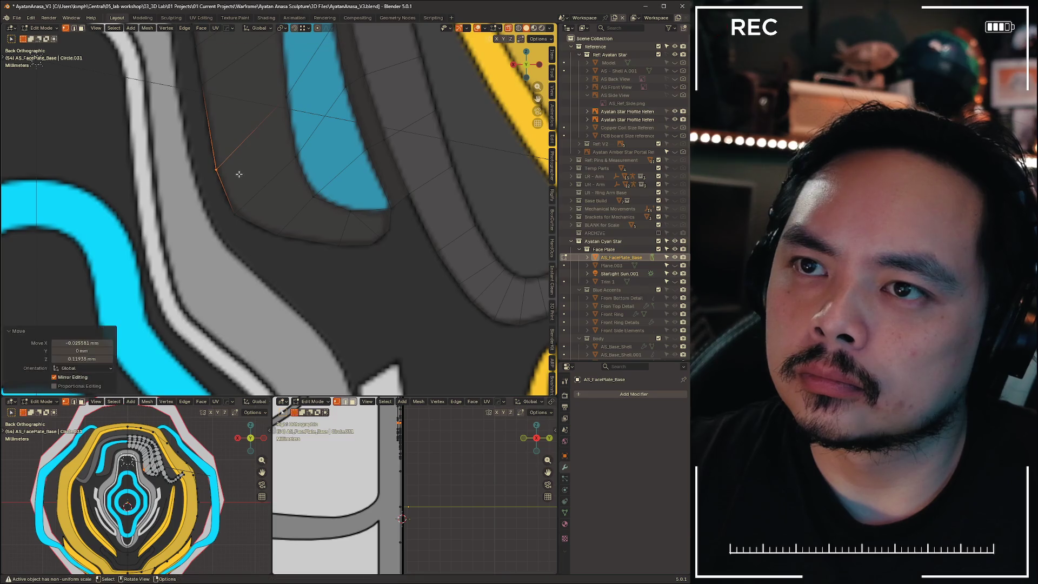
middle_click_drag(239, 174, 218, 335, "shift")
left_click(312, 193)
Move three vertices up the blue band onto its inner edge outline
key("g")
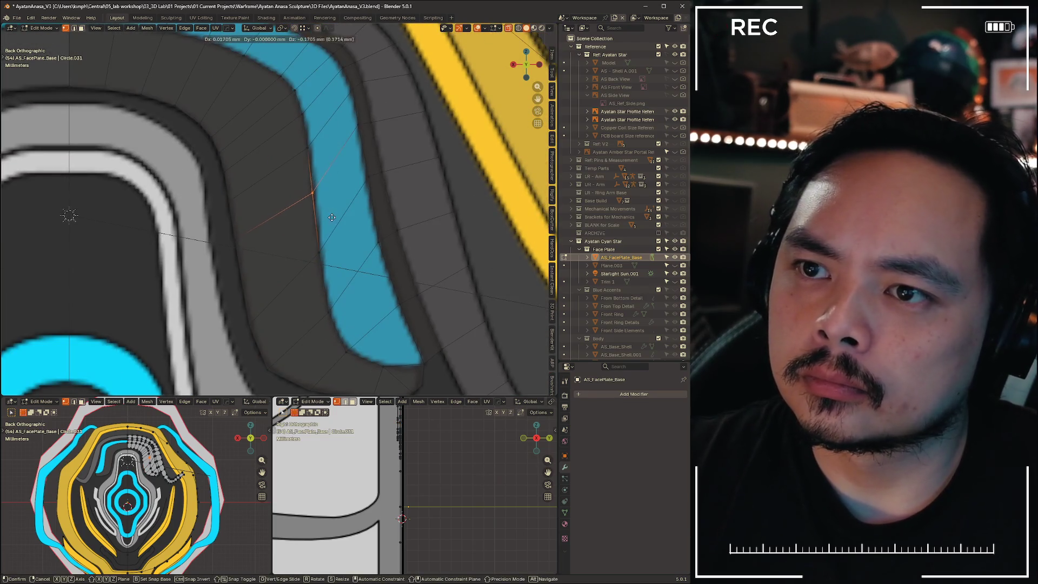
left_click(331, 205)
left_click(373, 195)
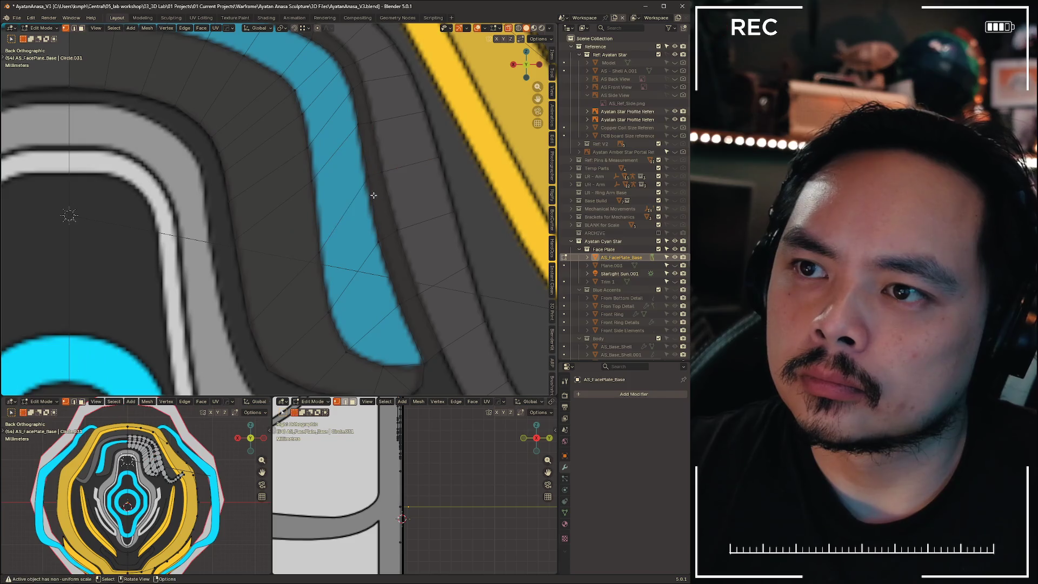
left_click(366, 182)
key("g")
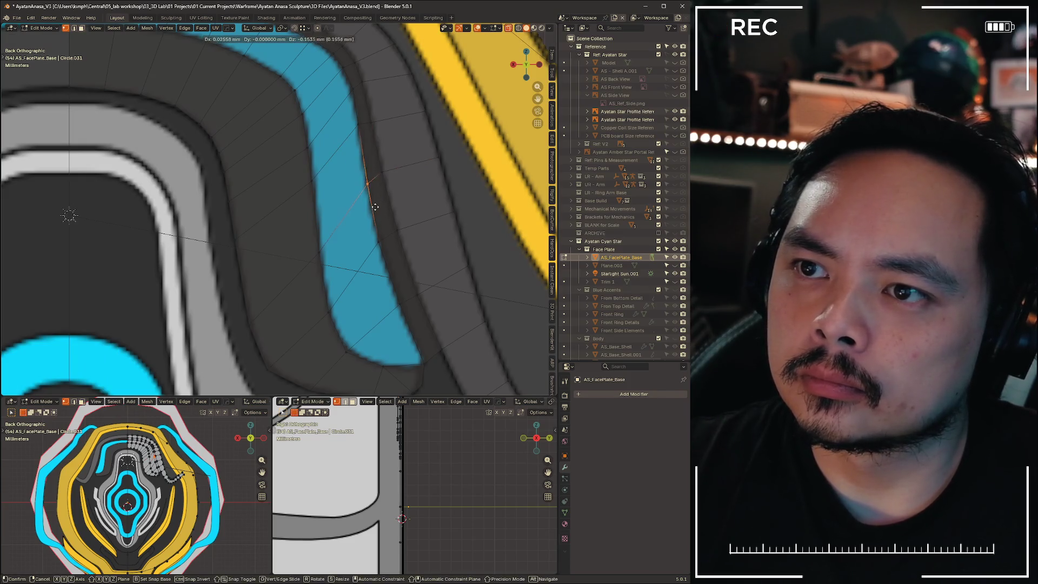
left_click(375, 207)
left_click(362, 145)
key("g")
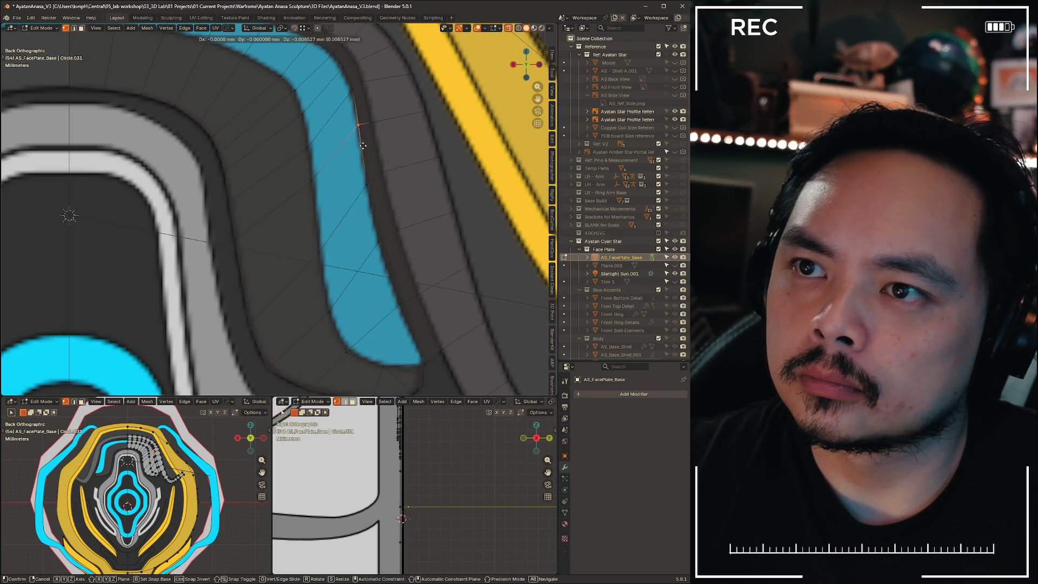
left_click(364, 158)
Align a vertex on the upper curve and a lower vertex onto the band edge
scroll(362, 179, "up", 5, "shift")
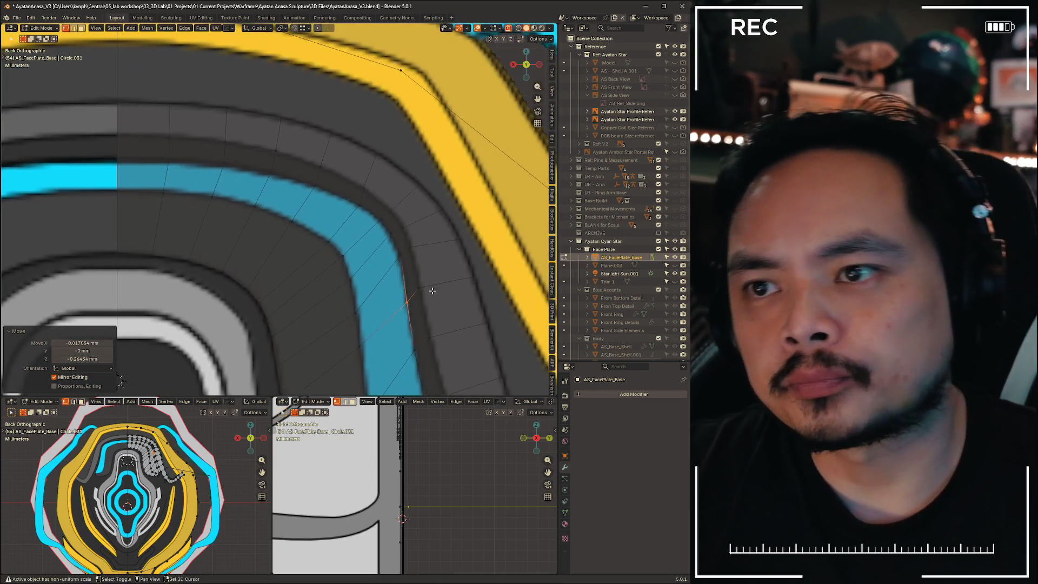
scroll(361, 212, "up", 3, "ctrl")
left_click(385, 199)
key("g")
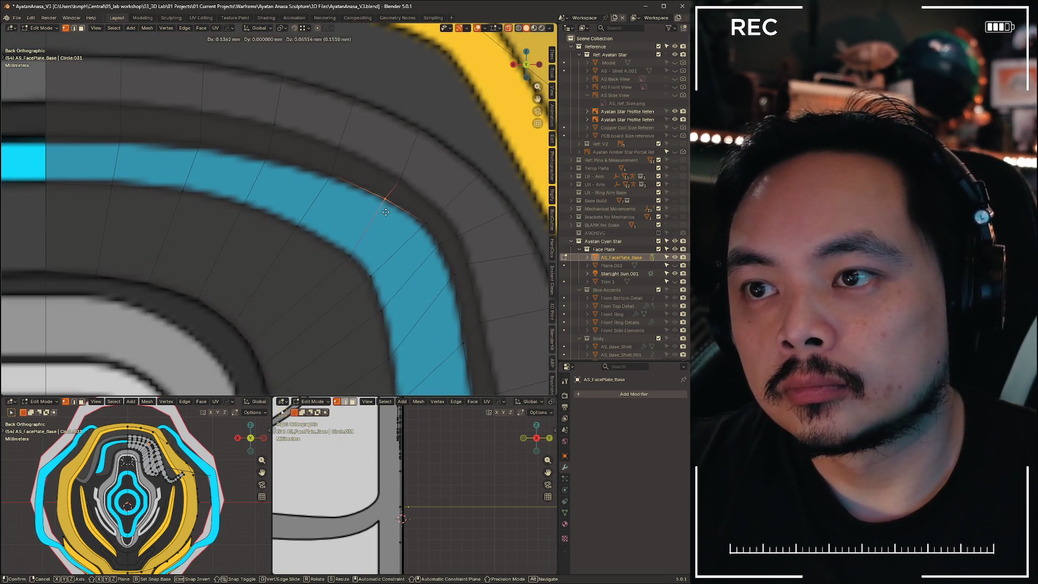
left_click(388, 214)
left_click(348, 249)
key("g")
left_click(357, 263)
key("g")
left_click(375, 284)
Place the next vertices down the band onto its outline
left_click(428, 238)
key("g")
left_click(446, 261)
left_click(385, 319)
key("g")
left_click(388, 345)
key("g")
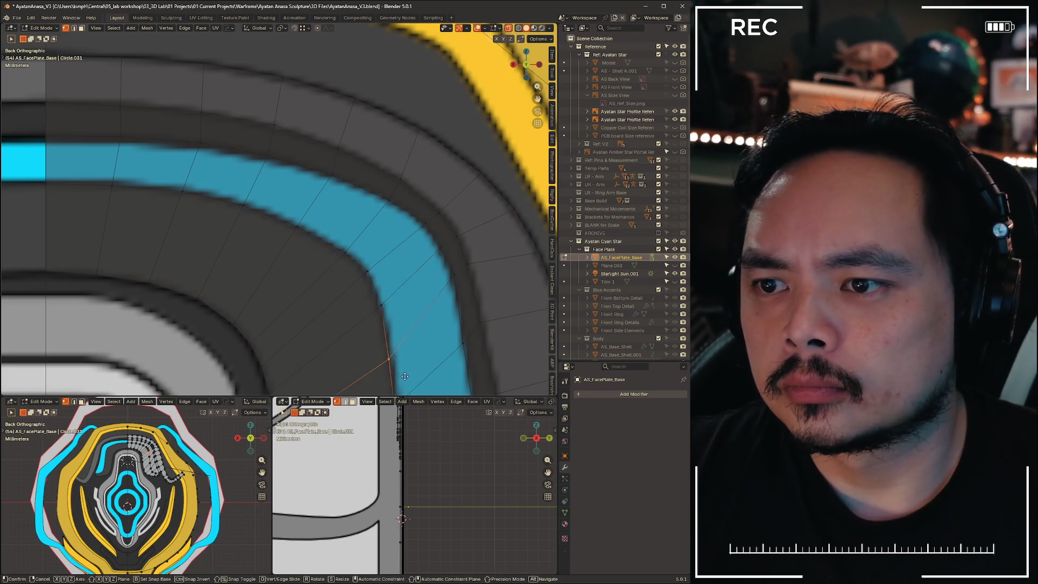
left_click(378, 349)
scroll(346, 311, "down", 5)
scroll(347, 311, "down", 3)
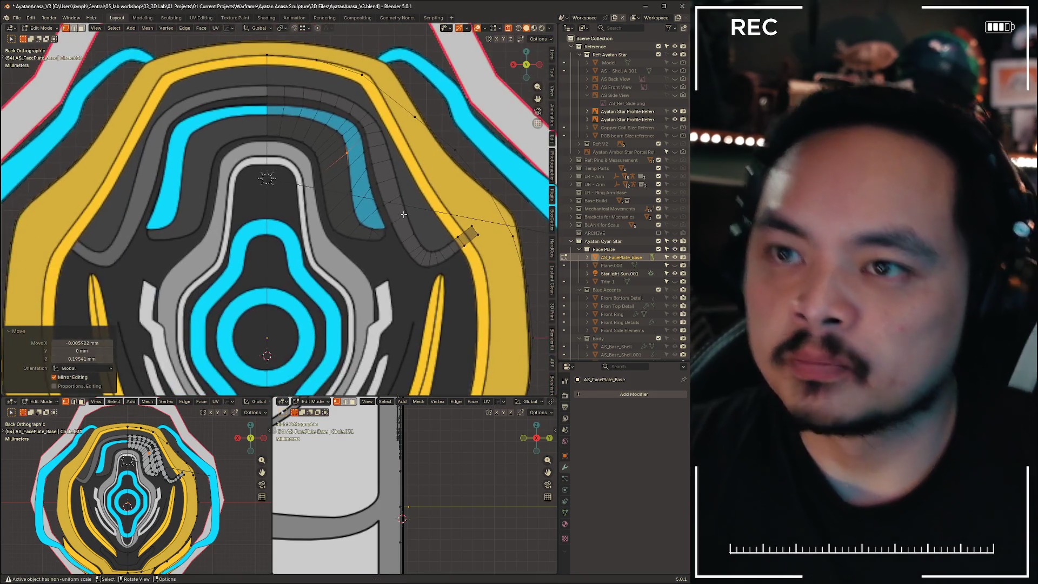
Turn off X-ray and inspect the face plate in Object Mode
mouse_move(346, 311)
middle_mouse_down()
mouse_move(294, 276)
mouse_move(382, 271)
mouse_move(370, 264)
middle_mouse_up()
key("alt+z")
key("ctrl+Tab")
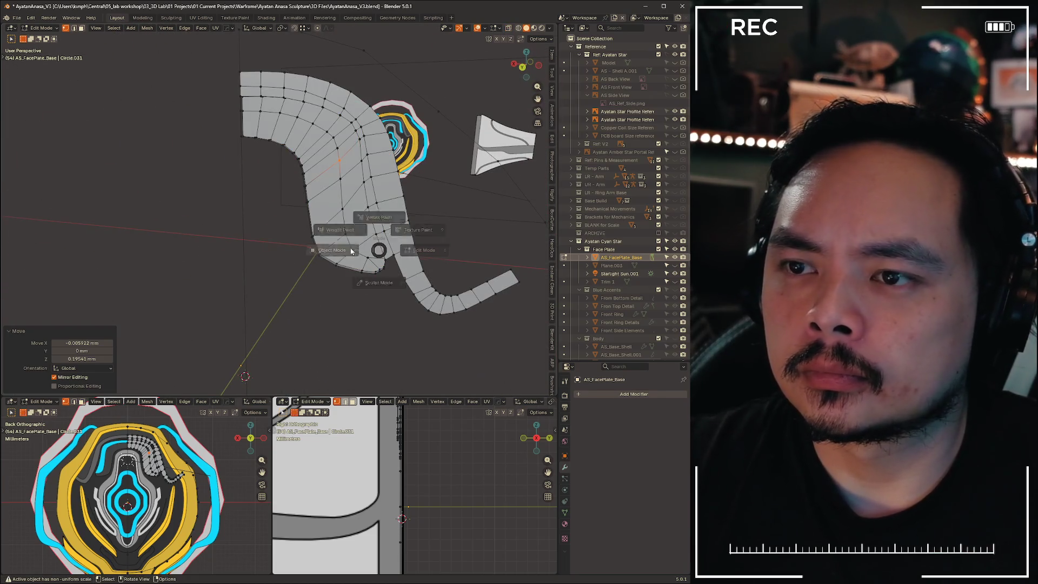
left_click(342, 279)
mouse_move(342, 280)
middle_mouse_down()
mouse_move(329, 286)
mouse_move(411, 260)
mouse_move(537, 252)
mouse_move(409, 250)
mouse_move(422, 232)
mouse_move(421, 282)
mouse_move(339, 280)
mouse_move(408, 274)
middle_mouse_up()
key("ctrl+Tab")
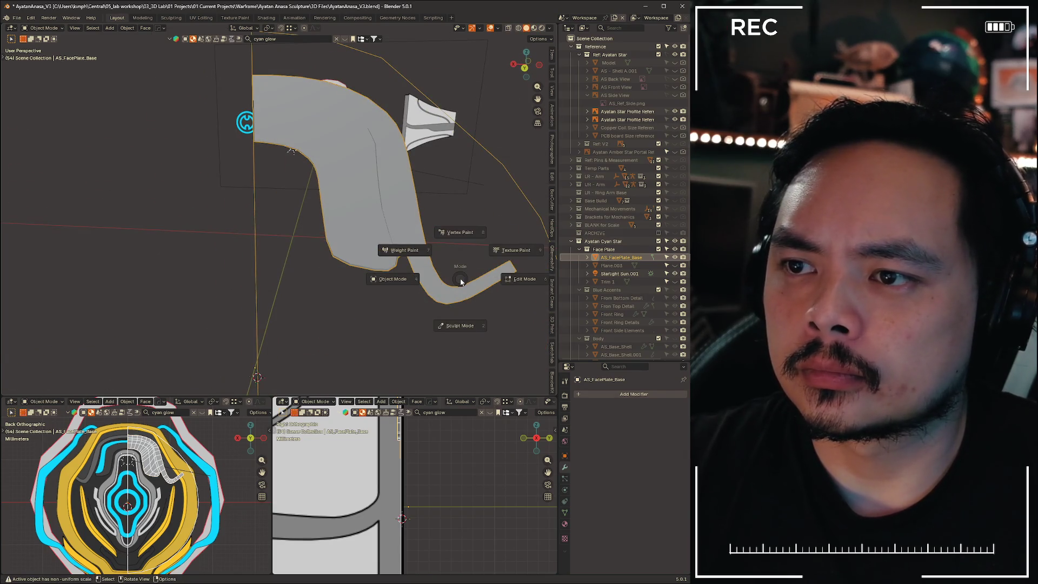
key("Escape")
Return to Edit Mode in the back view, panned toward the lower face-plate centre
key("ctrl+Tab")
left_click(440, 204)
mouse_move(441, 204)
middle_mouse_down()
mouse_move(371, 261)
mouse_move(452, 267)
mouse_move(467, 220)
middle_mouse_up()
left_click(528, 67)
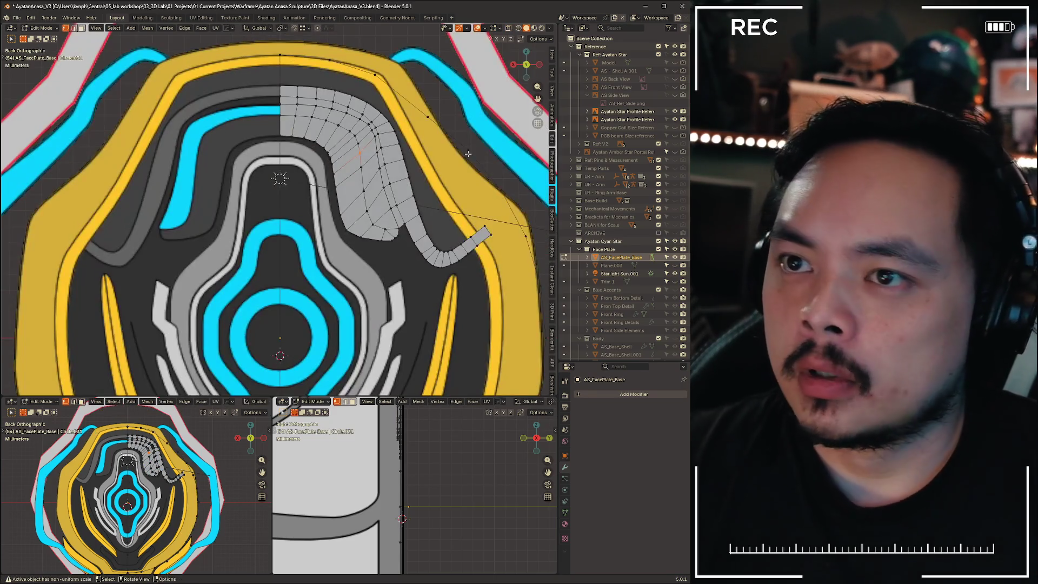
mouse_move(414, 272)
middle_mouse_down("shift")
mouse_move(328, 187)
mouse_move(309, 194)
mouse_move(395, 109)
mouse_move(434, 137)
mouse_move(328, 199)
middle_mouse_up("shift")
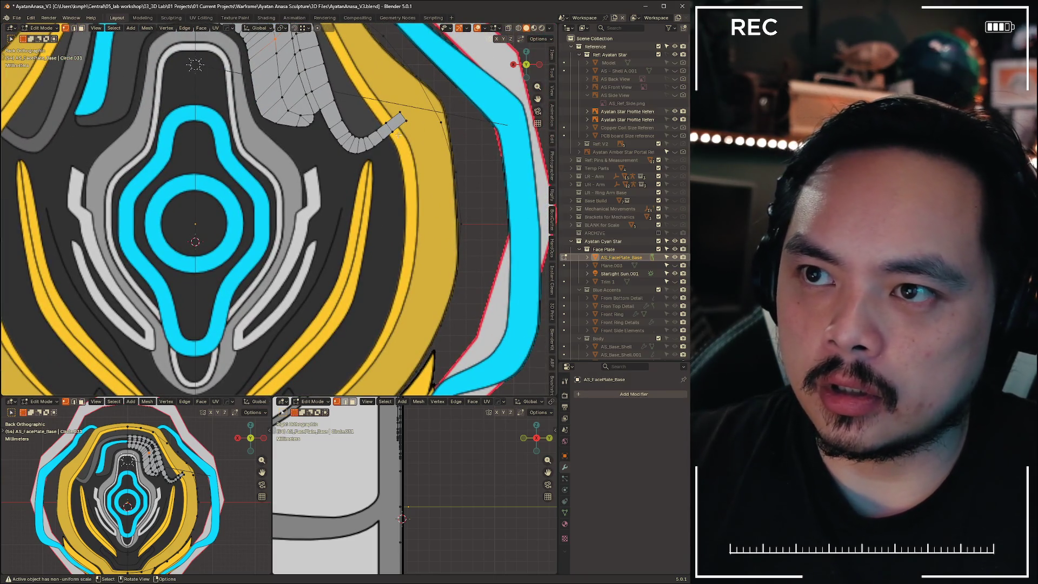
mouse_move(250, 144)
middle_mouse_down("shift")
mouse_move(306, 174)
mouse_move(297, 219)
middle_mouse_up("shift")
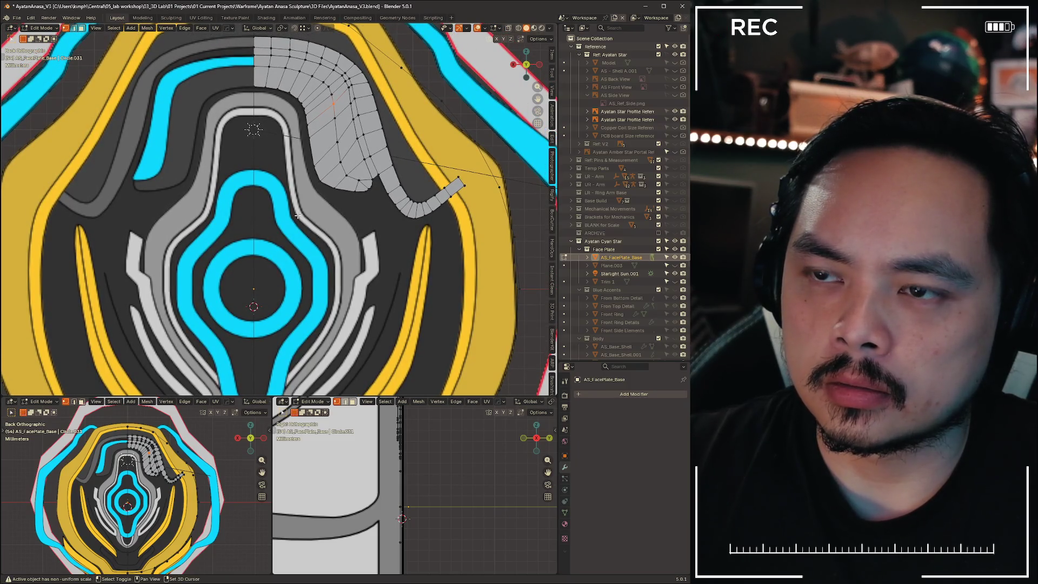
Move the chain's newest vertex into place along the lower yellow band
mouse_move(354, 311)
middle_mouse_down("shift")
mouse_move(332, 186)
mouse_move(321, 233)
mouse_move(366, 284)
mouse_move(347, 189)
middle_mouse_up("shift")
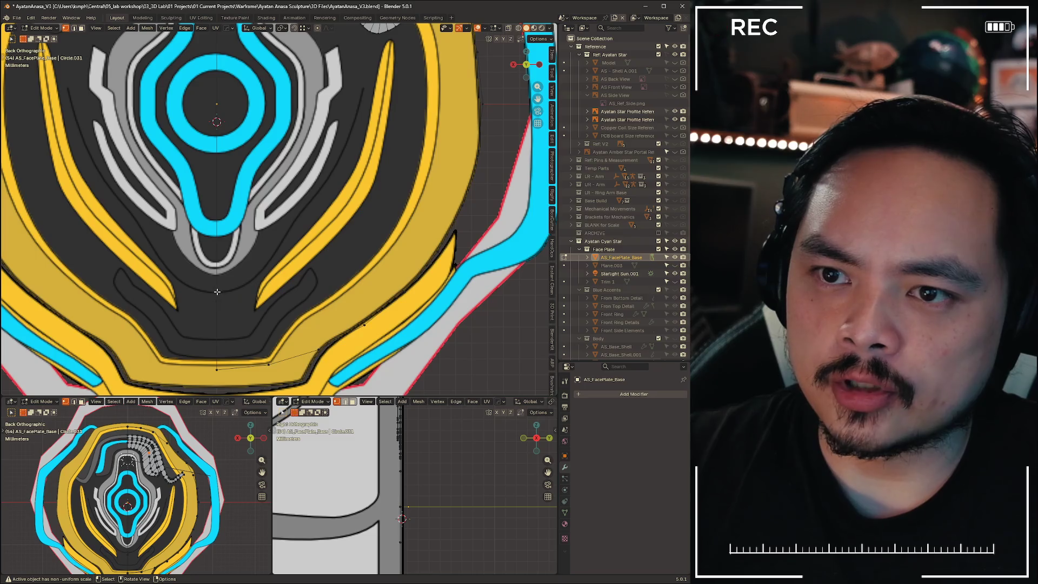
key("g")
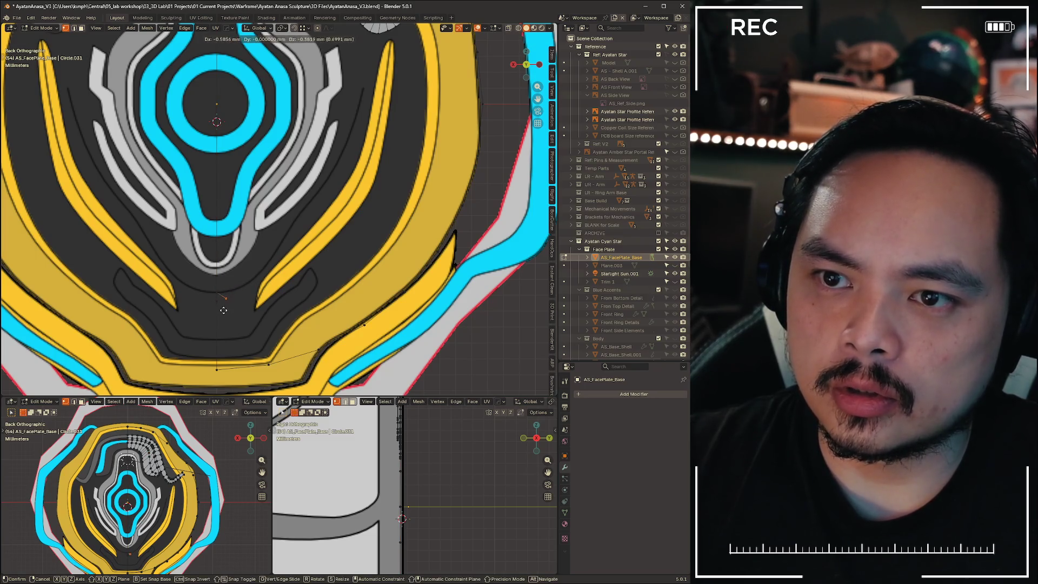
right_click(223, 310)
scroll(224, 310, "up", 4)
key("g")
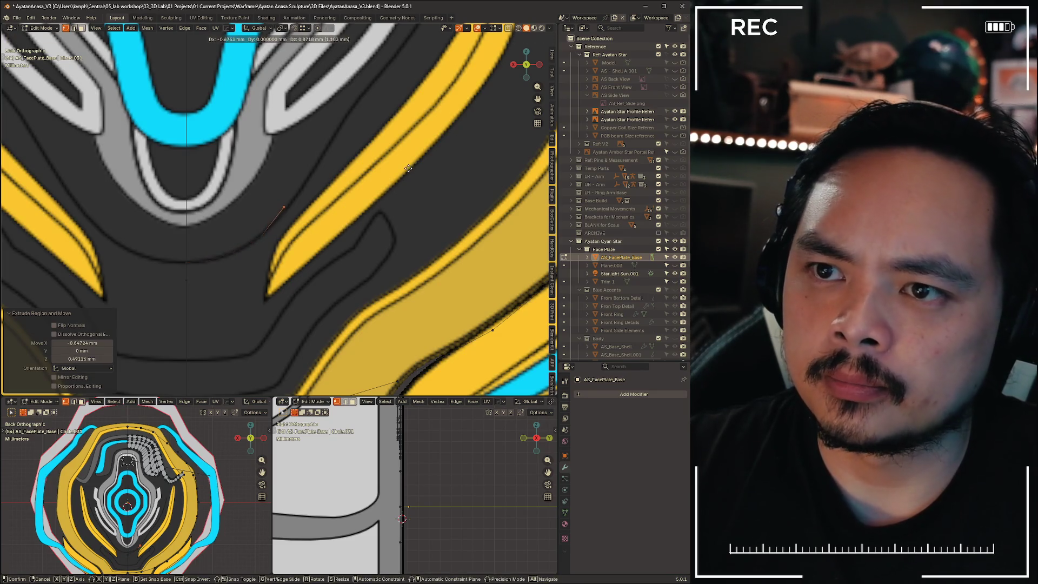
left_click(491, 71)
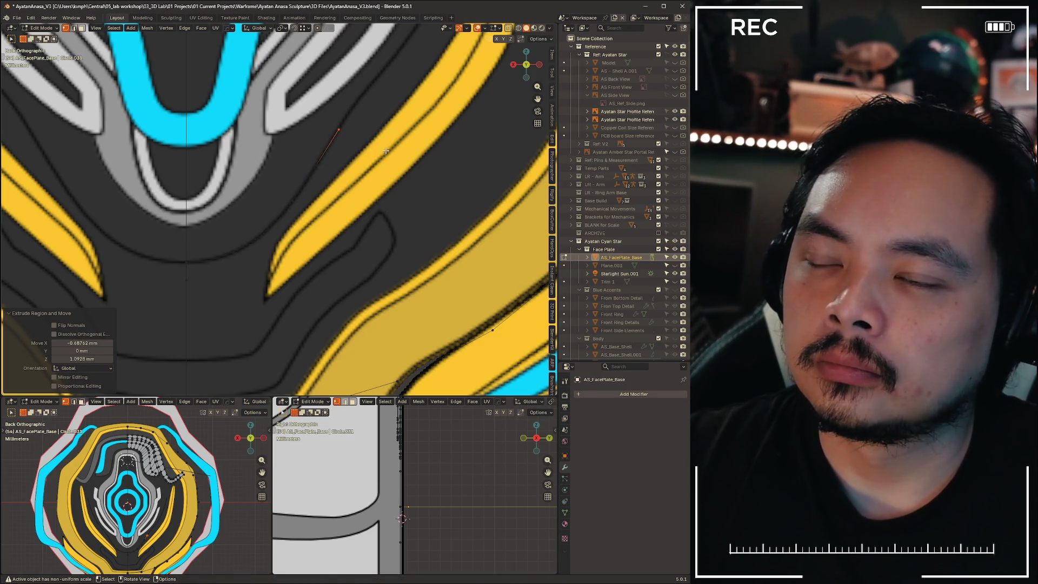
Extrude two more vertices along the band, the last constrained to X at -1.2532 mm
middle_click_drag(415, 129, 304, 263, "shift")
key("e")
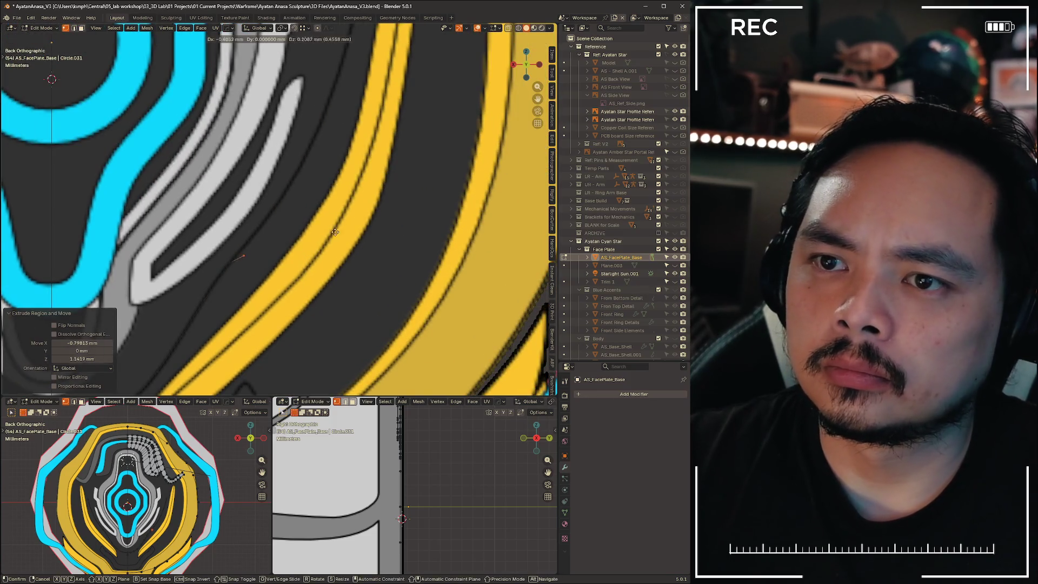
scroll(335, 232, "up", 2, "alt")
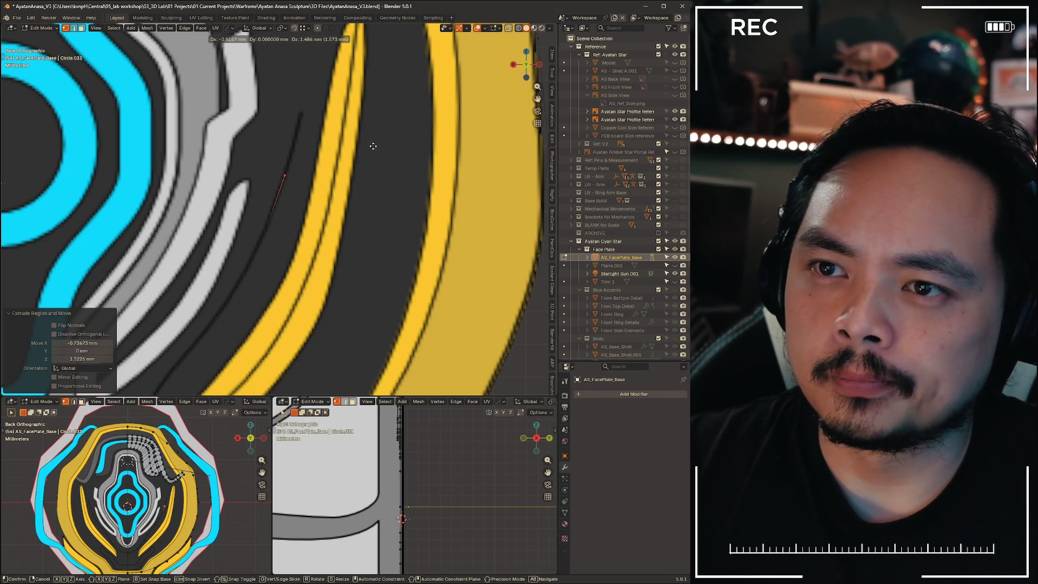
left_click(391, 85)
scroll(390, 85, "down", 5)
scroll(332, 223, "up", 4)
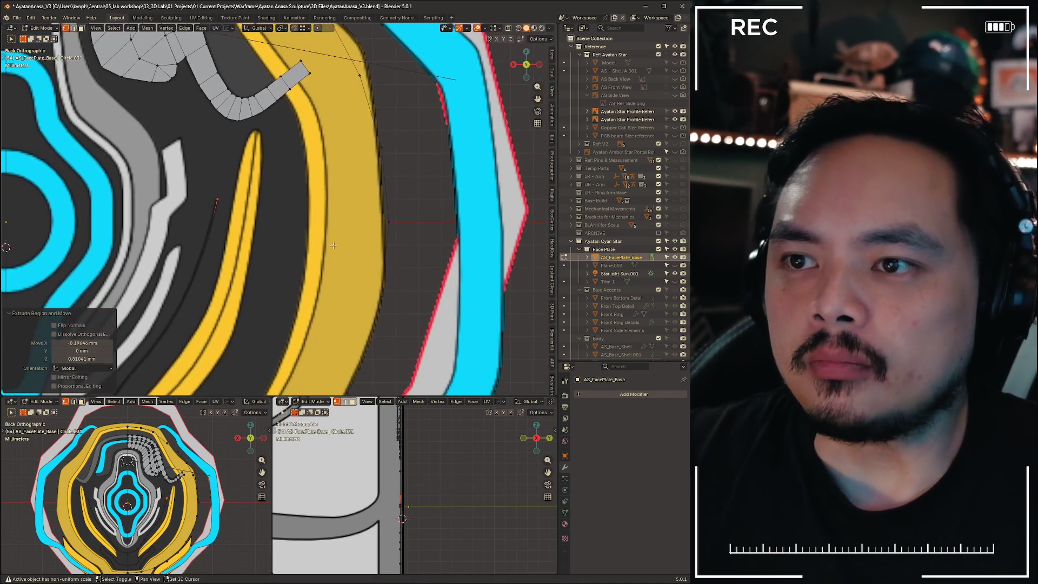
key("e")
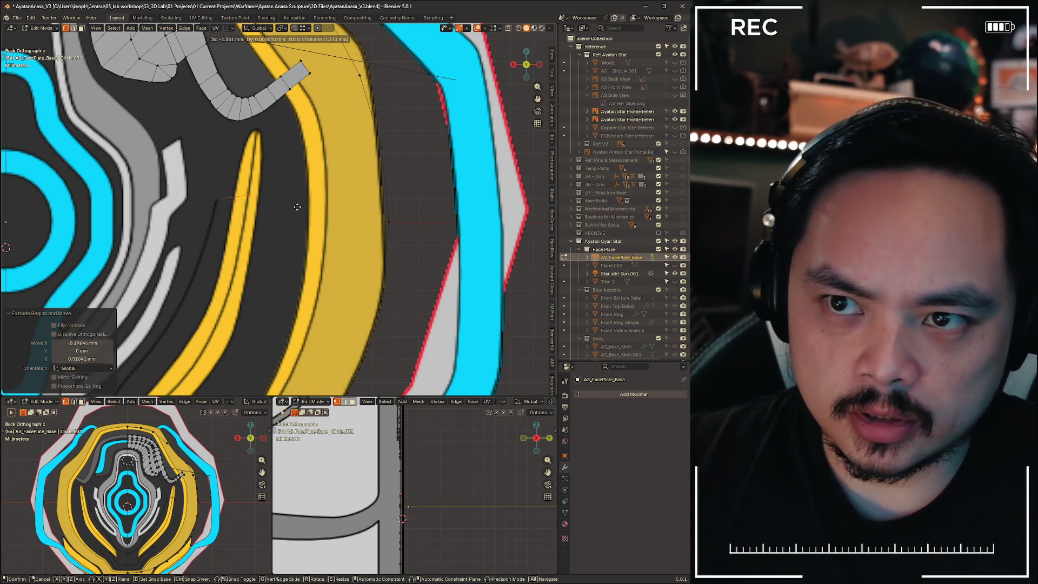
key("x")
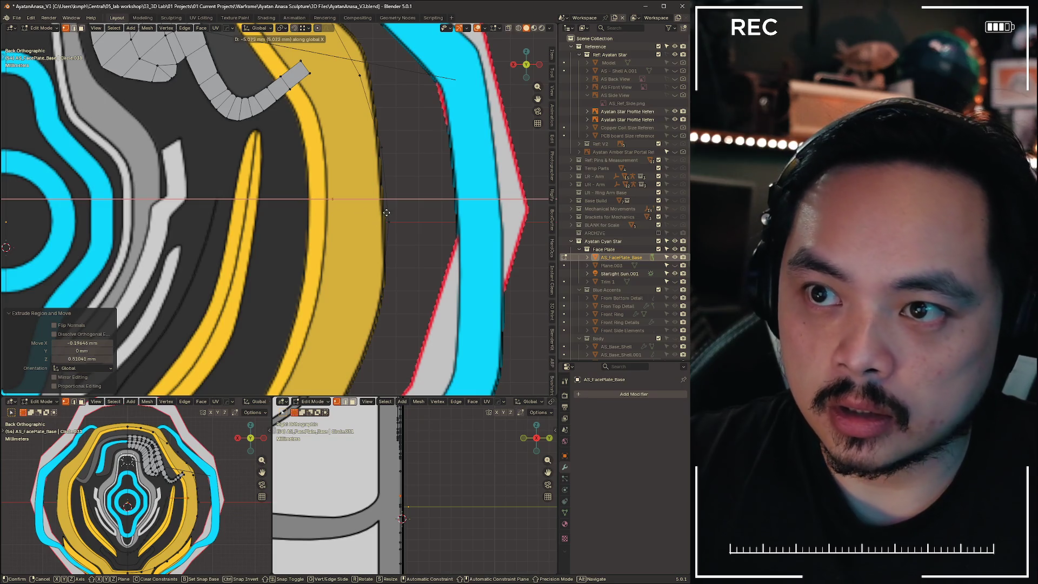
left_click(412, 215)
scroll(378, 178, "down", 5)
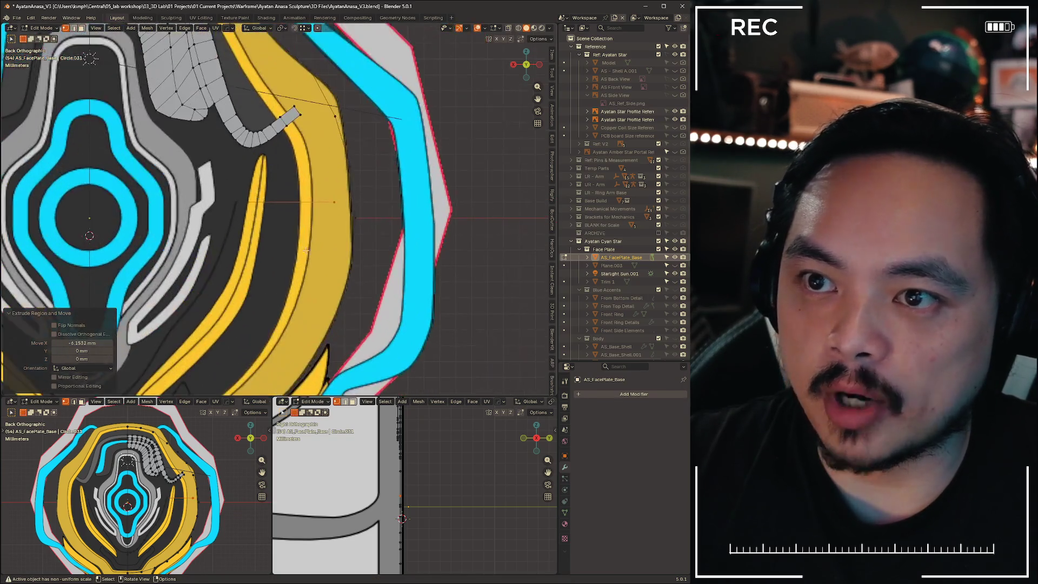
Reframe the view on the lower section and select the edge loop through the face plate
mouse_move(370, 152)
middle_mouse_down("shift")
mouse_move(380, 162)
mouse_move(403, 89)
mouse_move(428, 124)
mouse_move(432, 92)
mouse_move(433, 124)
middle_mouse_up("shift")
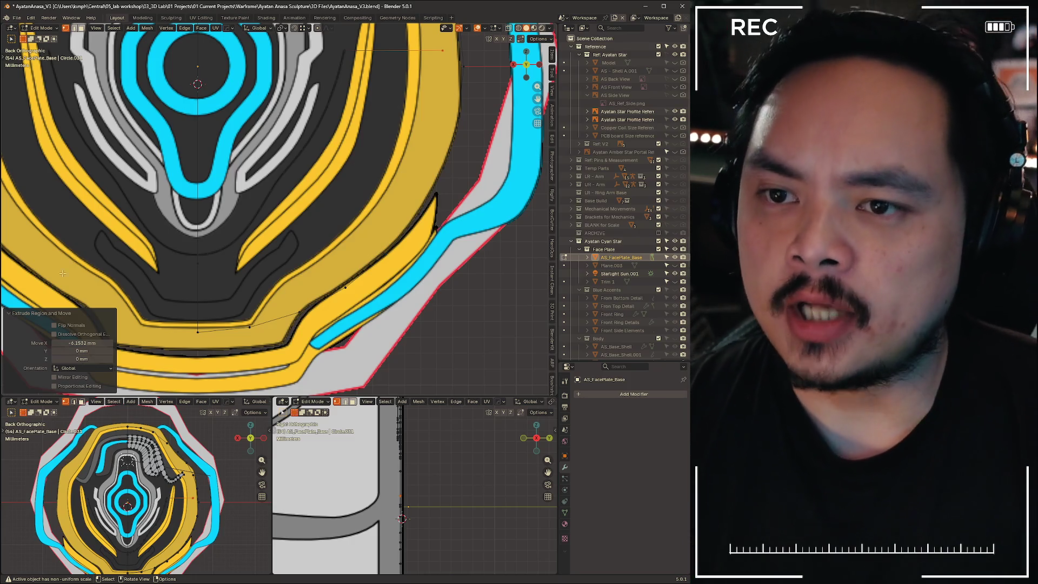
middle_click_drag(304, 259, 307, 256, "shift")
scroll(307, 257, "up", 2)
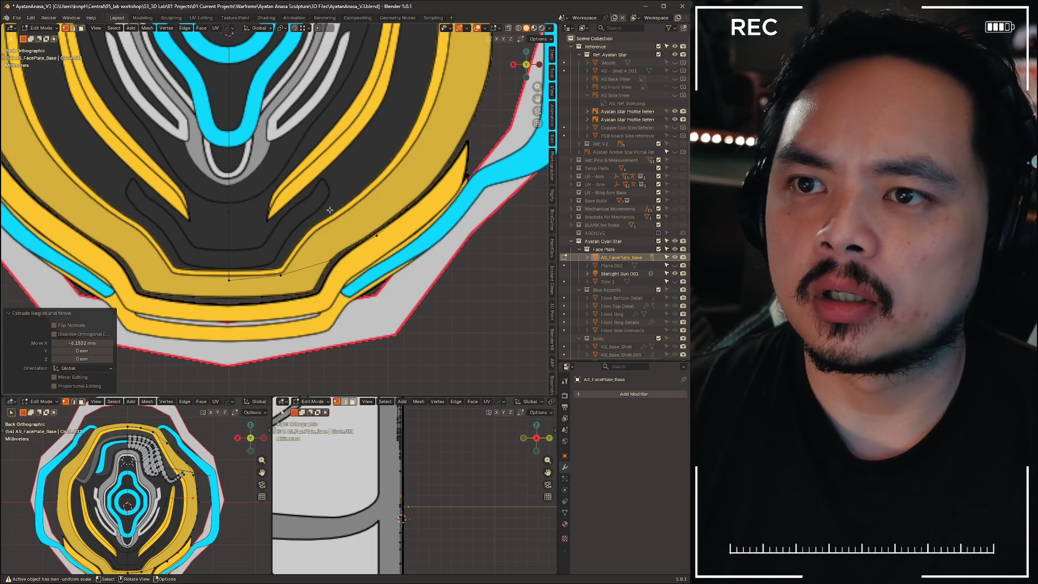
scroll(293, 187, "up", 2)
scroll(292, 177, "down", 4)
scroll(289, 180, "up", 2)
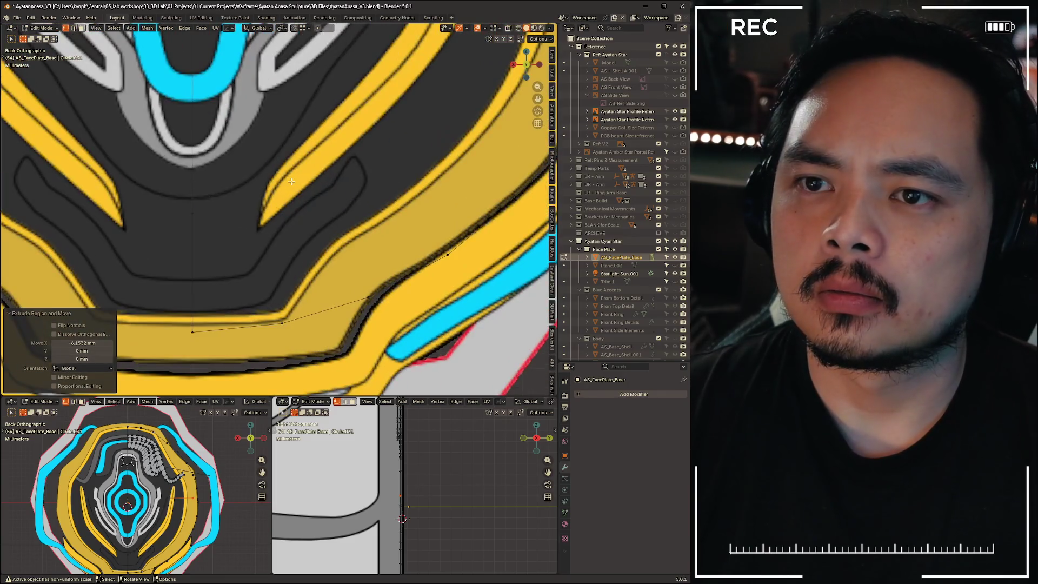
scroll(287, 183, "down", 4)
scroll(284, 186, "up", 2)
scroll(284, 186, "up", 2)
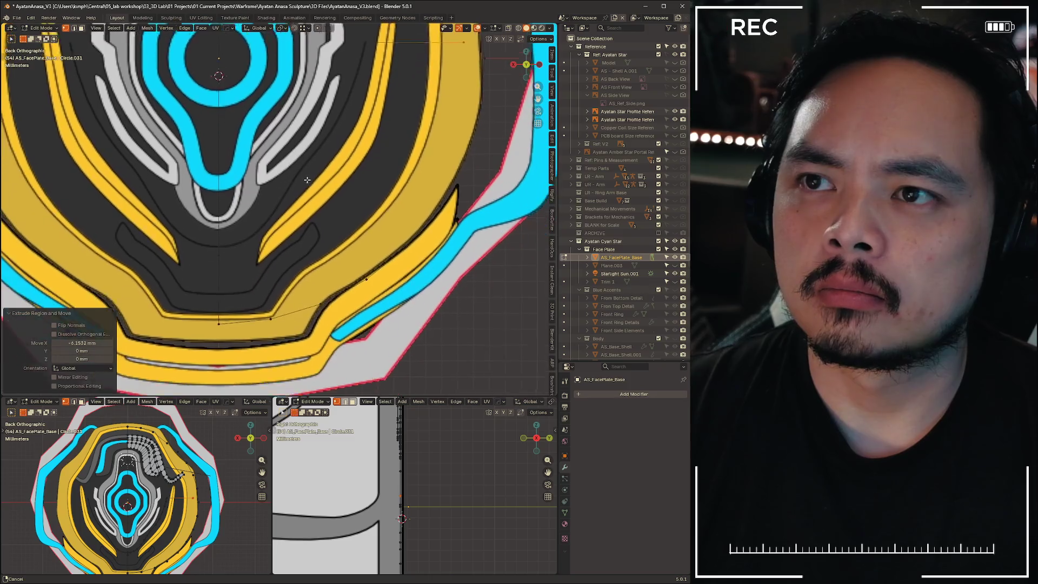
scroll(254, 245, "up", 1)
left_click(250, 231, "alt")
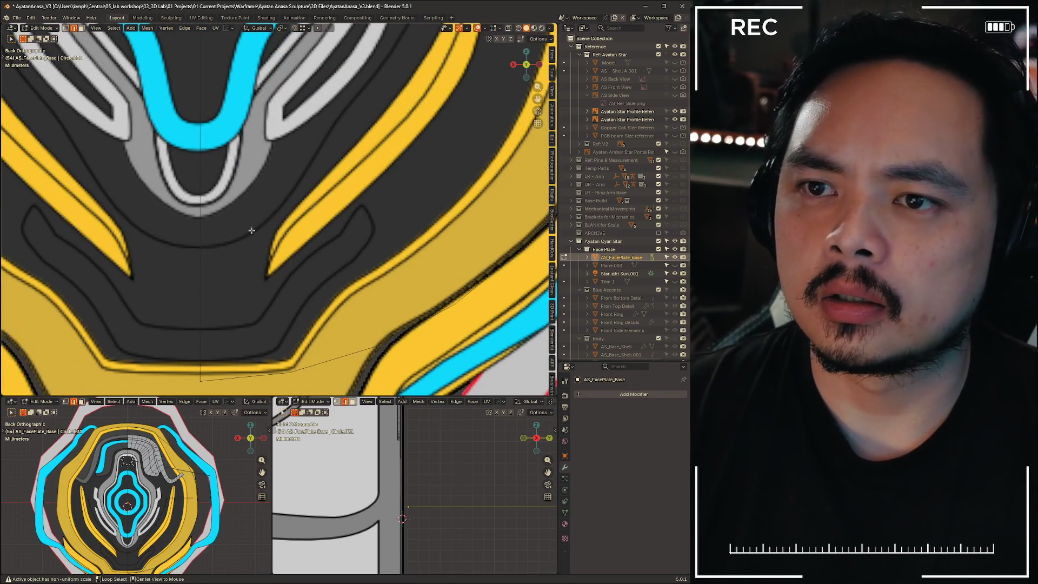
Select the edge path along the face-plate outline and view it in perspective
key("alt+a")
mouse_move(221, 244)
middle_mouse_down("shift")
mouse_move(227, 320)
mouse_move(329, 90)
middle_mouse_up("shift")
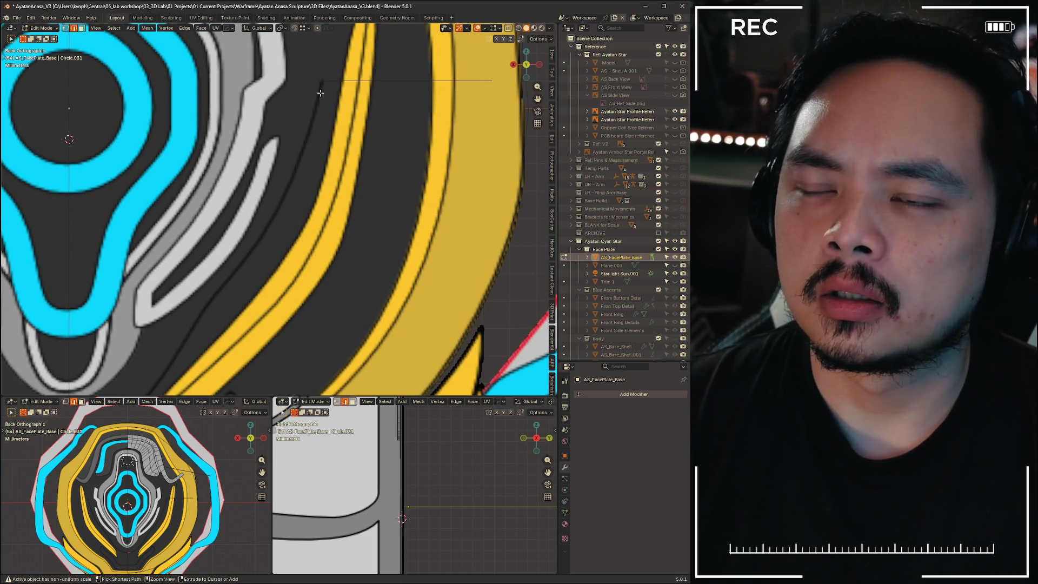
left_click(321, 93, "ctrl+shift")
mouse_move(321, 93)
middle_mouse_down("shift")
mouse_move(378, 32)
mouse_move(352, 325)
mouse_move(322, 223)
mouse_move(191, 366)
middle_mouse_up("shift")
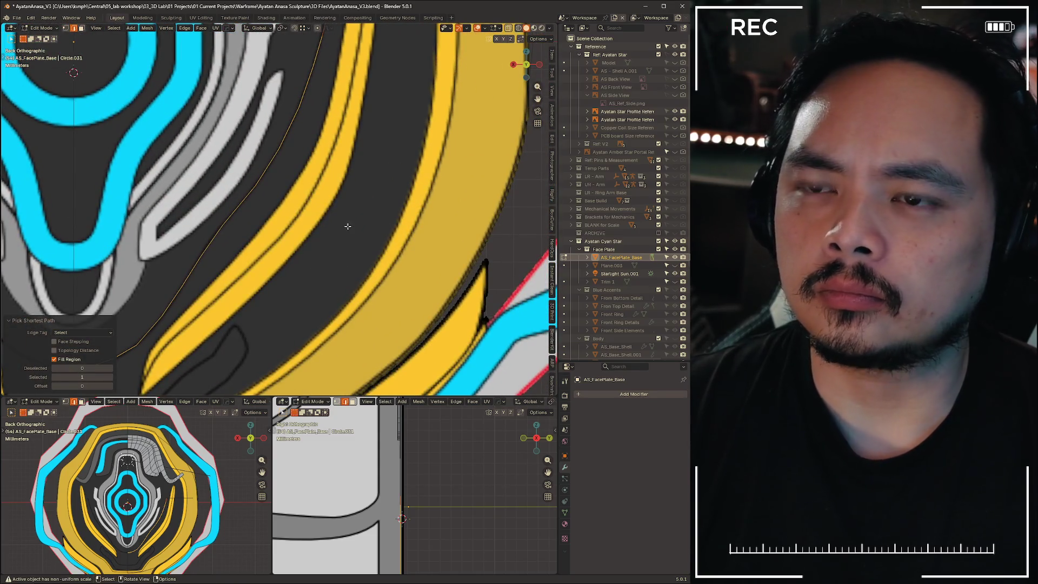
scroll(348, 227, "down", 3)
scroll(390, 248, "up", 1)
mouse_move(370, 282)
middle_mouse_down()
mouse_move(297, 297)
mouse_move(337, 267)
mouse_move(326, 258)
mouse_move(352, 351)
middle_mouse_up()
left_click_drag(359, 395, 366, 513)
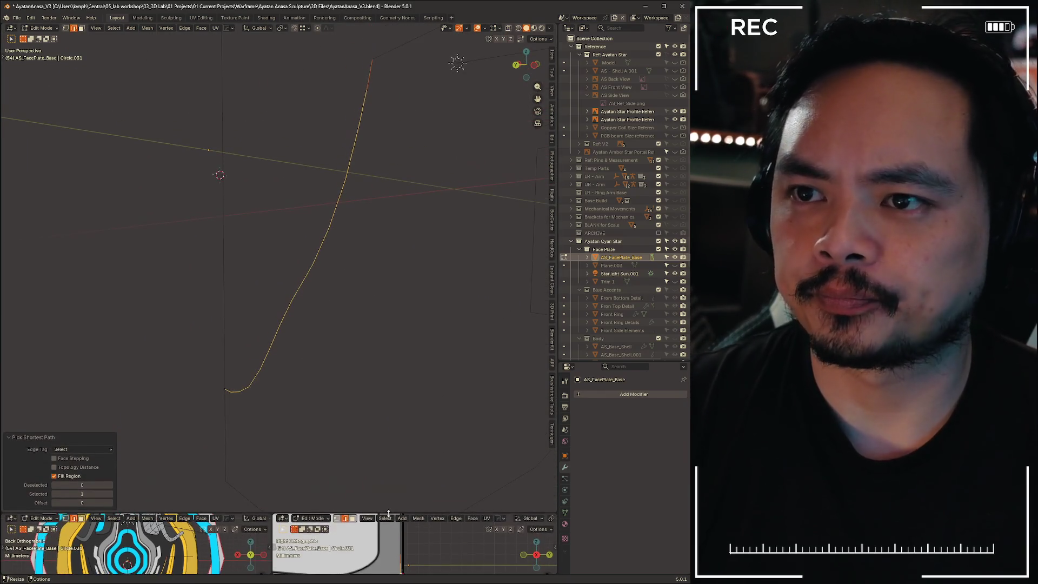
mouse_move(396, 323)
middle_mouse_down()
mouse_move(382, 339)
mouse_move(394, 398)
mouse_move(350, 388)
mouse_move(364, 394)
mouse_move(355, 397)
middle_mouse_up()
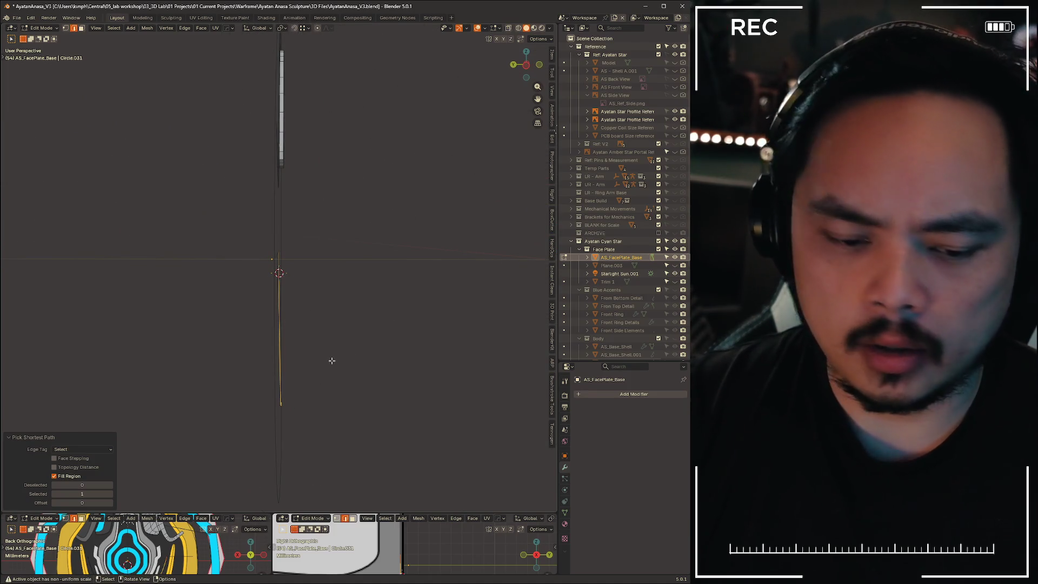
Pull the edge path out along Y into a new strip and snap the 3D cursor to it
key("g")
key("y")
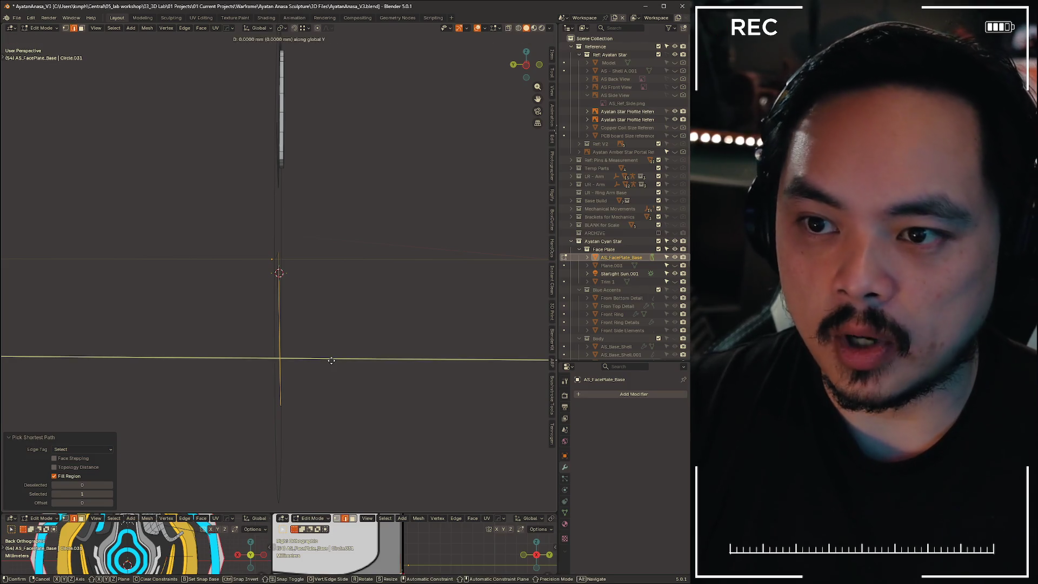
left_click(345, 363)
mouse_move(371, 367)
middle_mouse_down()
mouse_move(364, 248)
mouse_move(375, 323)
mouse_move(292, 334)
mouse_move(380, 322)
mouse_move(379, 309)
middle_mouse_up()
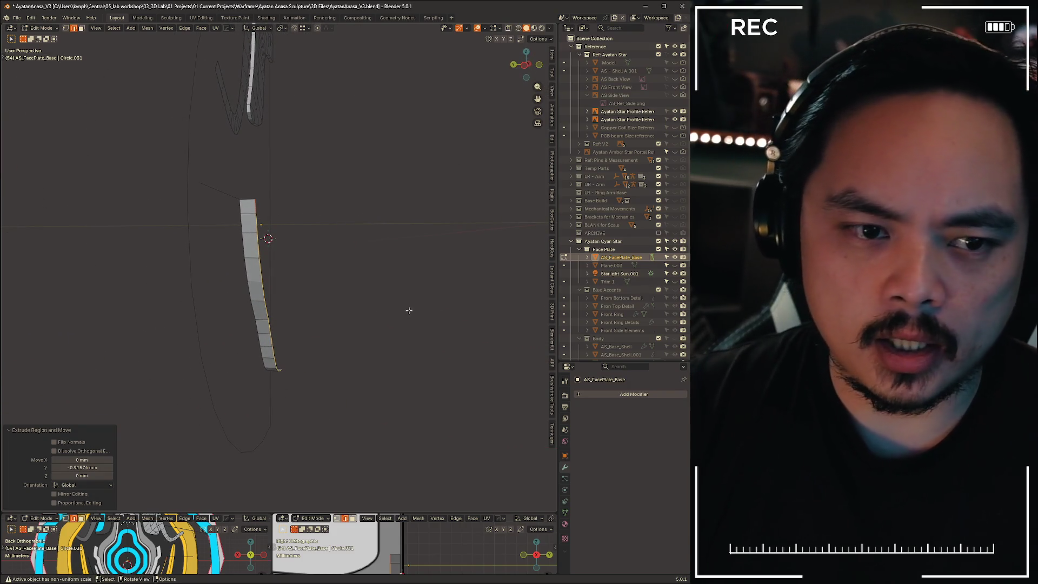
key("shift+s")
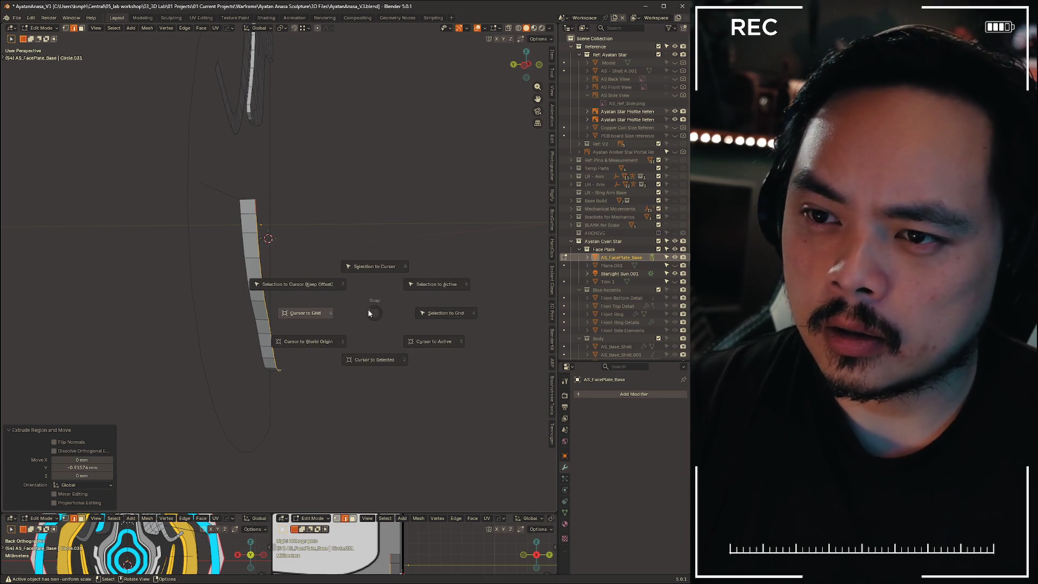
left_click(378, 362)
mouse_move(377, 362)
middle_mouse_down()
mouse_move(319, 306)
mouse_move(281, 297)
mouse_move(272, 281)
mouse_move(195, 299)
mouse_move(187, 290)
middle_mouse_up()
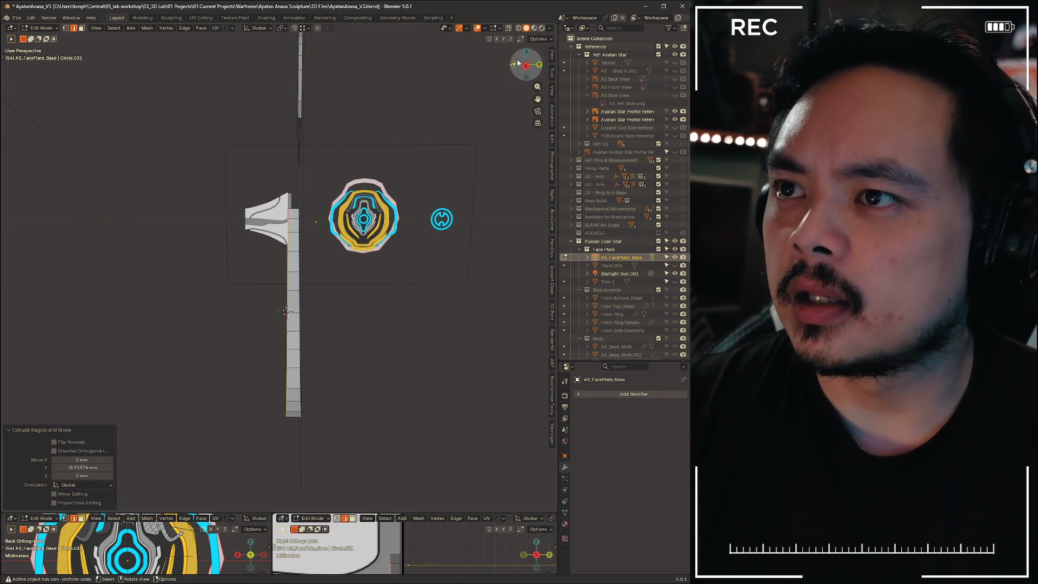
In right side view, rotate the strip 4.42° and -0.722° with a small Y shift between
left_click(525, 66)
key("r")
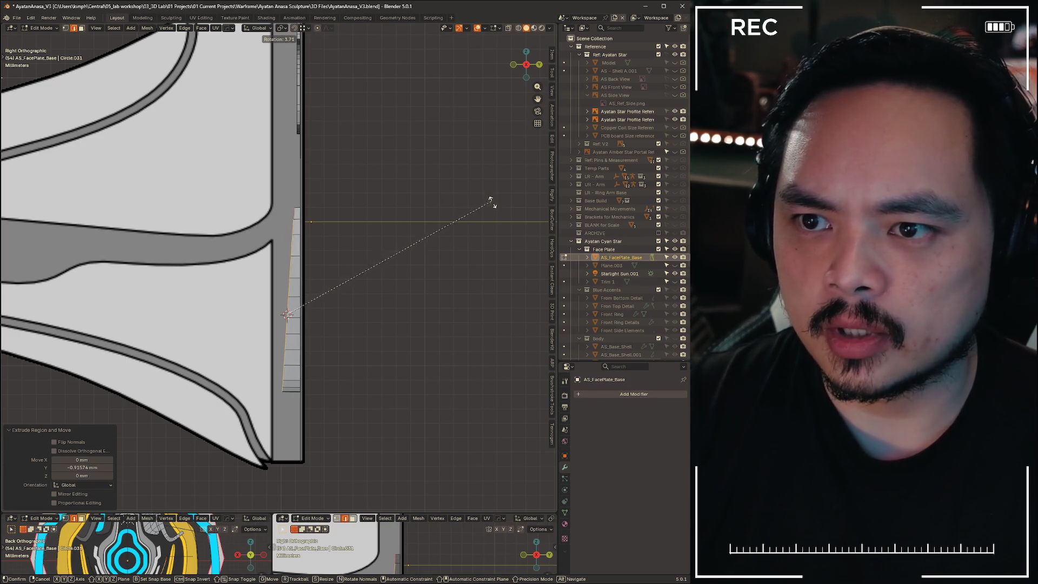
left_click(491, 201)
scroll(371, 341, "up", 4)
key("g")
key("y")
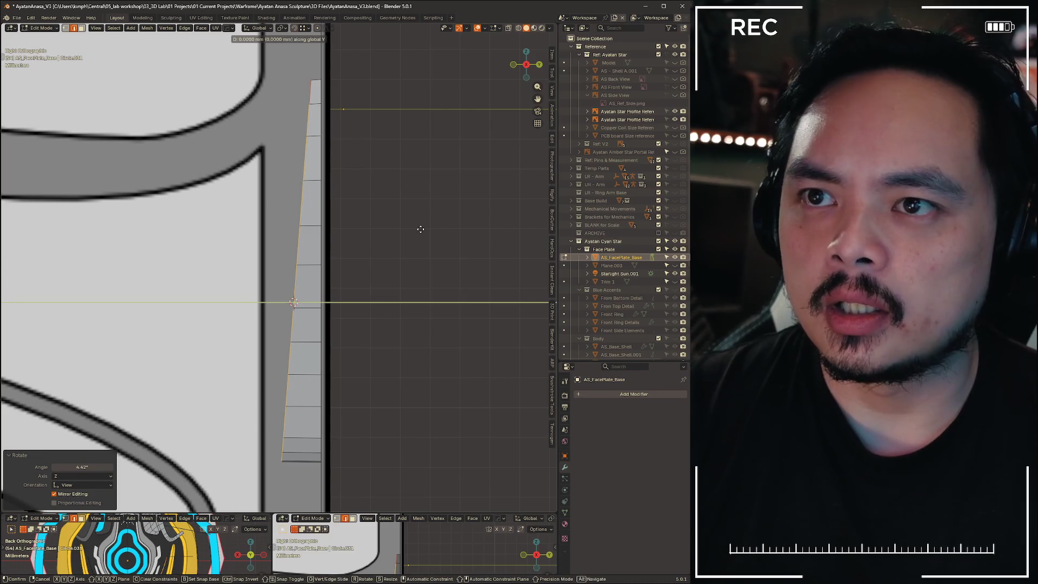
left_click(422, 237)
key("r")
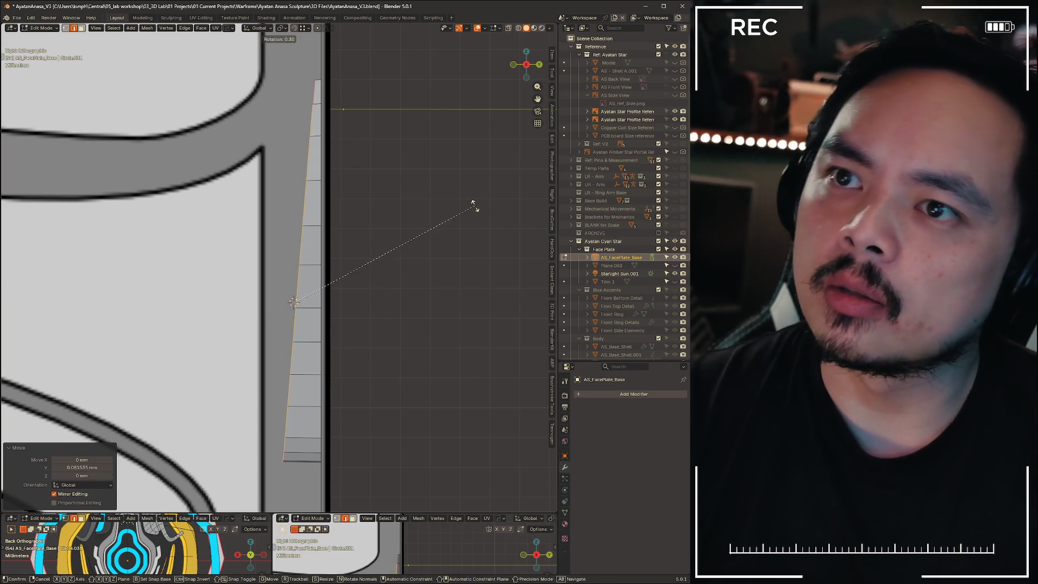
left_click(471, 203)
Shift the strip along Y, then 1.1435 mm along Z to match the side profile
key("g")
key("y")
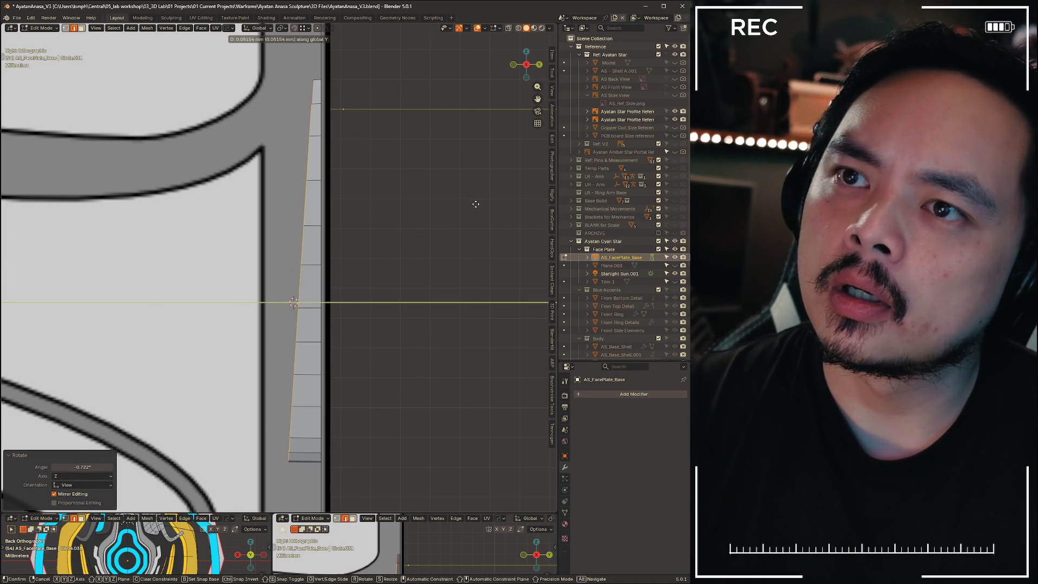
left_click(466, 204)
key("g")
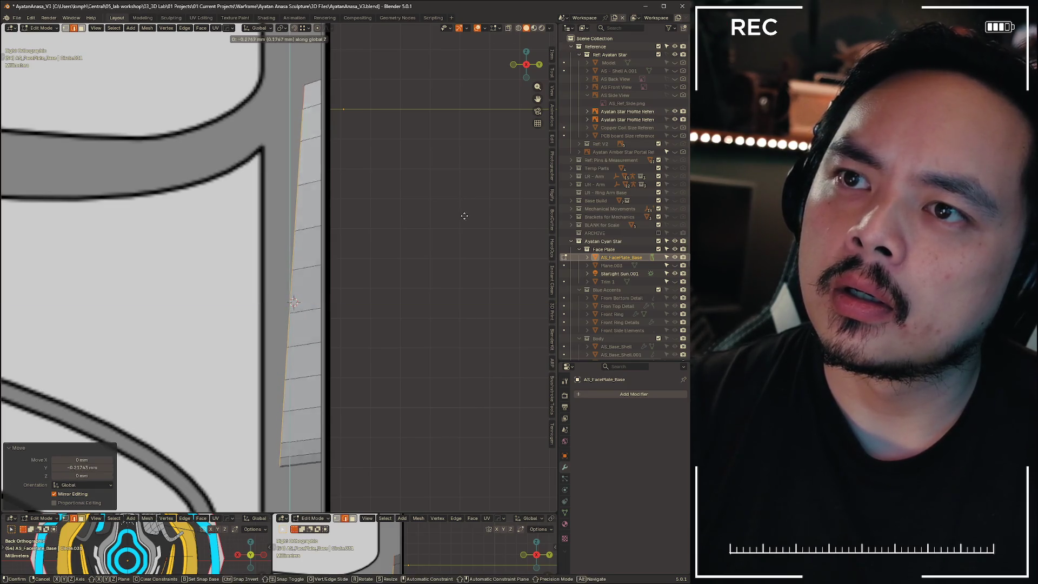
key("z")
left_click(321, 86)
mouse_move(321, 86)
middle_mouse_down()
mouse_move(395, 262)
mouse_move(151, 192)
mouse_move(285, 290)
mouse_move(225, 330)
mouse_move(287, 290)
mouse_move(341, 381)
mouse_move(274, 289)
mouse_move(311, 340)
mouse_move(417, 276)
mouse_move(330, 346)
mouse_move(398, 363)
middle_mouse_up()
scroll(311, 340, "up", 1, "alt")
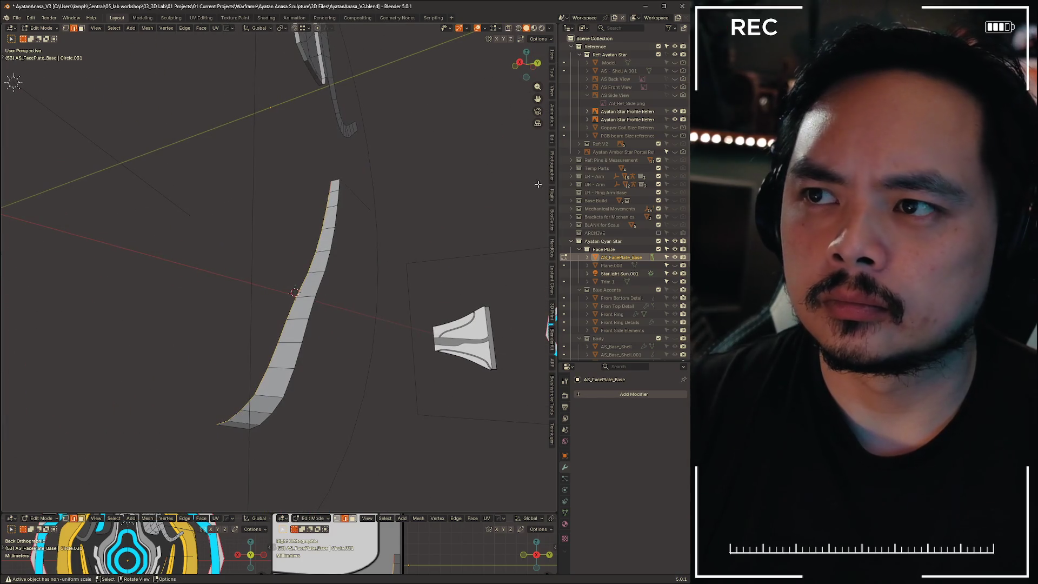
left_click(532, 63)
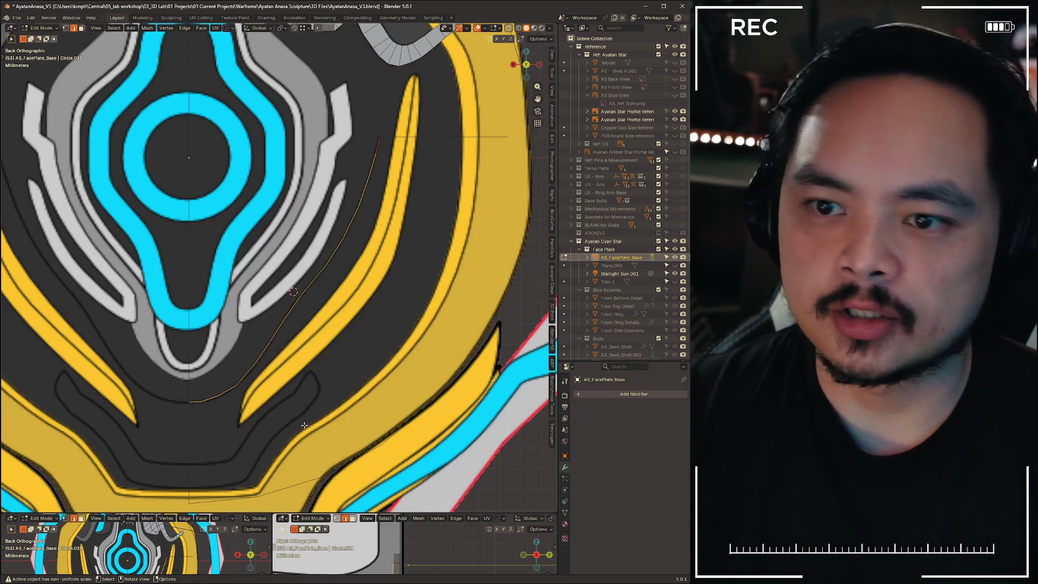
scroll(304, 425, "up", 1)
middle_click_drag(305, 425, 369, 235, "shift")
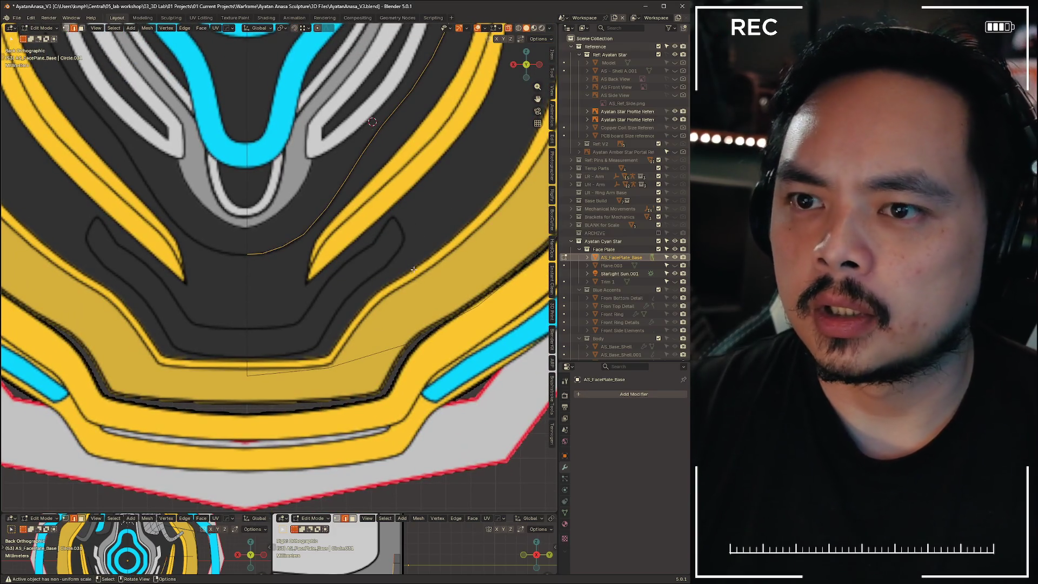
mouse_move(396, 277)
middle_mouse_down()
mouse_move(413, 308)
mouse_move(464, 301)
mouse_move(459, 285)
mouse_move(405, 264)
mouse_move(348, 306)
mouse_move(324, 303)
middle_mouse_up()
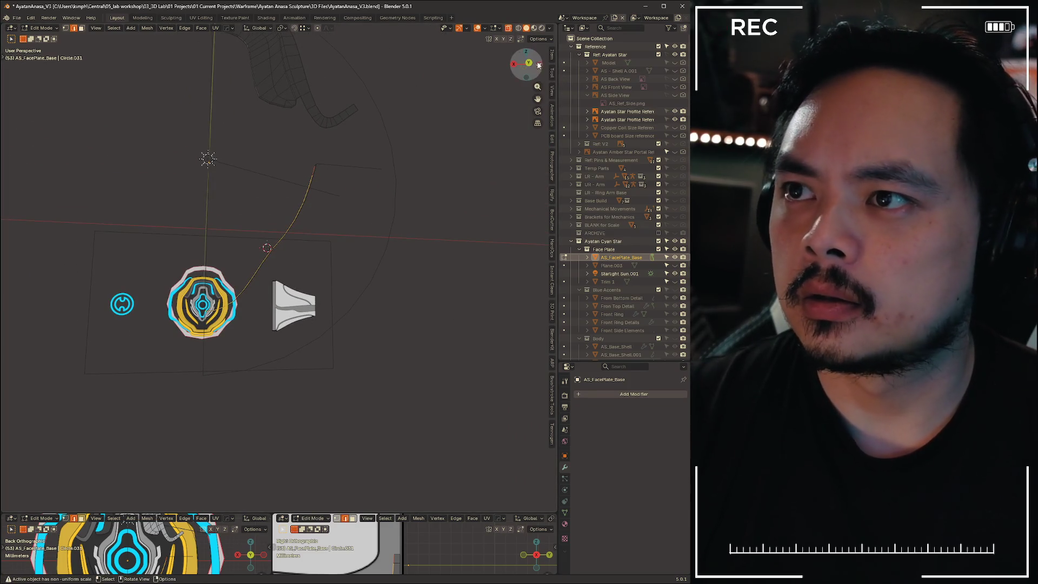
left_click(530, 64)
key("g")
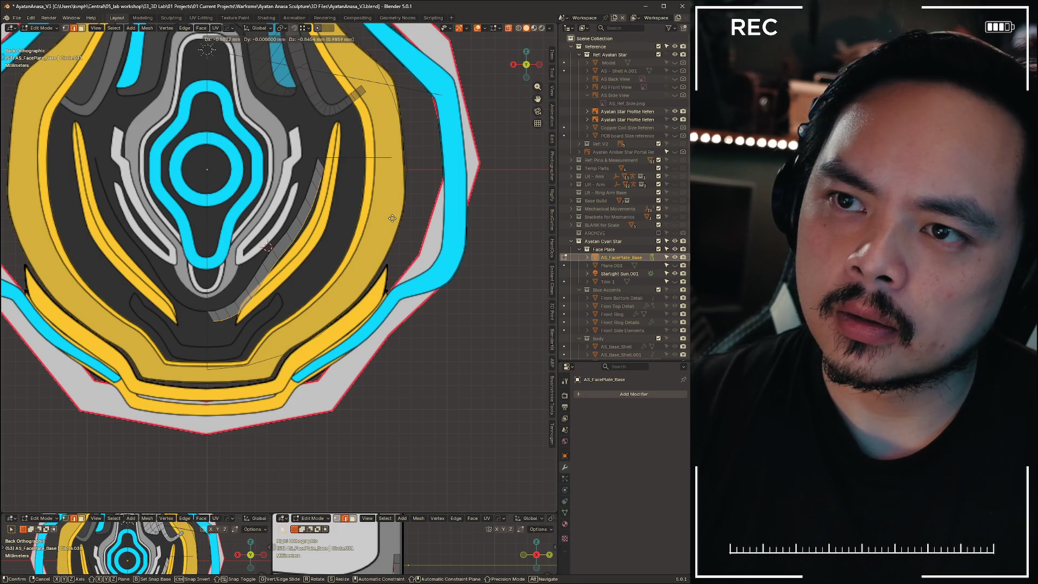
right_click(393, 218)
key("s")
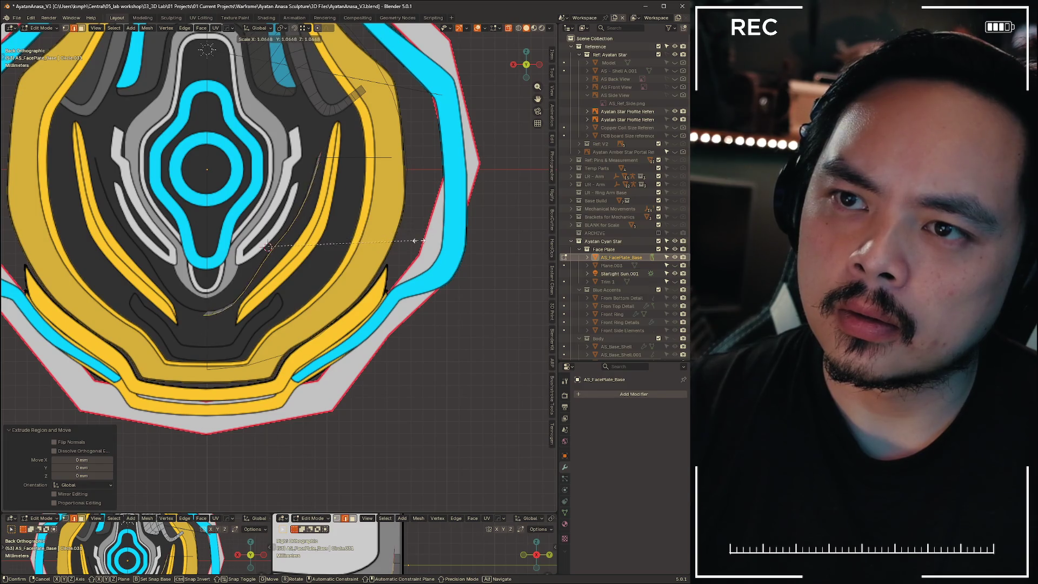
key("Escape")
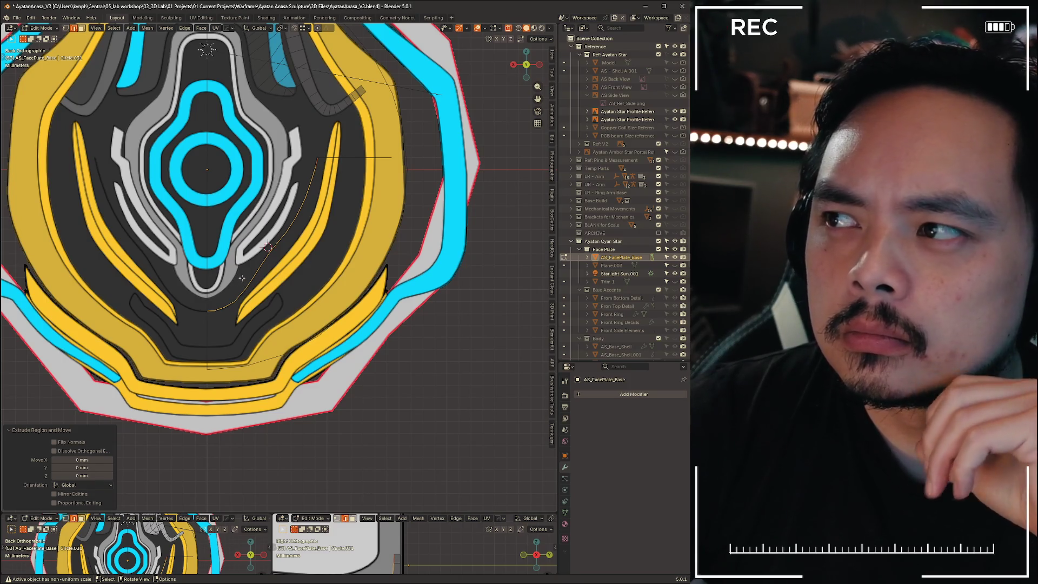
middle_click_drag(359, 328, 389, 281, "shift")
scroll(389, 282, "up", 3)
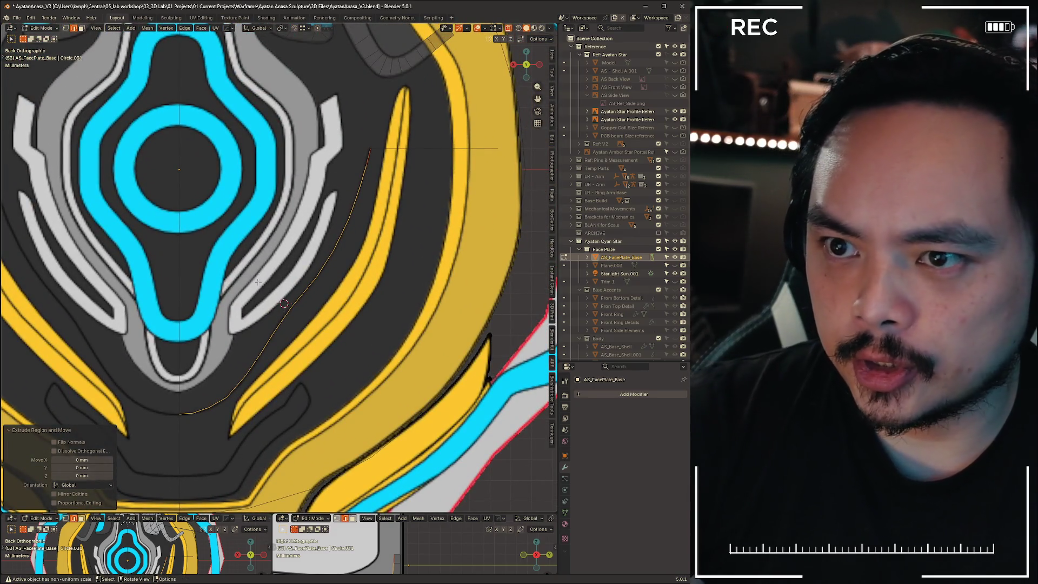
Select the strip's vertex and reposition it with a few free moves
key("c")
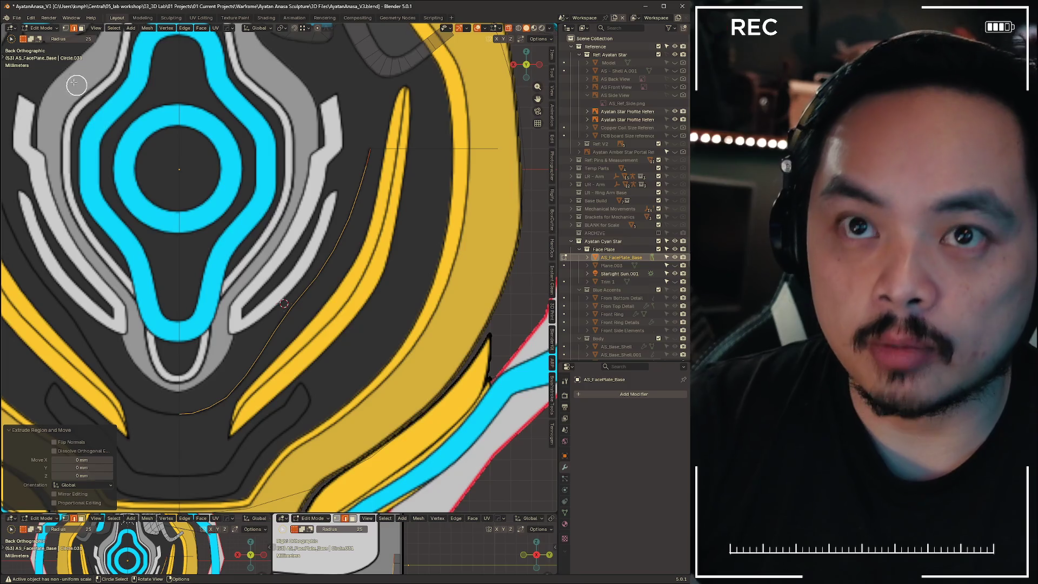
key("t")
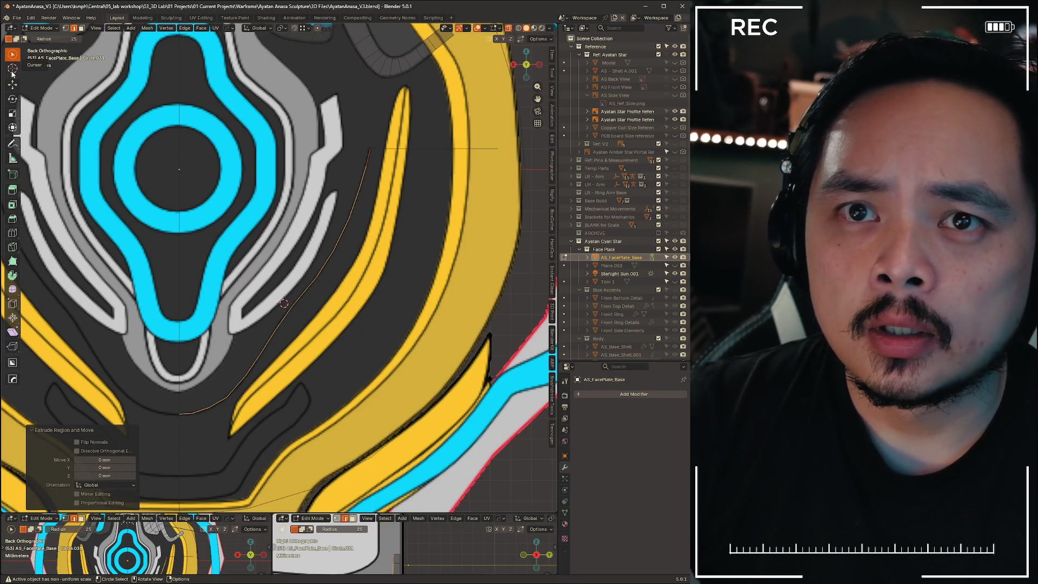
left_click(12, 69)
key("g")
key("z")
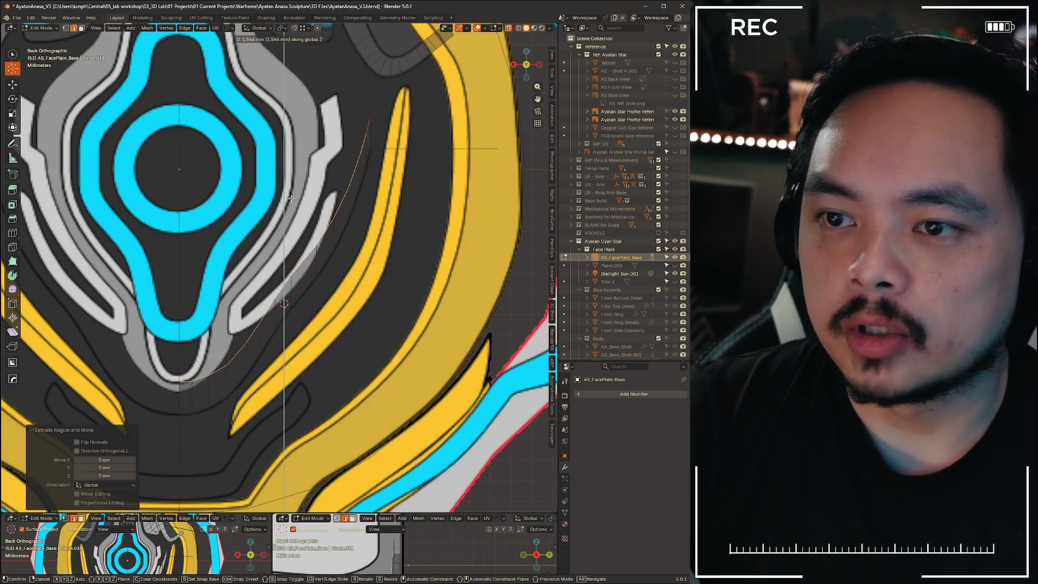
key("Escape")
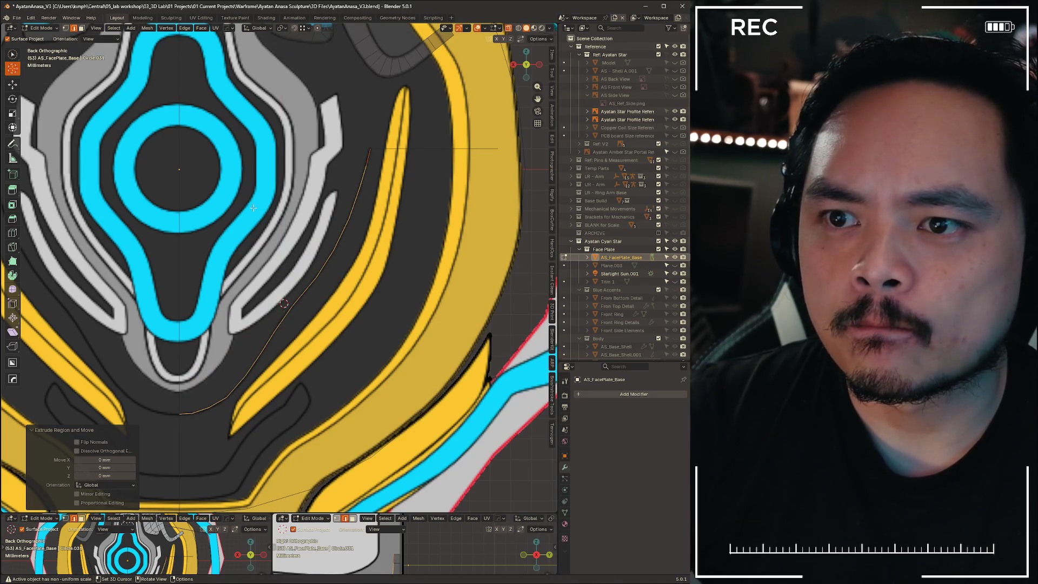
key("g")
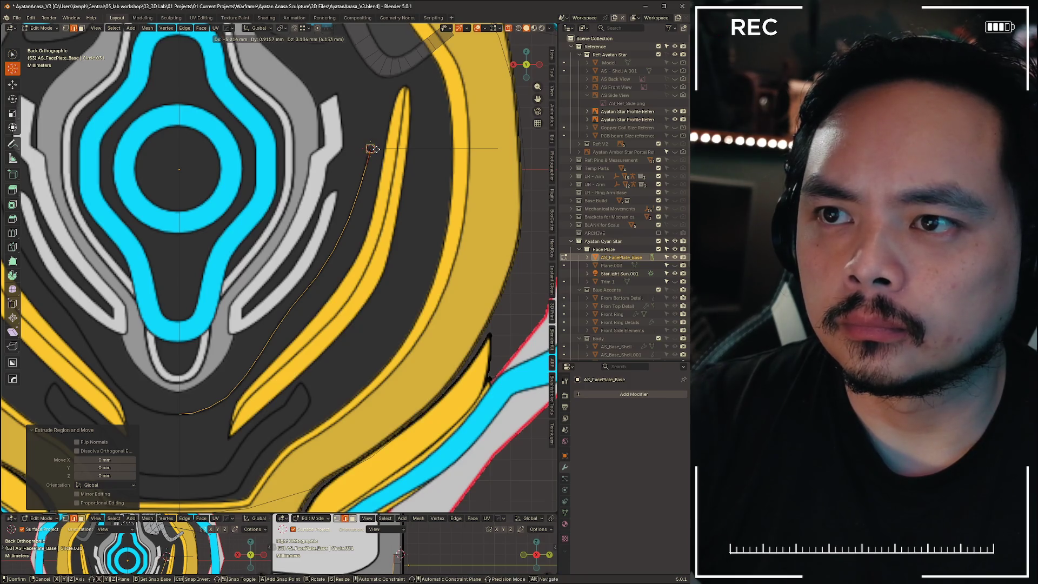
left_click(358, 148)
key("g")
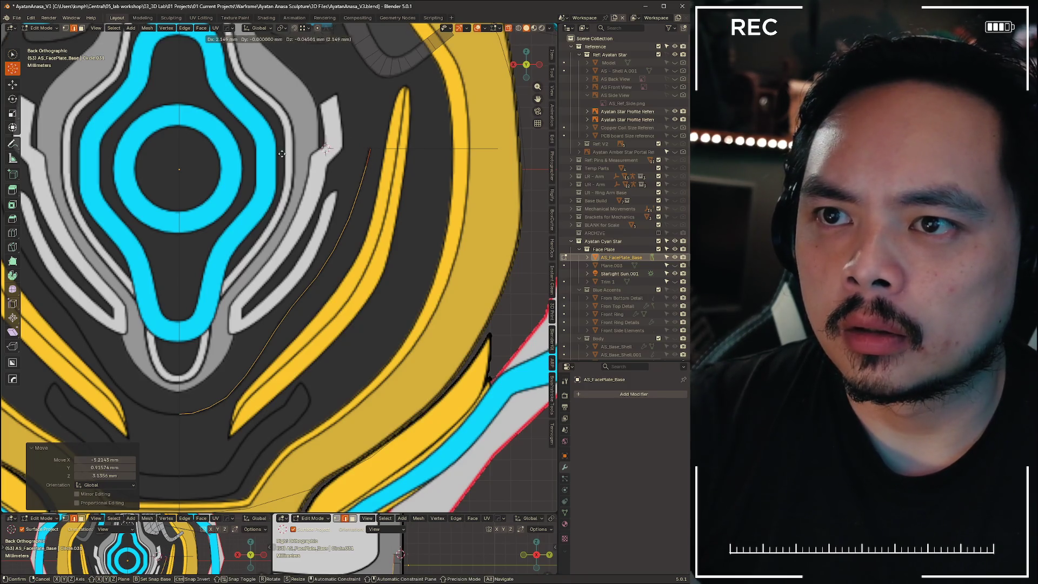
right_click(183, 164)
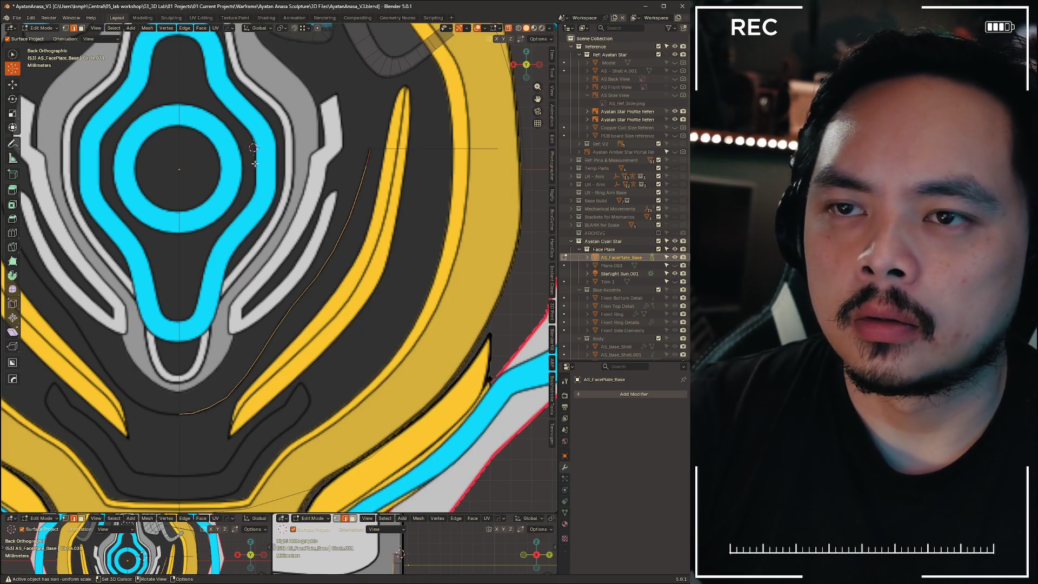
key("g")
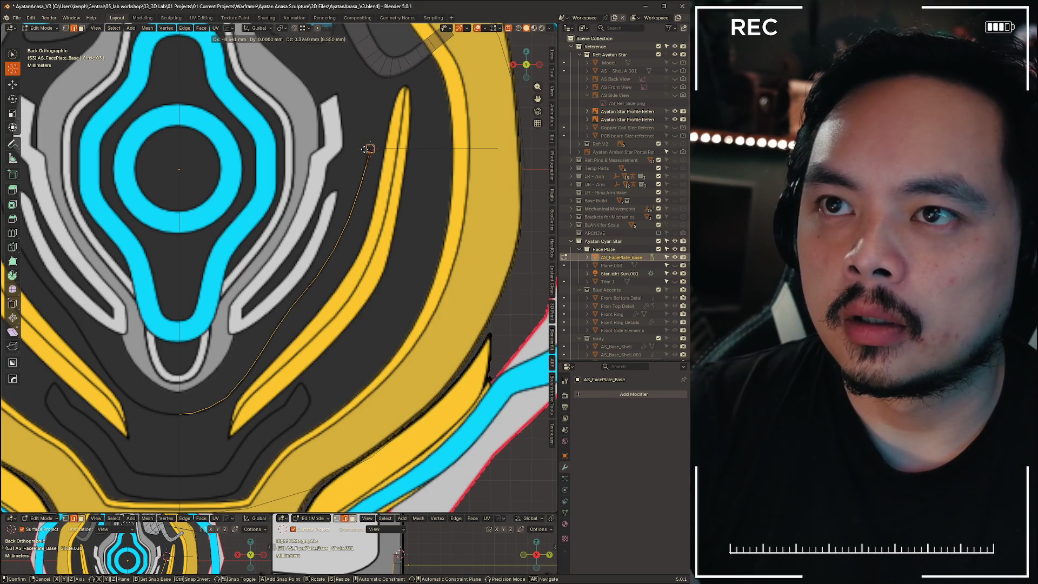
left_click(188, 151)
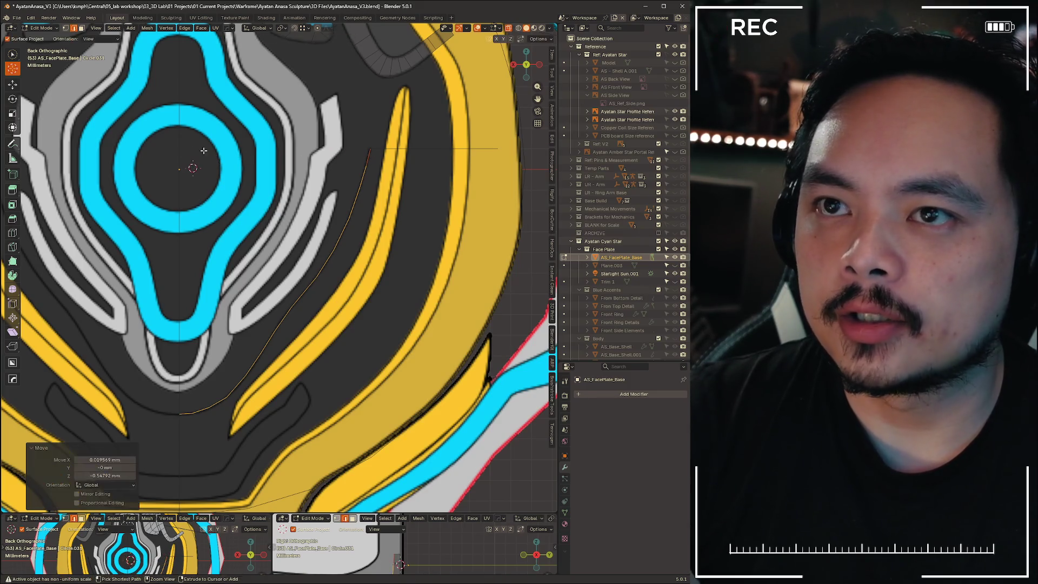
Set the snap target to Edge and snap the vertex onto the blue ring's centre
left_click(303, 27)
left_click(281, 95)
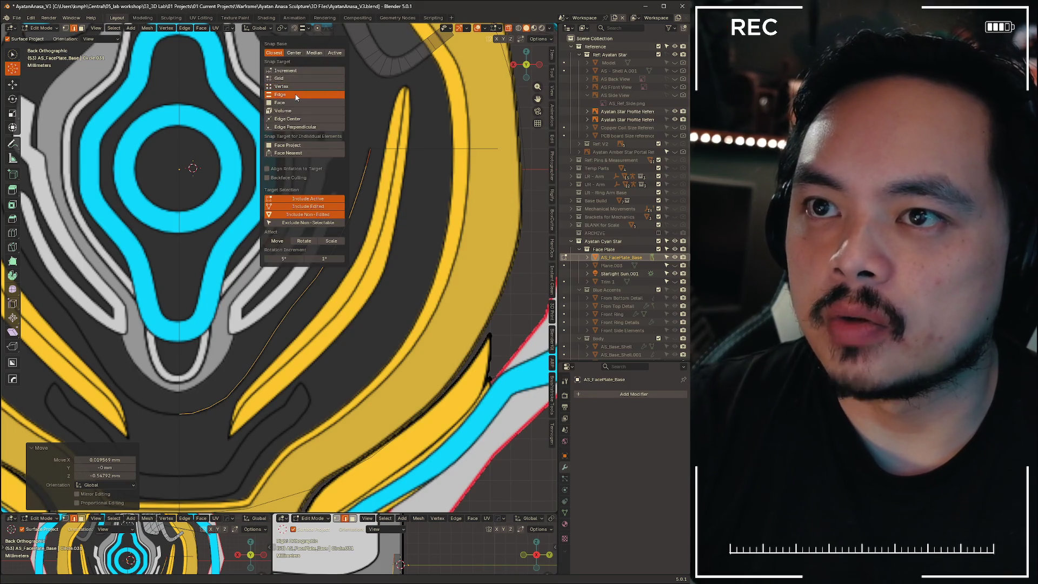
key("g")
key("z")
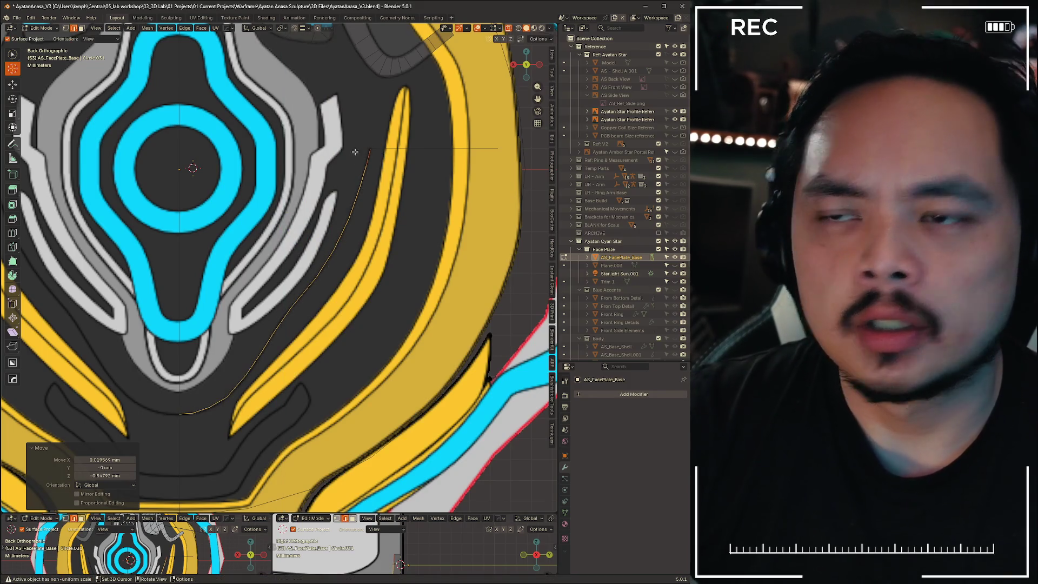
key("Escape")
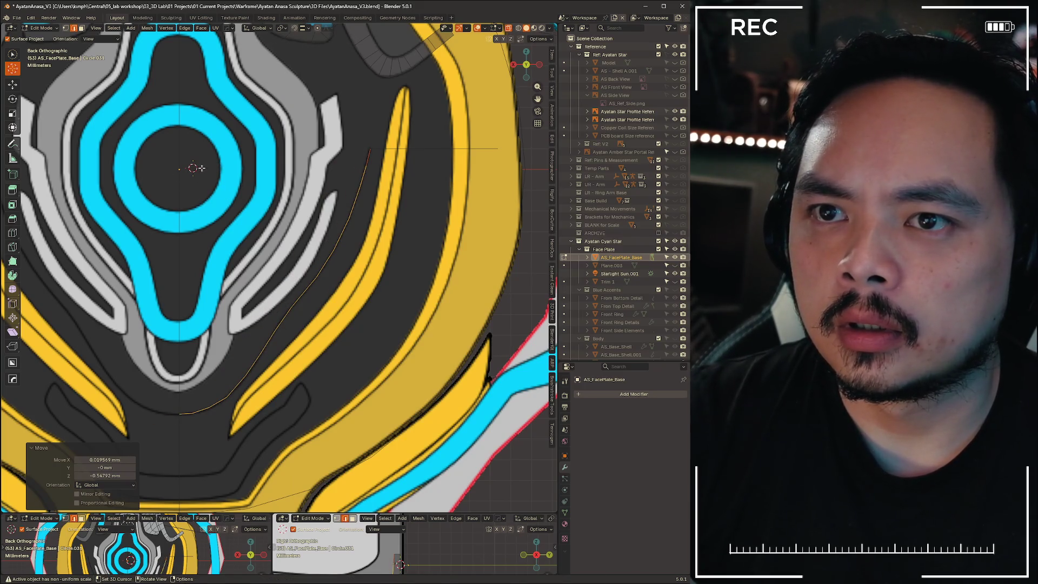
key("g")
key("ctrl")
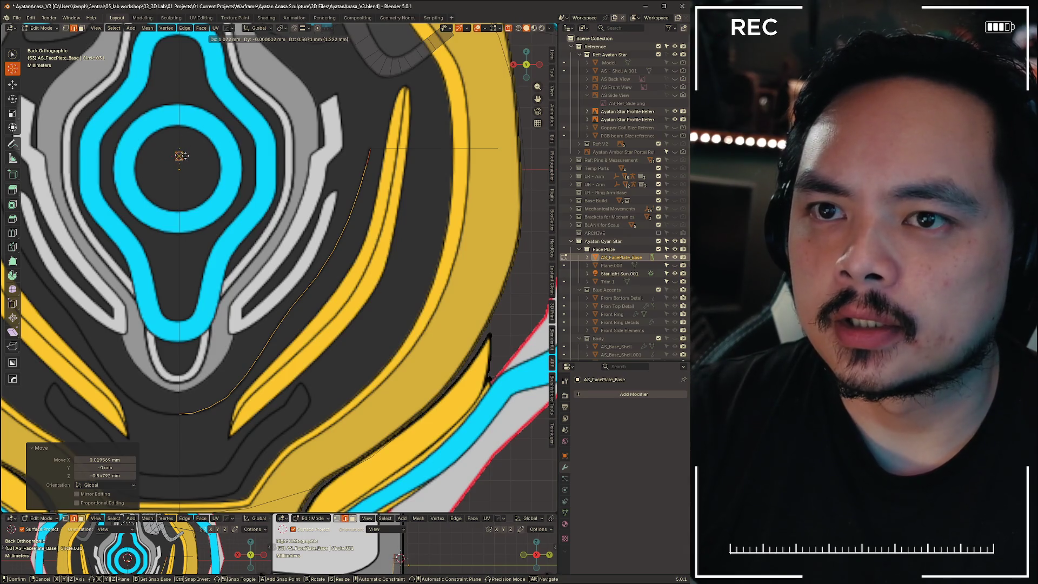
left_click(191, 176)
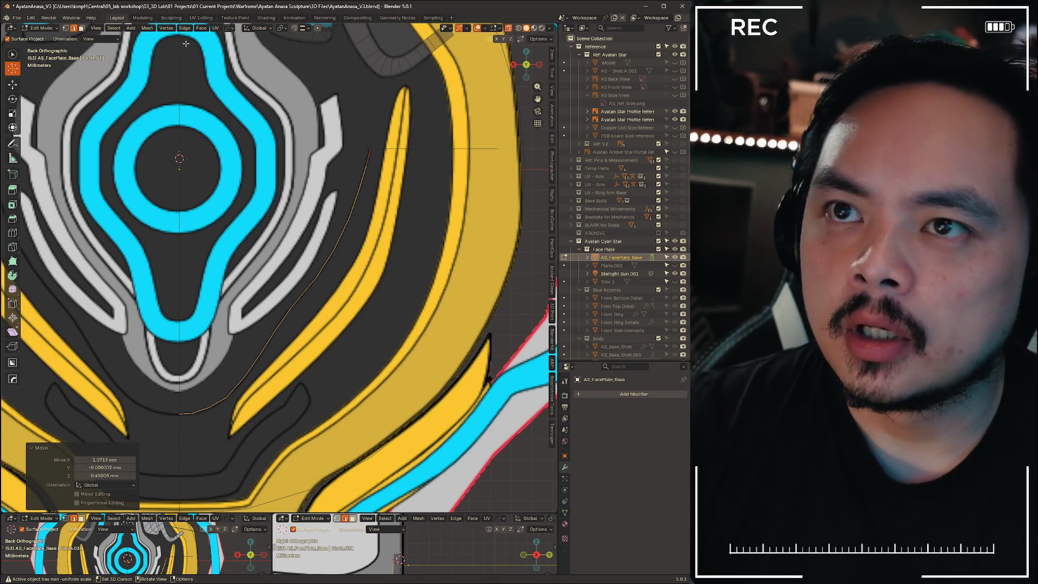
Set orientation and pivot to the 3D Cursor, then scale the strip uniformly by 1.052
left_click(257, 29)
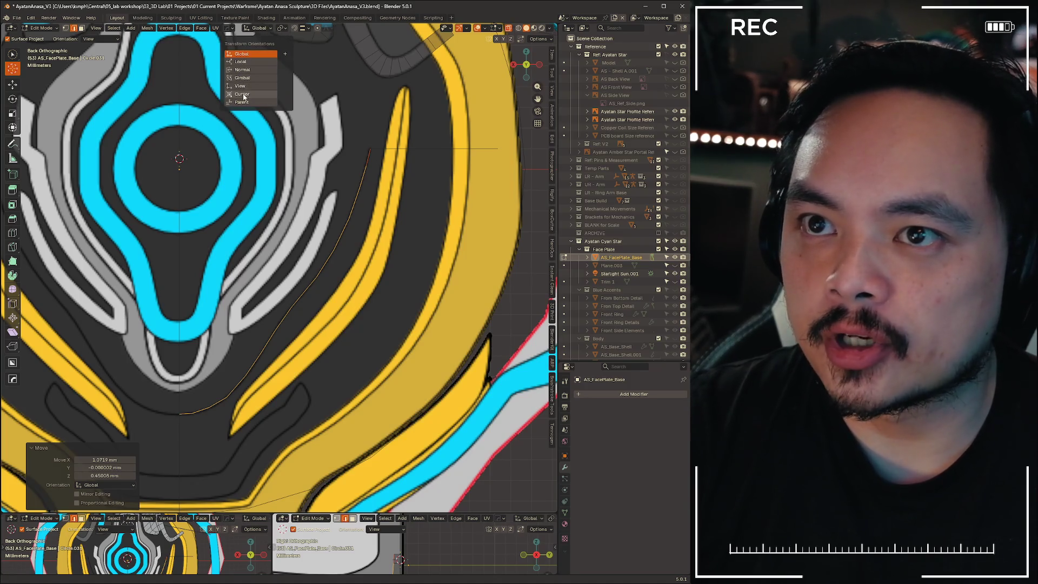
left_click(242, 94)
key("s")
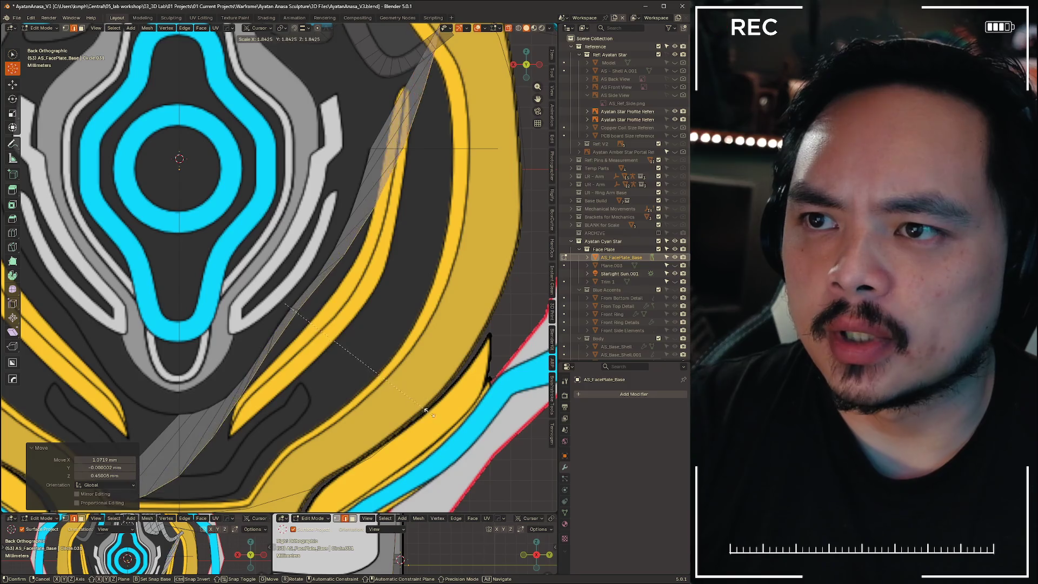
key("Escape")
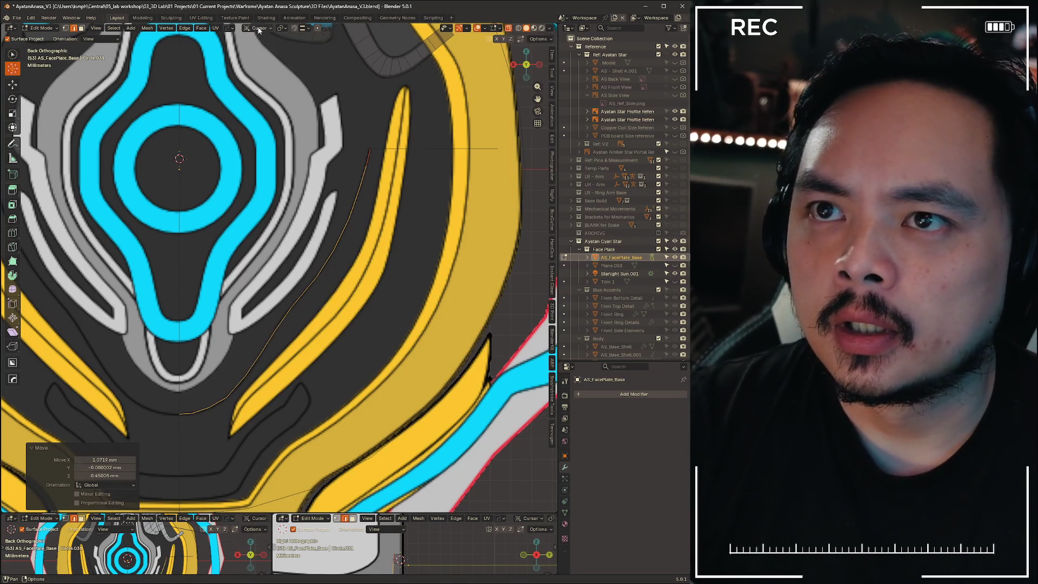
left_click(282, 29)
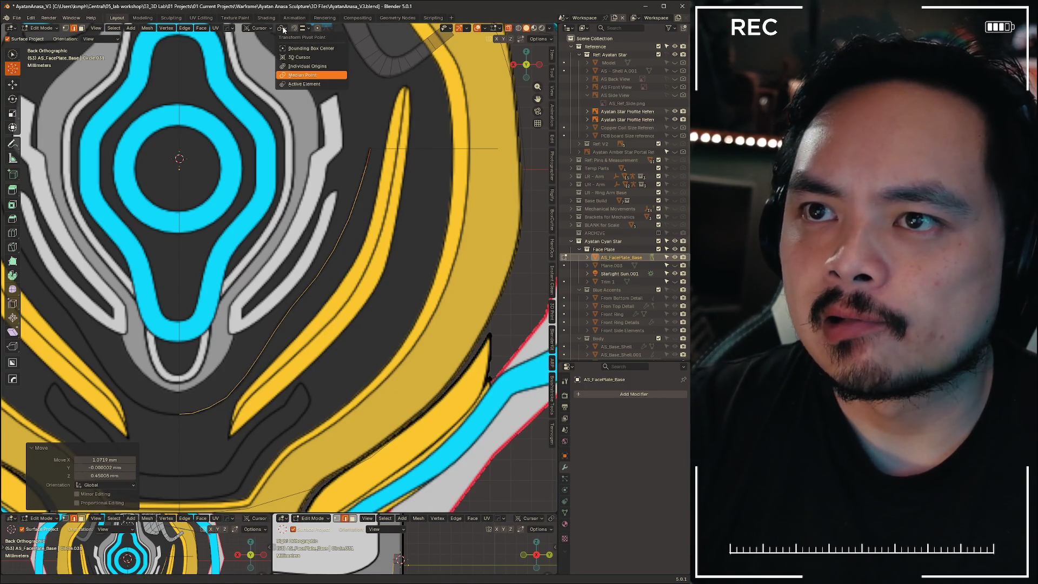
left_click(258, 29)
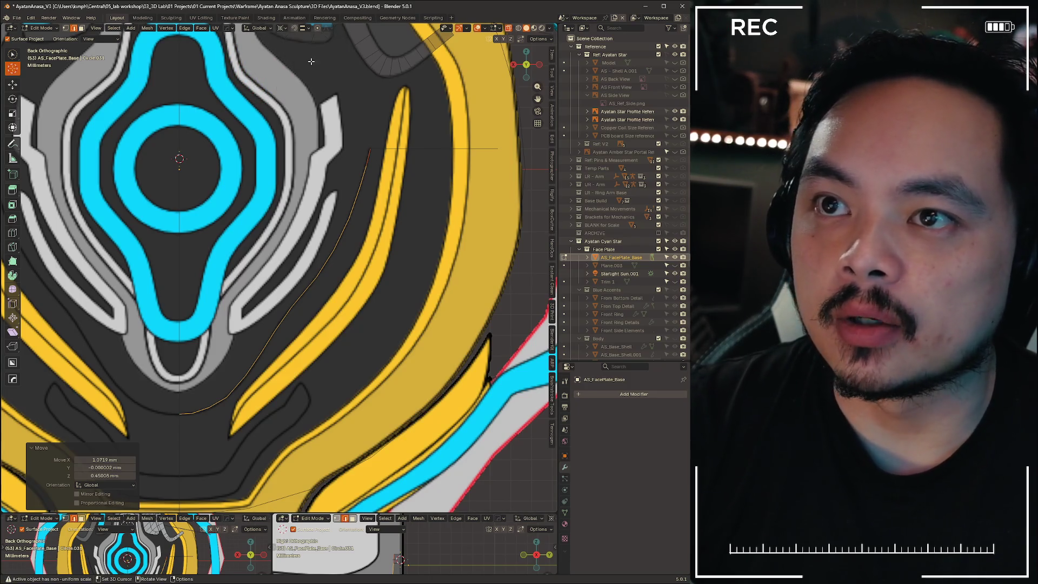
key("s")
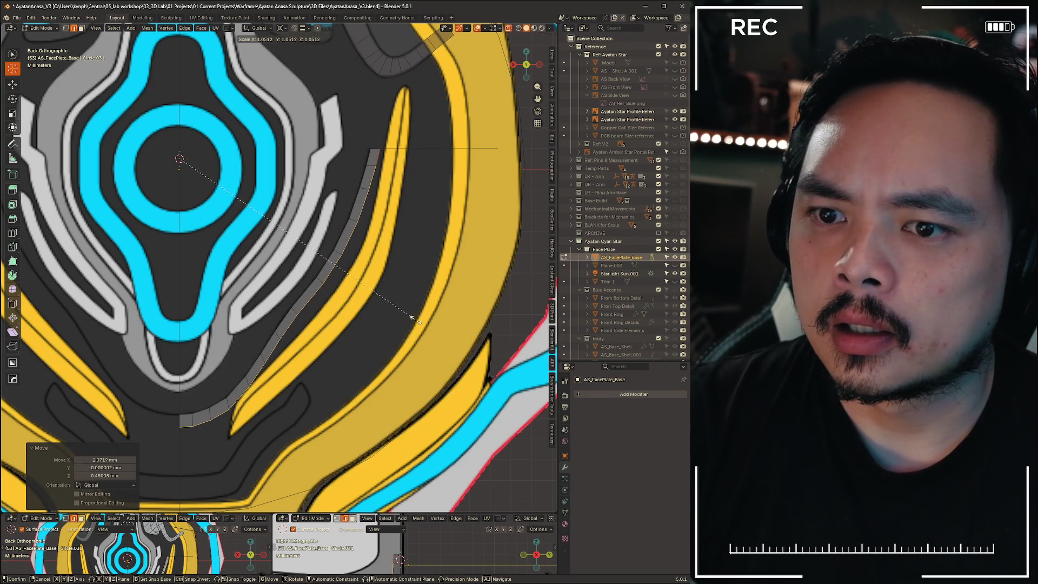
left_click(415, 320)
mouse_move(427, 344)
middle_mouse_down()
mouse_move(400, 315)
mouse_move(315, 343)
mouse_move(372, 342)
mouse_move(343, 366)
mouse_move(308, 364)
mouse_move(313, 399)
mouse_move(381, 354)
mouse_move(290, 303)
mouse_move(236, 318)
mouse_move(287, 308)
mouse_move(257, 299)
mouse_move(289, 301)
middle_mouse_up()
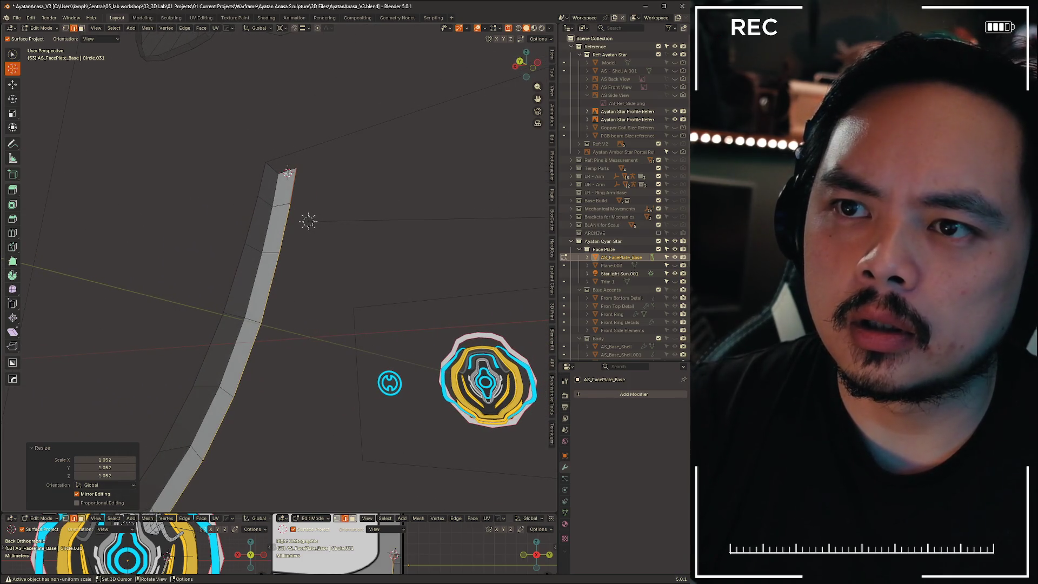
Reset the 3D cursor to world origin and select the strip's top end
key("shift+s")
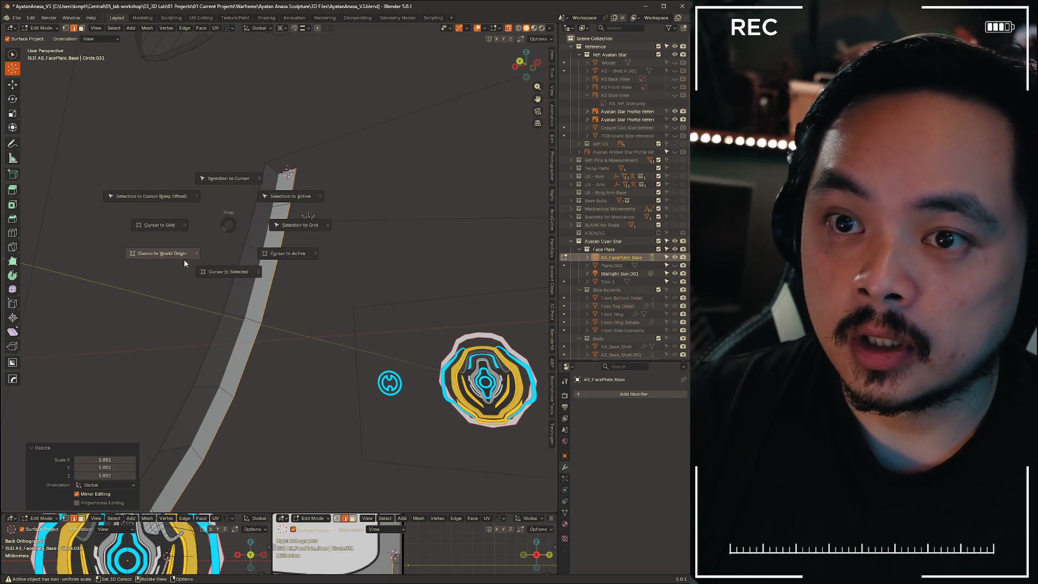
left_click(163, 260)
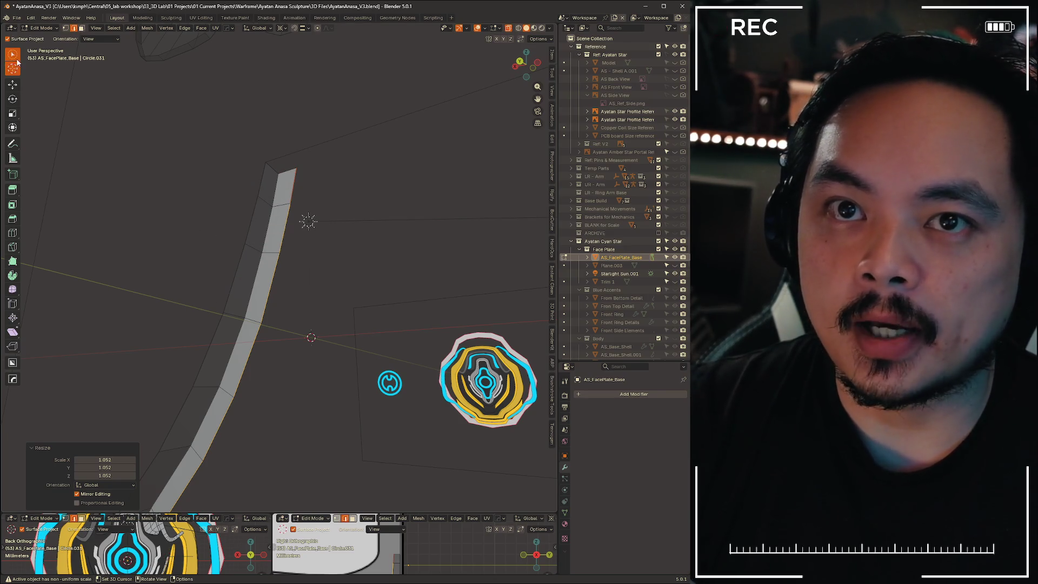
left_click(13, 55)
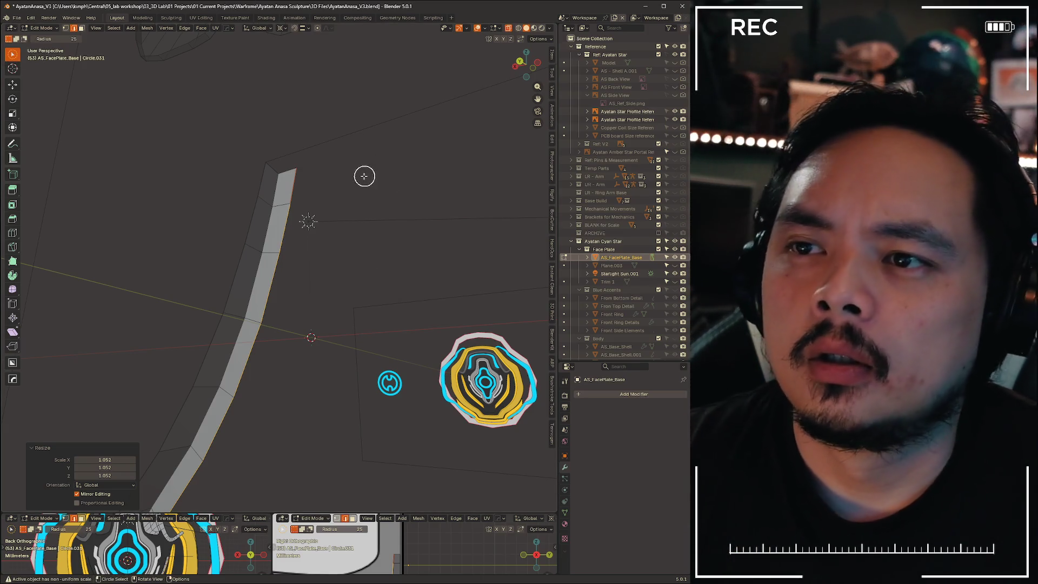
key("w")
left_click_drag(13, 55, 37, 68)
left_click(298, 183)
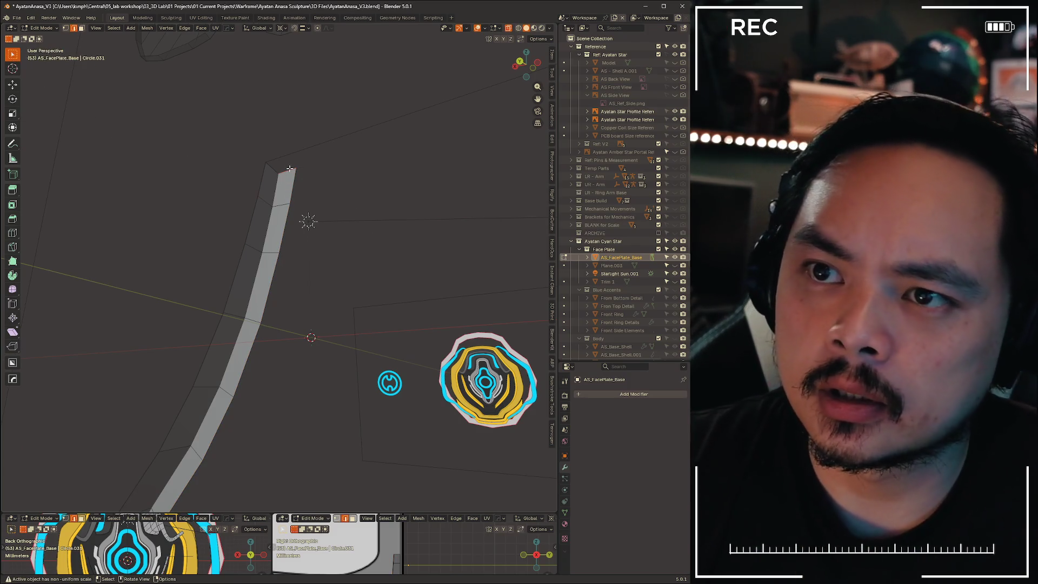
Move the top end along global Y, then snap it onto a vertex with Vertex snapping
key("g")
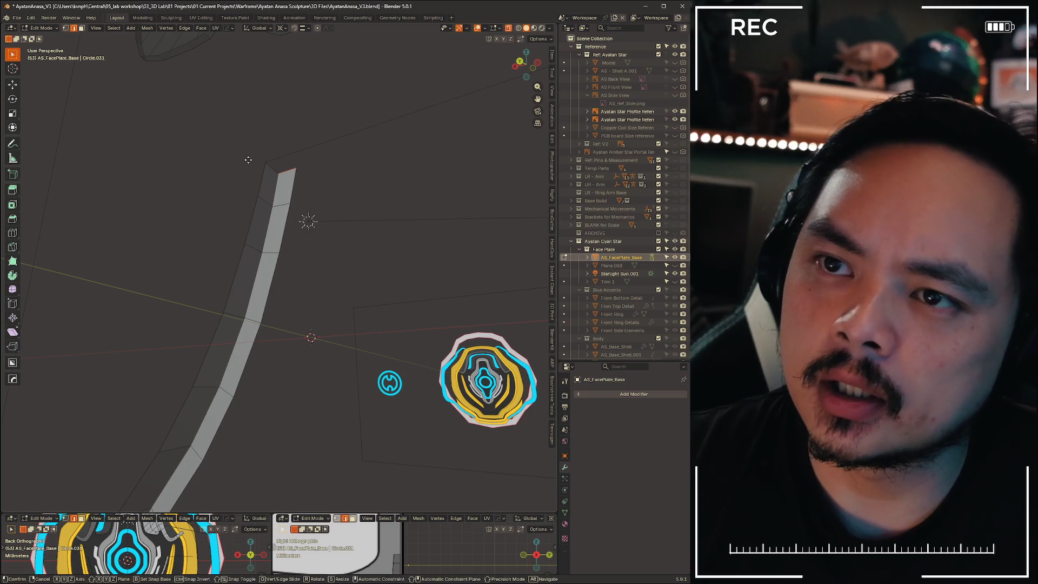
key("x")
key("y")
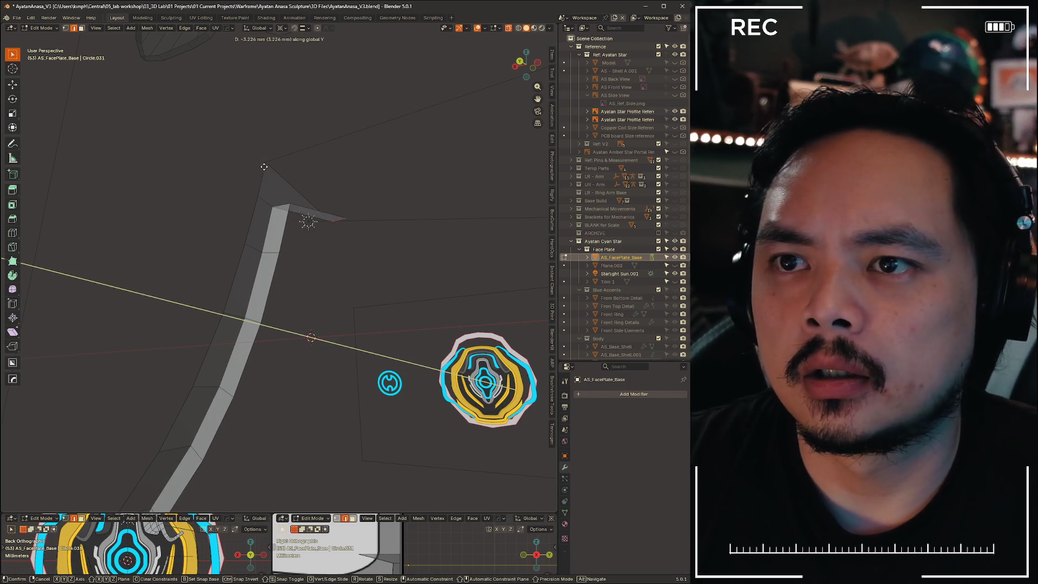
left_click(282, 129)
left_click(307, 28)
left_click(295, 86)
key("g")
key("y")
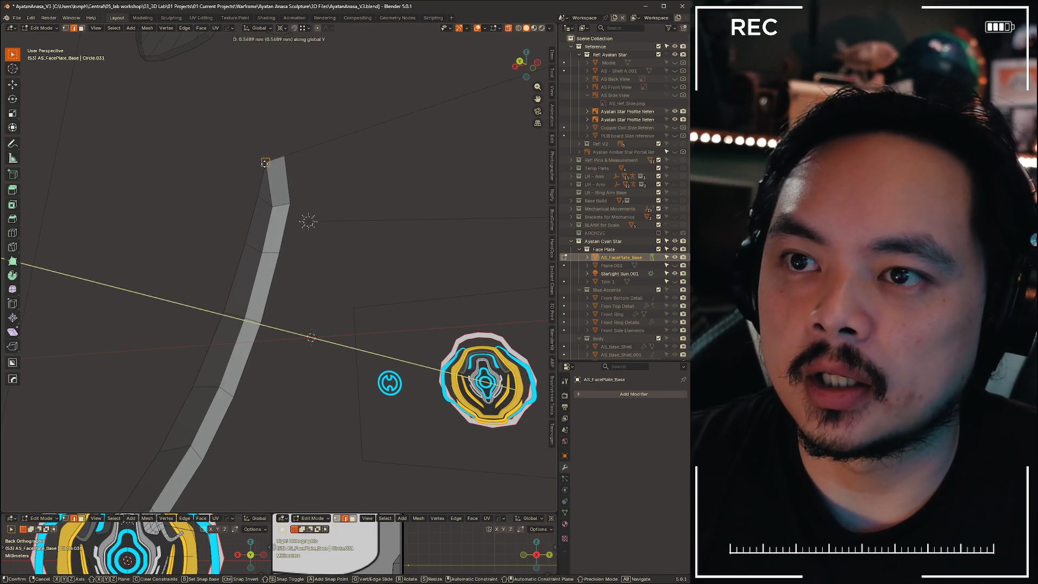
left_click(265, 162)
mouse_move(265, 163)
middle_mouse_down()
mouse_move(323, 262)
mouse_move(172, 297)
mouse_move(290, 157)
mouse_move(336, 225)
mouse_move(325, 292)
mouse_move(250, 296)
mouse_move(285, 278)
mouse_move(290, 290)
mouse_move(279, 267)
mouse_move(302, 271)
mouse_move(299, 190)
middle_mouse_up()
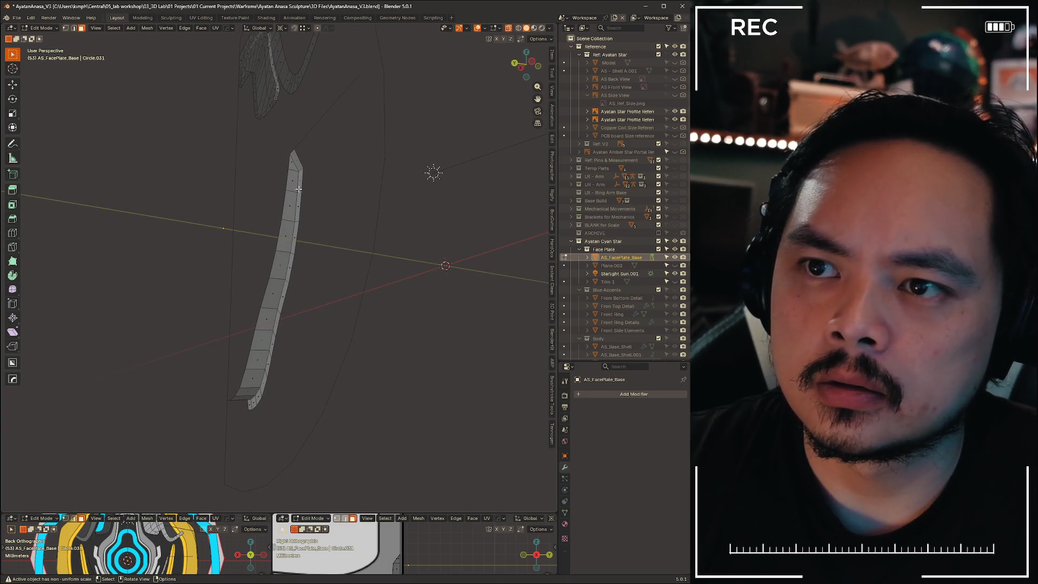
Select the edge path down the strip's right side and rotate it -1.02° about a new pivot
left_click(252, 402, "ctrl")
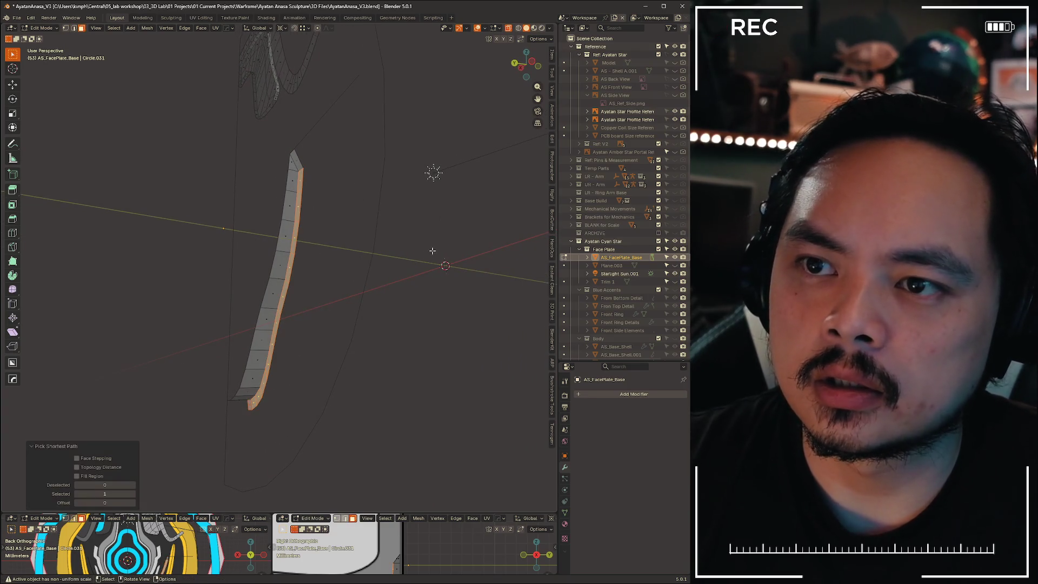
middle_click_drag(433, 251, 322, 257)
key("r")
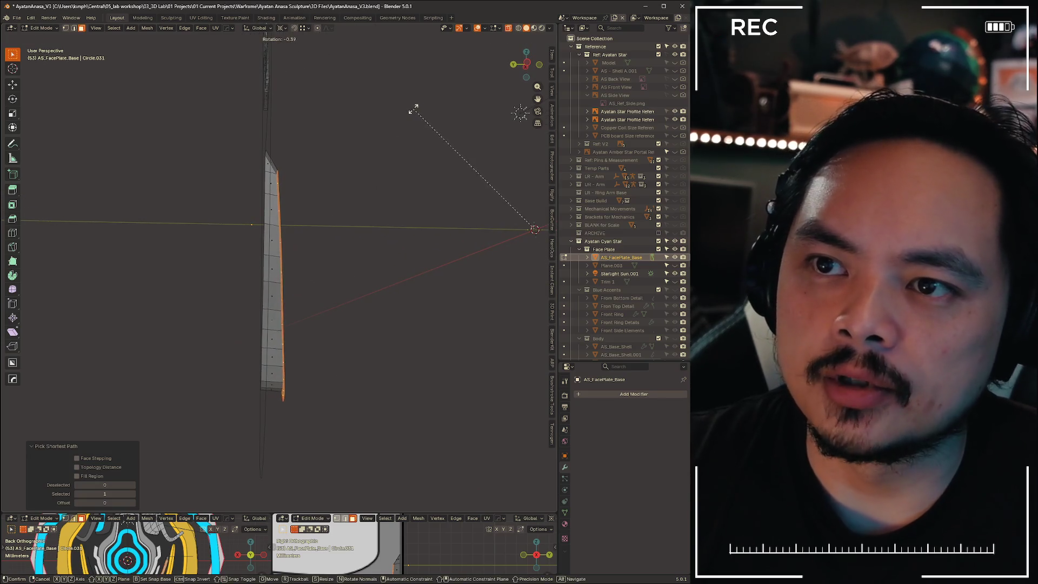
key("Escape")
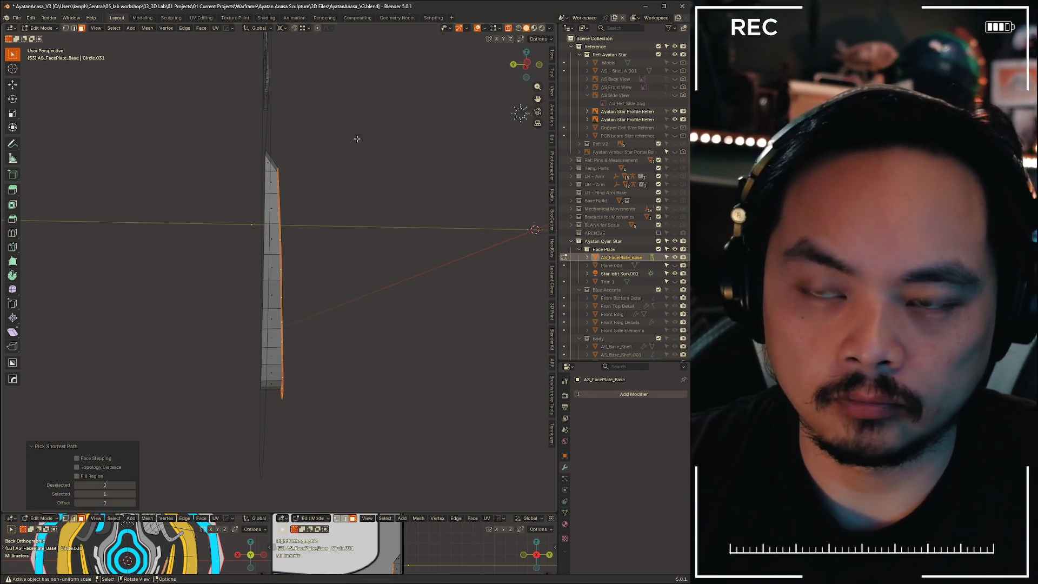
left_click(282, 27)
left_click(311, 66)
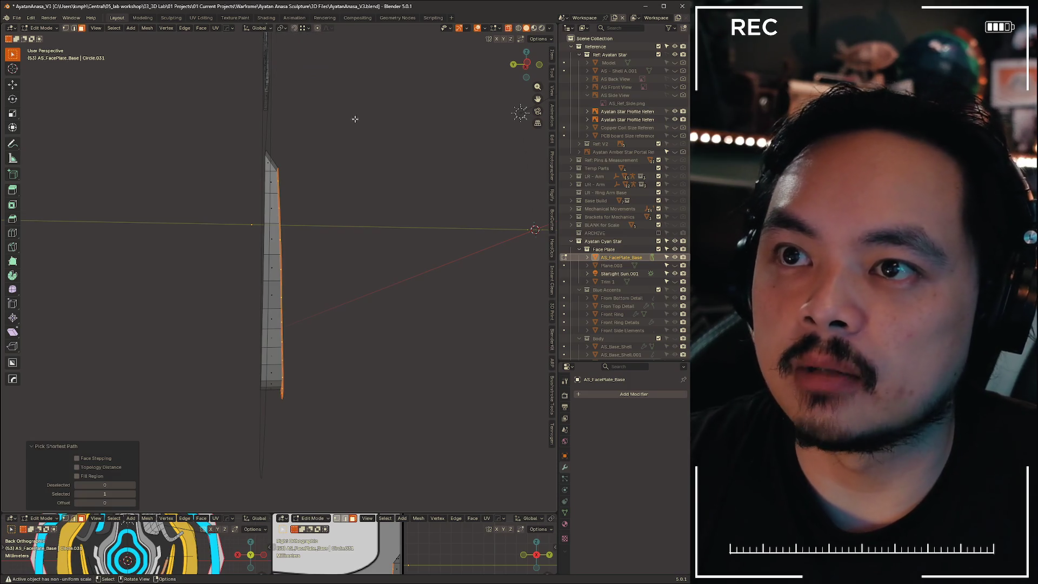
key("r")
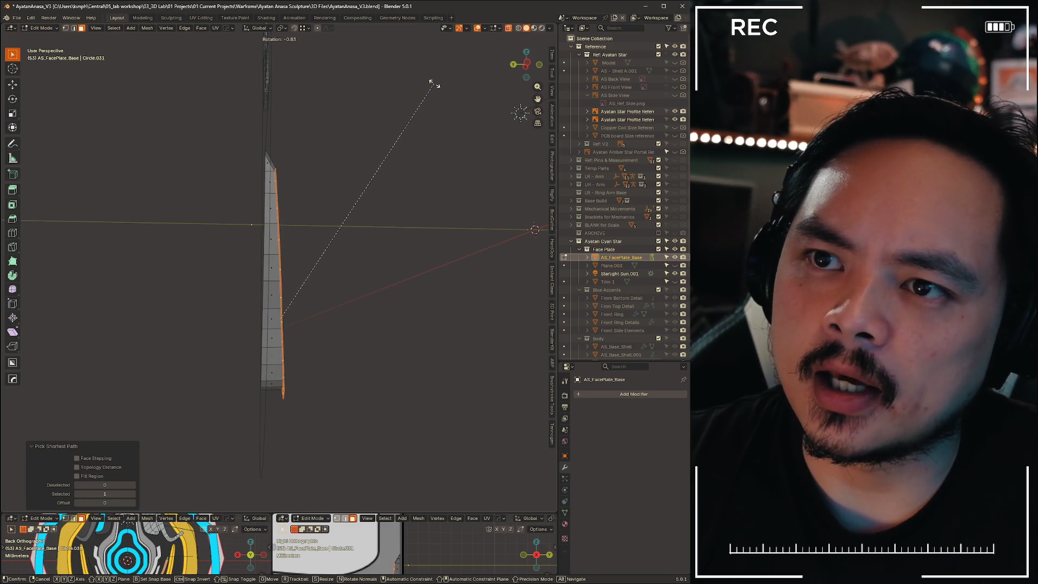
left_click(431, 84)
Extrude the edge into a side wall and move it -2.5582 mm along global Y
key("g")
key("y")
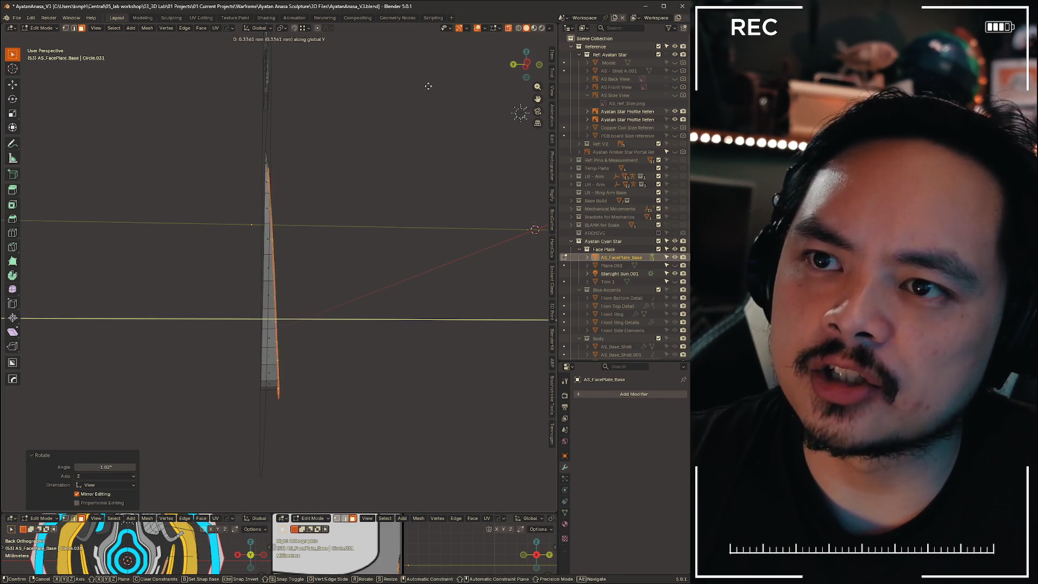
left_click(433, 85)
key("g")
key("g")
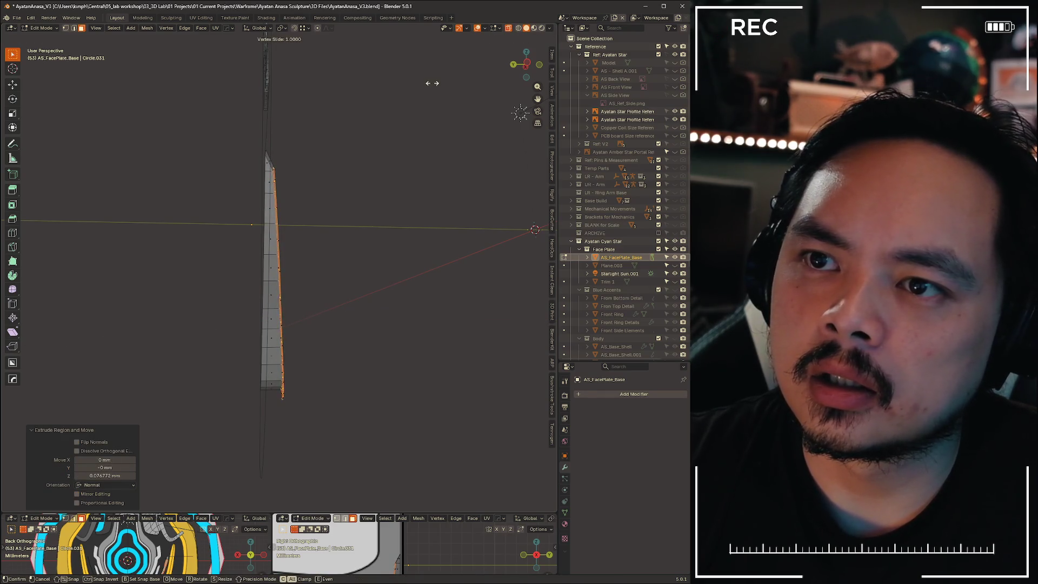
key("Escape")
key("g")
key("y")
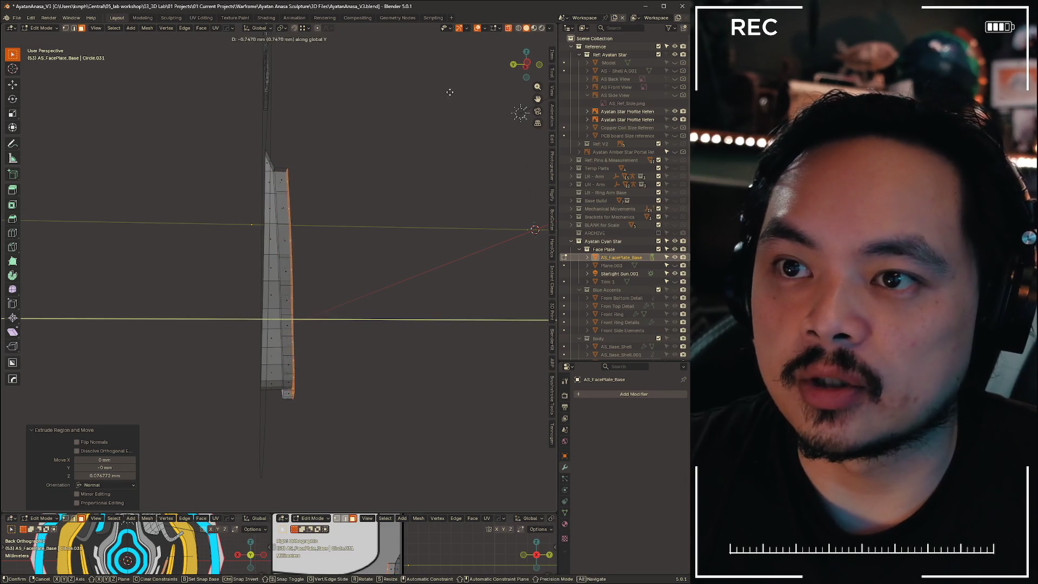
left_click(373, 158)
mouse_move(372, 159)
middle_mouse_down()
mouse_move(408, 197)
mouse_move(354, 193)
middle_mouse_up()
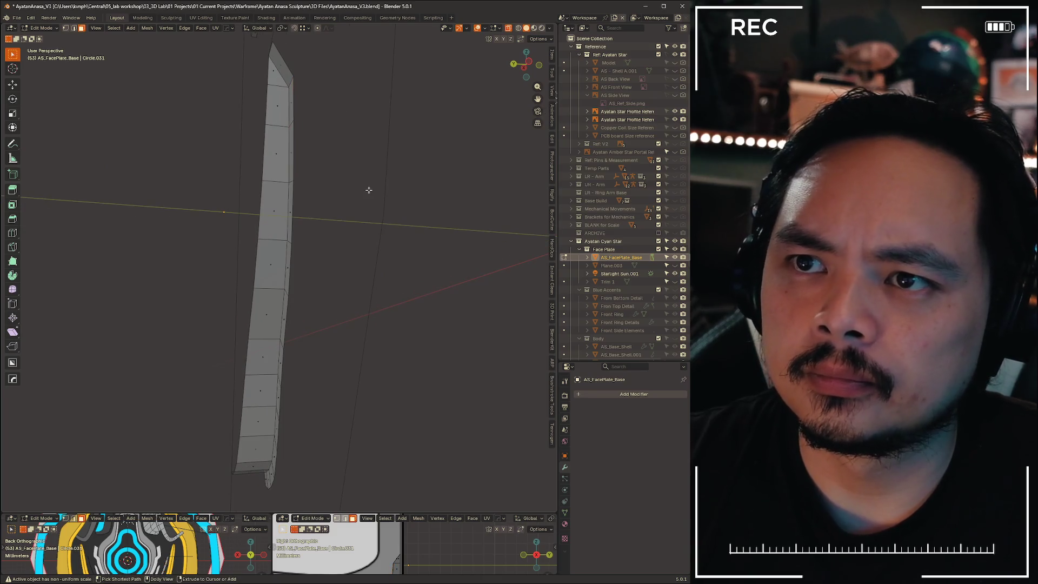
Tilt the edge -1.41° and -0.515° about X with a small Y adjustment, then deselect
key("r")
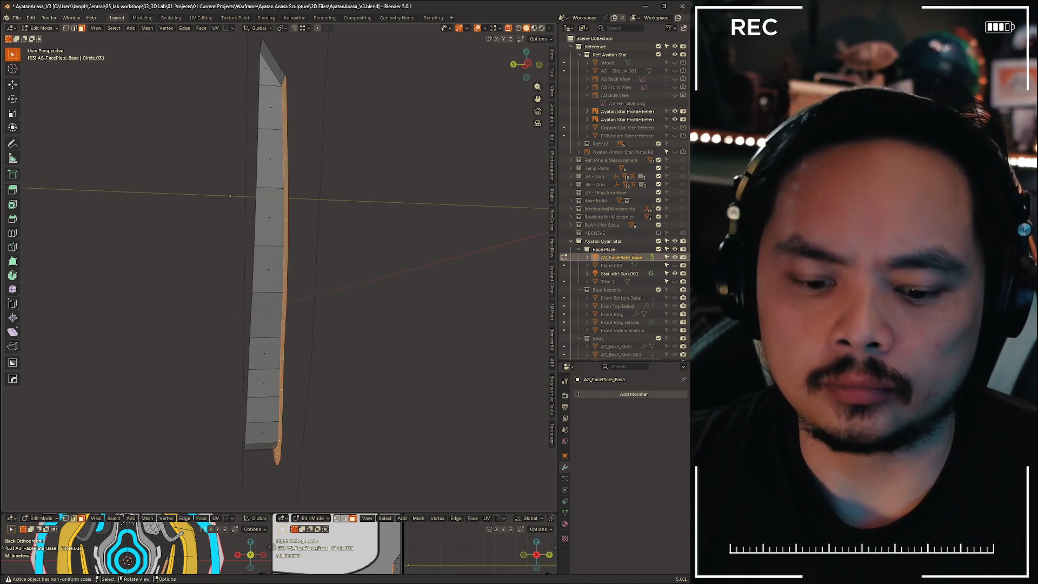
key("x")
left_click(424, 165)
key("g")
key("y")
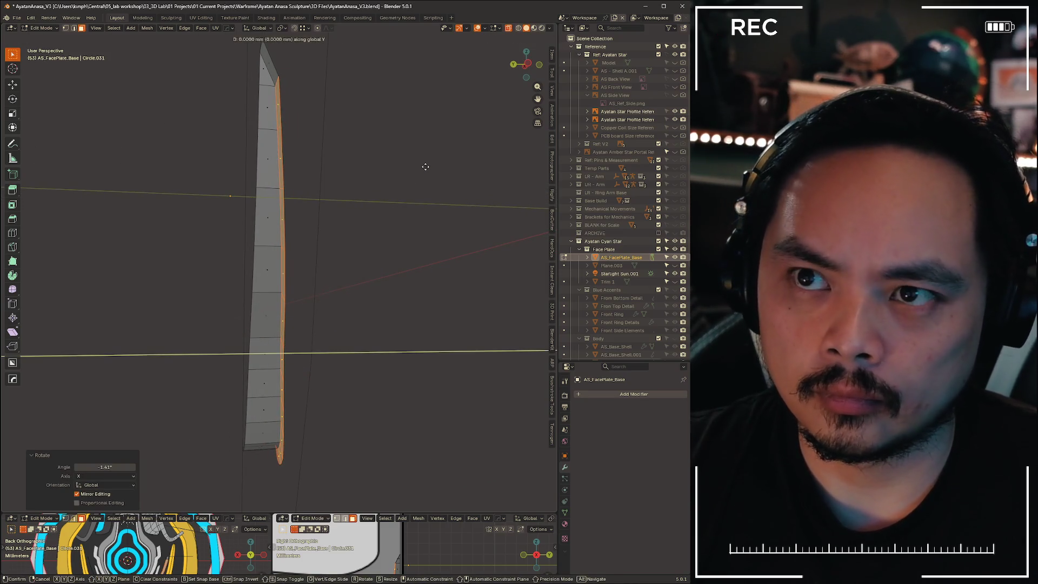
left_click(422, 168)
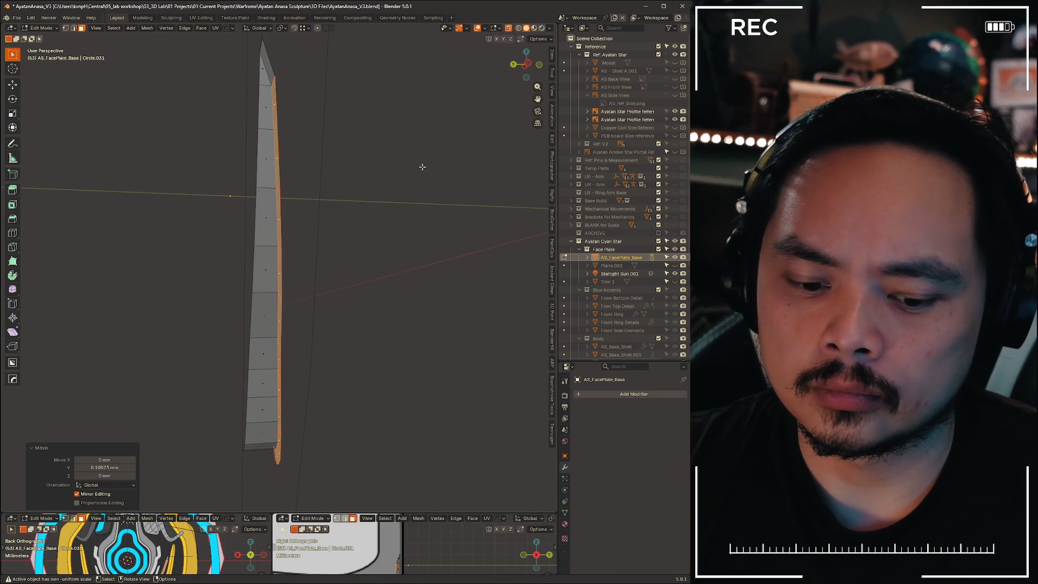
key("r")
key("x")
left_click(421, 164)
key("g")
left_click(421, 164)
left_click(421, 166)
mouse_move(327, 247)
middle_mouse_down()
mouse_move(429, 213)
mouse_move(431, 135)
mouse_move(436, 204)
mouse_move(448, 227)
mouse_move(452, 219)
middle_mouse_up()
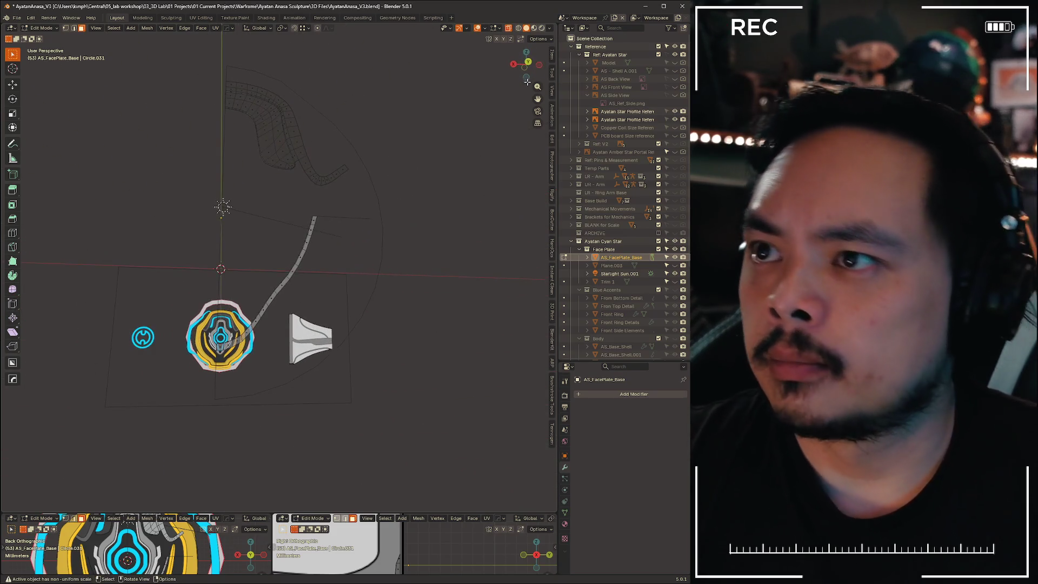
In Back view, deselect the strip's top edges and pick a corner vertex of the strip
left_click(531, 63)
scroll(286, 213, "up", 10)
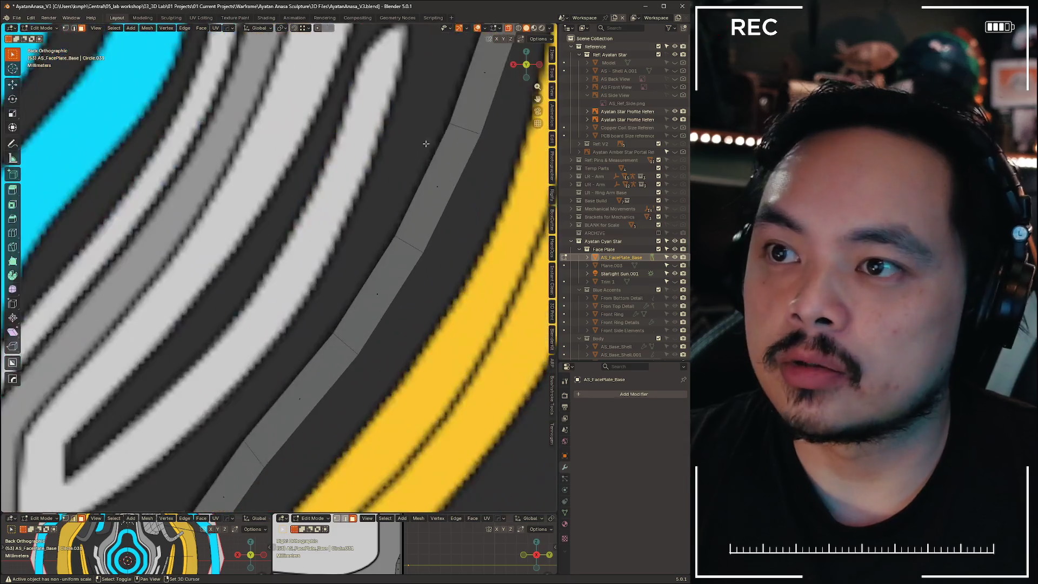
left_click(304, 172)
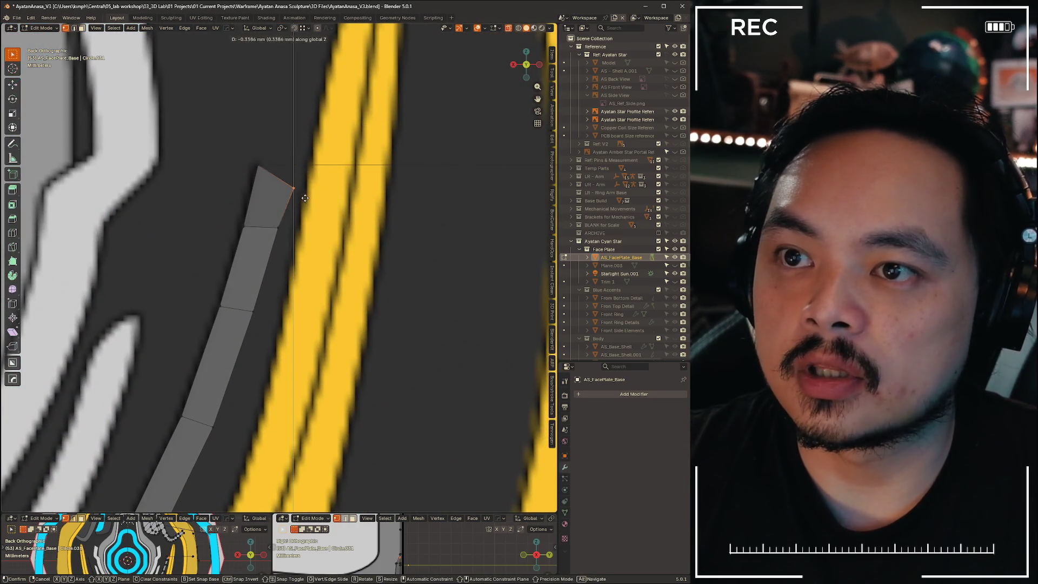
scroll(340, 236, "down", 8)
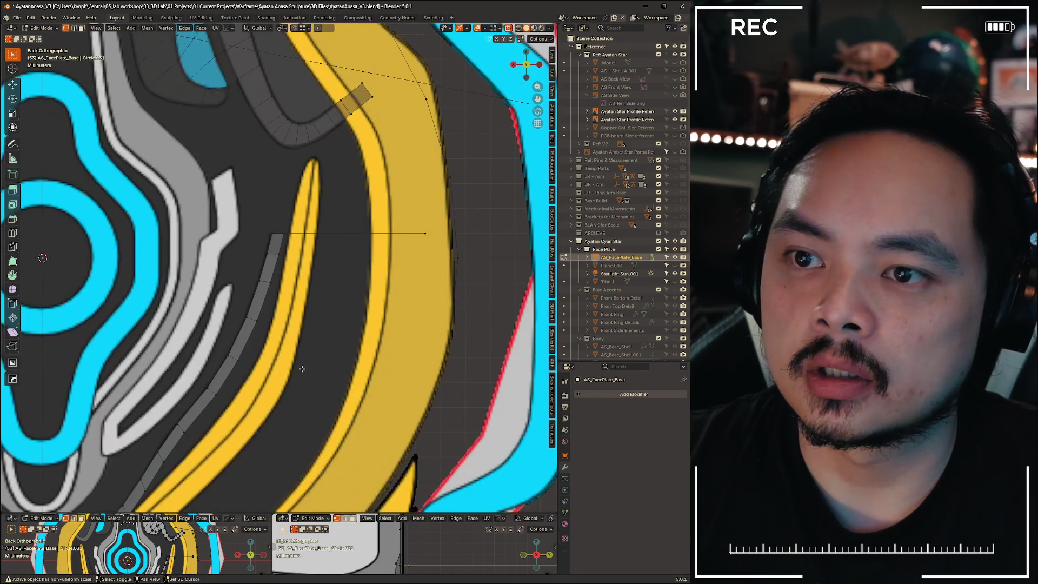
scroll(249, 266, "up", 5)
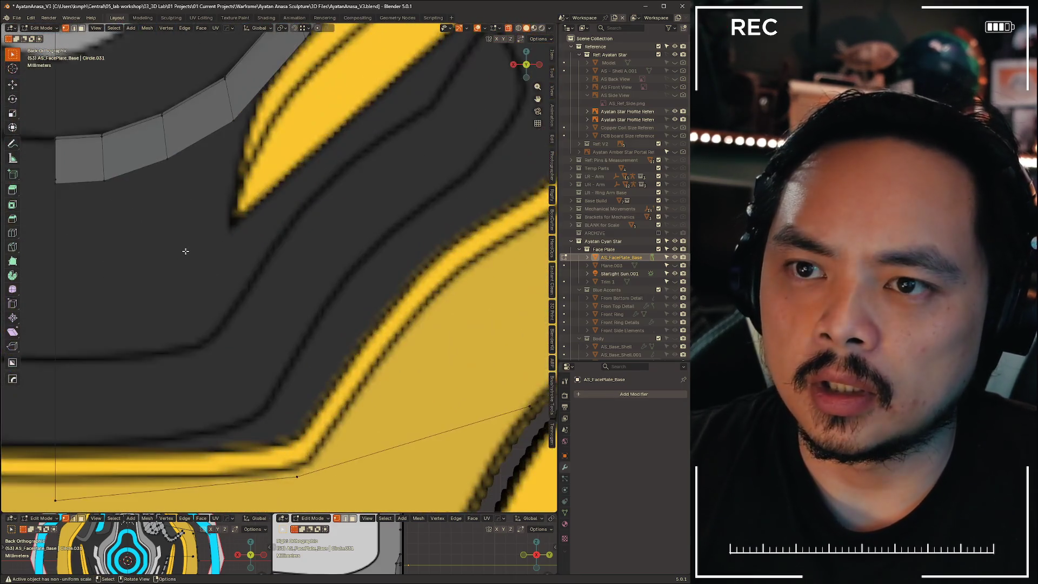
left_click(214, 177)
key("g")
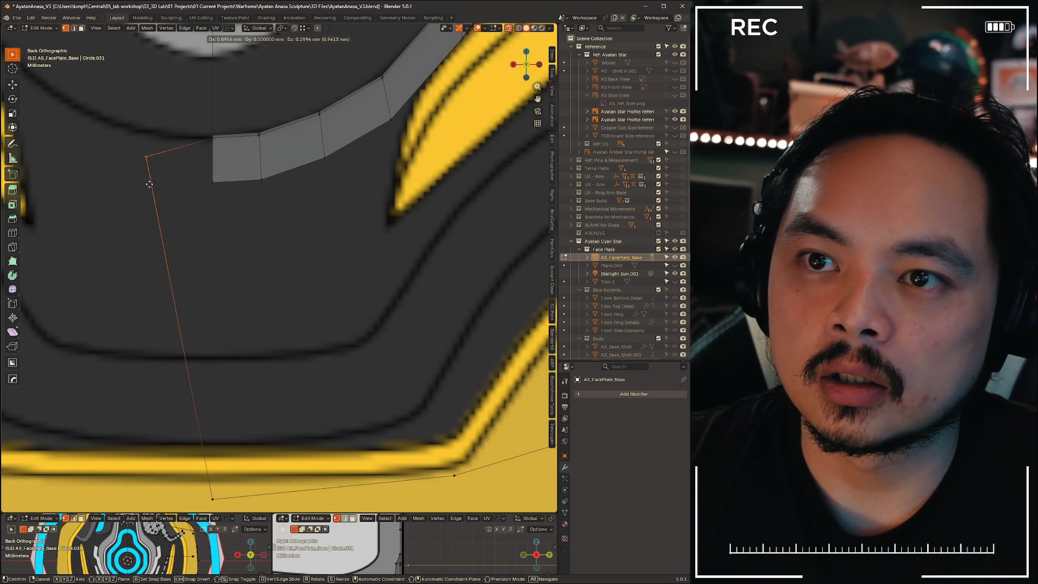
right_click(155, 183)
key("x")
left_click(126, 175)
Extend the centre line downward with Z-constrained extrusions from the corner vertex, undoing the extra one
left_click(211, 183)
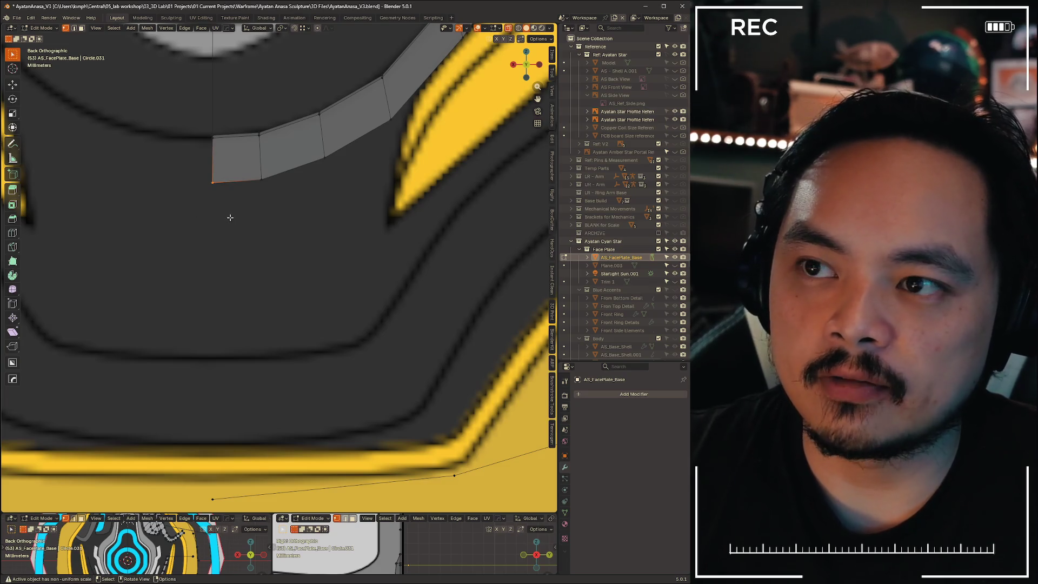
key("g")
key("z")
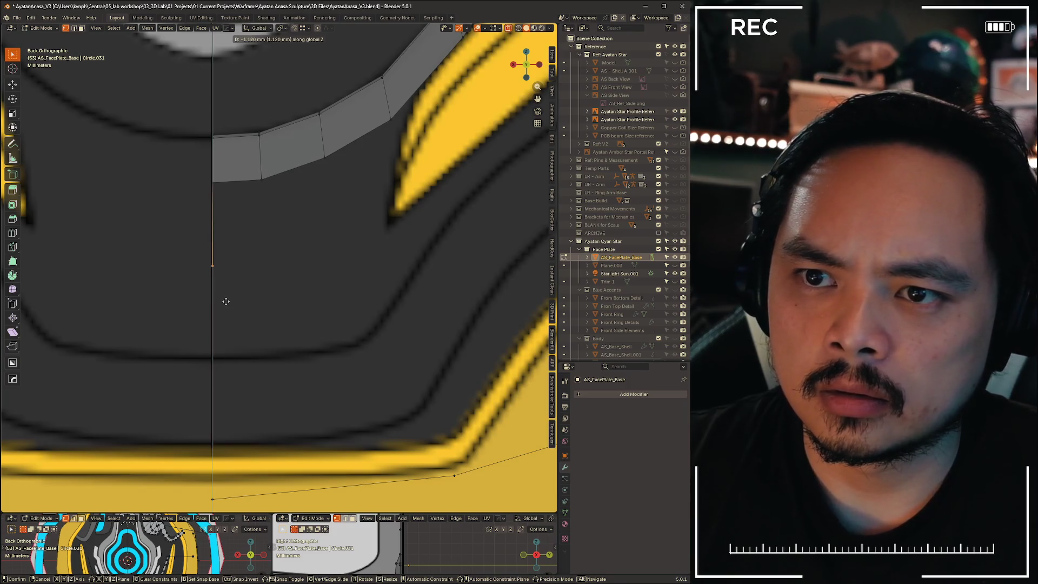
left_click(230, 334)
key("e")
key("z")
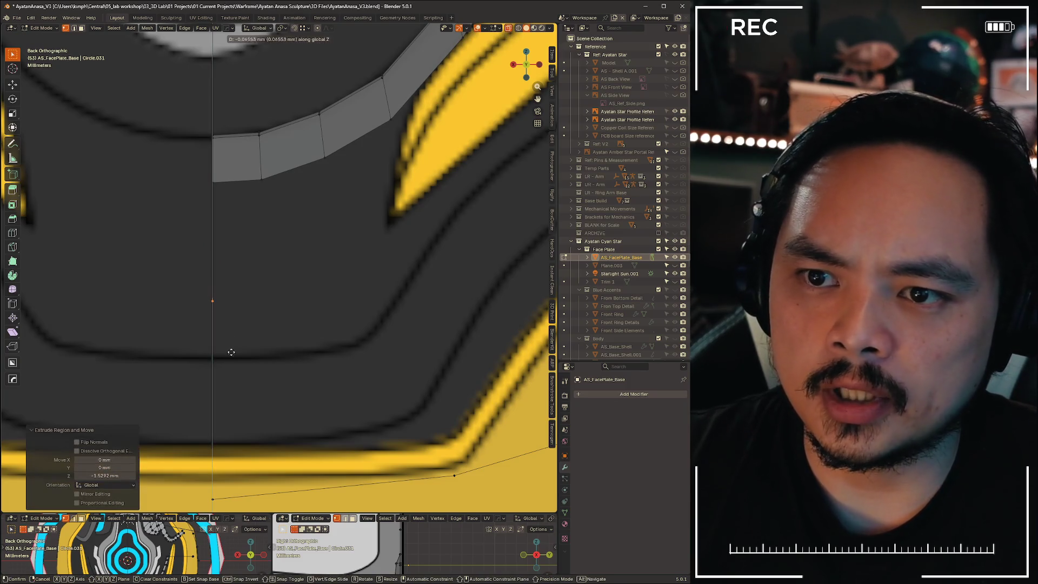
left_click(242, 396)
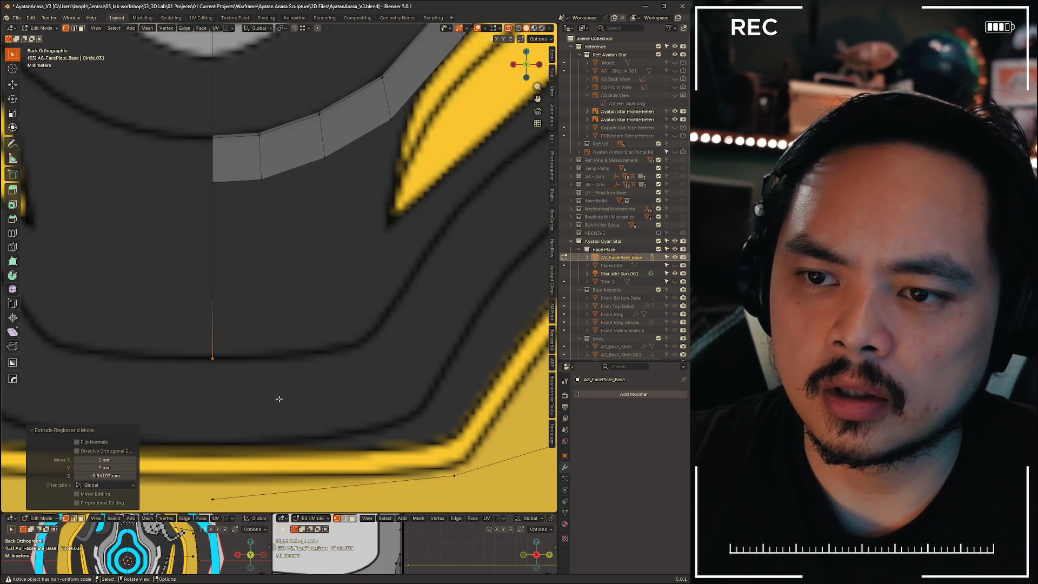
key("e")
key("z")
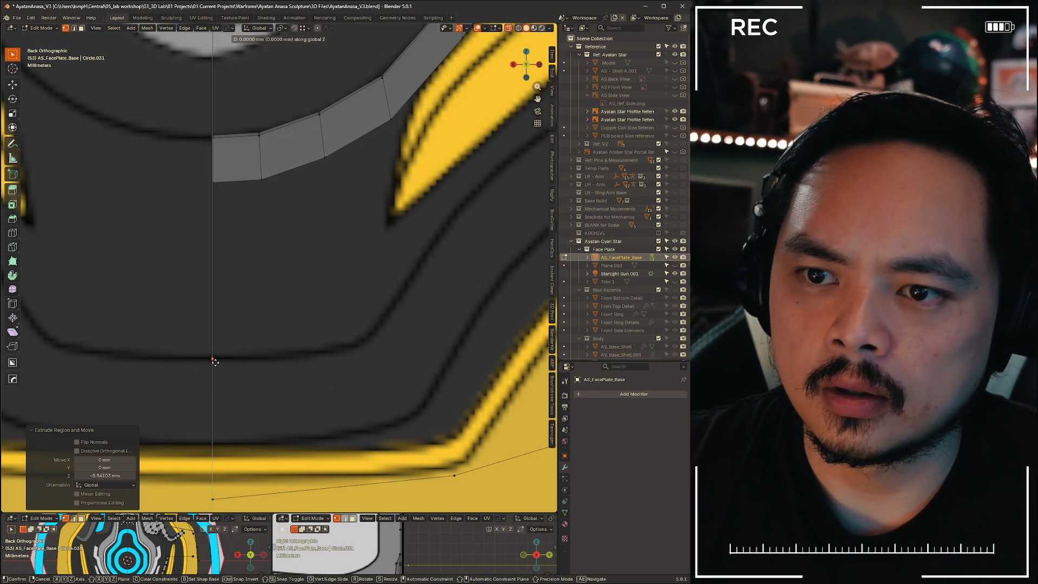
right_click(219, 373)
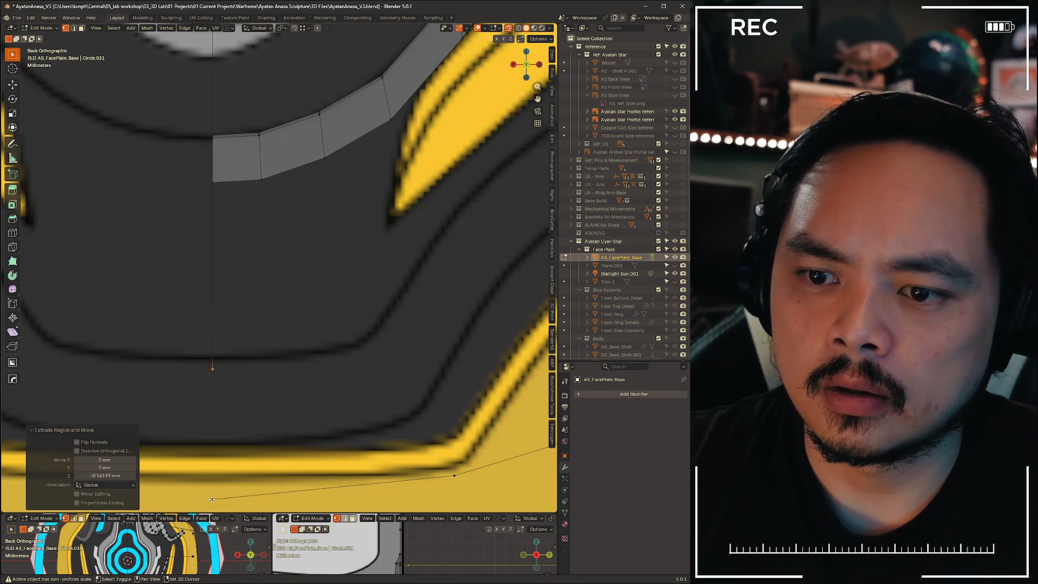
key("ctrl+z")
Shift the end vertex 1.6159 mm along Y, then select the next vertex down
key("2")
scroll(253, 409, "down", 4)
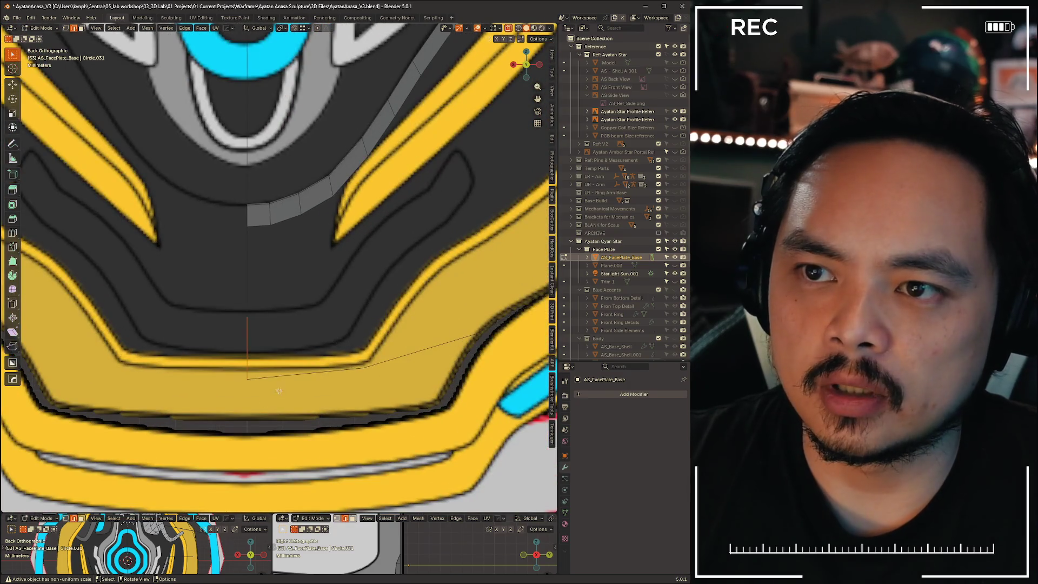
mouse_move(347, 374)
middle_mouse_down()
mouse_move(292, 375)
mouse_move(412, 361)
mouse_move(375, 374)
mouse_move(274, 371)
middle_mouse_up()
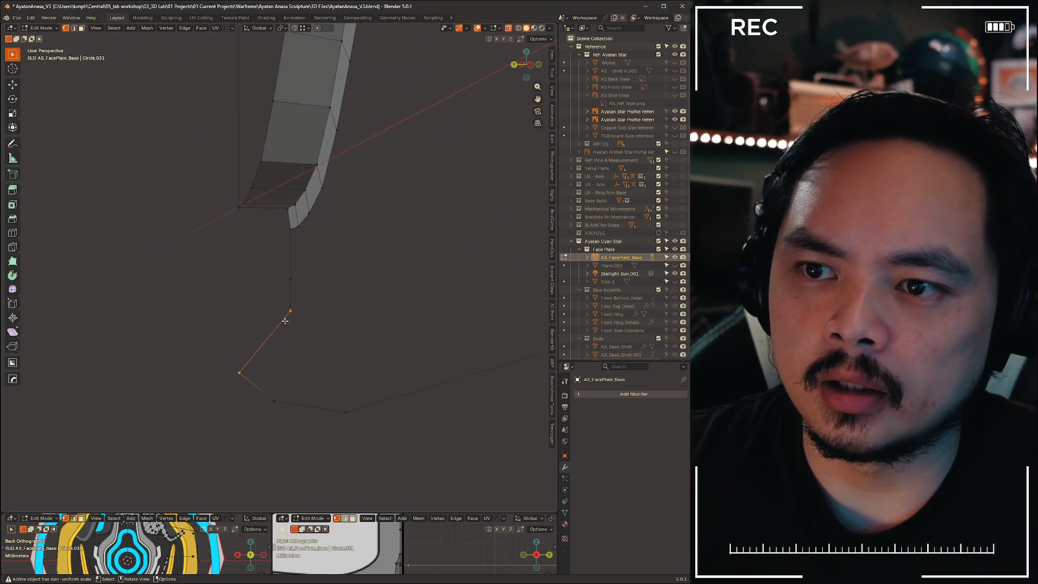
key("g")
key("y")
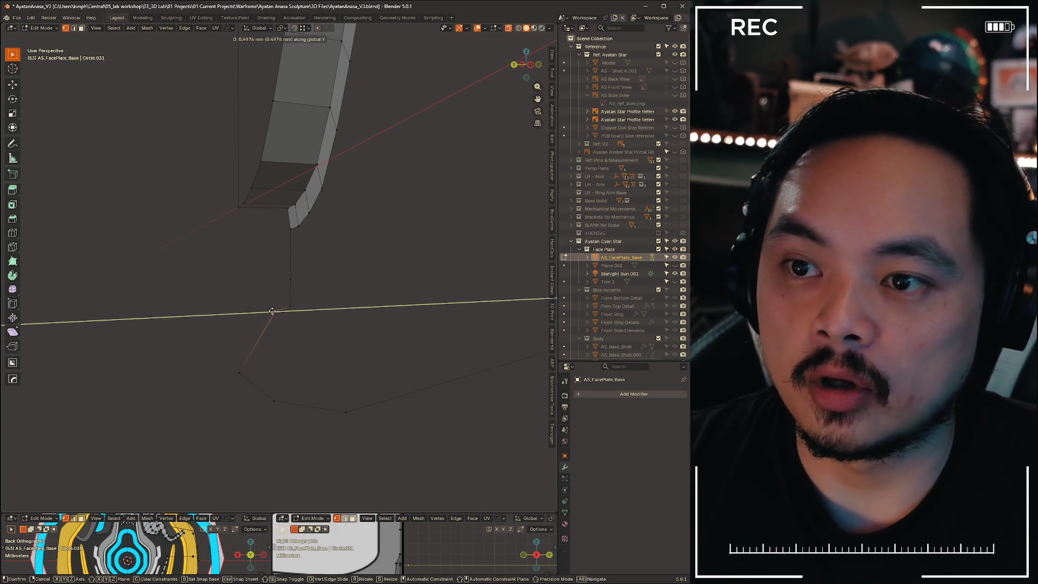
left_click(271, 314)
mouse_move(271, 314)
middle_mouse_down()
mouse_move(236, 308)
mouse_move(282, 308)
middle_mouse_up()
left_click(280, 309)
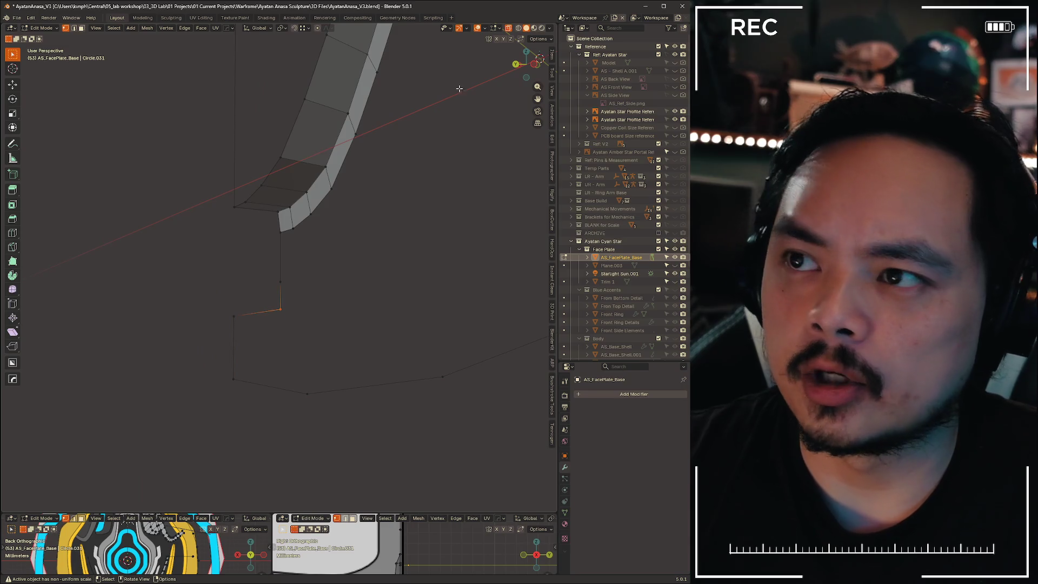
In Back view, lower the vertex along Z to -0.80177 mm
left_click(515, 65)
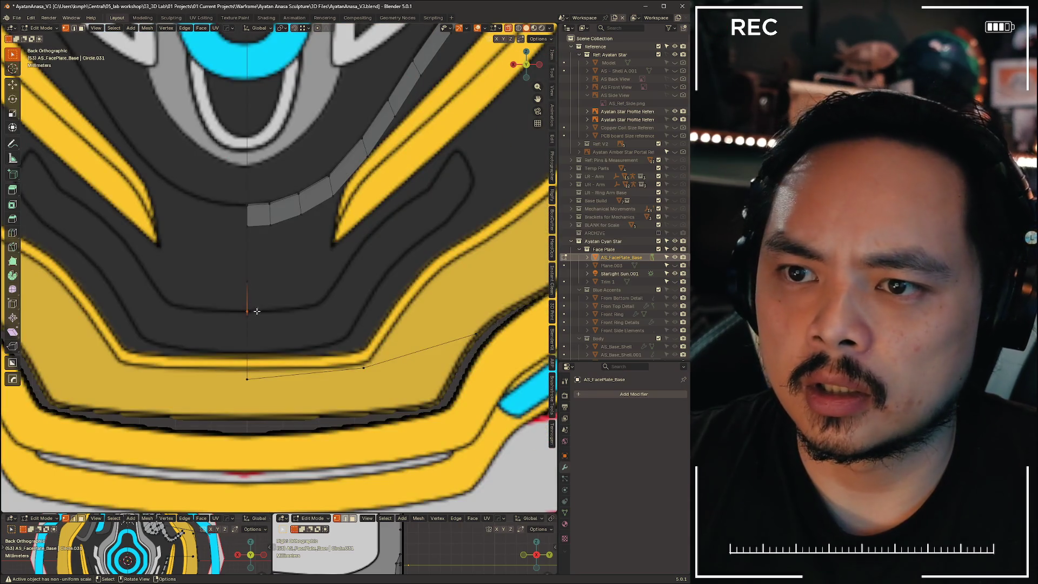
scroll(257, 311, "up", 3)
key("g")
key("z")
left_click(224, 354)
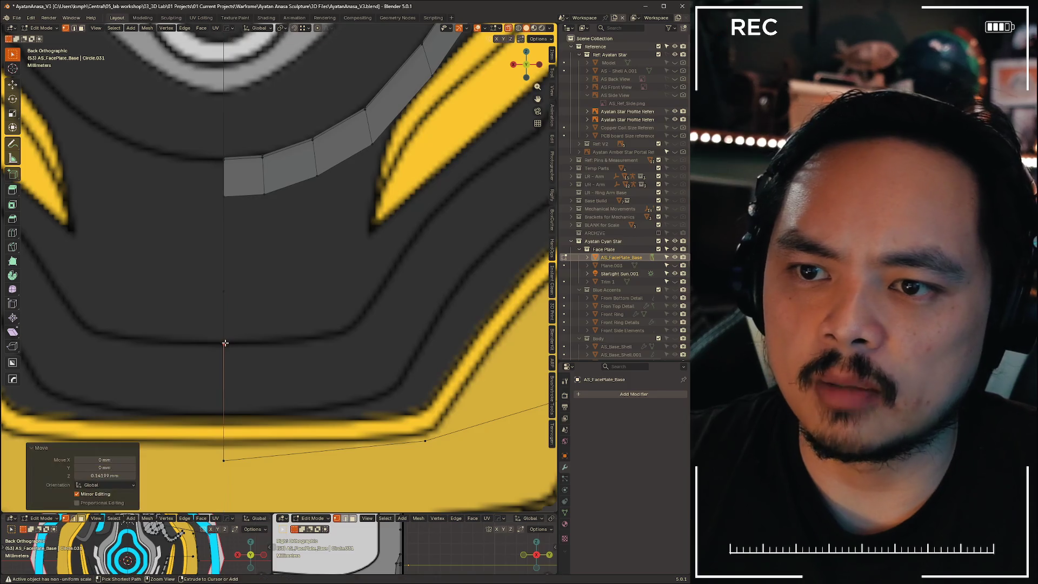
scroll(279, 364, "down", 4)
key("g")
key("z")
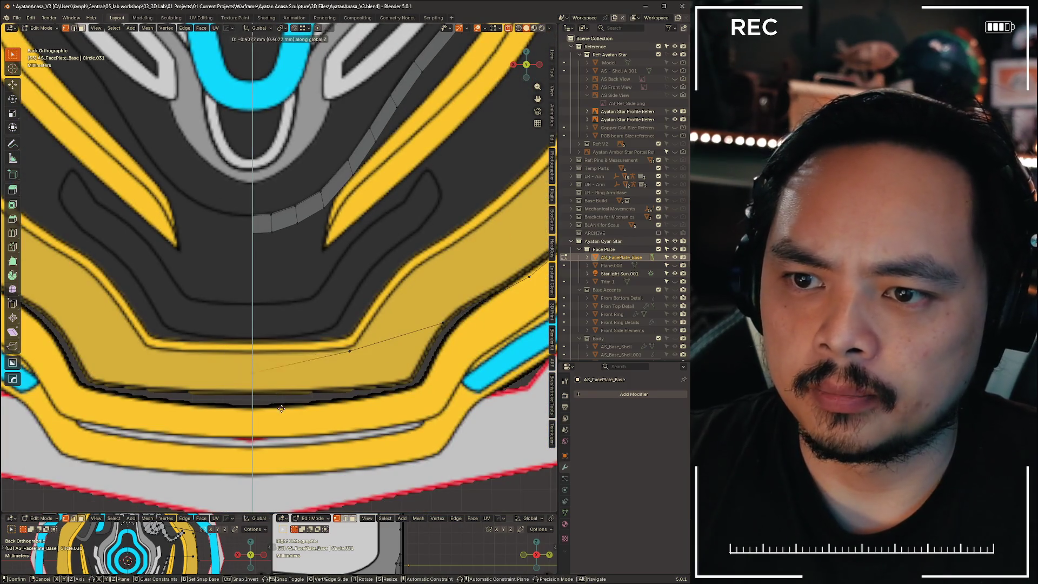
left_click(284, 413)
scroll(363, 308, "down", 5)
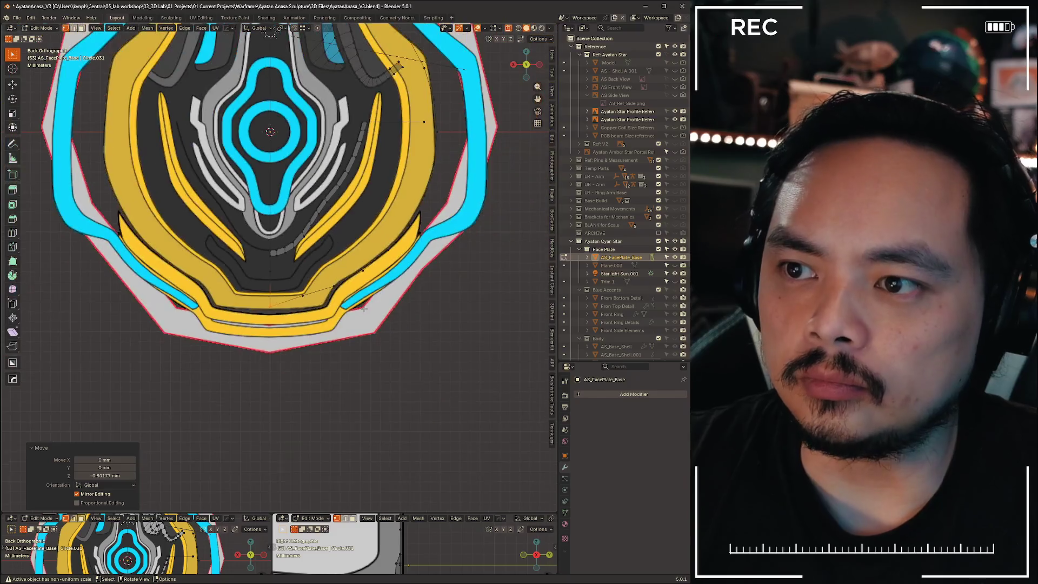
Pan, zoom and orbit around the face plate to inspect its depth
middle_click_drag(362, 309, 351, 375, "shift")
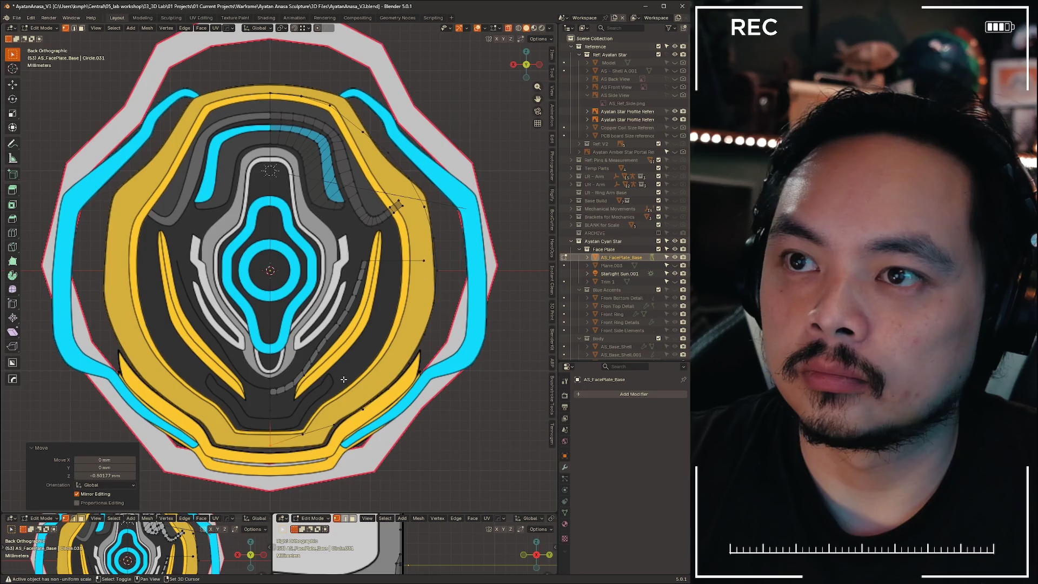
scroll(351, 375, "up", 5)
scroll(351, 375, "down", 5)
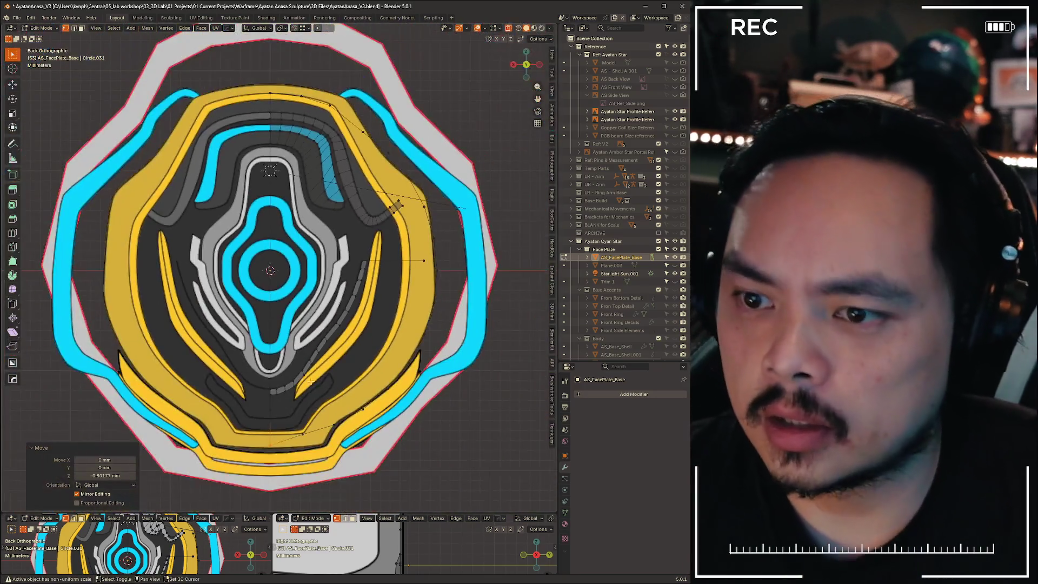
scroll(406, 322, "up", 6)
scroll(407, 322, "down", 3, "shift")
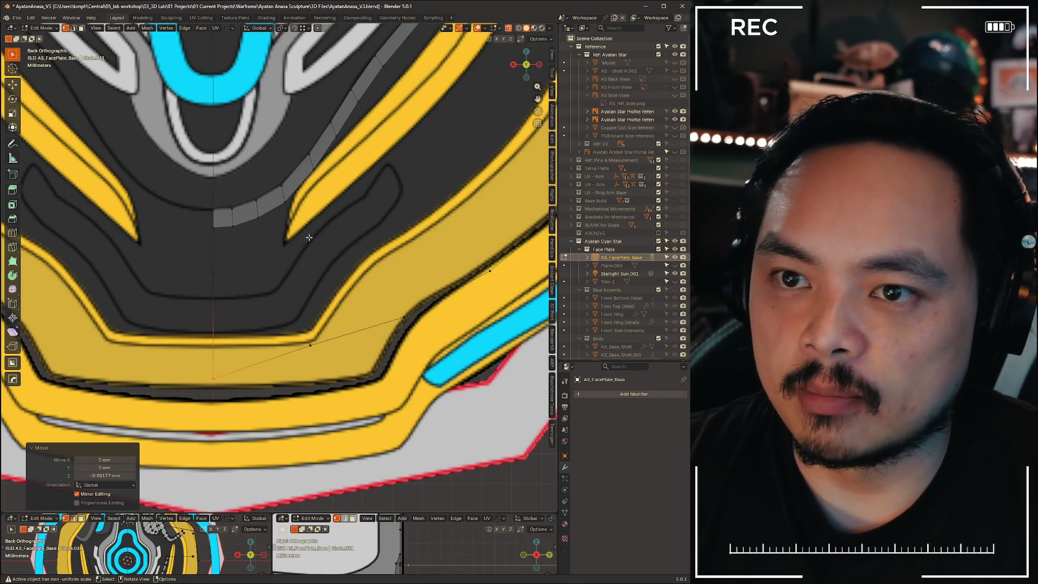
scroll(210, 270, "down", 5)
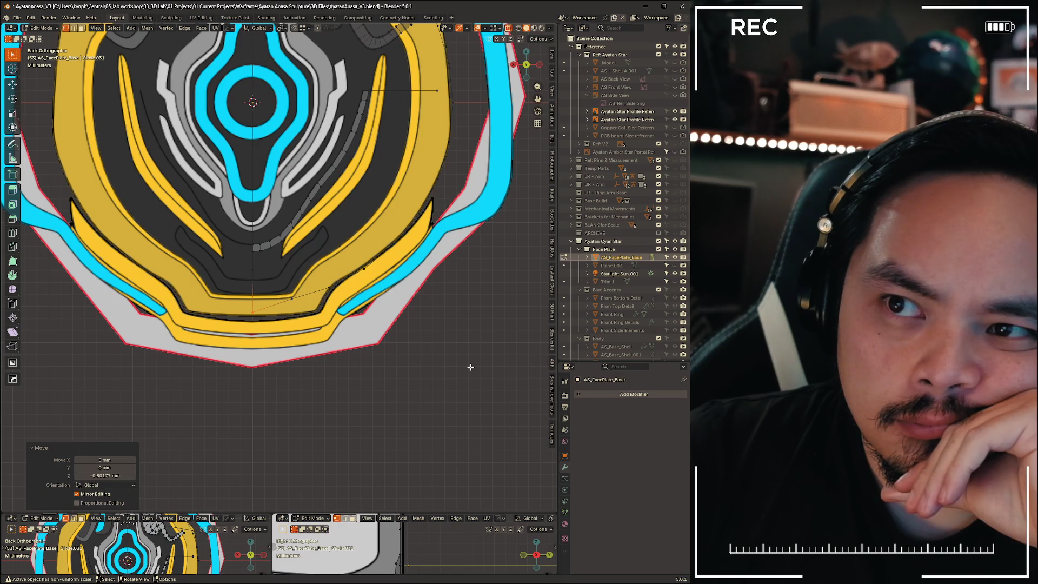
mouse_move(471, 367)
middle_mouse_down()
mouse_move(344, 279)
mouse_move(259, 283)
mouse_move(283, 294)
mouse_move(458, 264)
mouse_move(471, 273)
mouse_move(454, 303)
mouse_move(374, 284)
mouse_move(303, 299)
mouse_move(371, 297)
mouse_move(382, 275)
middle_mouse_up()
Return to Back view, deselect the traced edges and bring up the Alt+Tab window switcher
left_click(527, 65)
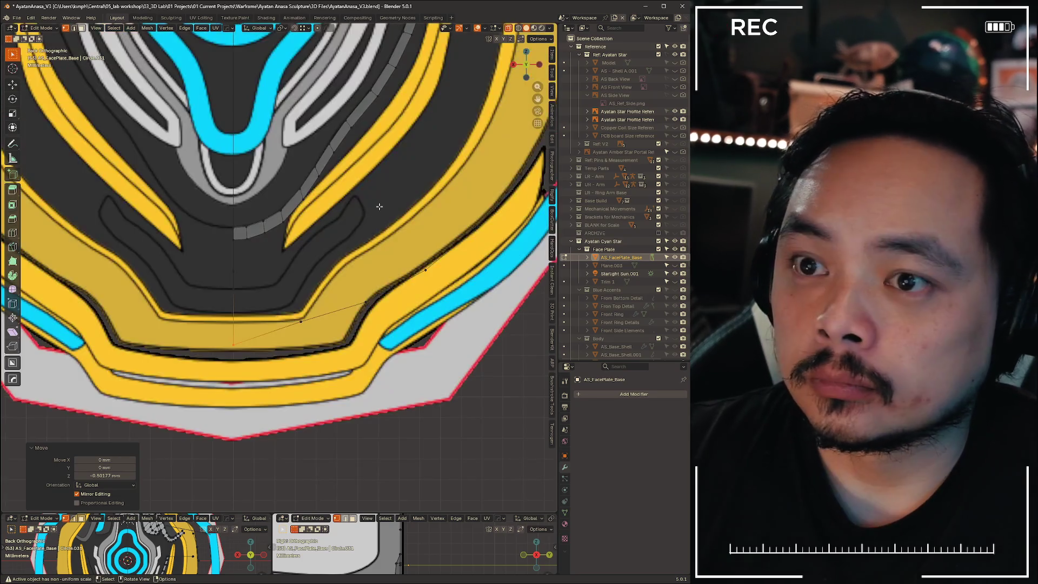
scroll(263, 264, "up", 4)
left_click_drag(184, 261, 238, 323)
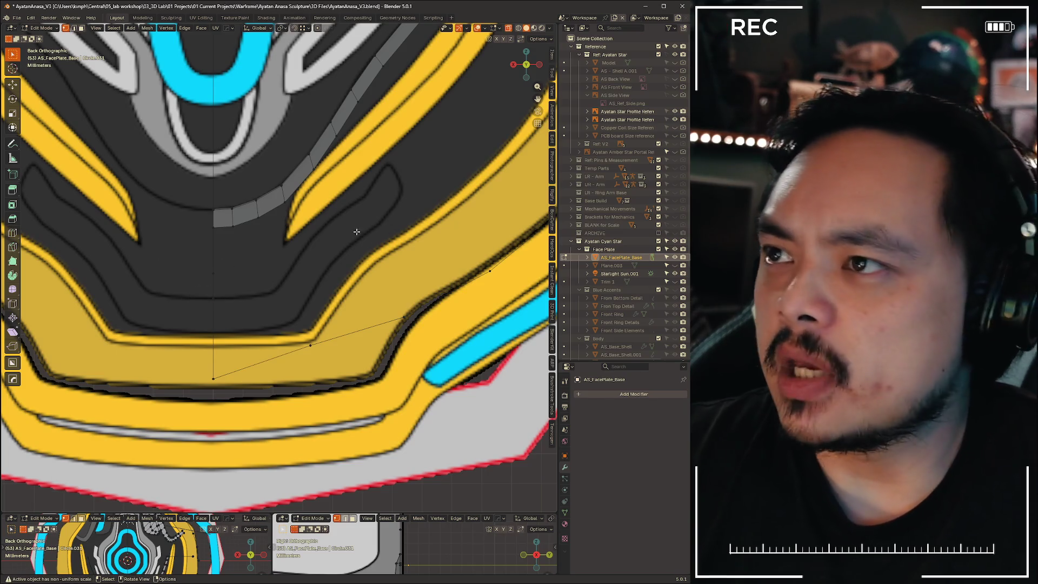
key("alt+Tab")
key("Tab")
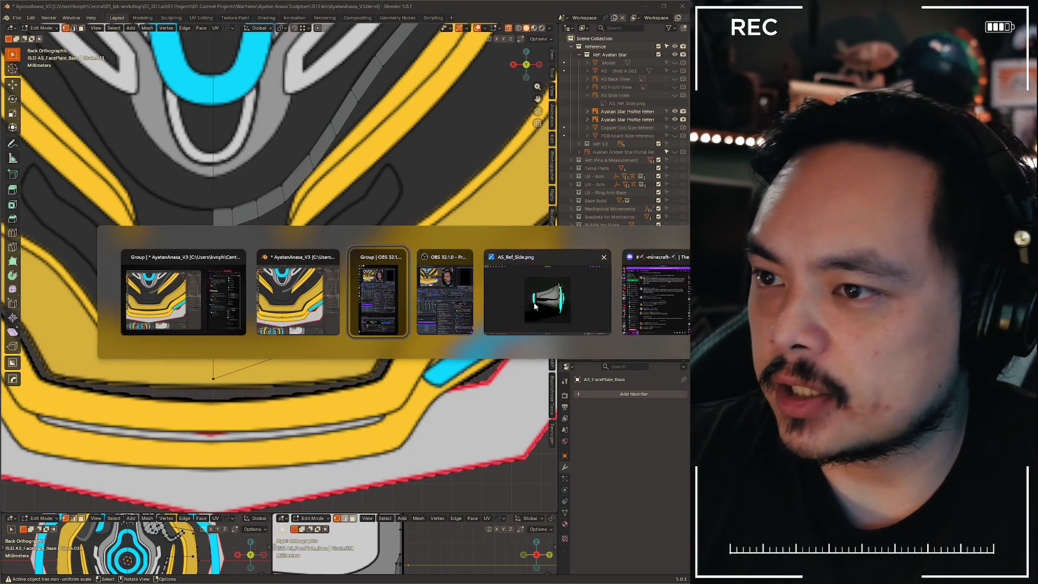
View AS_Ref_Side.png in Photos, then return to Blender and enlarge the lower editor panels
left_click(534, 306)
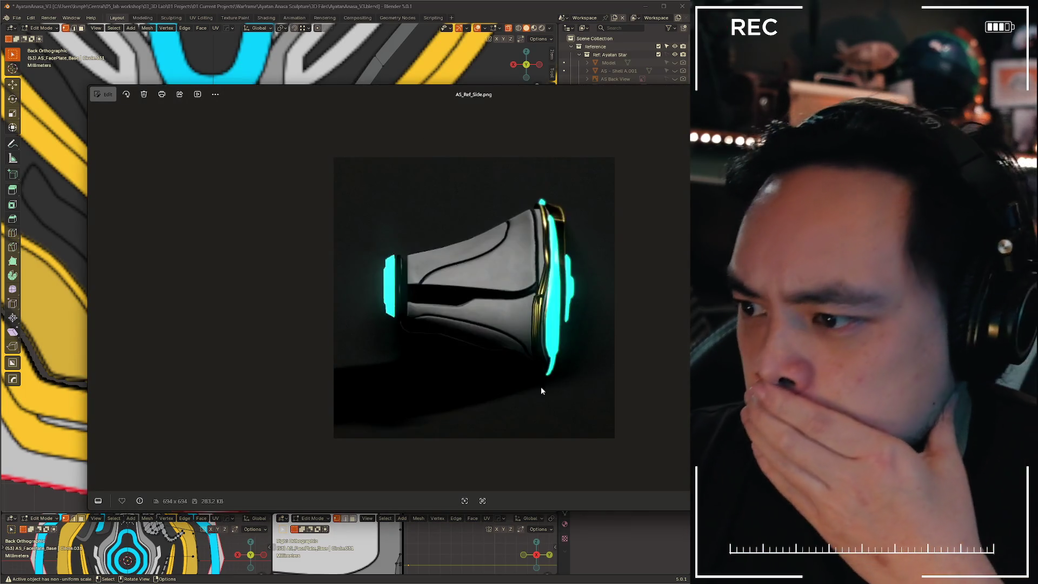
key("alt+Tab")
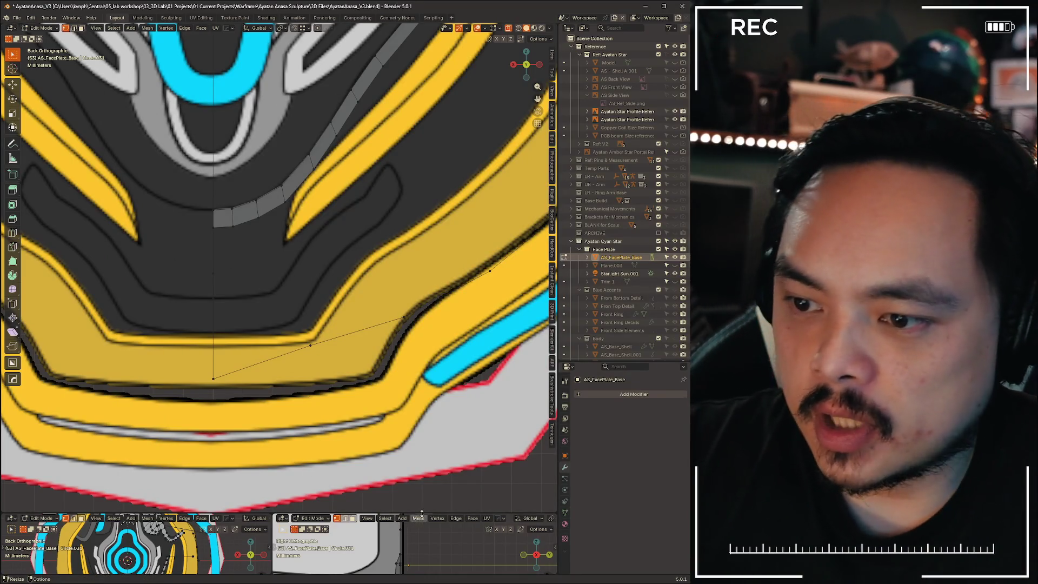
mouse_move(429, 511)
left_mouse_down()
mouse_move(324, 275)
mouse_move(291, 282)
left_mouse_up()
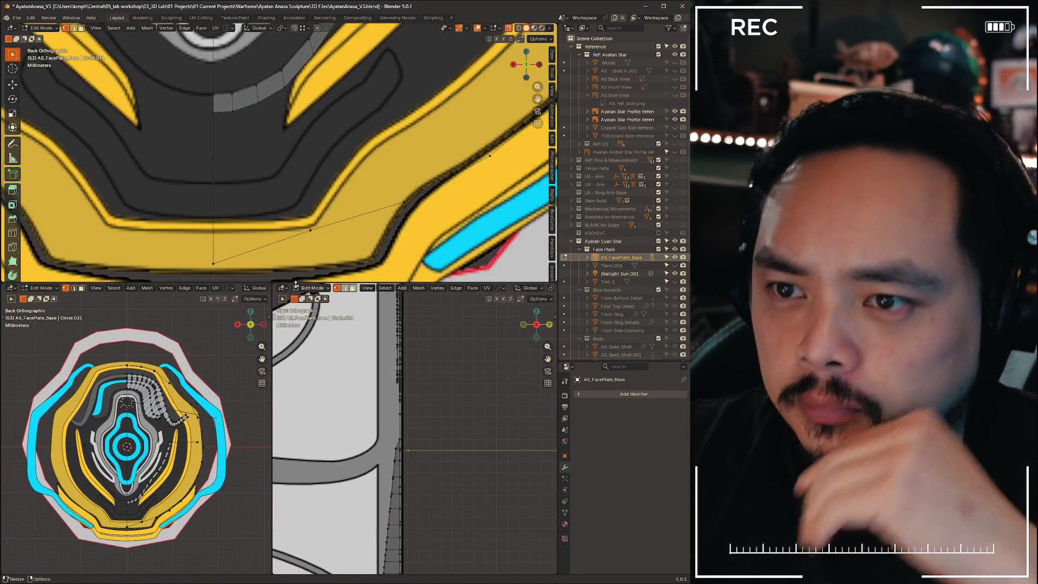
Turn the lower-right panel into a widened Image Editor showing the Render Result
left_click(282, 288)
left_click(303, 315)
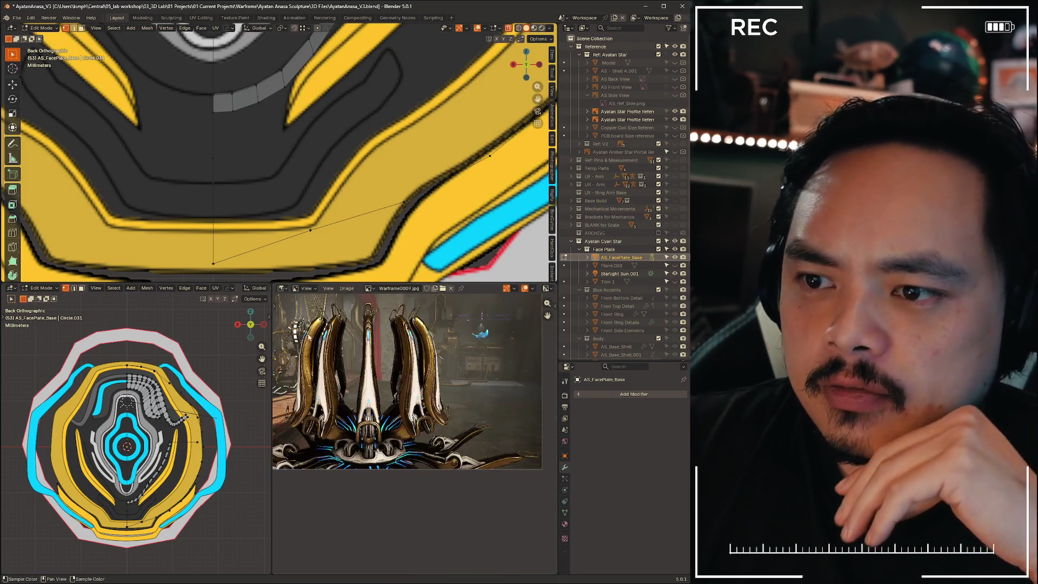
left_click_drag(273, 334, 113, 333)
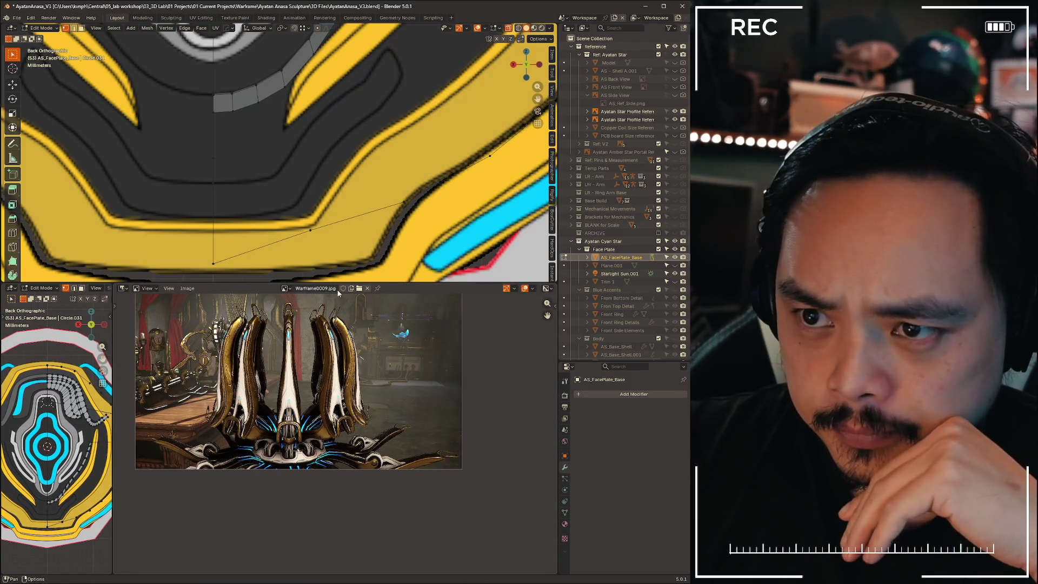
left_click(285, 288)
scroll(334, 332, "up", 5)
scroll(341, 330, "up", 6)
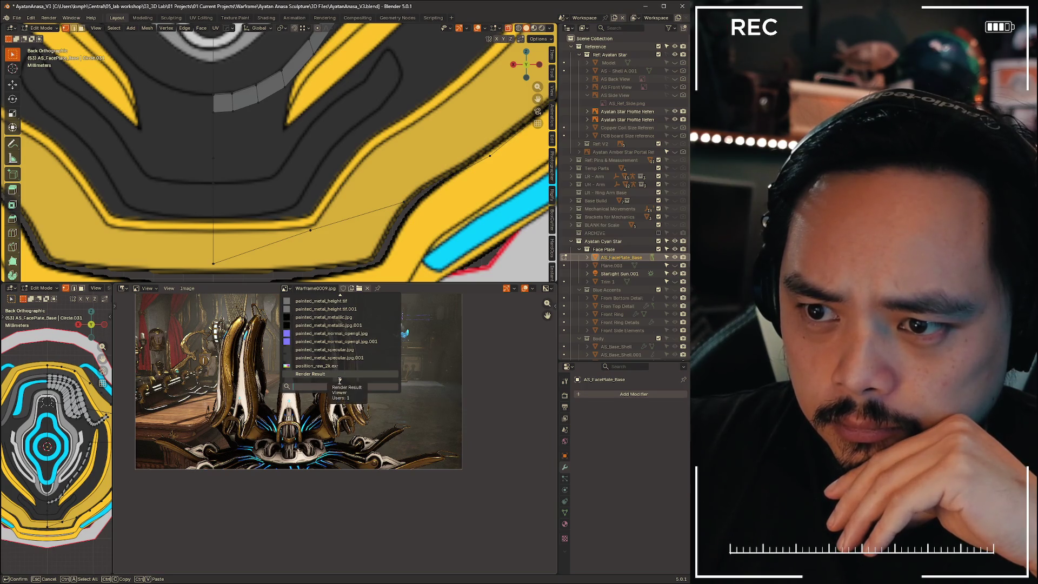
key("Return")
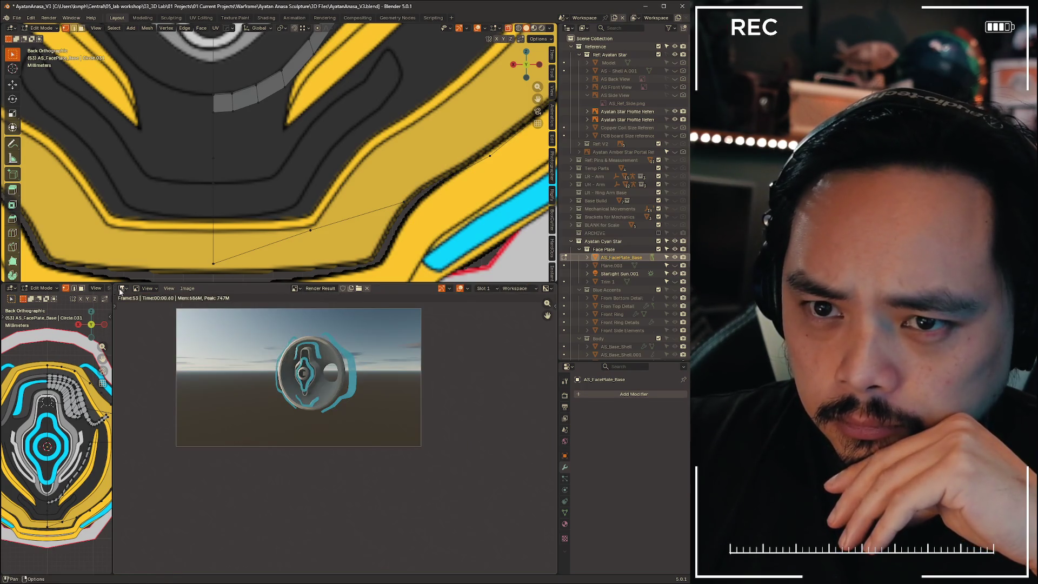
left_click(121, 288)
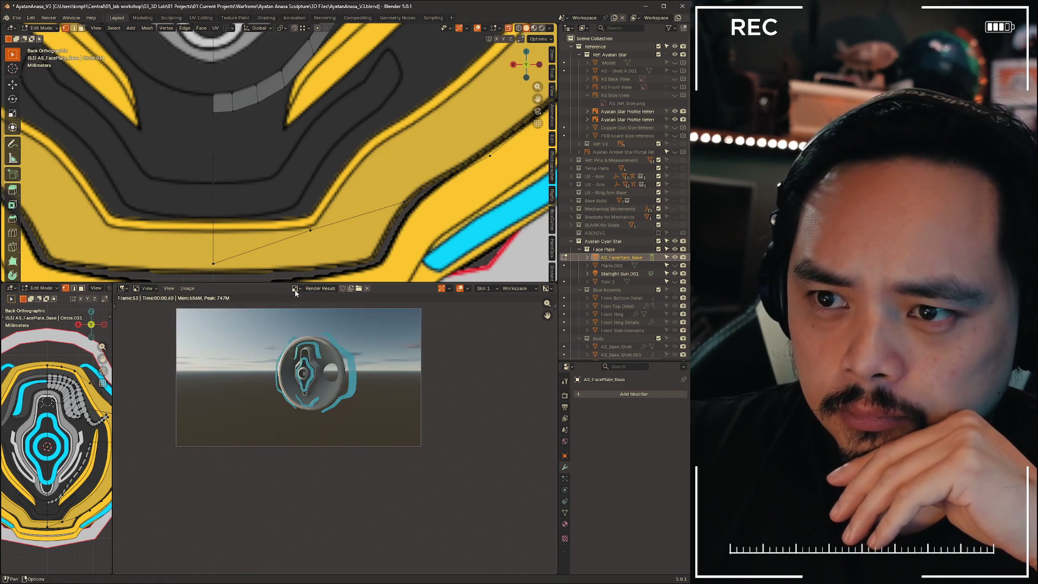
Preview Warframe0009.jpg and then the upper arm profiles reference in the image viewer
left_click(295, 290)
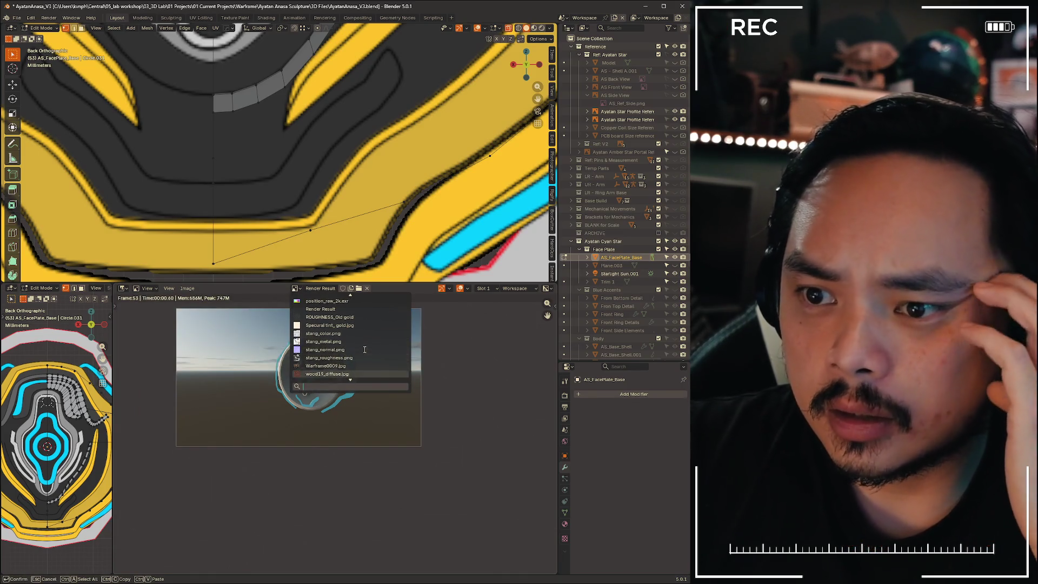
left_click(344, 365)
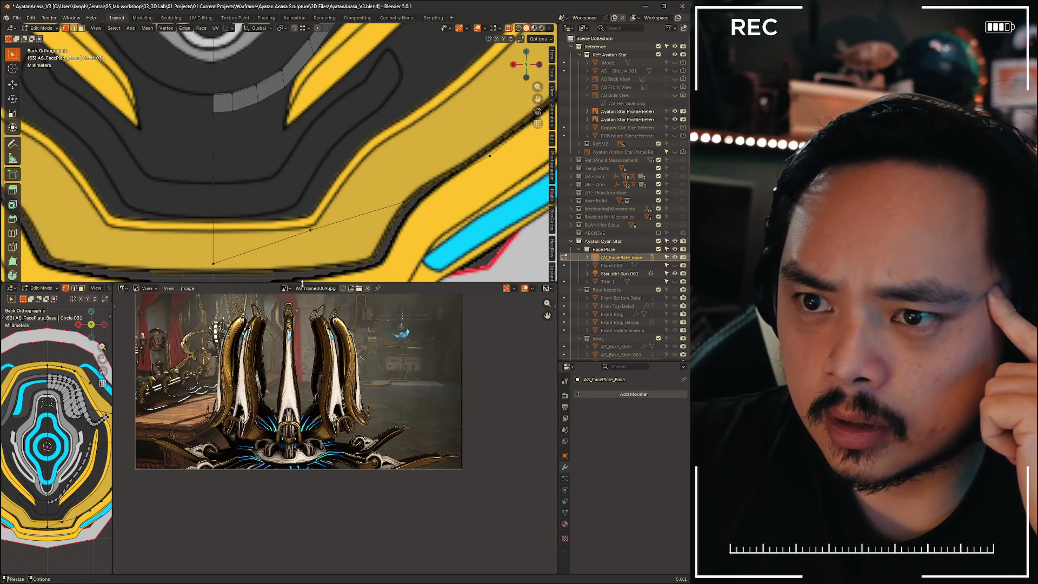
left_click(285, 288)
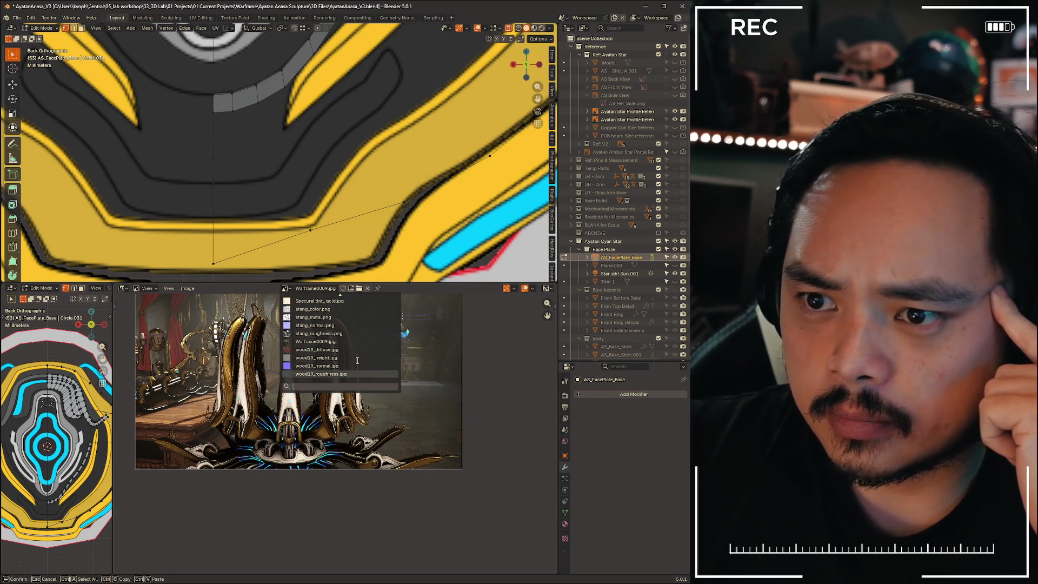
scroll(356, 355, "up", 3)
scroll(356, 354, "up", 5)
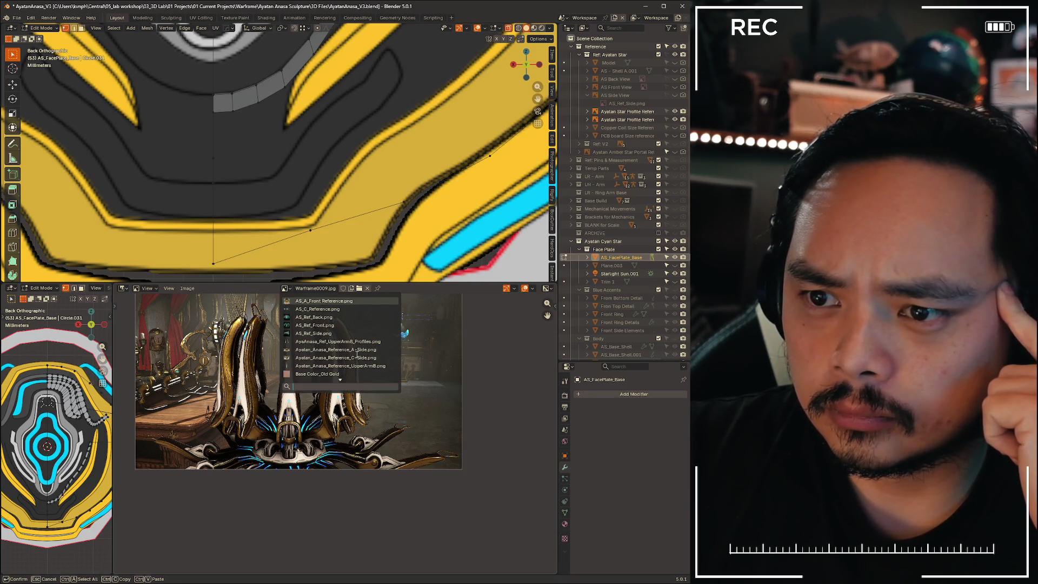
left_click(351, 342)
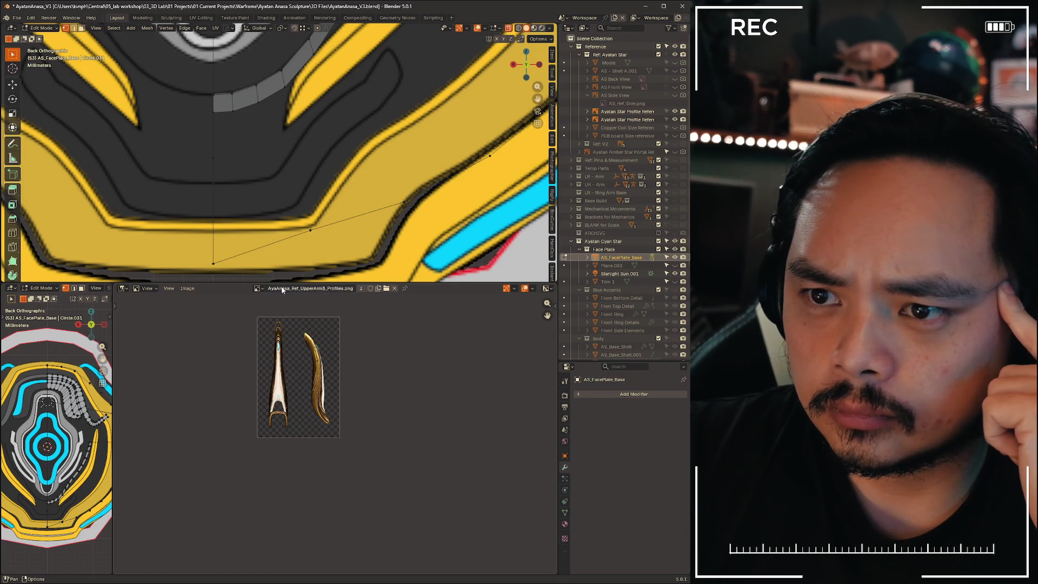
Switch the viewer to Ayatan_Anasa_Reference_A-Side.png, then C-Side.png, zoomed on the emblem
left_click(258, 288)
left_click(280, 350)
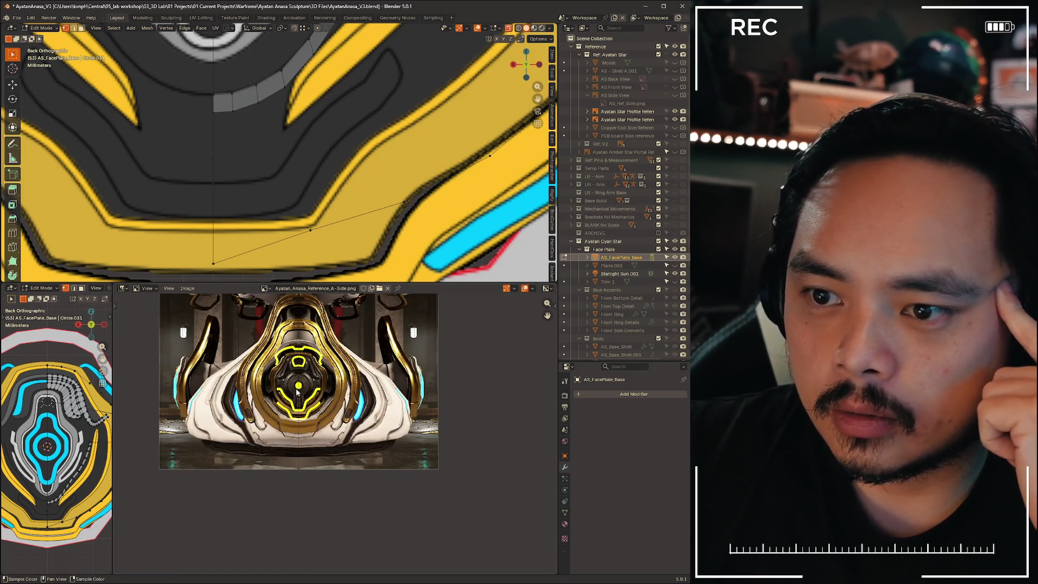
left_click(263, 289)
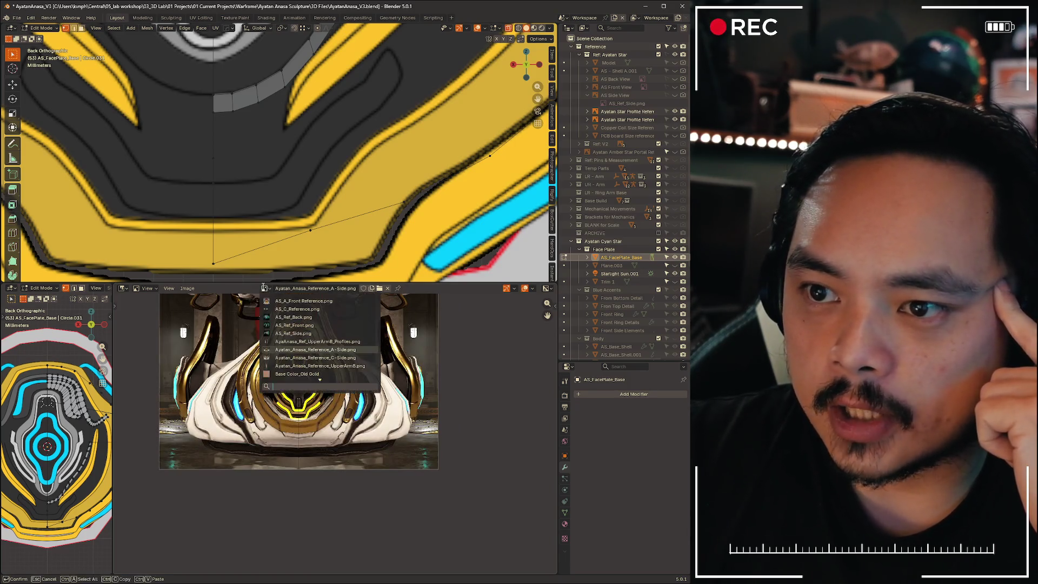
left_click(301, 362)
scroll(327, 426, "up", 6)
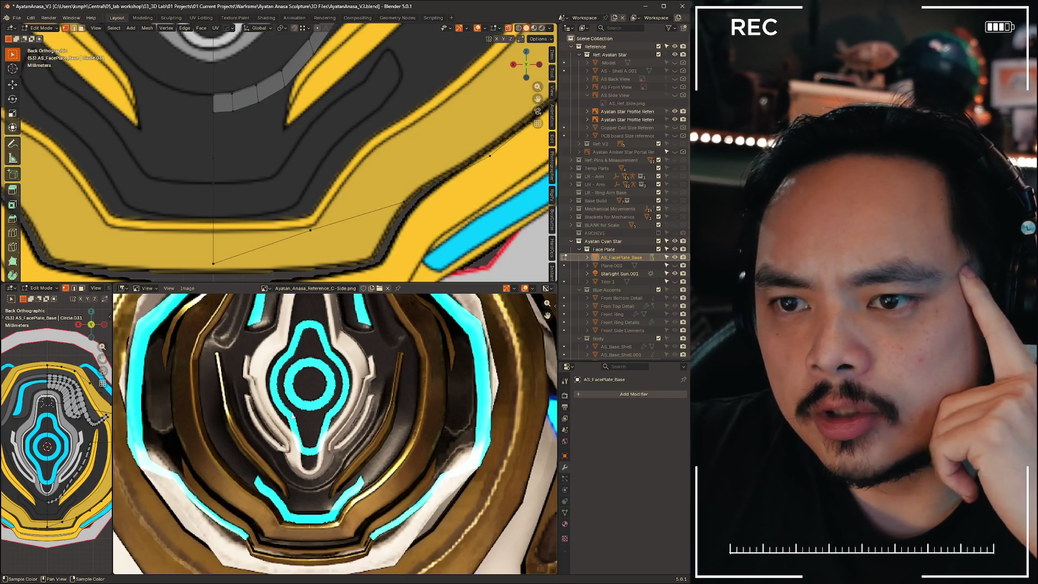
key("alt+Tab")
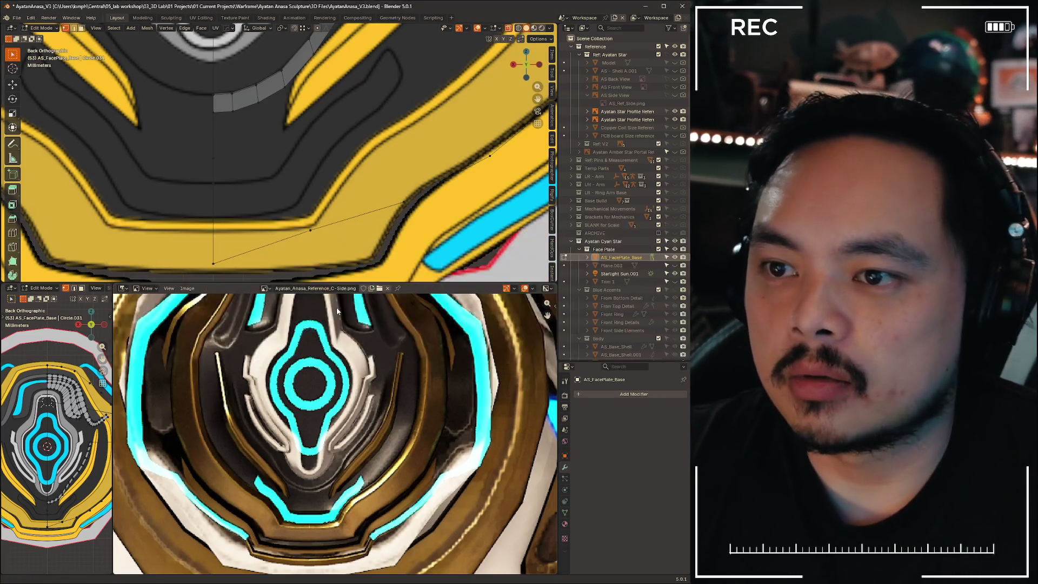
scroll(303, 178, "down", 5)
mouse_move(303, 178)
middle_mouse_down()
mouse_move(292, 181)
mouse_move(296, 195)
middle_mouse_up()
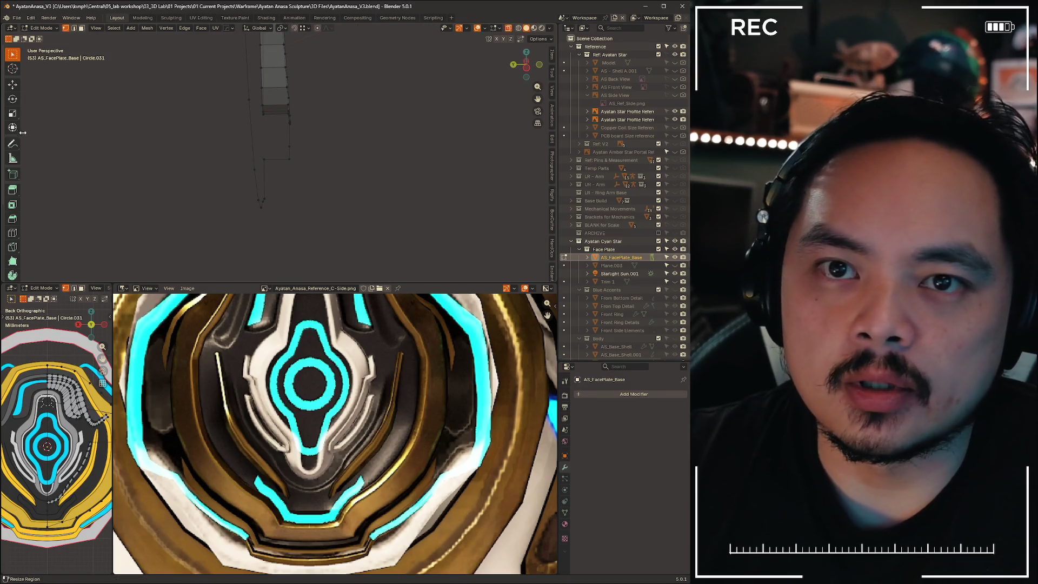
Measure the strip end (about 1.62 mm) and the profile gap (about 2.8 mm) with the Measure tool
left_click(13, 158)
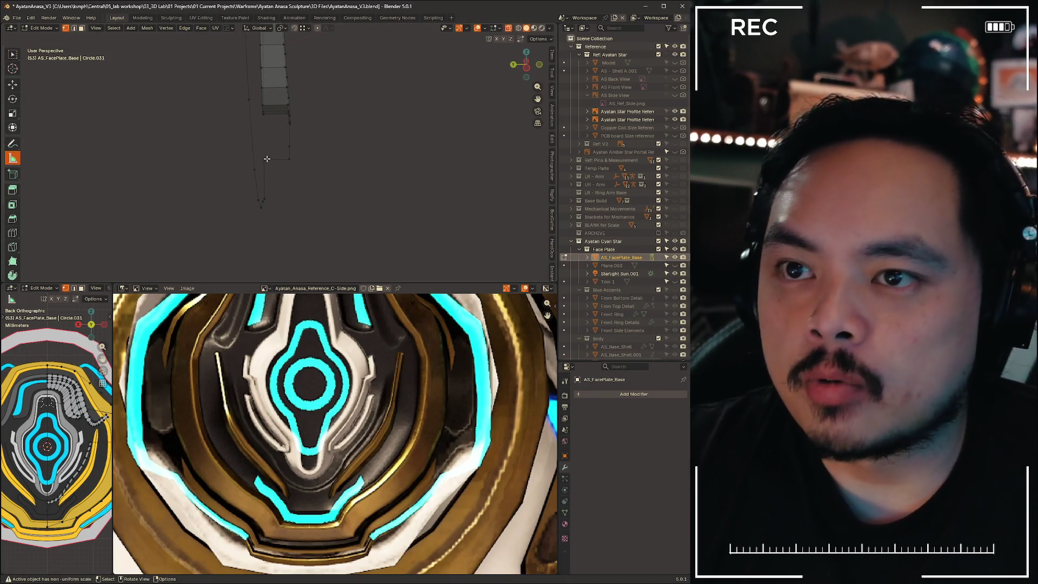
left_click_drag(264, 158, 289, 160)
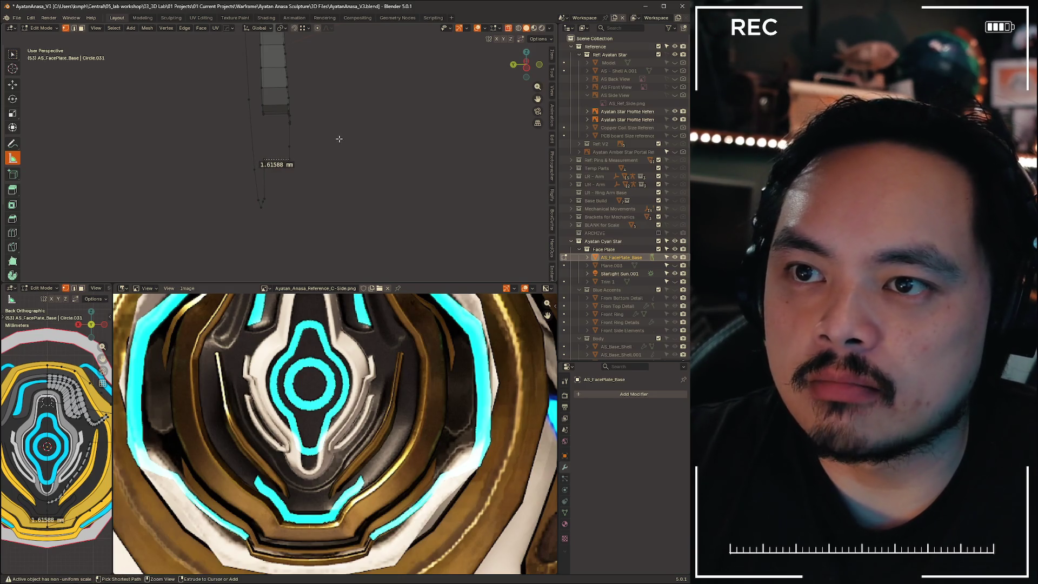
left_click_drag(286, 162, 291, 178)
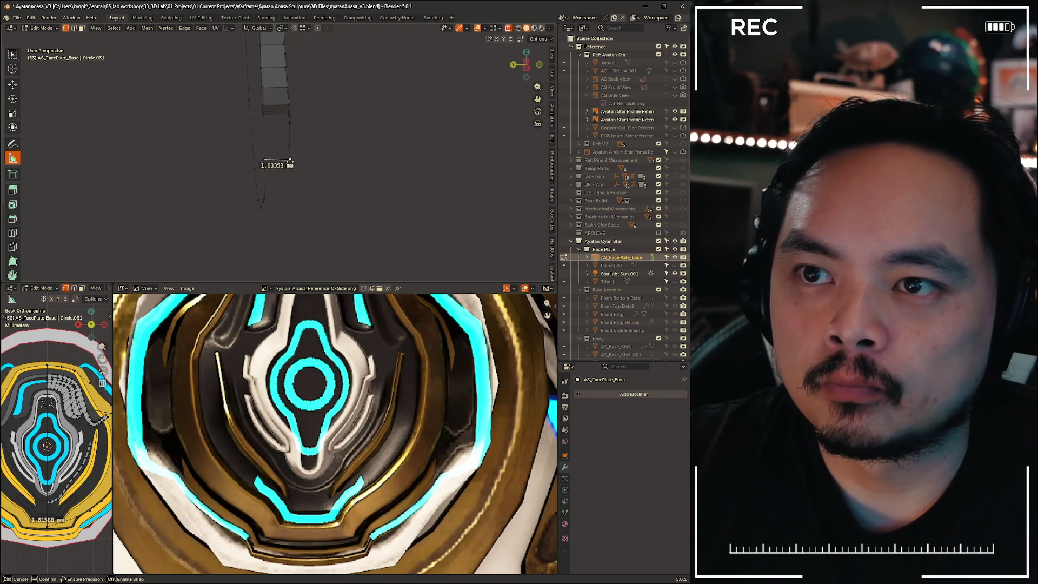
mouse_move(284, 154)
middle_mouse_down()
mouse_move(288, 147)
mouse_move(295, 158)
mouse_move(282, 151)
mouse_move(324, 136)
mouse_move(343, 95)
mouse_move(324, 121)
mouse_move(378, 76)
middle_mouse_up()
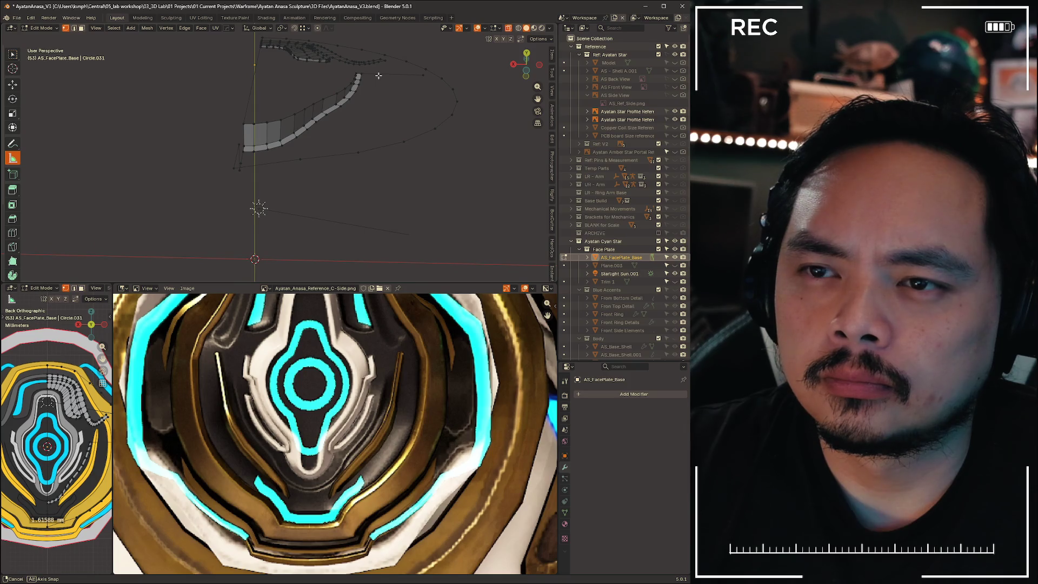
mouse_move(379, 75)
middle_mouse_down()
mouse_move(353, 107)
mouse_move(371, 153)
mouse_move(332, 144)
mouse_move(281, 155)
mouse_move(343, 146)
mouse_move(258, 157)
mouse_move(367, 156)
middle_mouse_up()
middle_click_drag(312, 156, 242, 150)
mouse_move(242, 149)
left_mouse_down()
mouse_move(273, 167)
mouse_move(265, 184)
left_mouse_up()
Clear the ruler, lower a profile vertex about 2.7 mm along Z and adjust it along Y
key("Delete")
key("w")
key("g")
key("z")
left_click(253, 200)
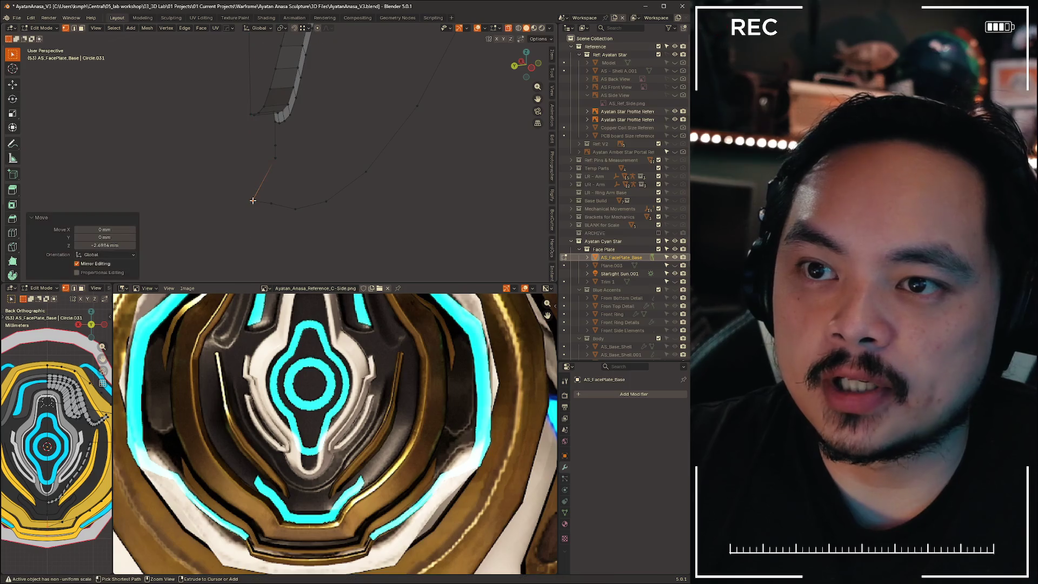
key("g")
key("y")
left_click(274, 157)
mouse_move(274, 157)
middle_mouse_down()
mouse_move(353, 189)
mouse_move(396, 151)
middle_mouse_up()
Move the right-side curve vertices left and down, and dissolve one extra curve vertex
left_click_drag(398, 108, 447, 189)
mouse_move(303, 183)
left_mouse_down()
mouse_move(393, 231)
mouse_move(385, 229)
left_mouse_up()
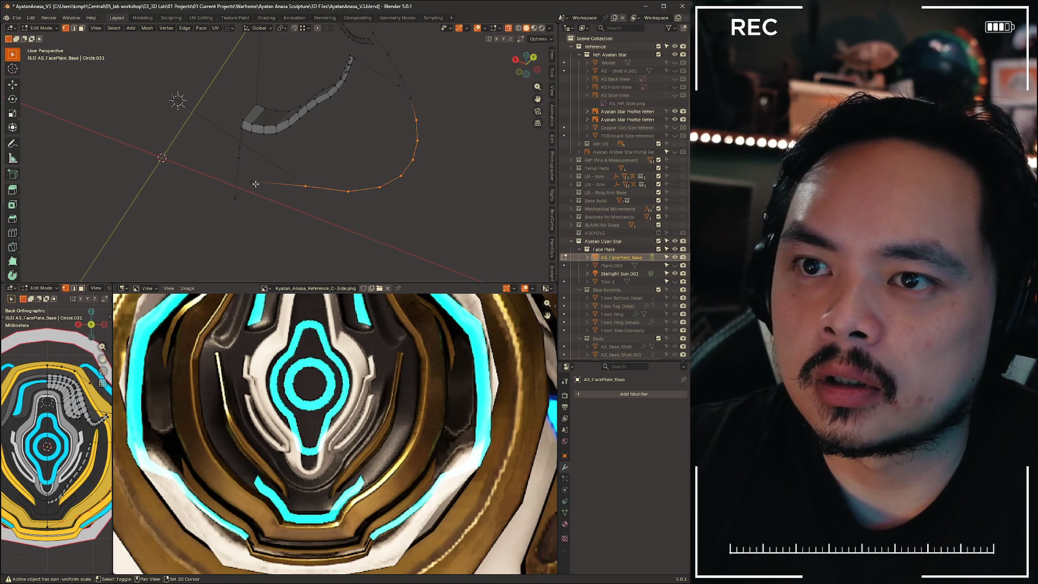
key("g")
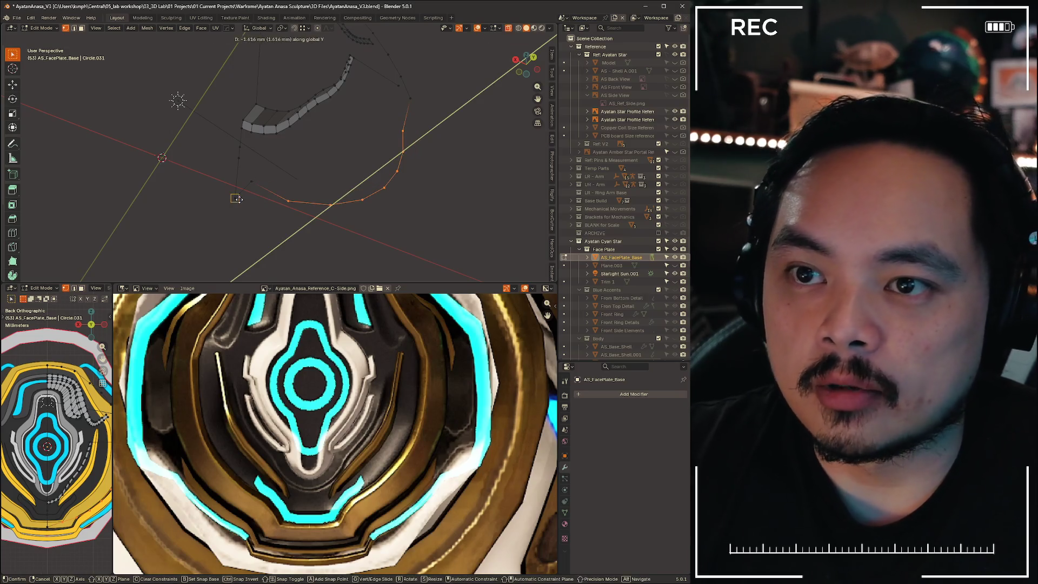
left_click(234, 194)
left_click(251, 182)
key("x")
left_click(193, 216)
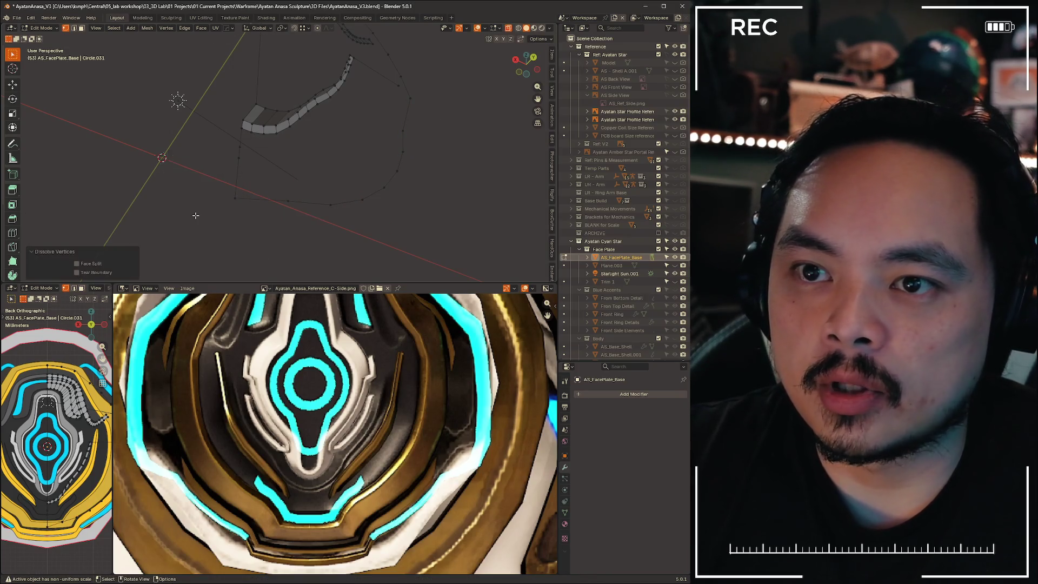
mouse_move(348, 215)
middle_mouse_down()
mouse_move(394, 209)
mouse_move(359, 200)
mouse_move(338, 217)
mouse_move(332, 244)
mouse_move(355, 216)
mouse_move(217, 227)
mouse_move(300, 216)
mouse_move(293, 204)
mouse_move(285, 210)
mouse_move(315, 202)
mouse_move(454, 209)
mouse_move(301, 199)
mouse_move(276, 247)
mouse_move(301, 171)
mouse_move(352, 232)
middle_mouse_up()
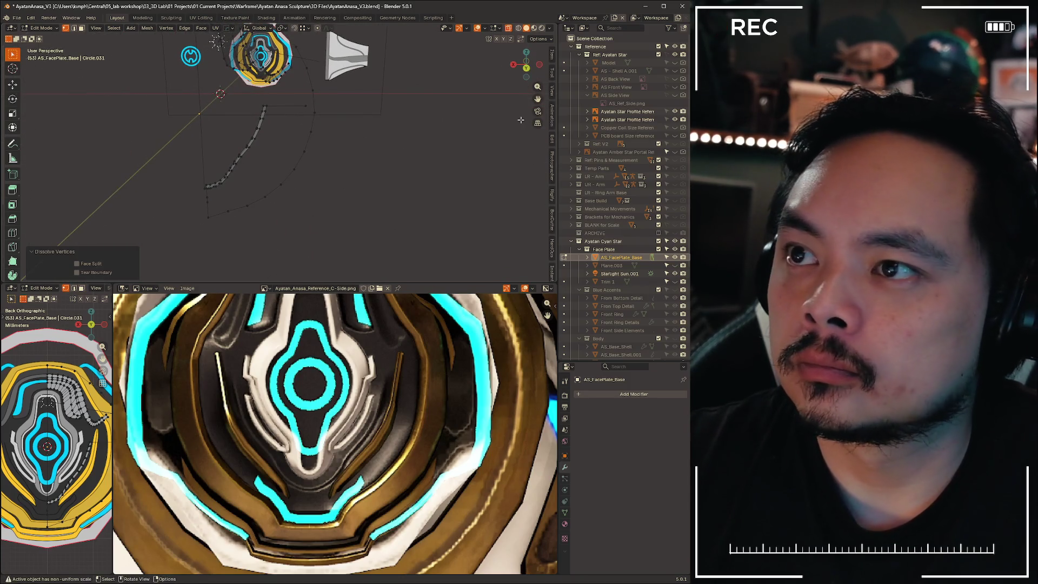
left_click_drag(483, 281, 484, 479)
Recentre the face plate in a zoomed Back view, clear the selection and select the strip's end face
mouse_move(325, 324)
middle_mouse_down()
mouse_move(308, 303)
mouse_move(342, 301)
mouse_move(500, 88)
middle_mouse_up()
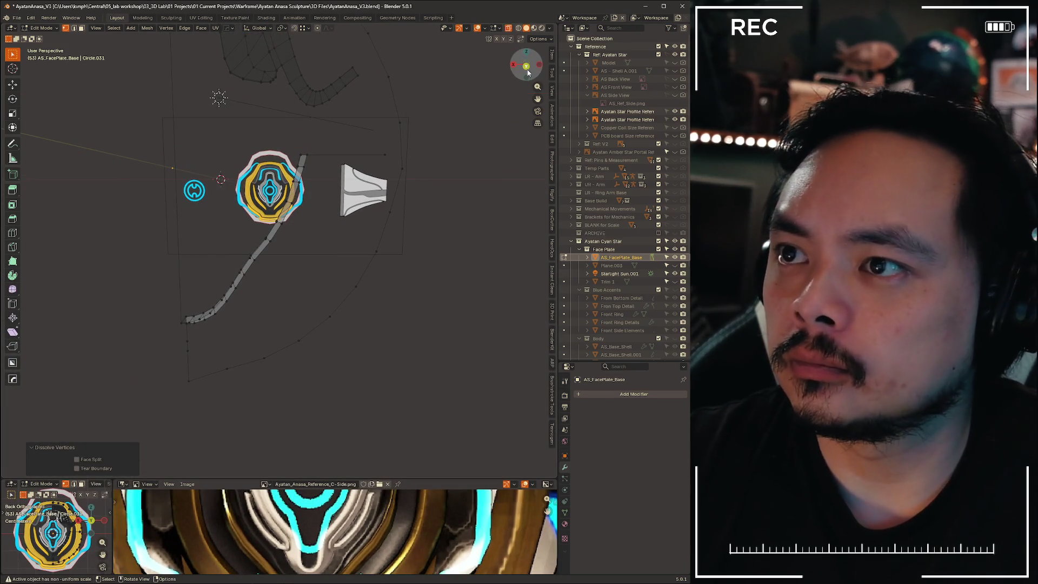
left_click(527, 68)
scroll(304, 171, "up", 3)
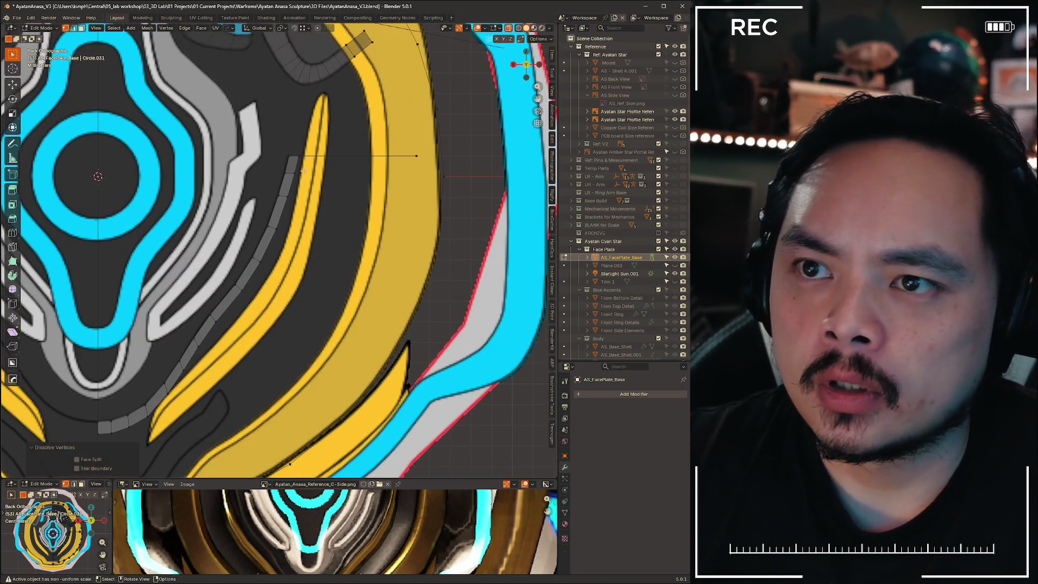
left_click(285, 374)
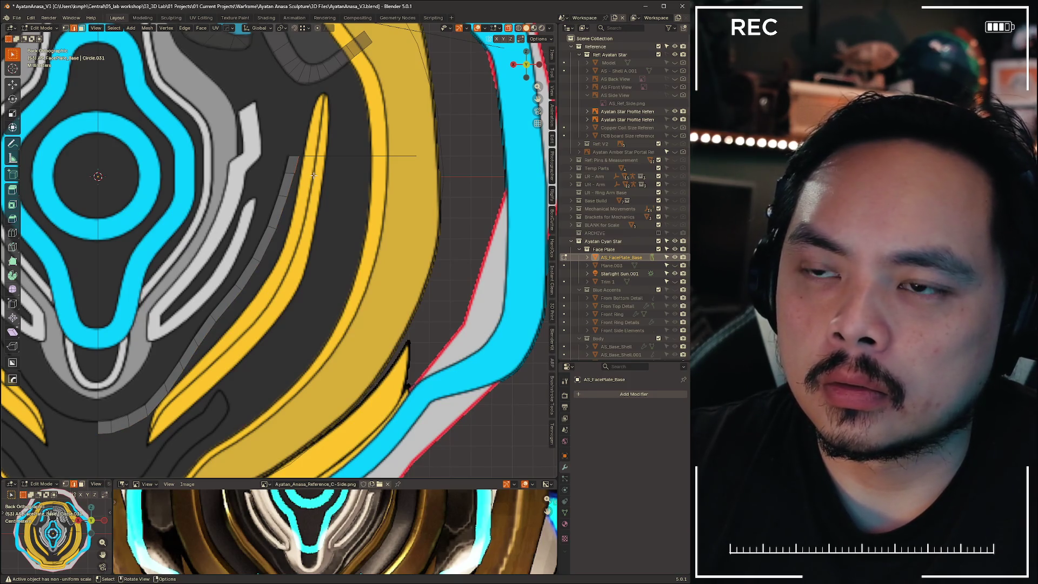
left_click(314, 174)
key("g")
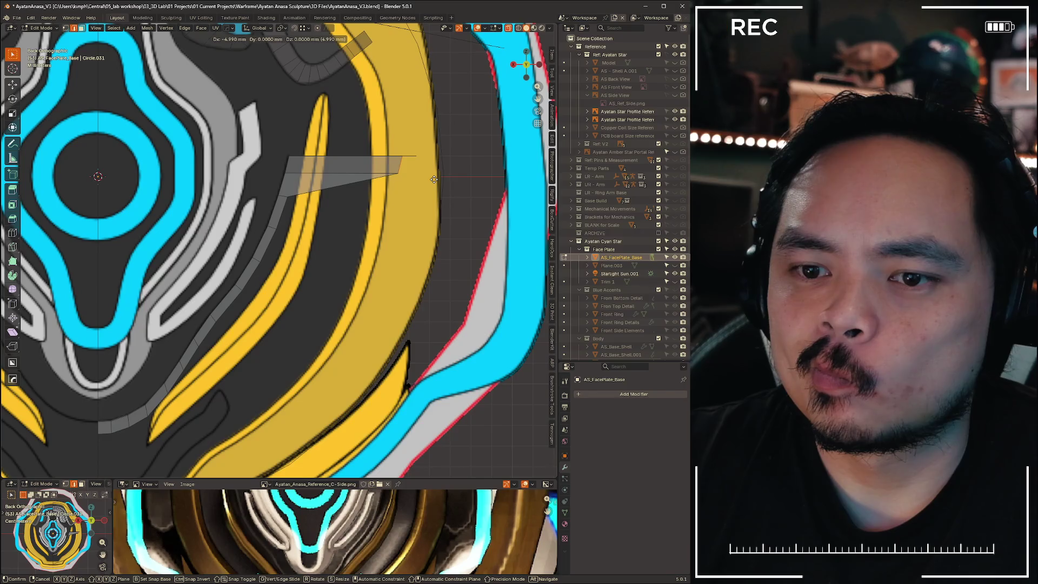
Cancel the grab and extrude the strip's end horizontally along X across the yellow band
right_click(434, 179)
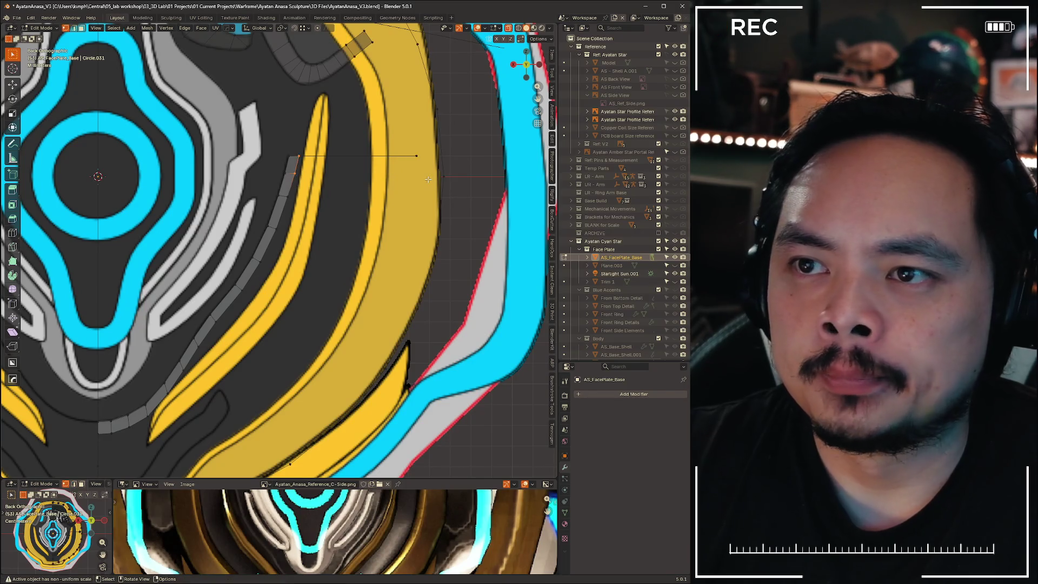
key("x")
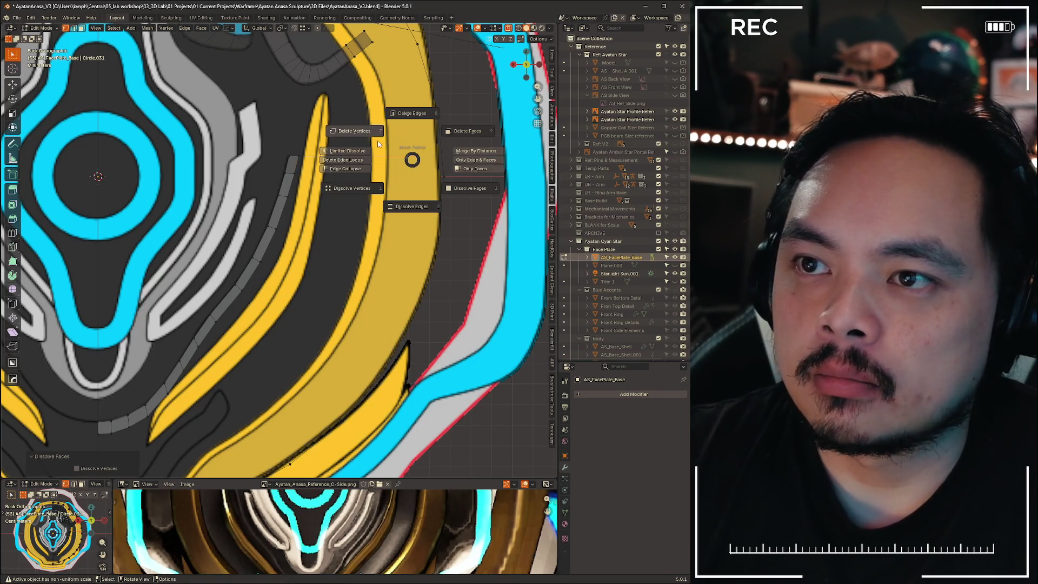
key("Escape")
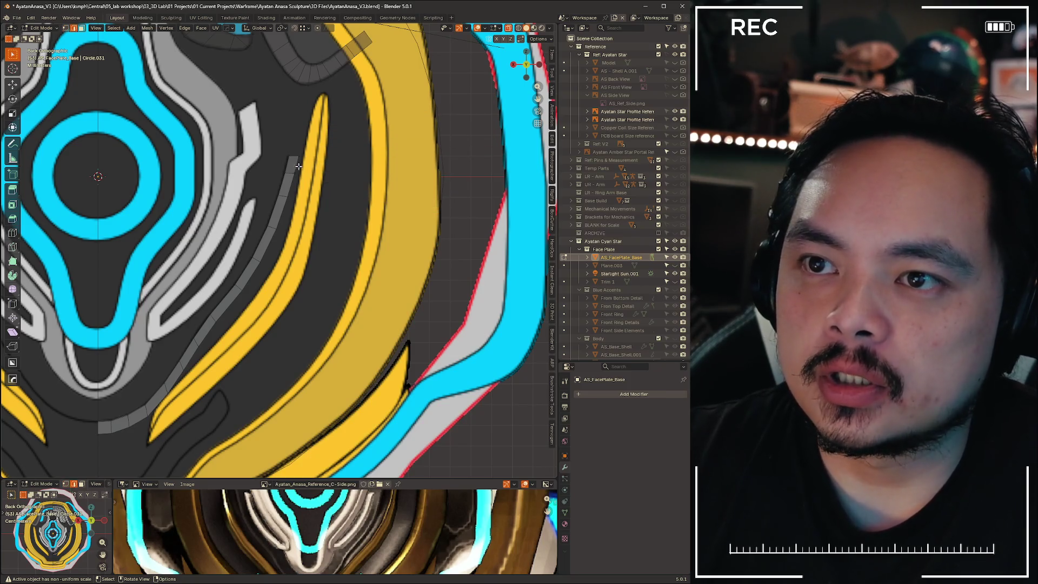
key("g")
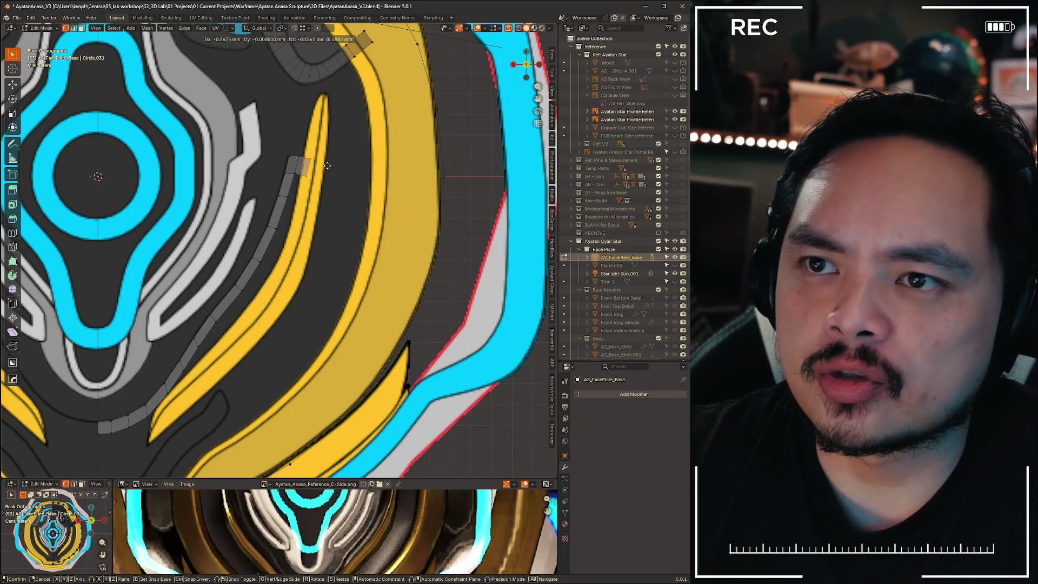
key("z")
key("x")
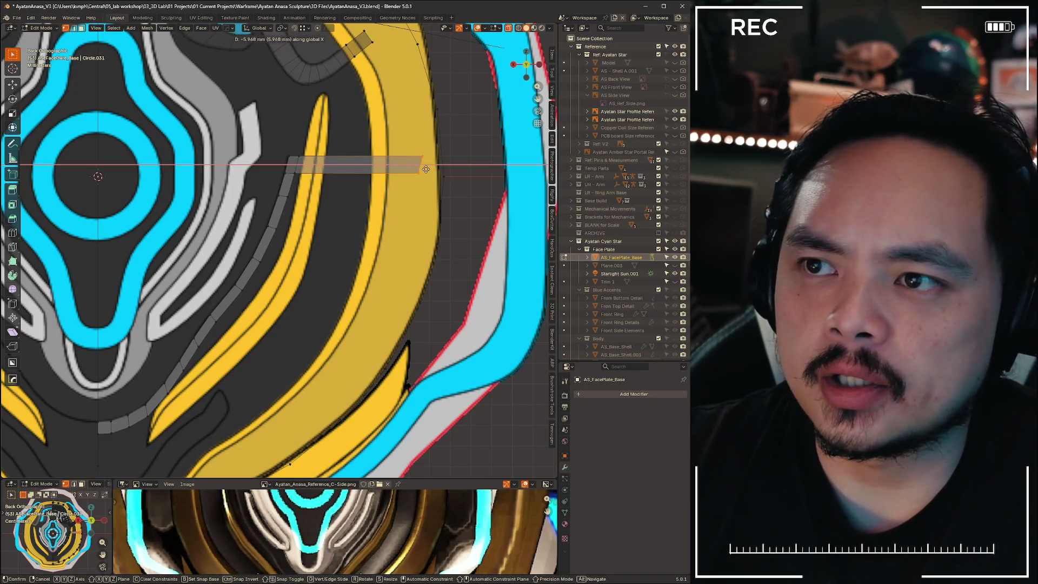
left_click(418, 172)
Nudge the new band's edge to about -5.2 mm along X and select a lower strip edge
key("g")
key("x")
left_click(419, 172)
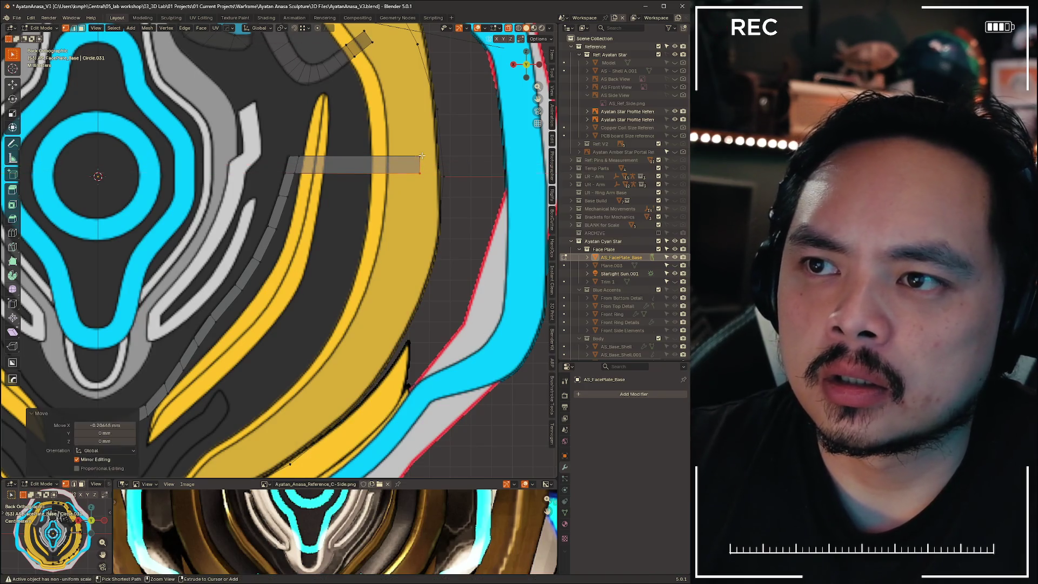
left_click(288, 196)
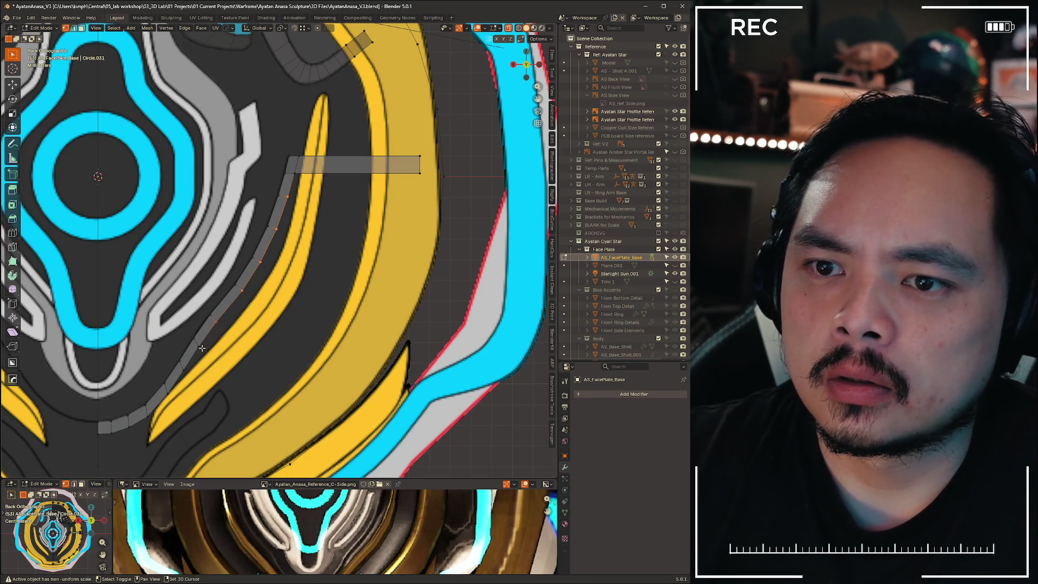
middle_click_drag(360, 307, 350, 268, "shift")
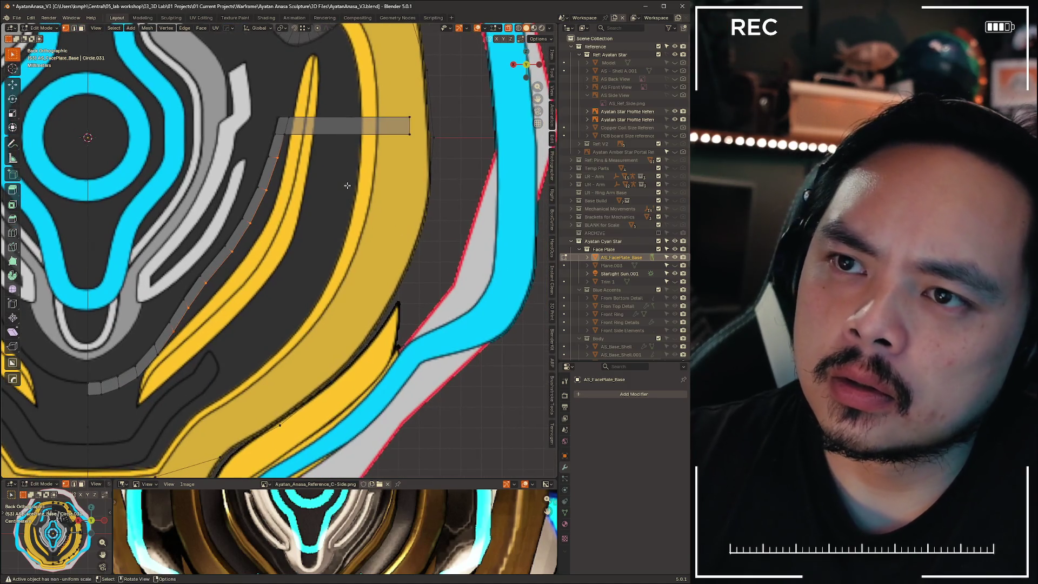
Extrude the strip's end edges down the yellow band and reposition the new corner
key("e")
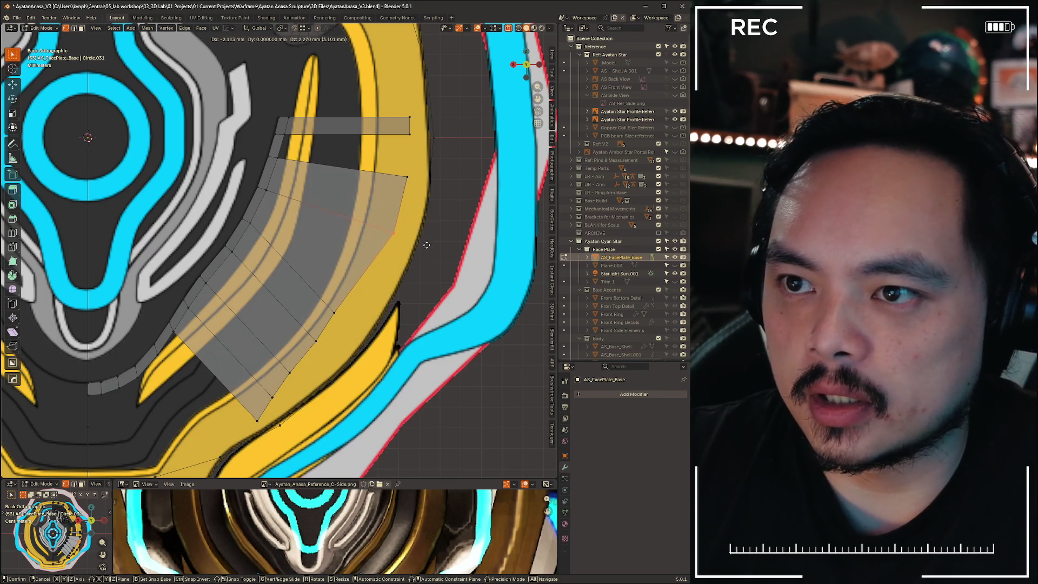
left_click(410, 302)
key("g")
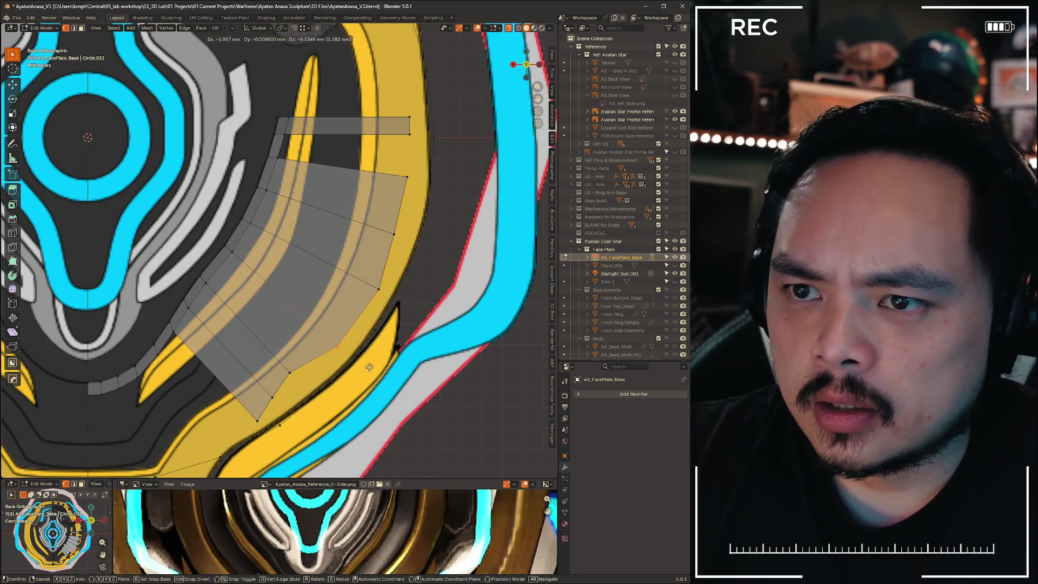
left_click(371, 371)
Move the lower corner vertex about -0.78 mm in X and -0.63 mm in Z to follow the band
key("g")
left_click_drag(314, 393, 291, 406)
left_click(331, 406)
key("g")
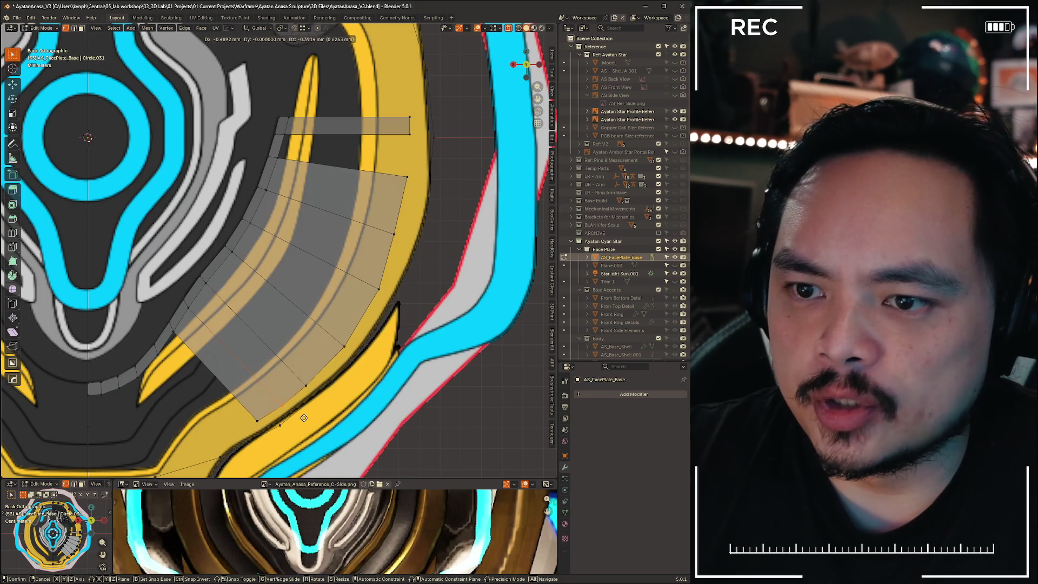
left_click(303, 418)
key("2")
middle_click_drag(319, 174, 283, 261, "shift")
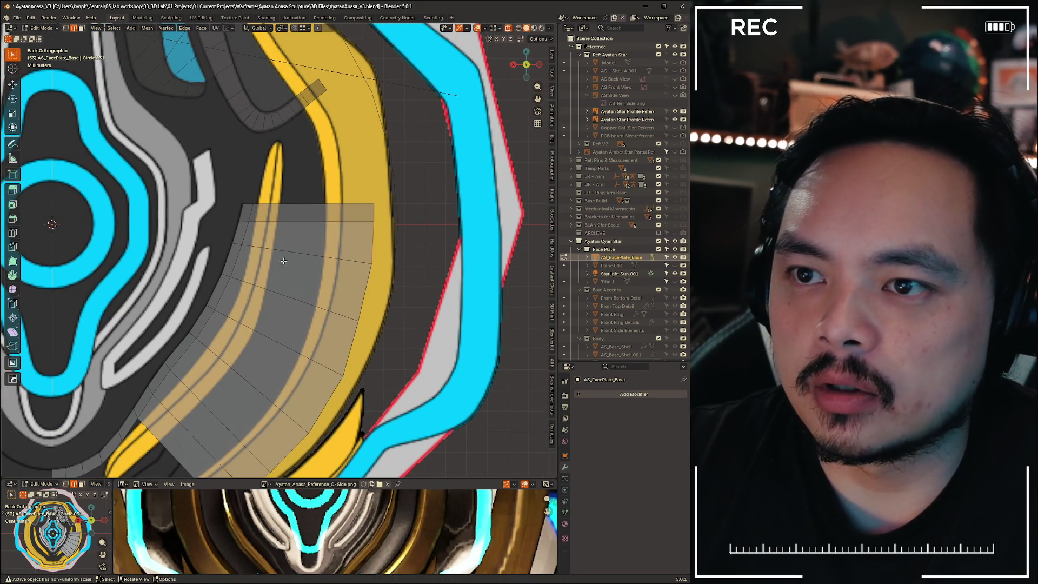
scroll(383, 57, "down", 3)
scroll(343, 260, "up", 3)
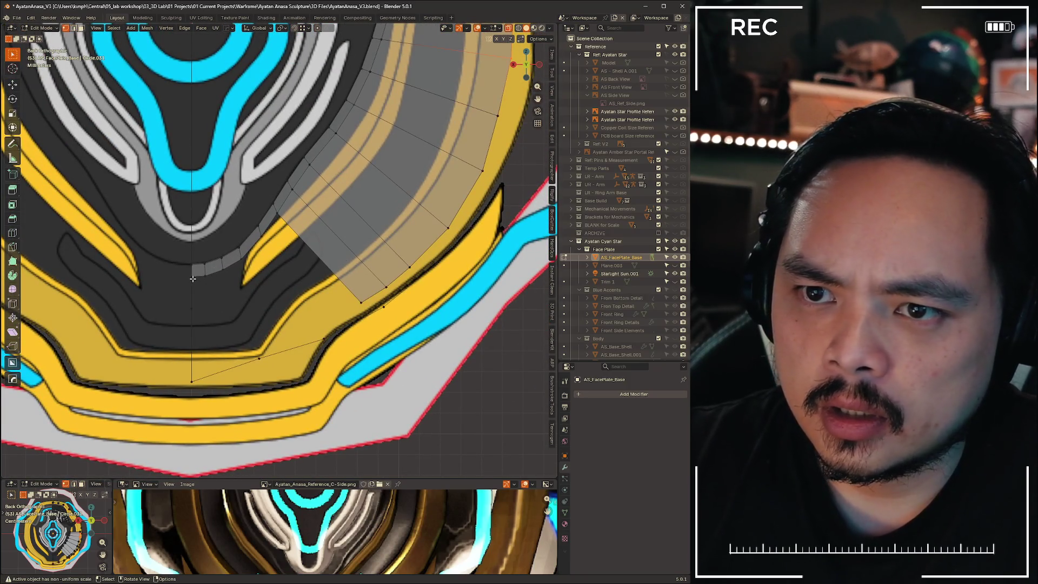
Dissolve the stray vertical edge at the centre of the face plate
left_click(190, 334)
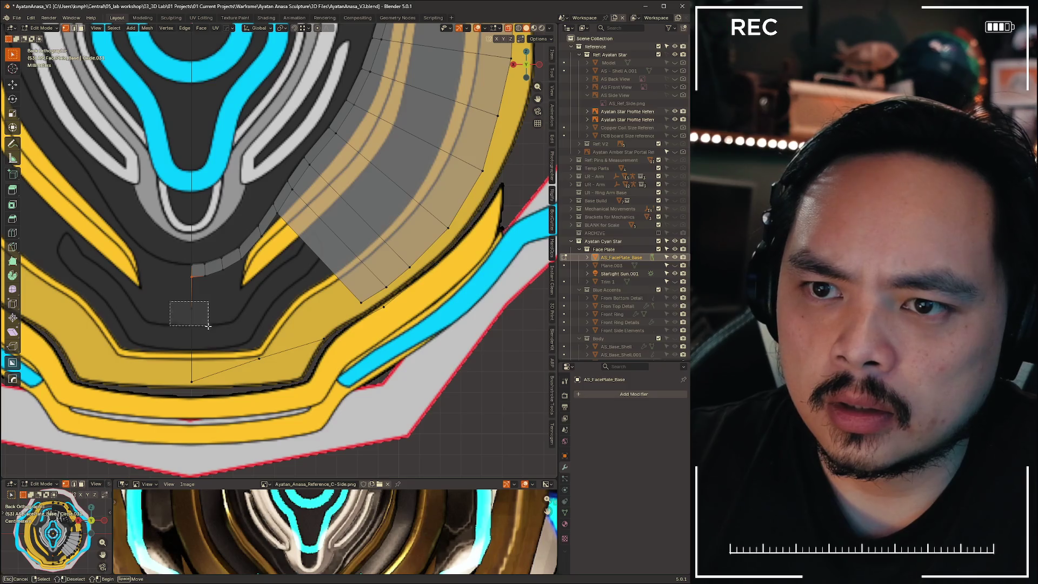
key("x")
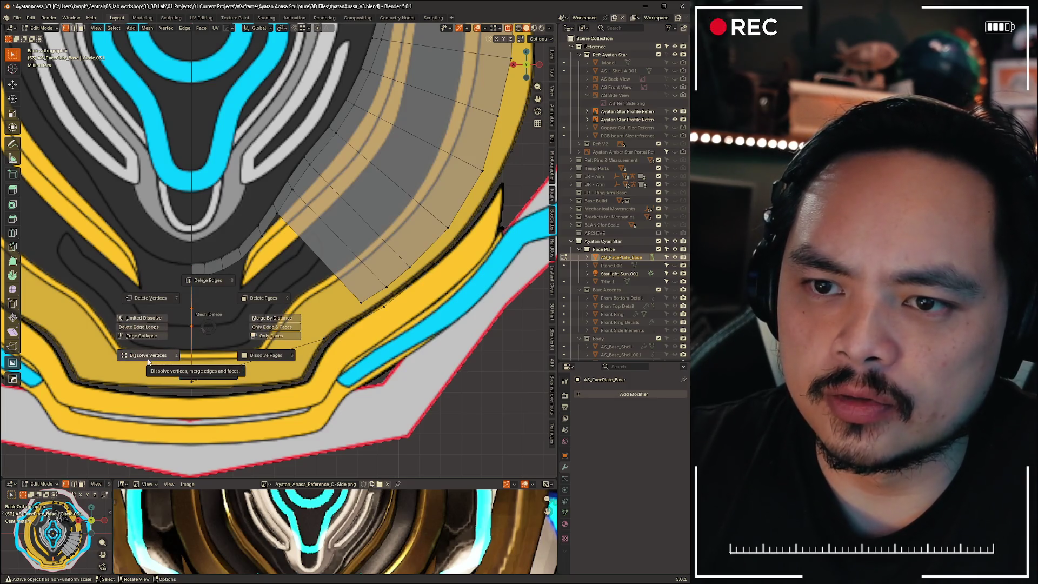
left_click(149, 358)
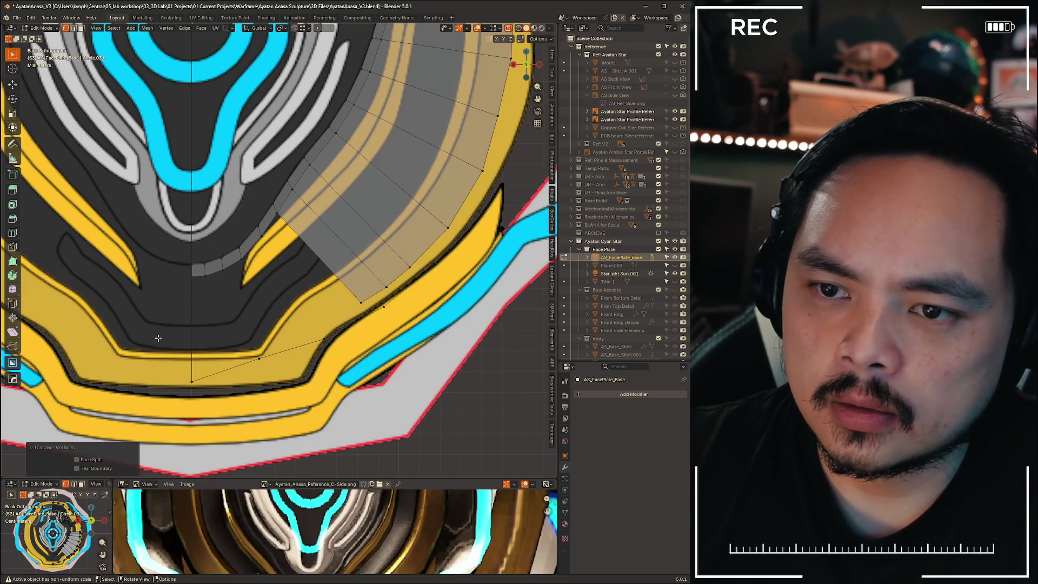
Move the lower-curve edge straight down about 4.853 mm along Z
left_click(226, 369)
key("x")
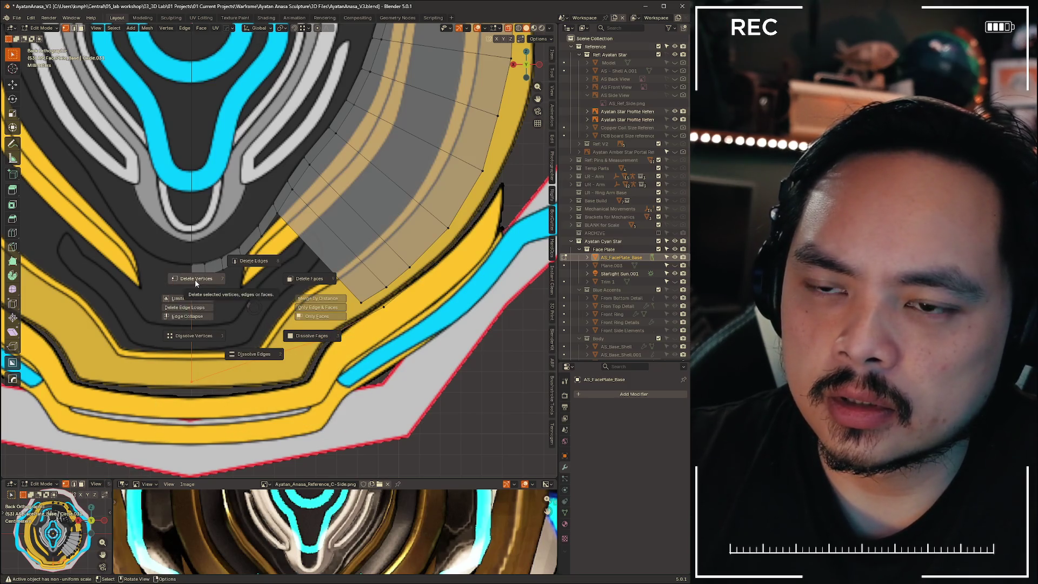
key("Escape")
key("g")
key("z")
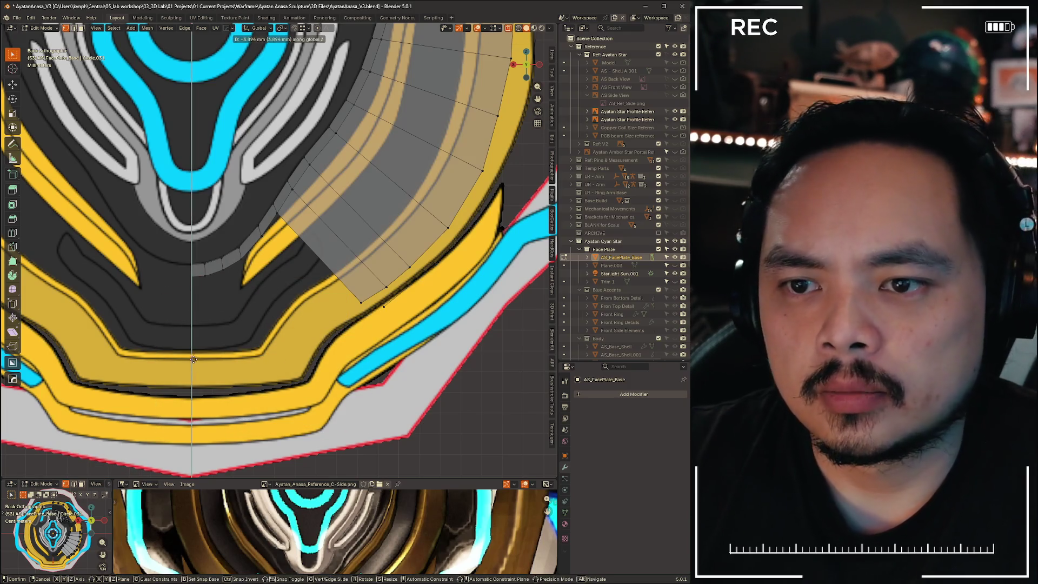
left_click(193, 380)
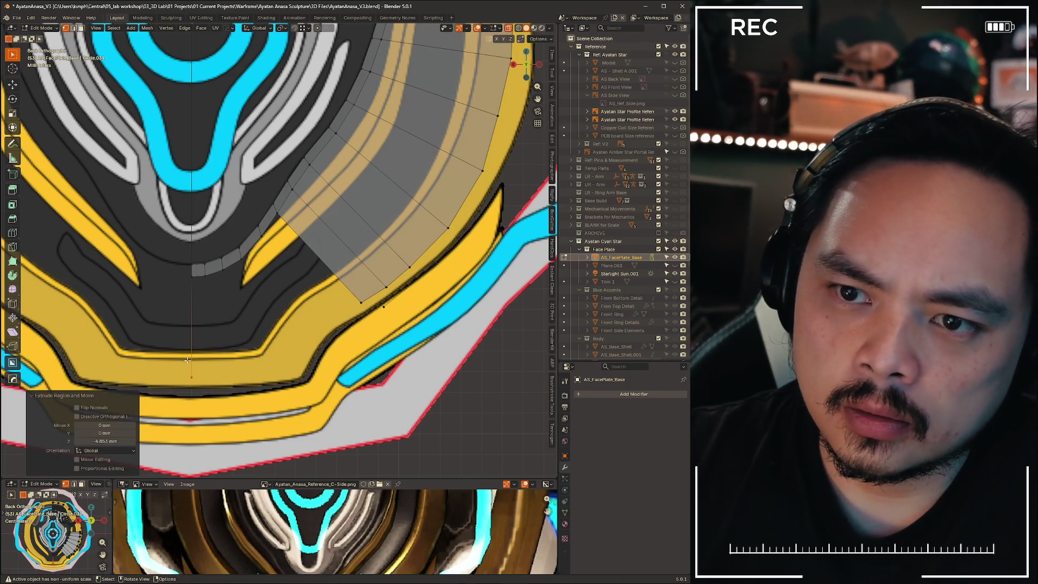
Extrude the strip's bottom edges downward, then again toward the upper right
left_click(204, 278)
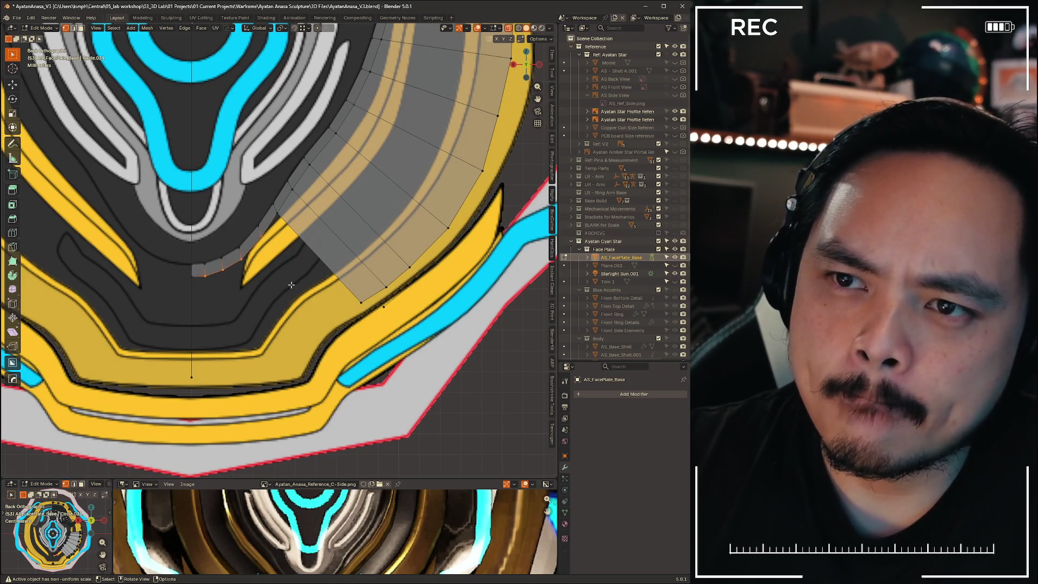
key("e")
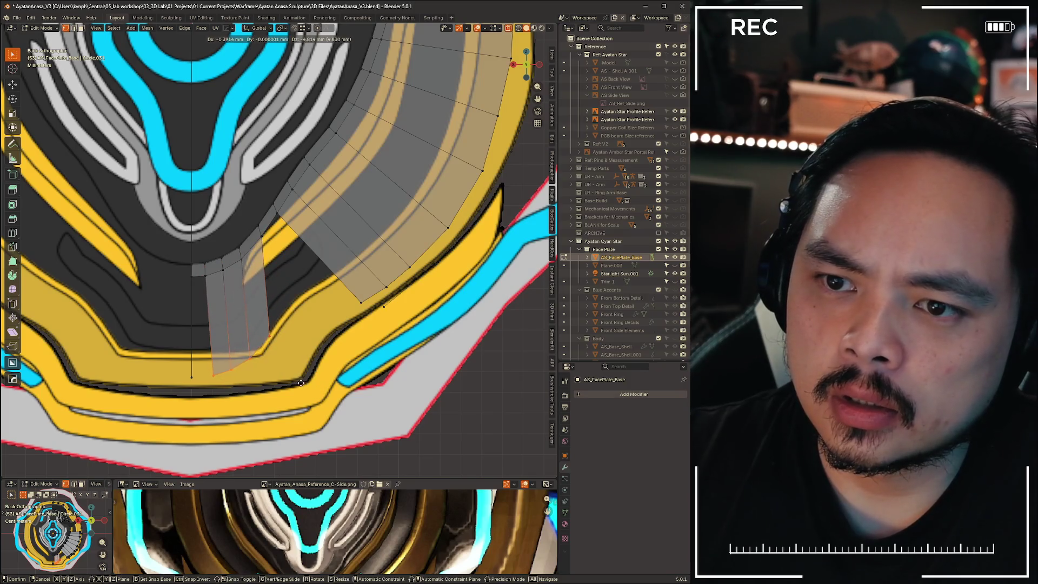
left_click(301, 383)
key("e")
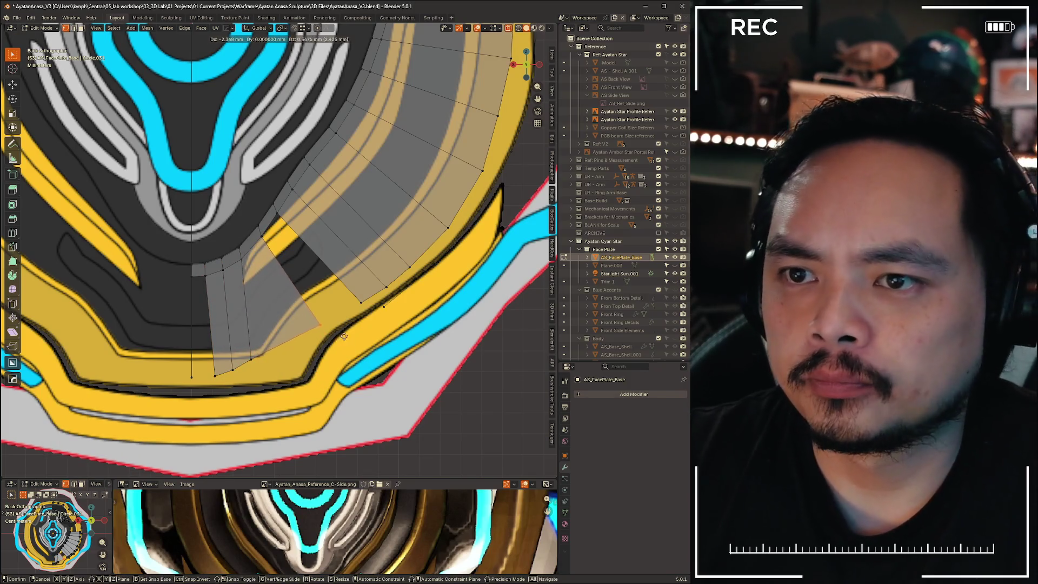
left_click(339, 340)
Lower the bottom vertex so the bottom edge is flat
left_click(251, 358)
key("g")
left_click(249, 369)
key("g")
left_click(249, 374)
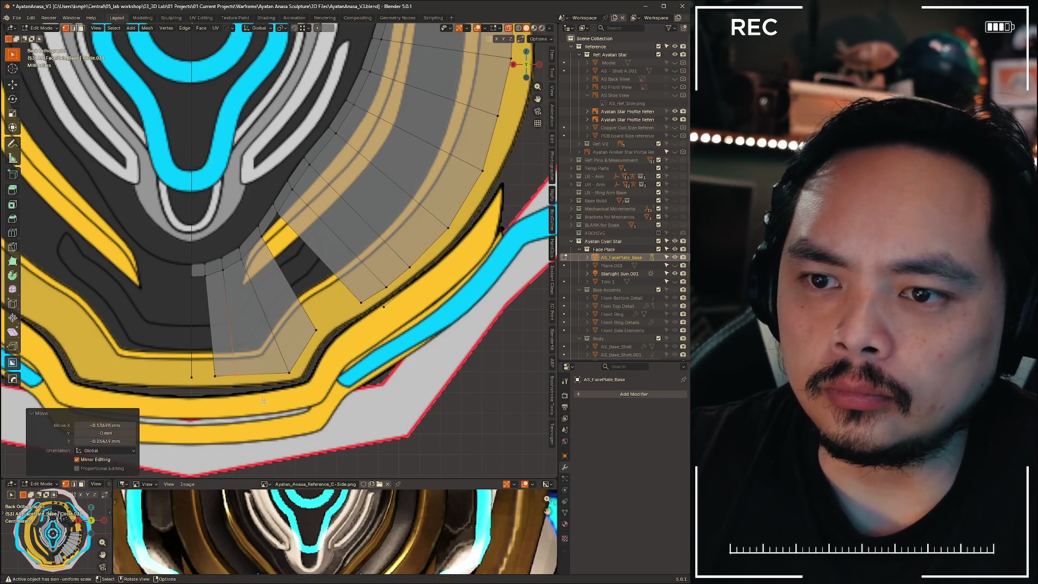
Fill the gap between the centre line and the strip with a face
key("2")
key("f")
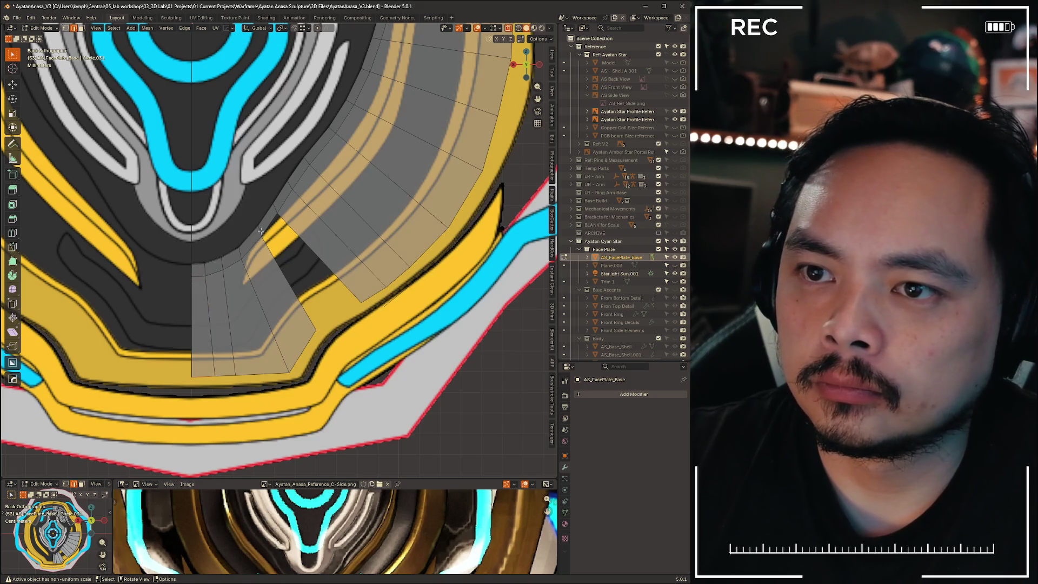
scroll(277, 294, "down", 6)
middle_click_drag(406, 307, 399, 383, "shift")
scroll(396, 387, "up", 2)
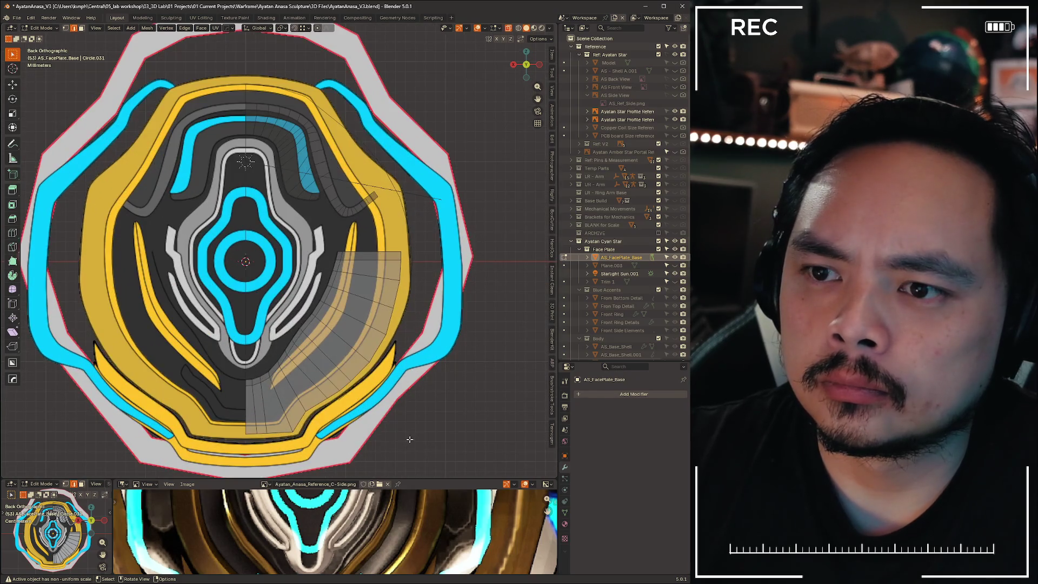
mouse_move(450, 442)
middle_mouse_down()
mouse_move(371, 451)
mouse_move(448, 451)
mouse_move(380, 453)
mouse_move(371, 431)
mouse_move(399, 403)
mouse_move(457, 398)
mouse_move(359, 352)
middle_mouse_up()
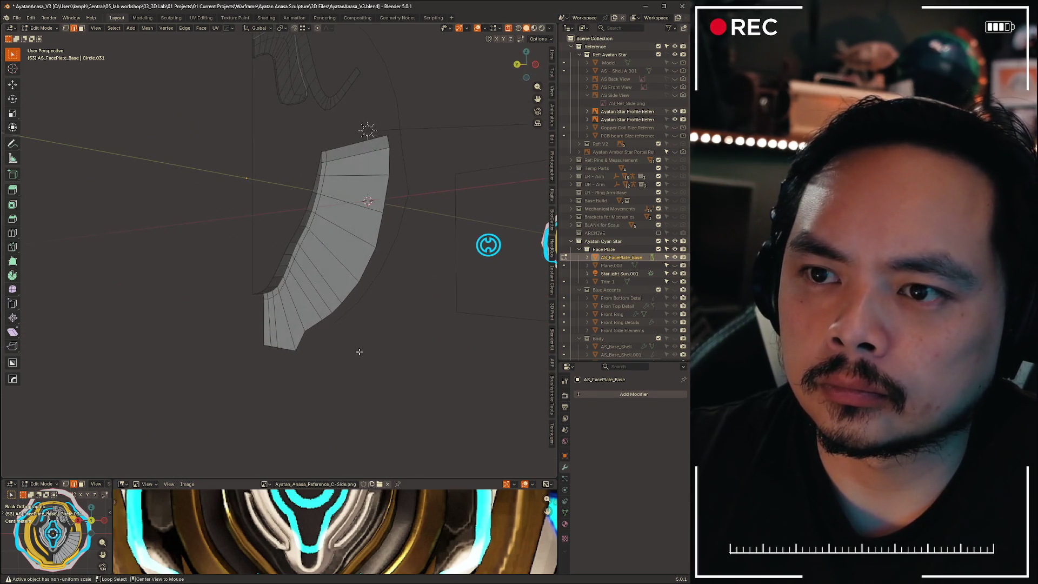
left_click(516, 66)
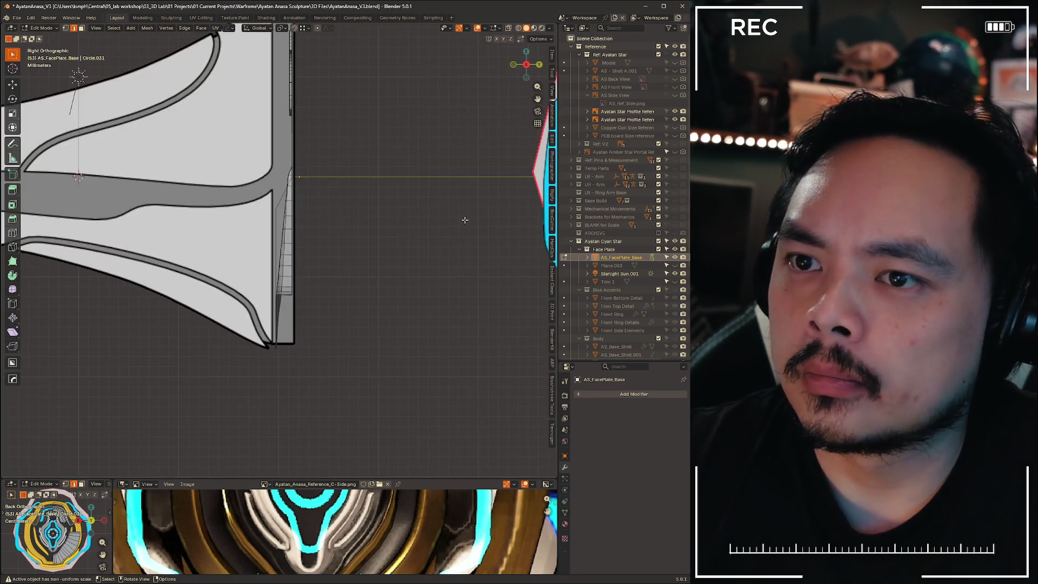
left_click(539, 64)
scroll(351, 391, "up", 4)
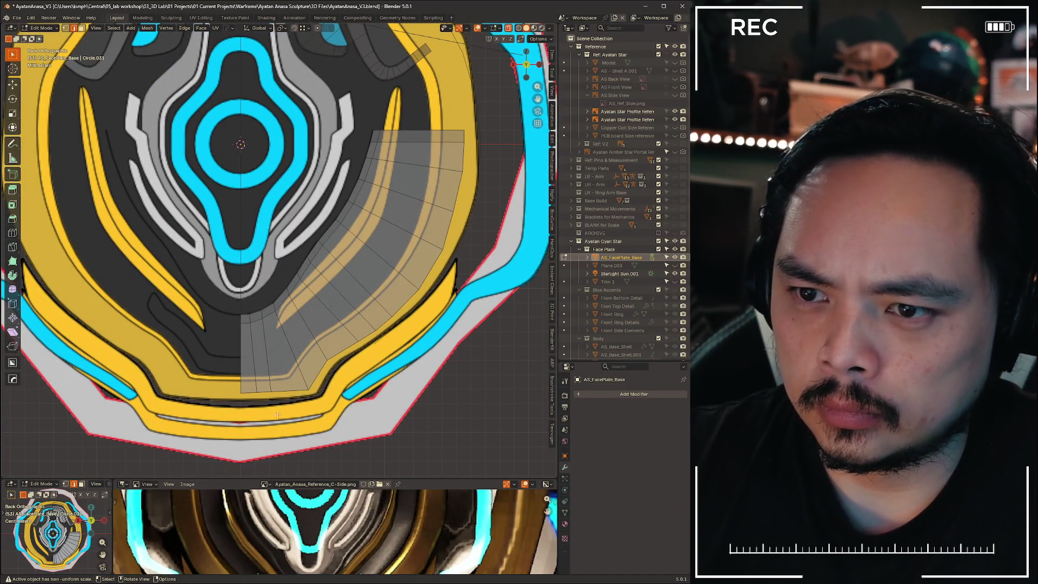
Slide the bottom vertex sideways along the flat bottom edge to even the quad spacing
scroll(277, 414, "up", 3)
key("1")
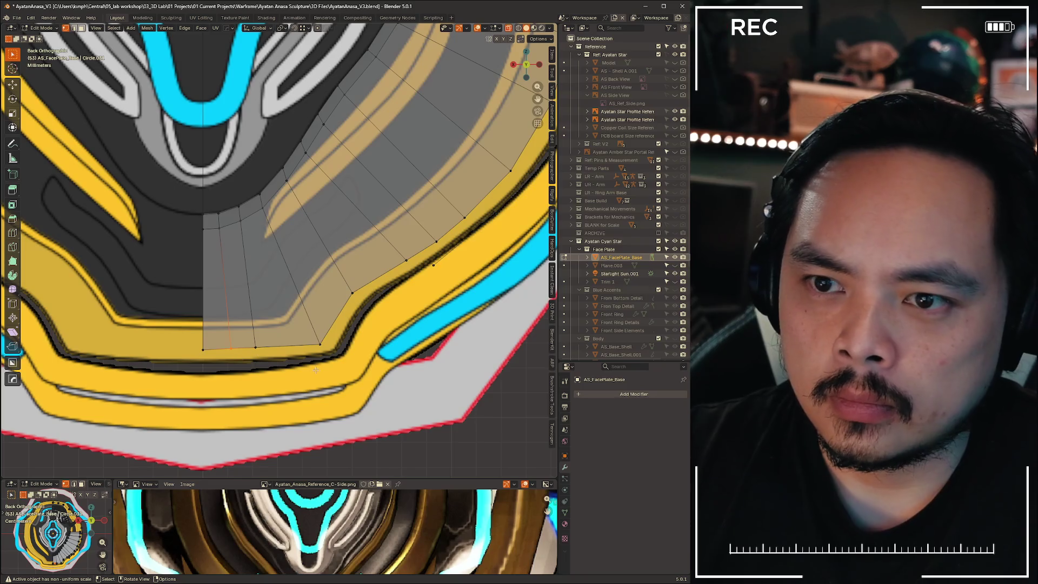
key("g")
key("ctrl")
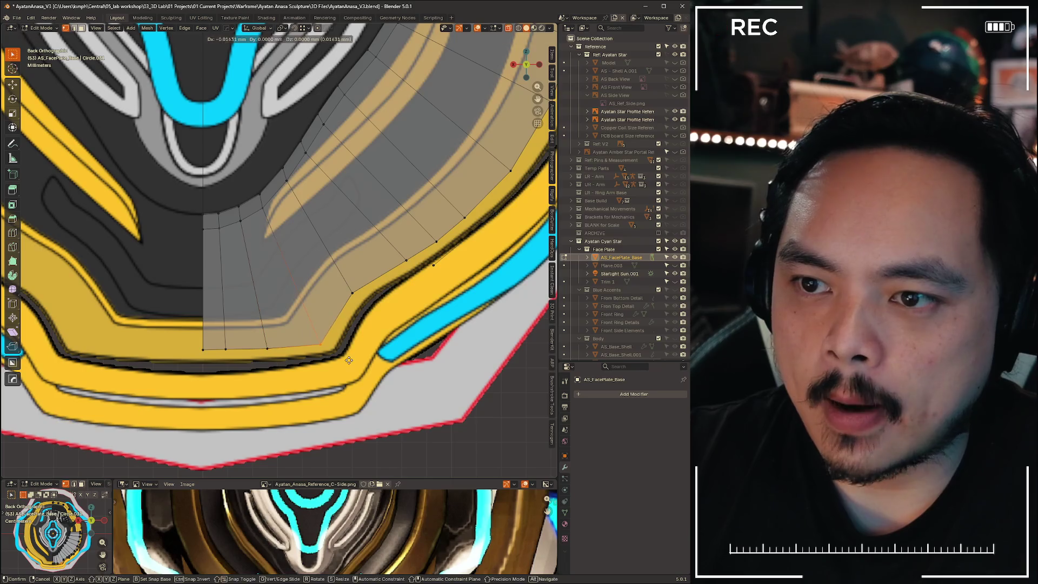
left_click(355, 353)
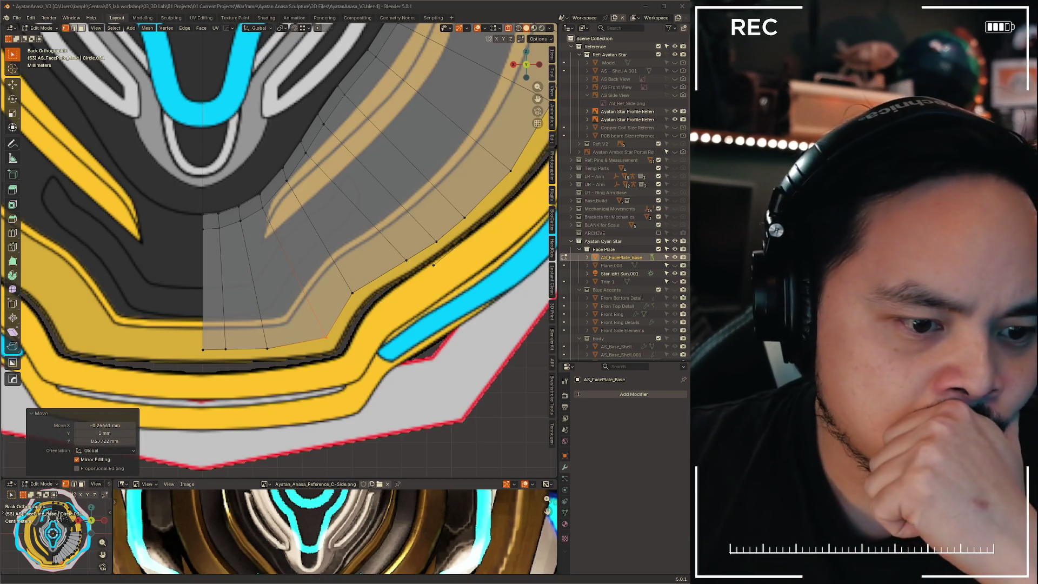
left_click(296, 340)
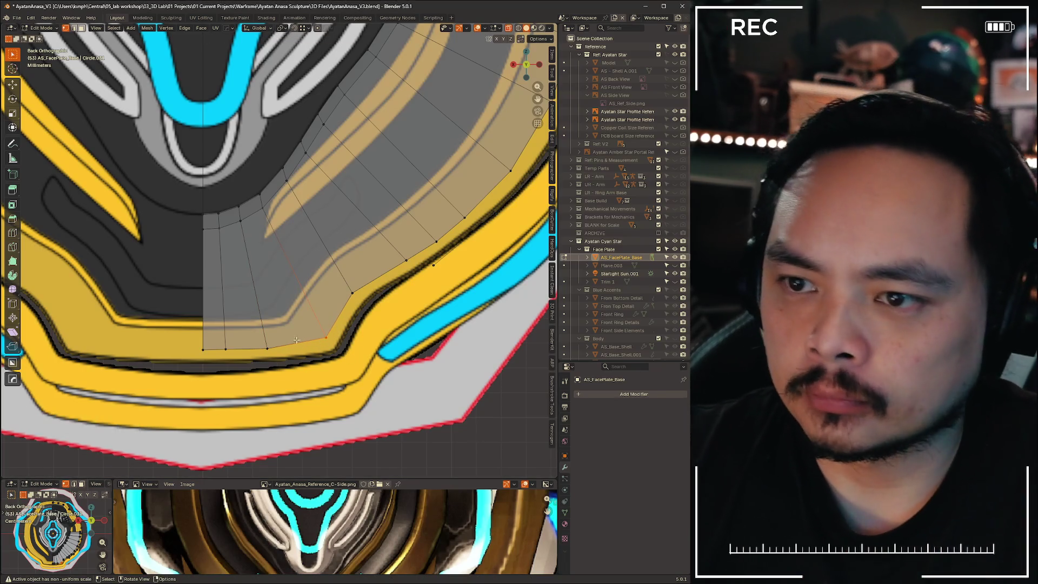
scroll(435, 356, "down", 5)
middle_click_drag(379, 244, 347, 346, "shift")
scroll(327, 307, "up", 8)
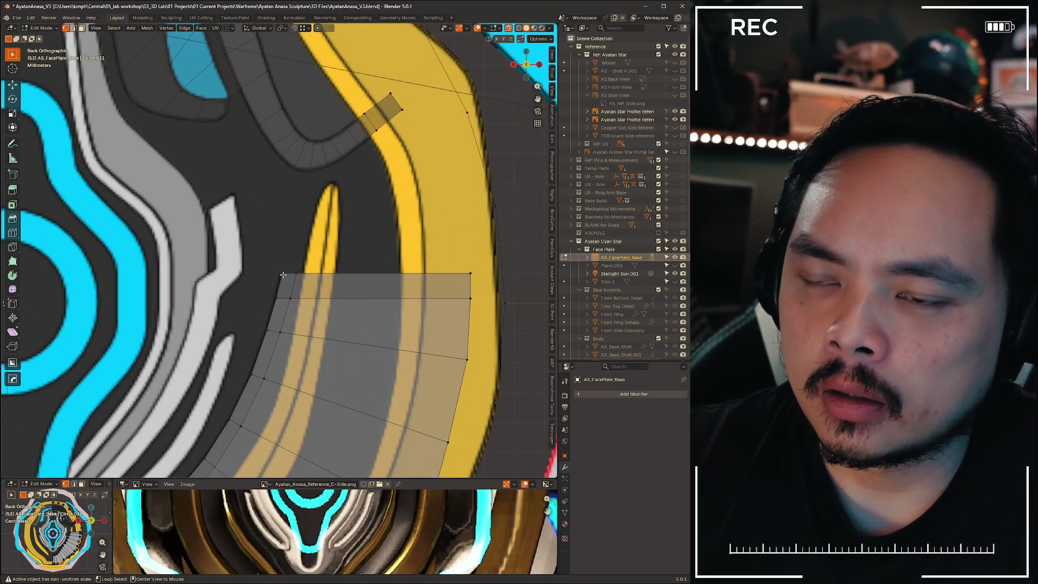
scroll(283, 275, "down", 6)
mouse_move(282, 275)
middle_mouse_down()
mouse_move(243, 303)
mouse_move(332, 308)
mouse_move(218, 357)
mouse_move(266, 357)
mouse_move(299, 342)
mouse_move(283, 331)
mouse_move(328, 343)
mouse_move(284, 337)
mouse_move(297, 287)
mouse_move(284, 230)
middle_mouse_up()
Dissolve the selected strip edges, then enable X-ray to check the side profile
key("2")
key("x")
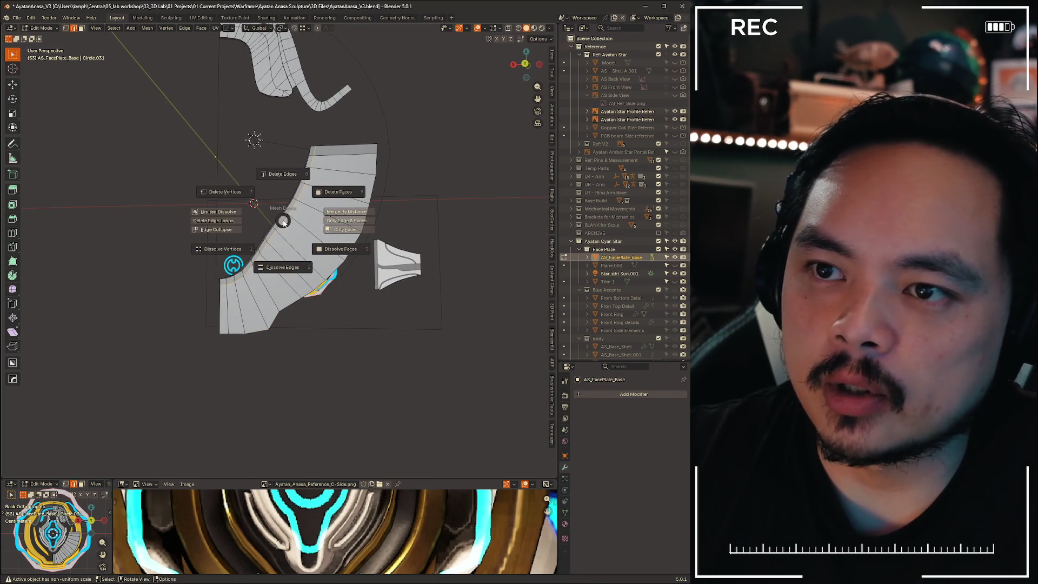
left_click(282, 266)
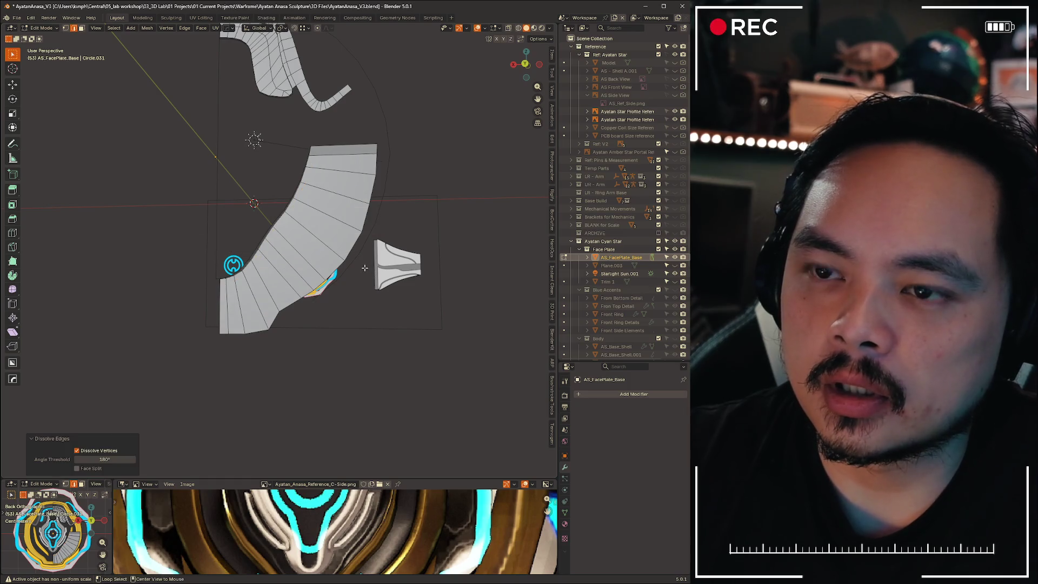
key("alt+z")
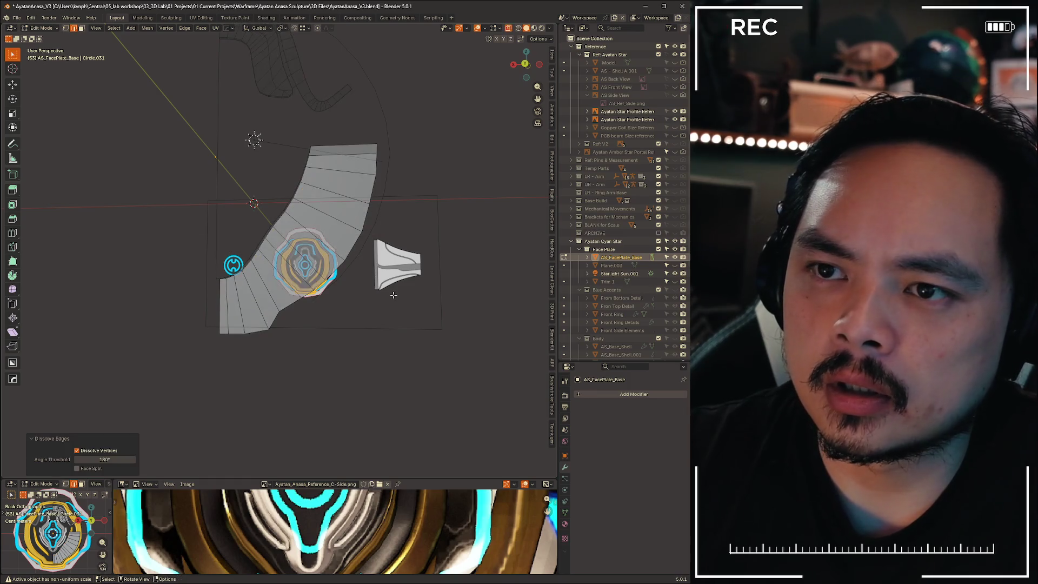
mouse_move(364, 267)
middle_mouse_down("shift")
mouse_move(245, 240)
mouse_move(242, 205)
middle_mouse_up("shift")
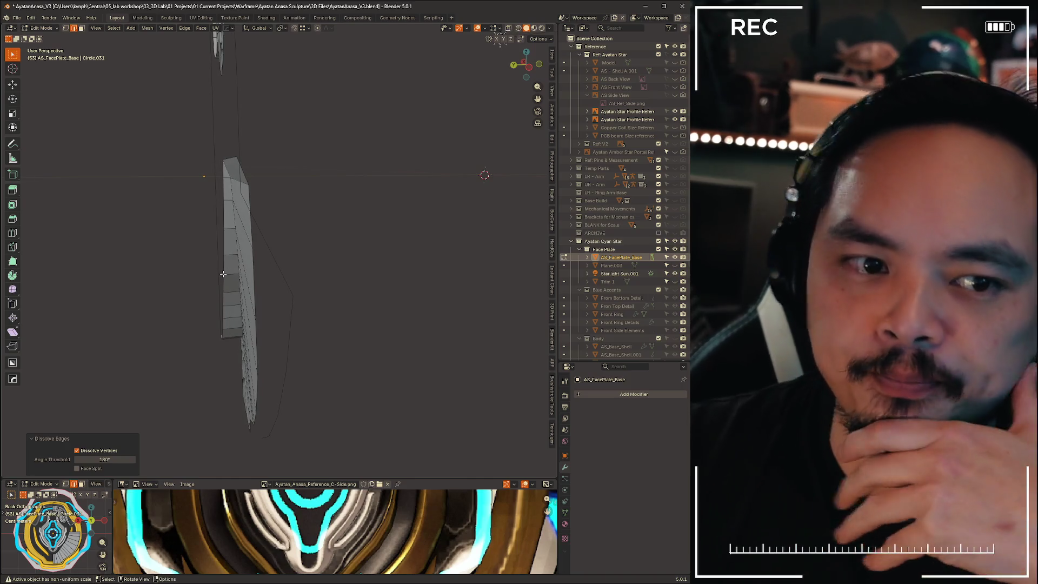
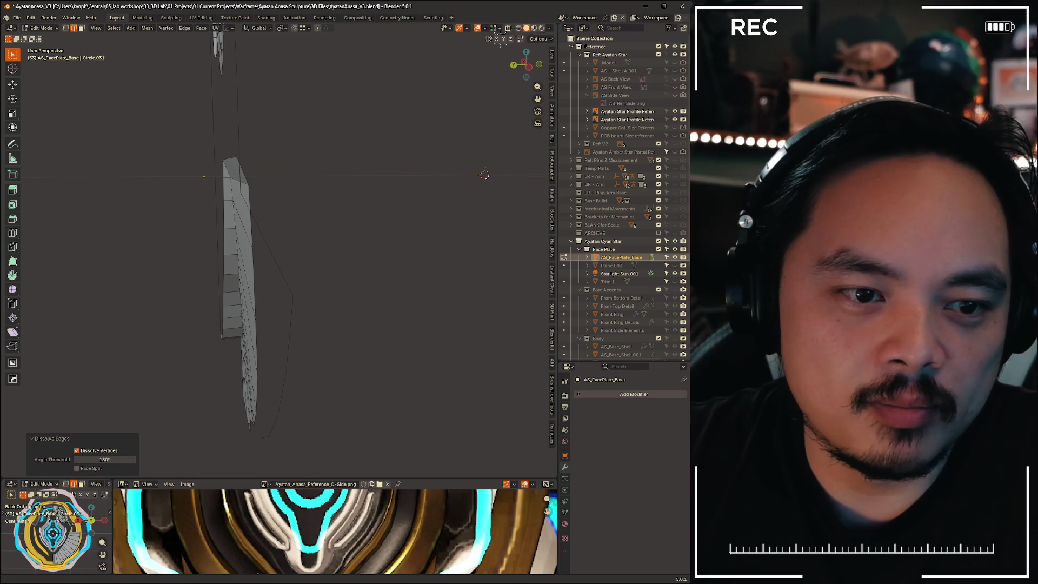
Select a ring of edges on the face plate and switch to the Back orthographic view
left_click(271, 315)
mouse_move(271, 315)
middle_mouse_down()
mouse_move(331, 296)
mouse_move(297, 343)
mouse_move(332, 341)
mouse_move(319, 364)
mouse_move(343, 367)
mouse_move(383, 345)
middle_mouse_up()
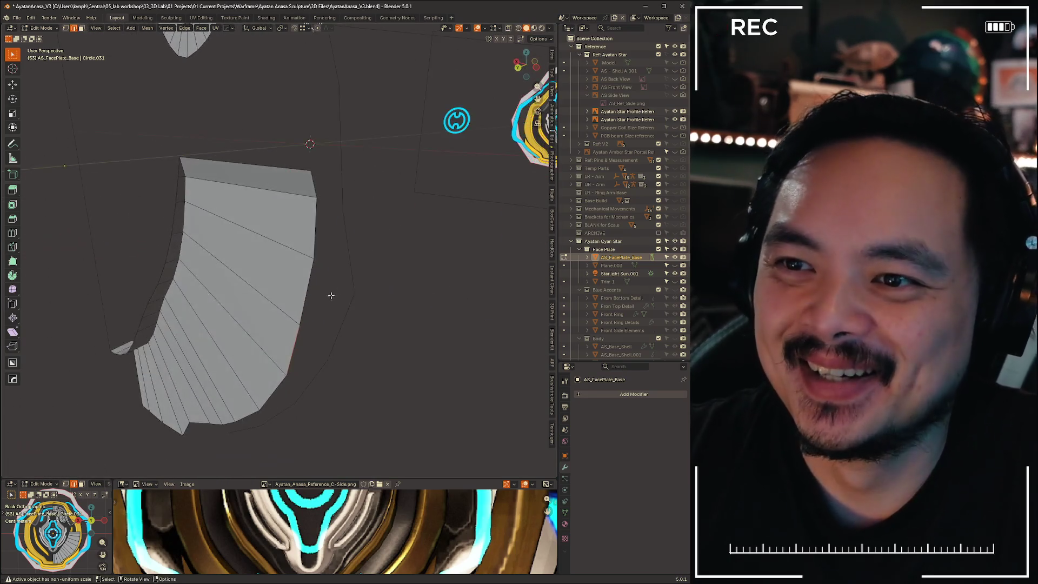
left_click(301, 305, "shift")
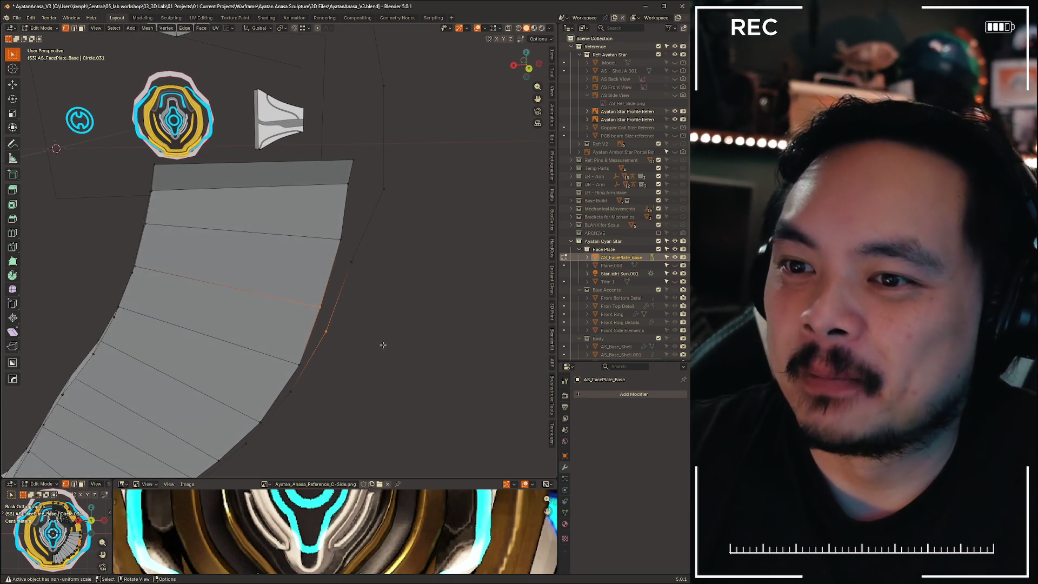
left_click(529, 69)
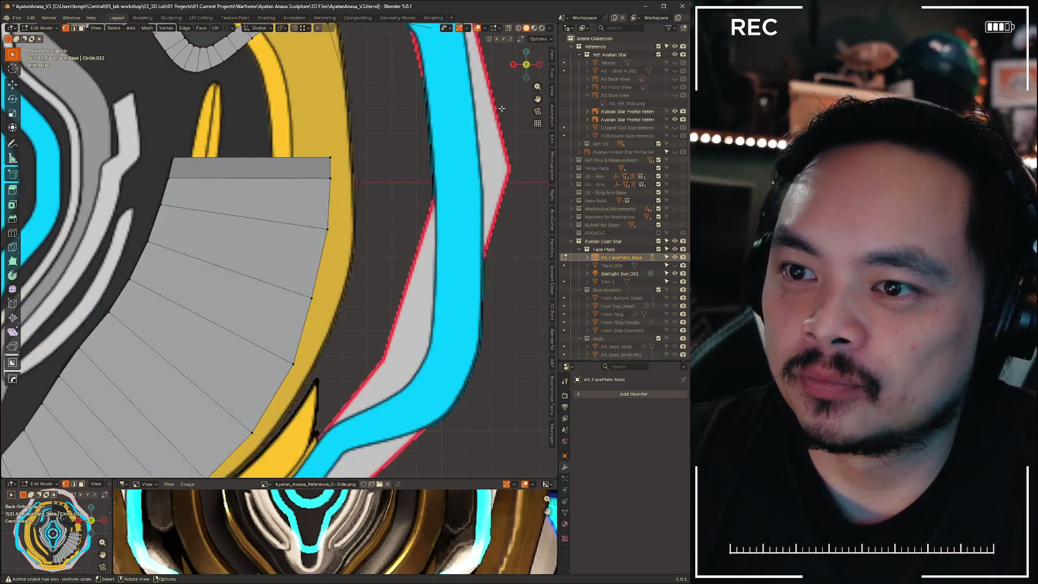
Move two right-edge vertices of the lower grey panel out to the yellow trim
left_click(293, 292)
key("g")
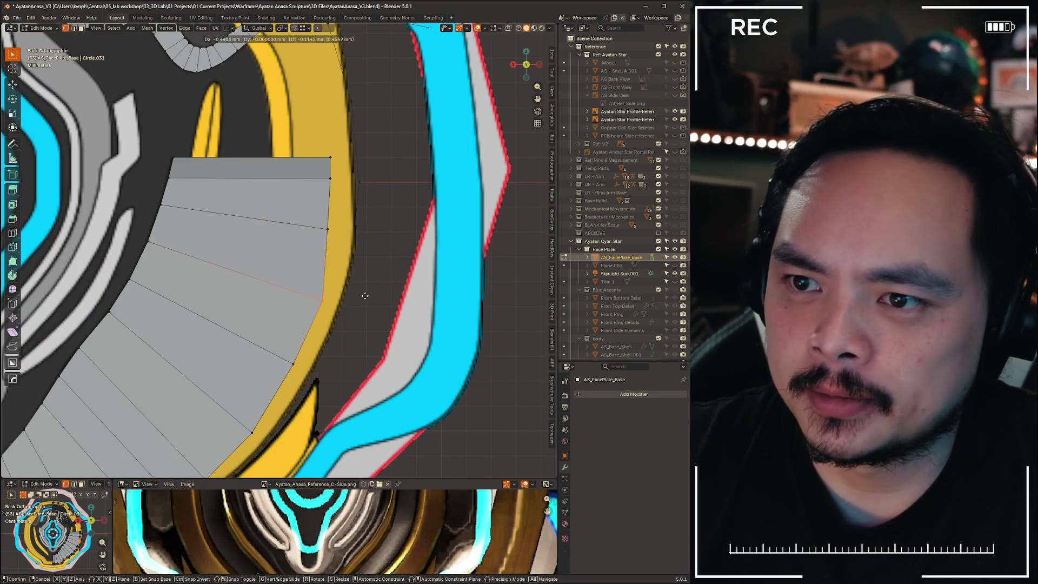
left_click(368, 303)
left_click(327, 229)
key("g")
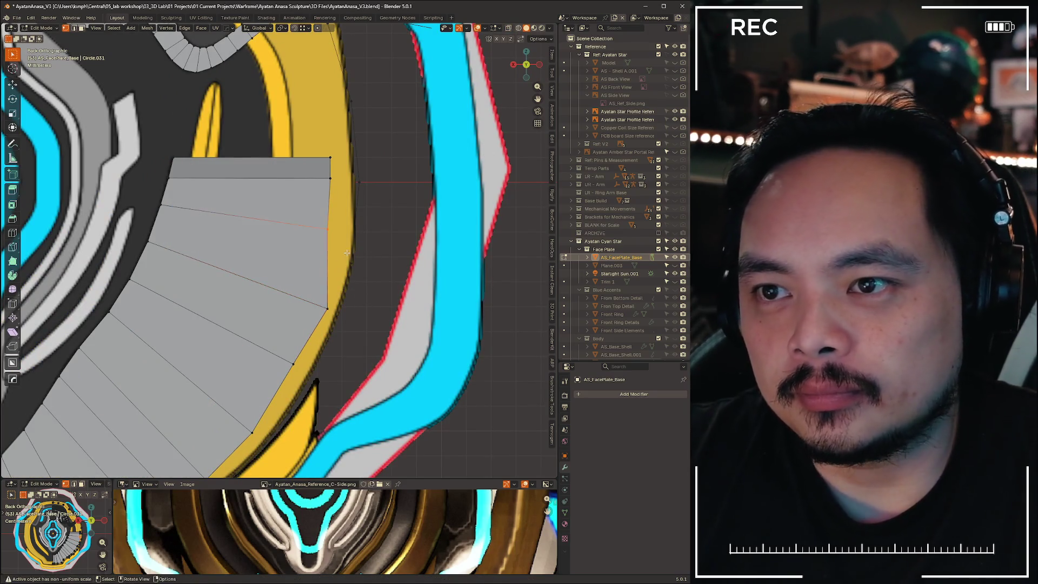
left_click(344, 230)
Move the panel's top-right corner vertex along global X to meet the trim
left_click(327, 174)
key("g")
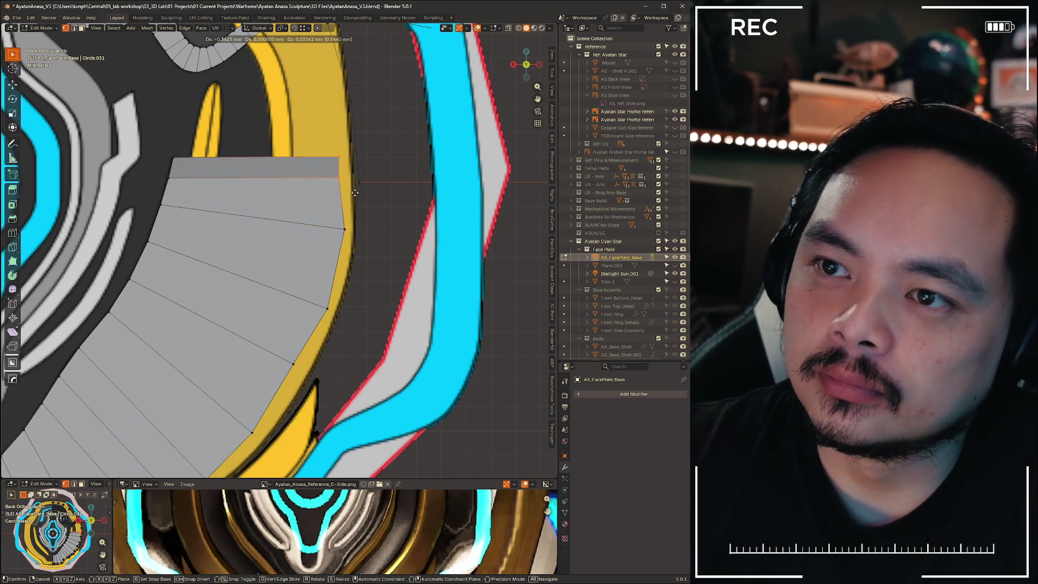
key("x")
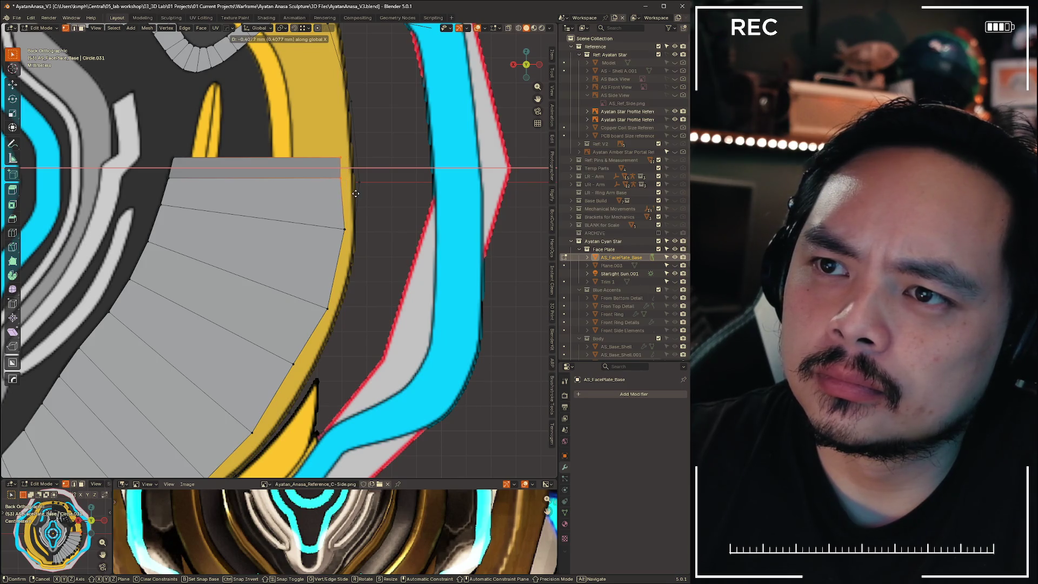
left_click(355, 194)
Slide two more rim vertices along their edges toward the yellow trim
left_click(344, 230)
key("g")
key("g")
left_click(327, 296)
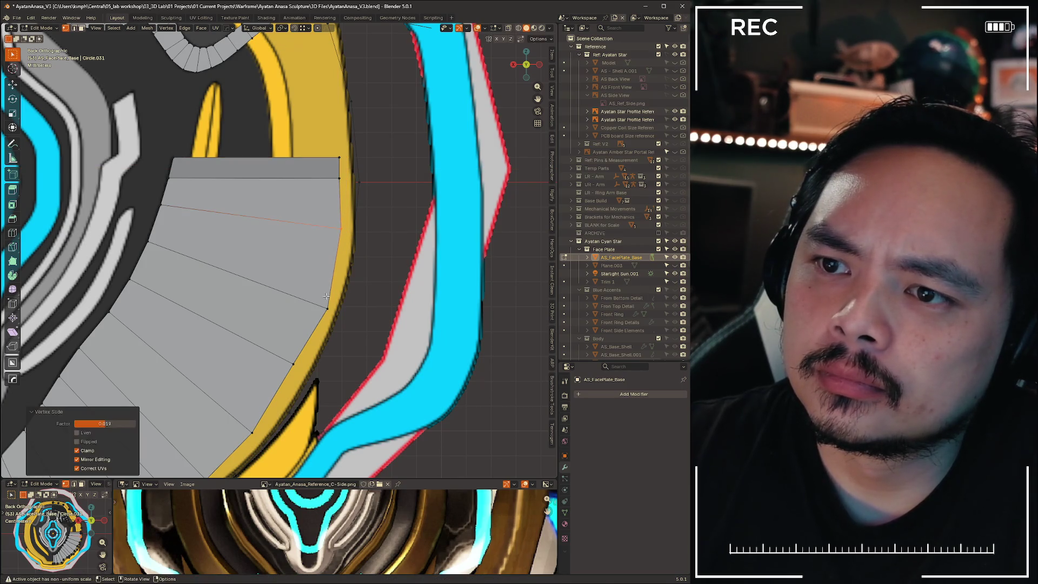
left_click(327, 308)
key("g")
middle_click_drag(327, 303, 362, 201, "shift")
left_click(362, 201)
left_click(391, 141)
Move three more rim vertices of the lower panel onto the yellow trim edge
key("g")
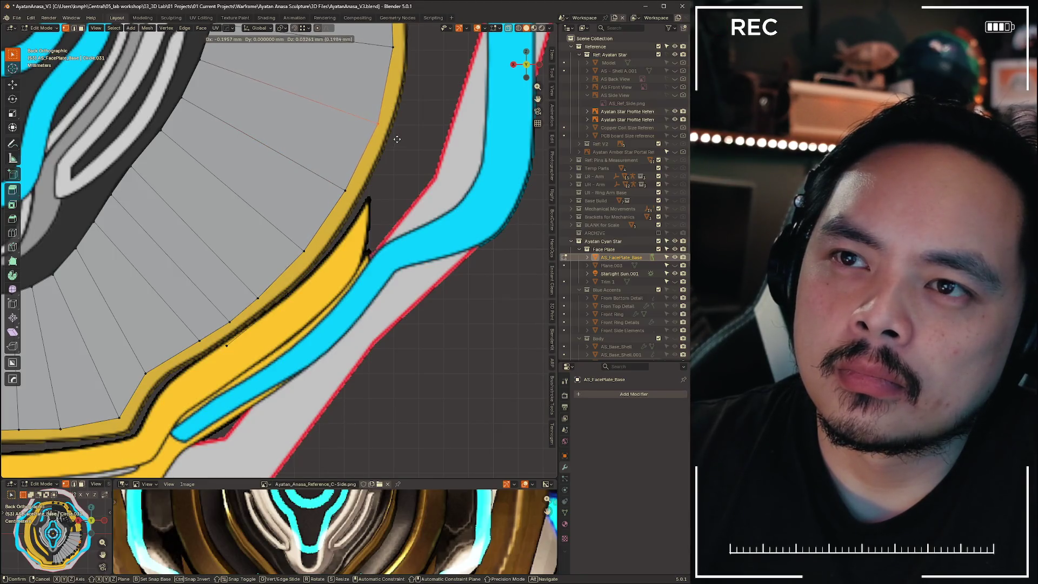
left_click(396, 139)
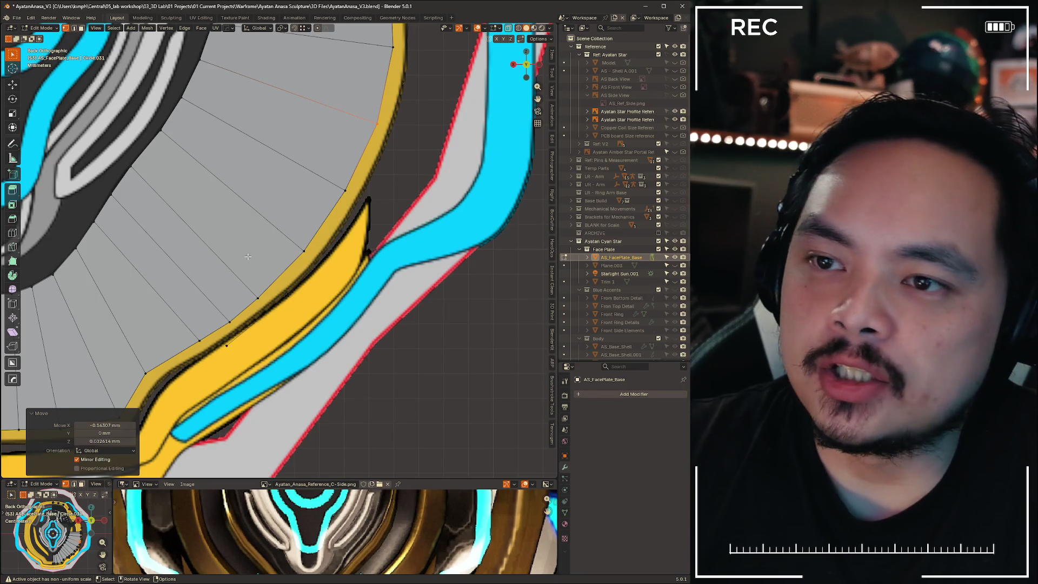
left_click(304, 251)
key("g")
left_click(307, 252)
left_click(285, 313)
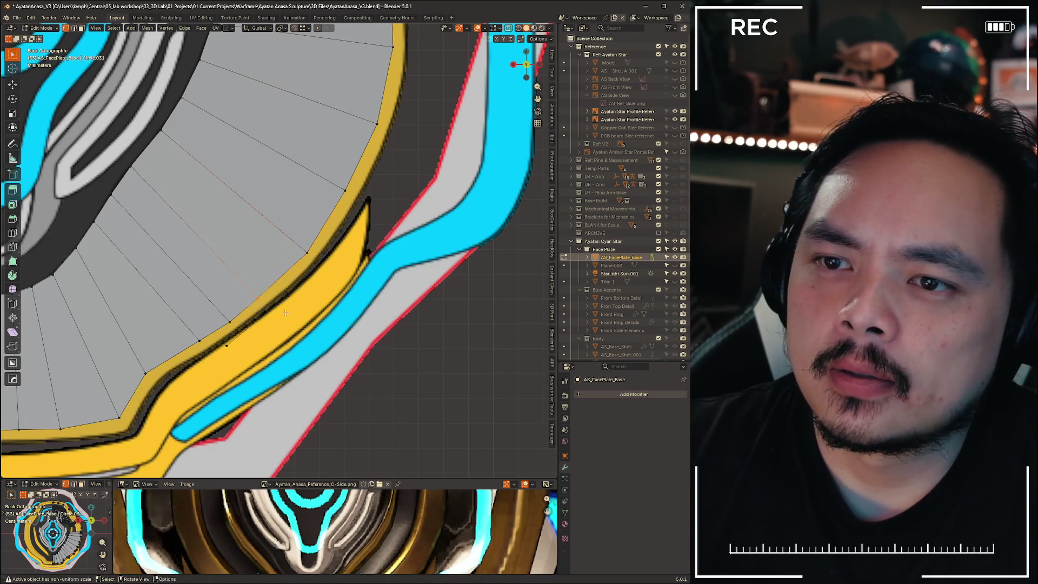
key("g")
left_click(297, 304)
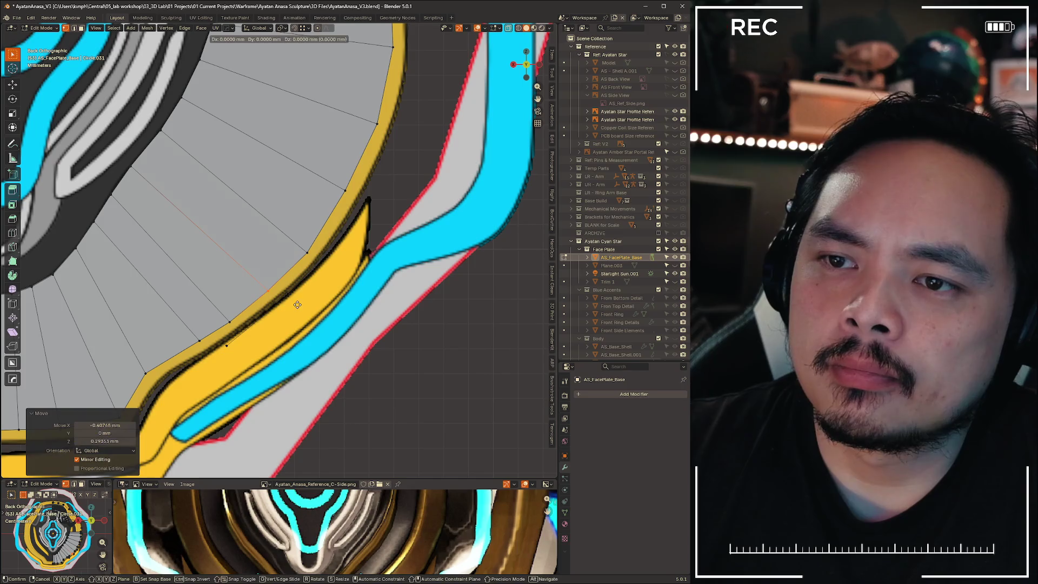
Fit the lower rim vertices near the panel's bottom corner to the trim
middle_click_drag(298, 304, 305, 251, "shift")
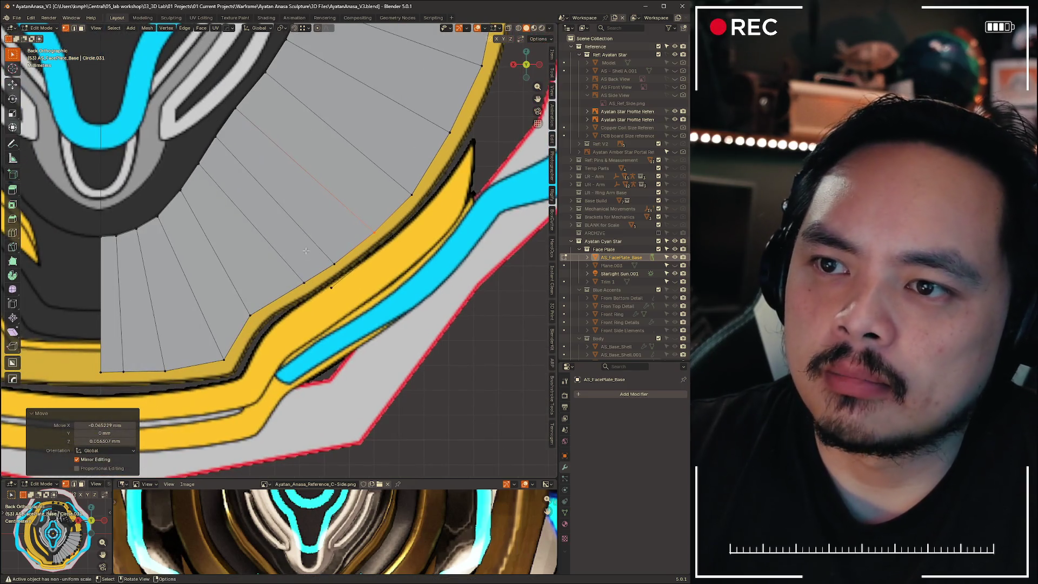
left_click(304, 282)
key("g")
left_click(302, 301)
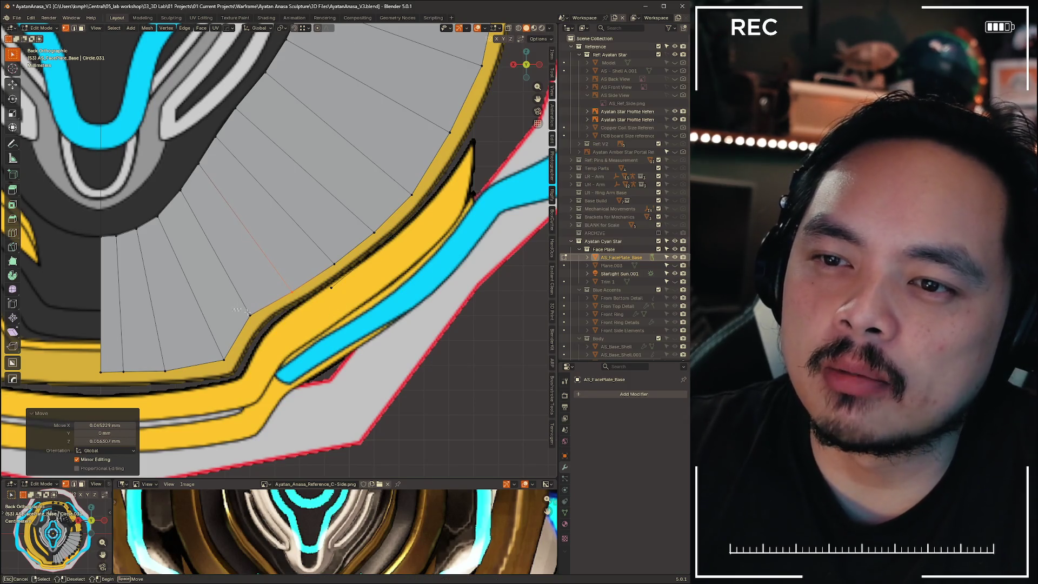
left_click(271, 326)
key("g")
left_click(275, 323)
Zoom out and re-frame the view to check the whole face plate
scroll(346, 241, "down", 6)
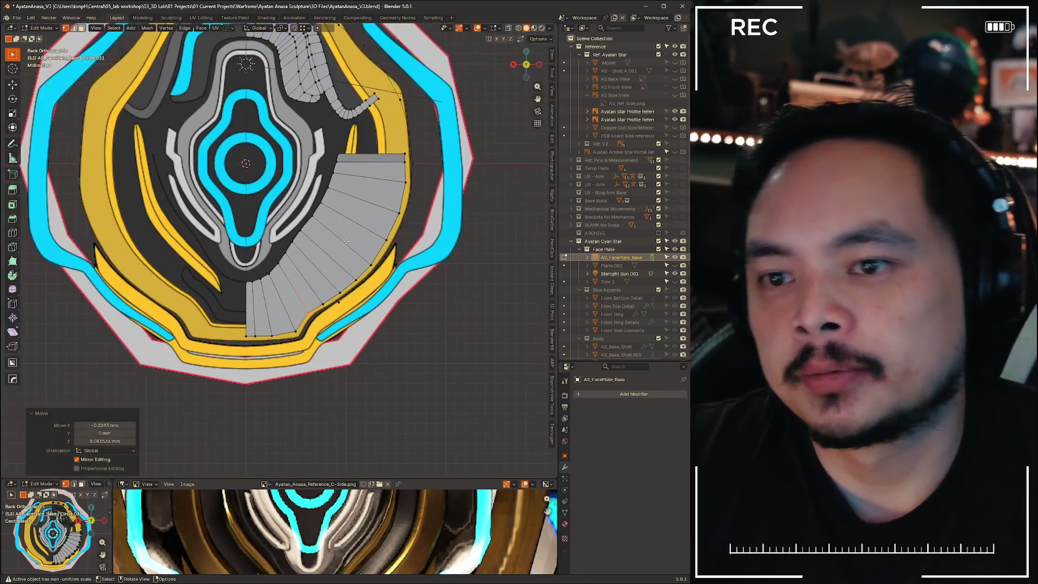
scroll(346, 241, "up", 5)
mouse_move(216, 217)
middle_mouse_down("shift")
mouse_move(381, 212)
mouse_move(383, 258)
mouse_move(325, 378)
middle_mouse_up("shift")
scroll(254, 262, "down", 5)
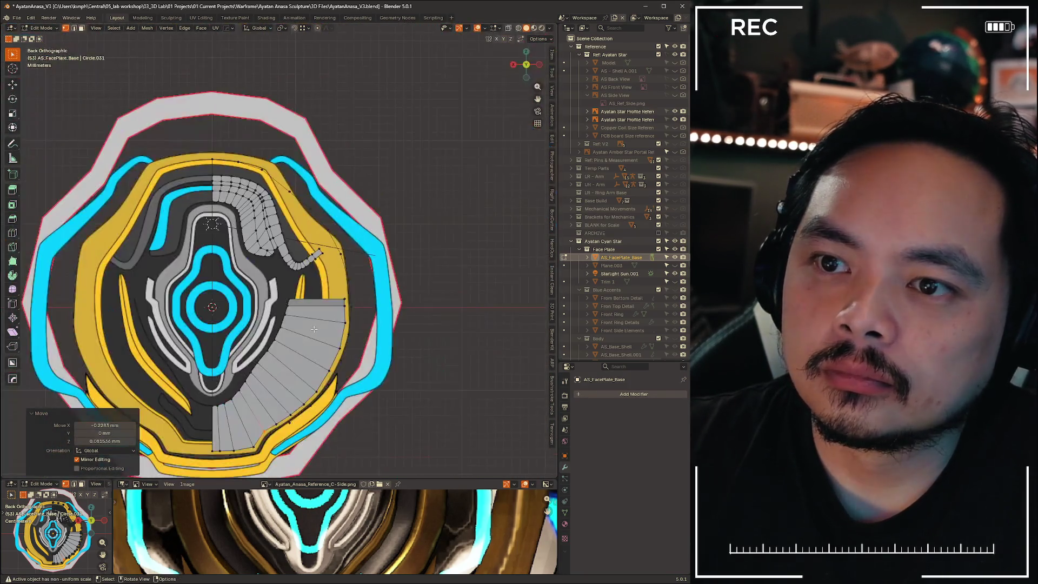
Clear the edge selection and zoom in to inspect the reshaped lower panel
scroll(253, 261, "up", 5)
scroll(254, 261, "up", 3)
scroll(314, 301, "down", 3)
scroll(243, 278, "up", 4)
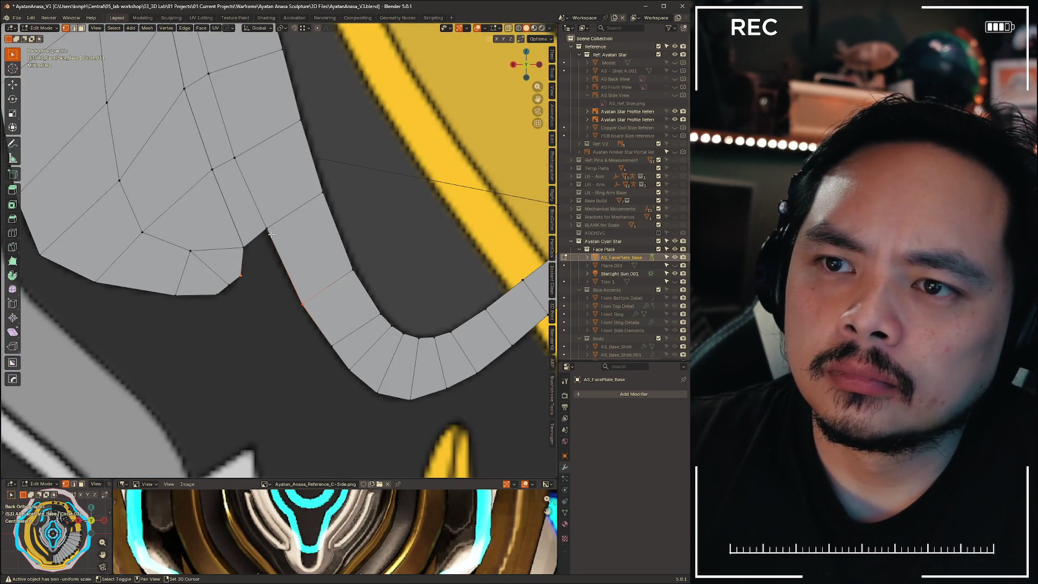
left_click(262, 340)
scroll(261, 368, "down", 5)
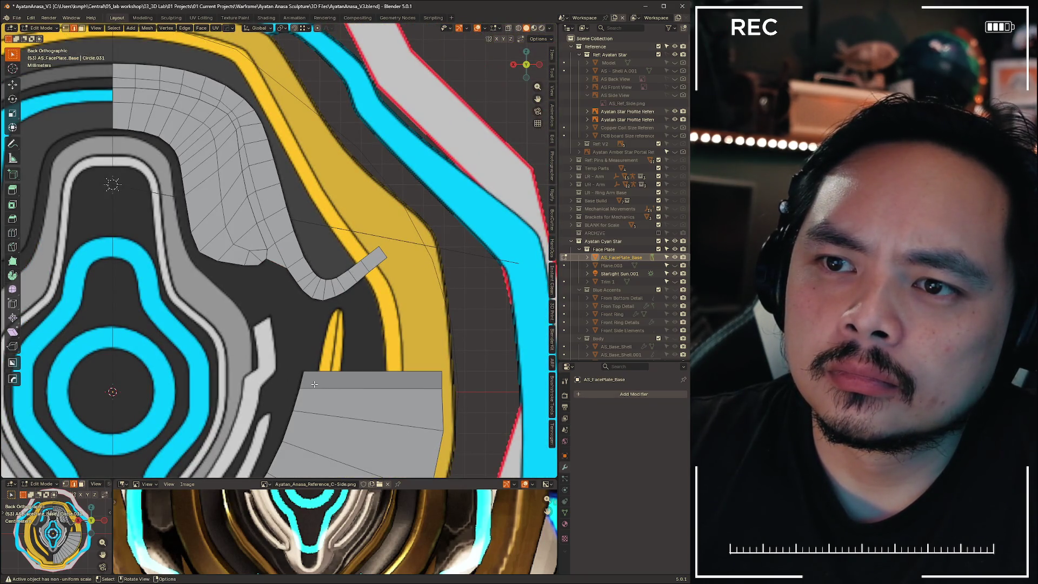
scroll(260, 288, "up", 8)
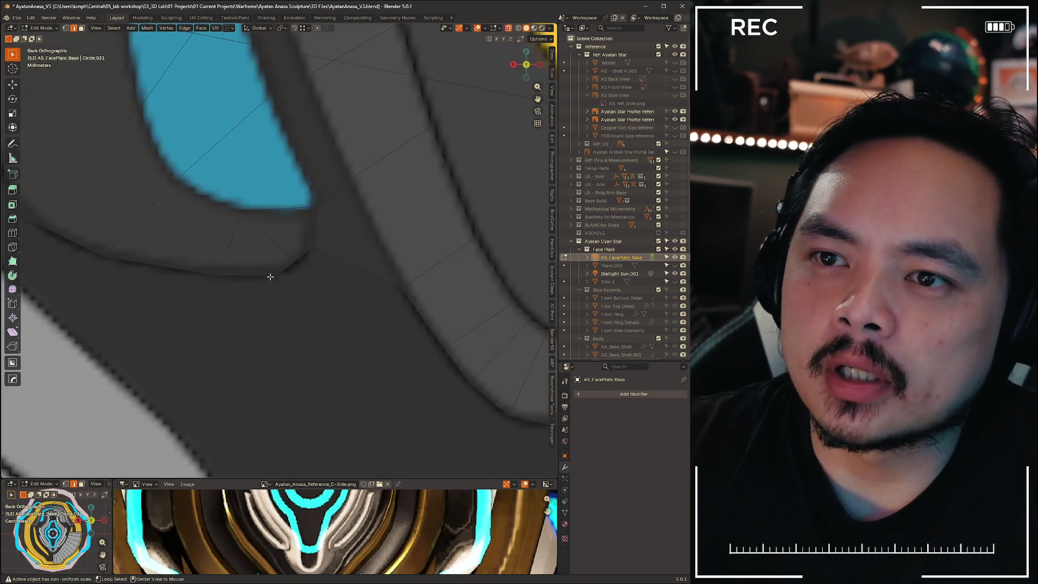
scroll(270, 276, "down", 5)
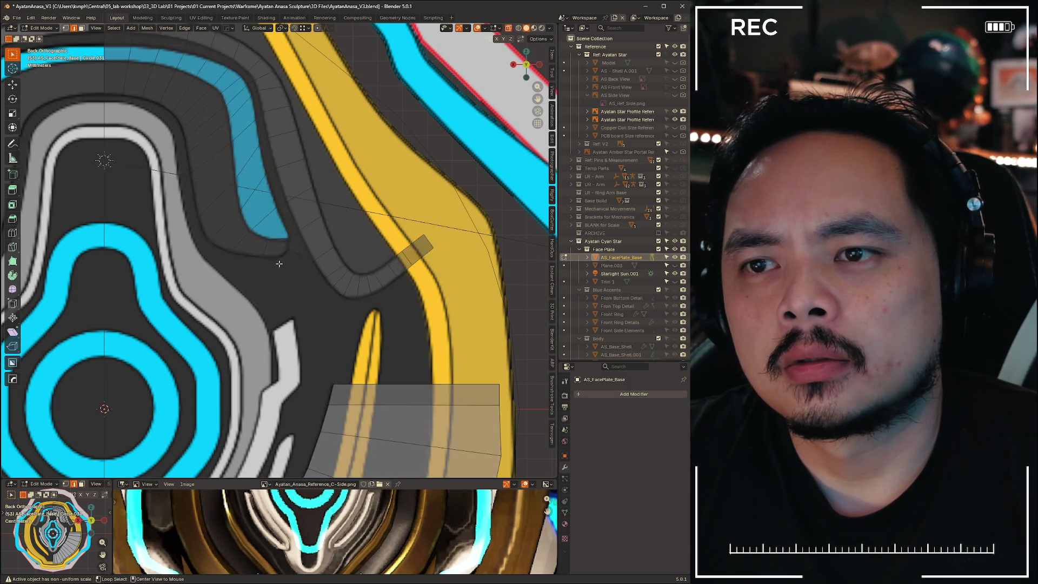
scroll(225, 292, "up", 4)
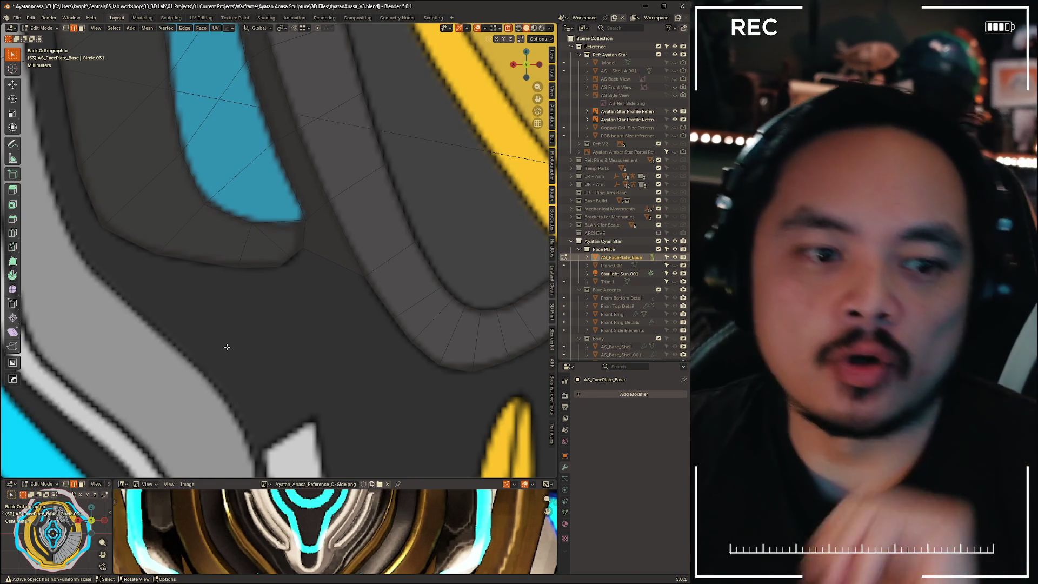
scroll(285, 328, "down", 8)
scroll(251, 465, "up", 2)
Frame the central ring, switch to Object Mode, and select the face plate object
mouse_move(251, 466)
middle_mouse_down("shift")
mouse_move(286, 338)
mouse_move(372, 161)
mouse_move(361, 273)
middle_mouse_up("shift")
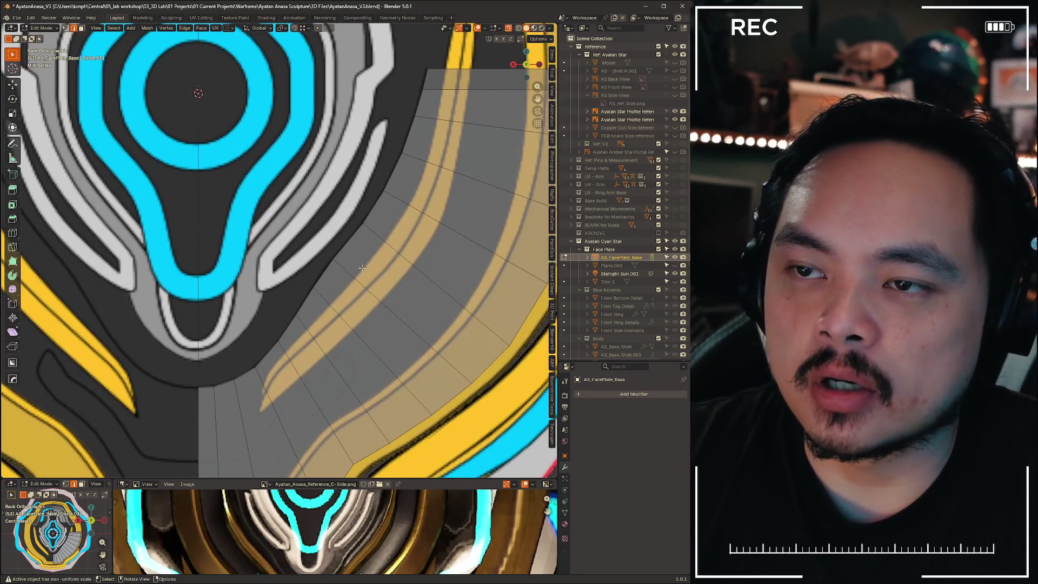
scroll(361, 273, "up", 3)
middle_click_drag(373, 199, 352, 202, "shift")
middle_click_drag(210, 278, 491, 330, "shift")
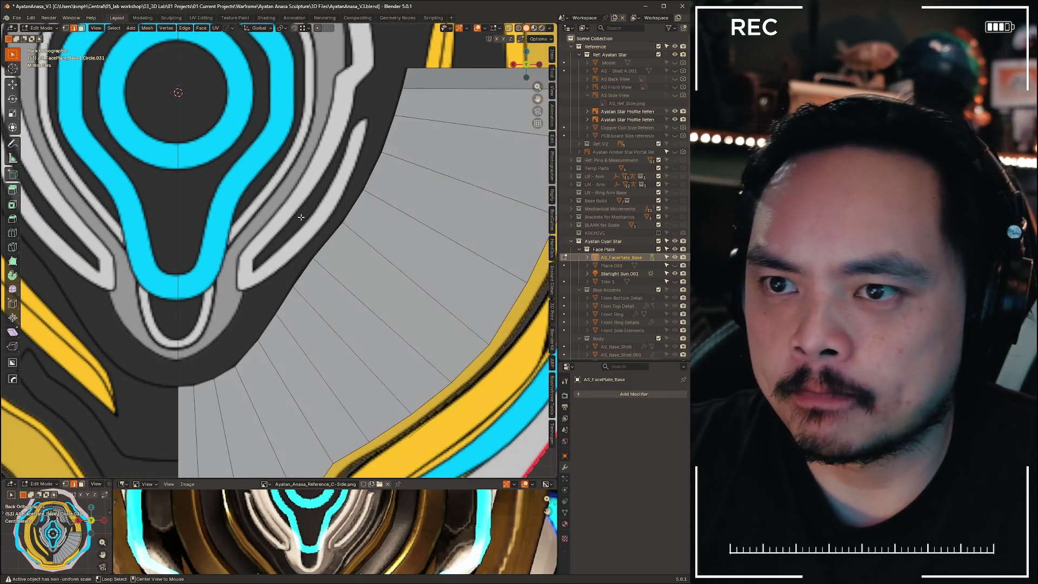
key("Tab")
left_click(380, 216)
mouse_move(381, 216)
middle_mouse_down()
mouse_move(384, 167)
mouse_move(432, 145)
mouse_move(423, 141)
mouse_move(467, 145)
mouse_move(366, 169)
mouse_move(431, 164)
mouse_move(408, 148)
mouse_move(299, 164)
mouse_move(458, 150)
mouse_move(342, 173)
mouse_move(367, 277)
mouse_move(332, 265)
mouse_move(241, 266)
mouse_move(403, 231)
mouse_move(368, 250)
mouse_move(343, 200)
mouse_move(374, 213)
mouse_move(364, 227)
middle_mouse_up()
left_click(342, 199)
Select all of AS_FacePlate_Base in Edit Mode and recalculate its normals to point inside
left_click(198, 279)
left_click(327, 307)
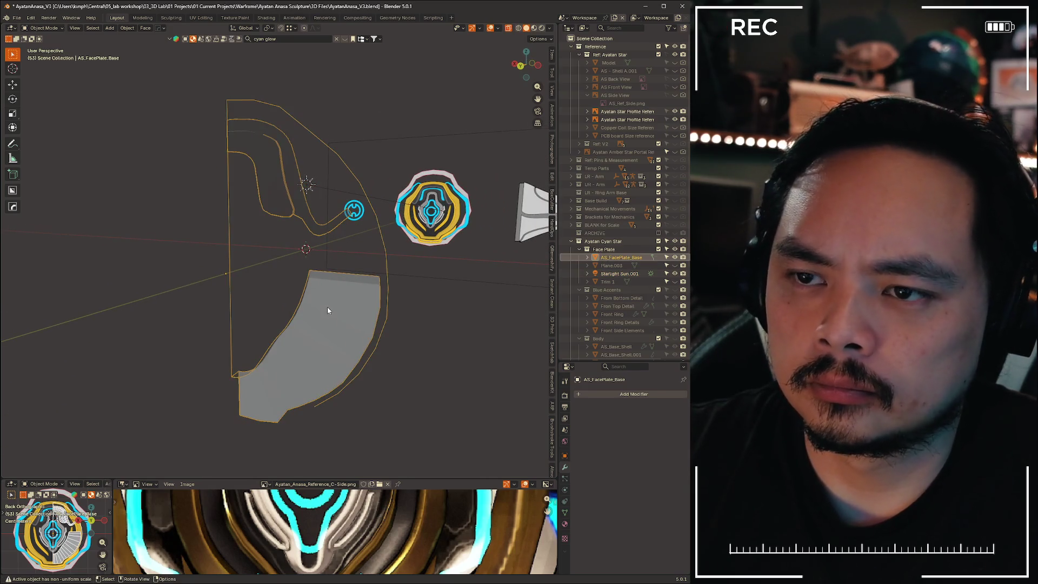
key("Tab")
key("a")
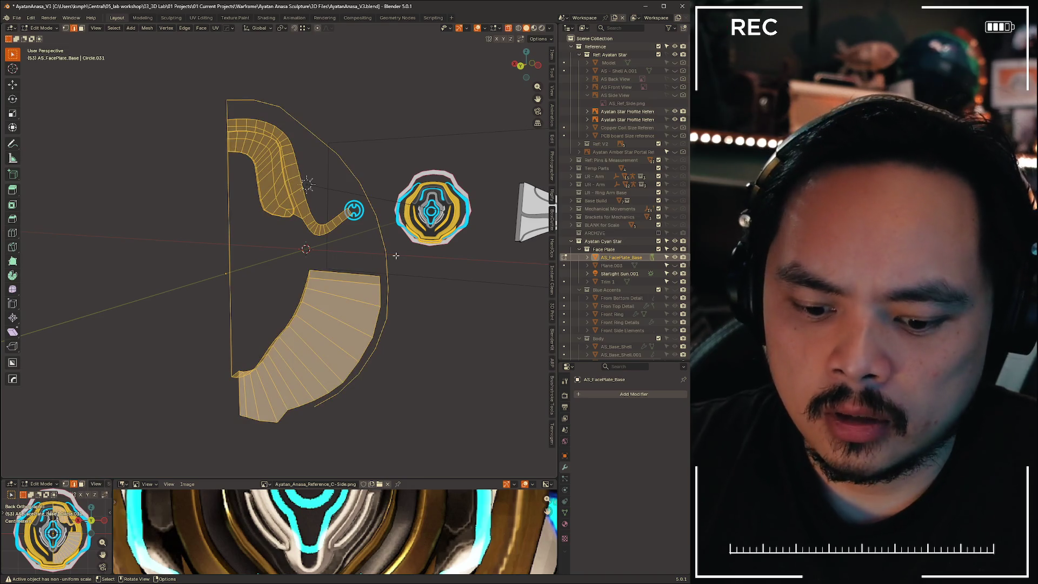
key("alt+n")
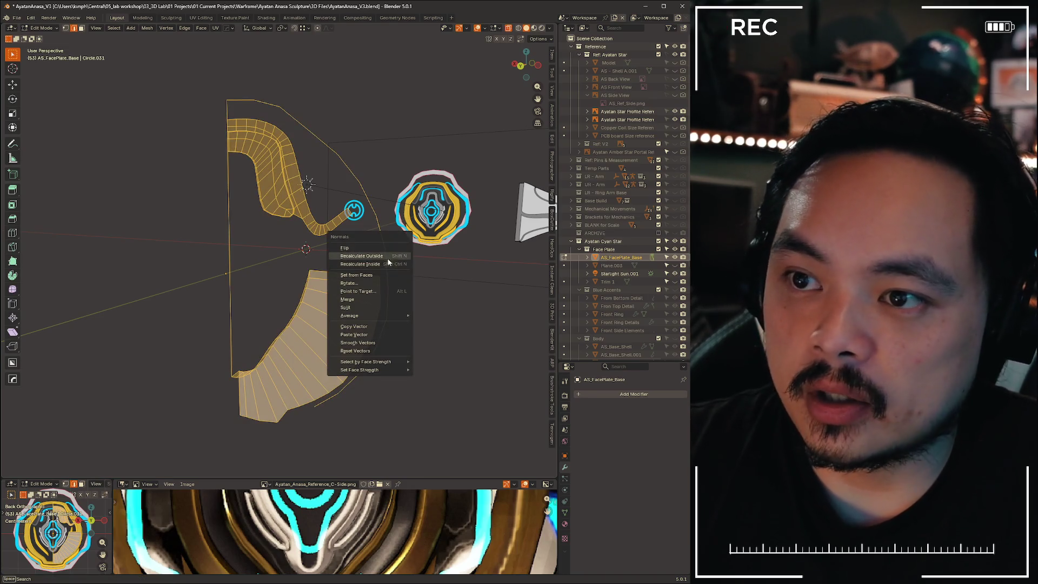
left_click(390, 255)
key("alt+n")
left_click(382, 262)
left_click(414, 334)
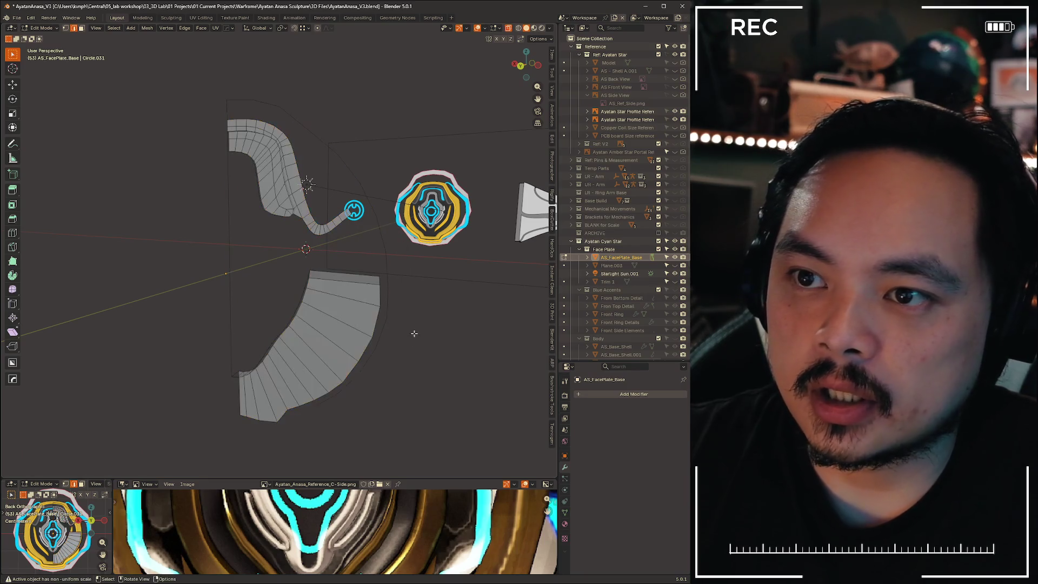
mouse_move(407, 296)
middle_mouse_down()
mouse_move(443, 303)
mouse_move(499, 293)
mouse_move(355, 305)
mouse_move(422, 307)
mouse_move(447, 225)
mouse_move(438, 208)
mouse_move(346, 195)
middle_mouse_up()
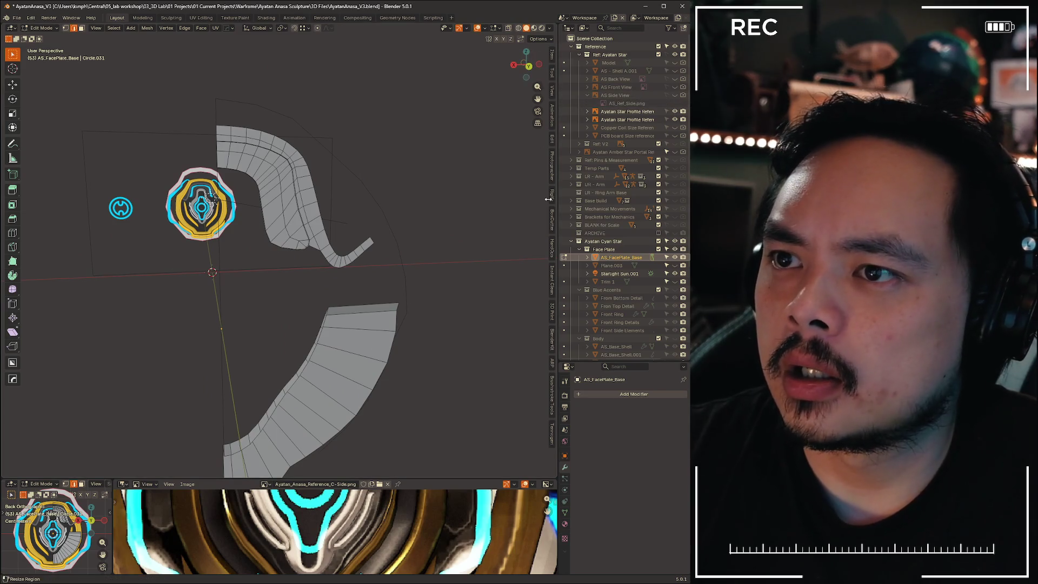
Switch to the Back view in vertex select mode and pick a starting vertex
left_click(529, 66)
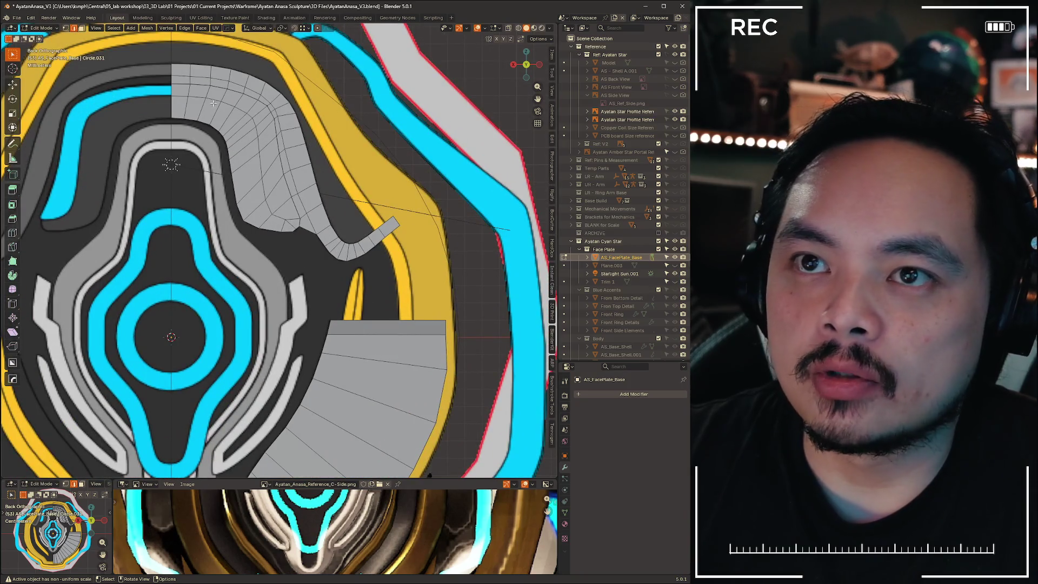
middle_click_drag(214, 103, 205, 147, "shift")
key("1")
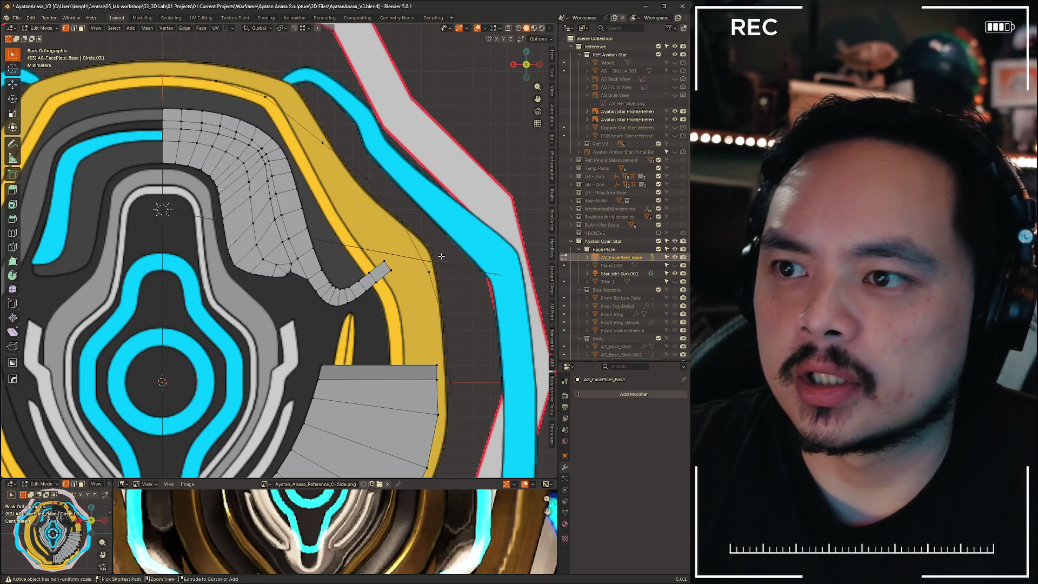
left_click(430, 276, "ctrl")
middle_click_drag(430, 276, 419, 33, "shift")
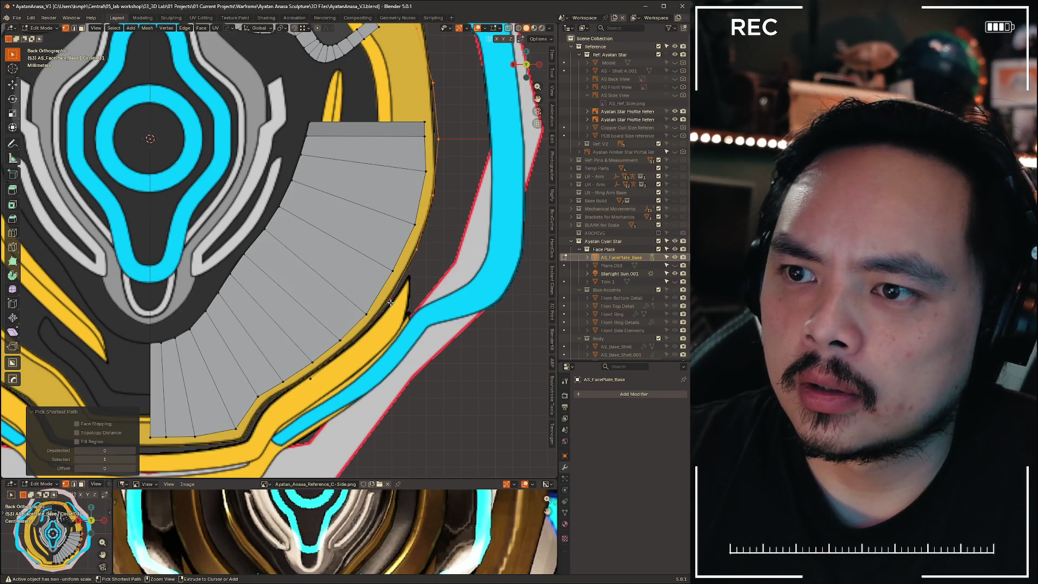
key("shift+s")
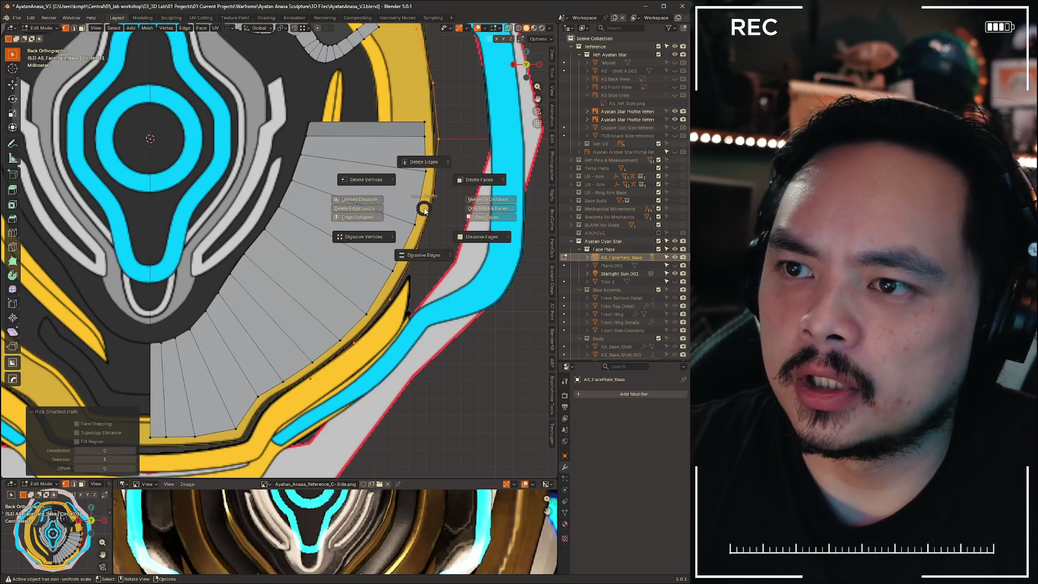
Frame the curved panel and select the face strip along its outer edge by the trim
mouse_move(208, 353)
middle_mouse_down("shift")
mouse_move(280, 128)
mouse_move(283, 145)
middle_mouse_up("shift")
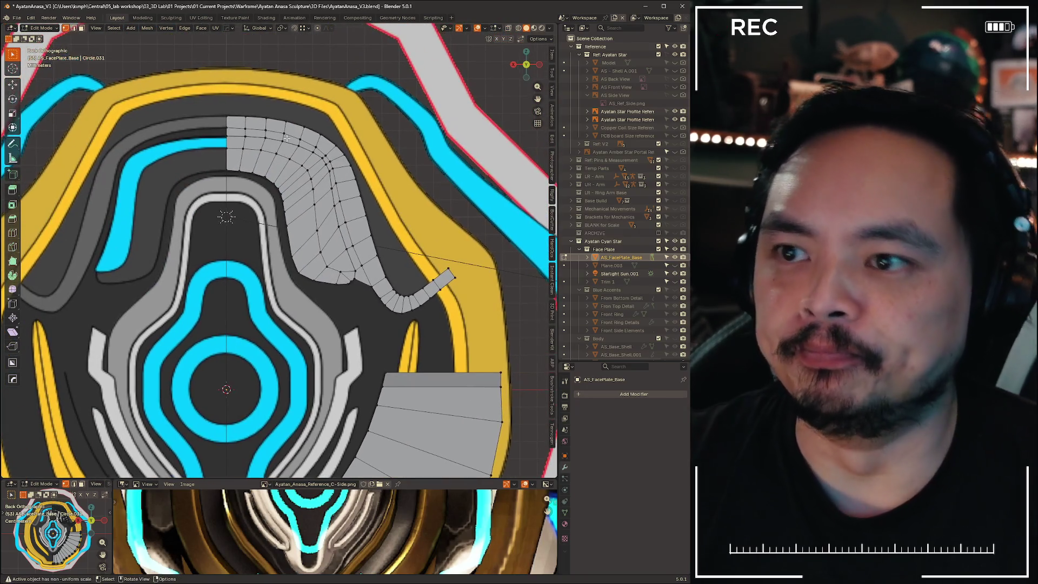
scroll(303, 206, "up", 2)
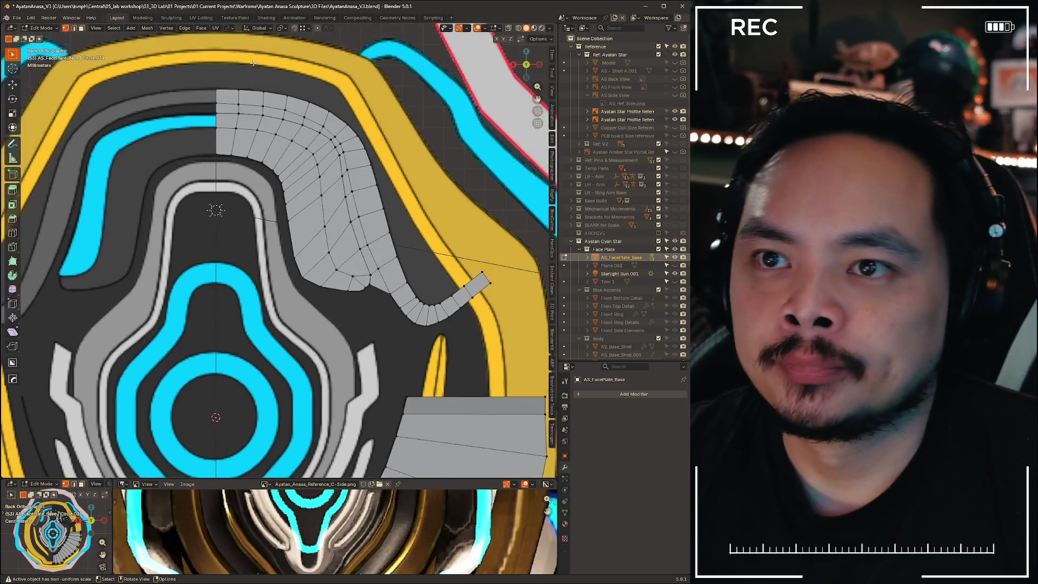
middle_click_drag(213, 111, 212, 214, "shift")
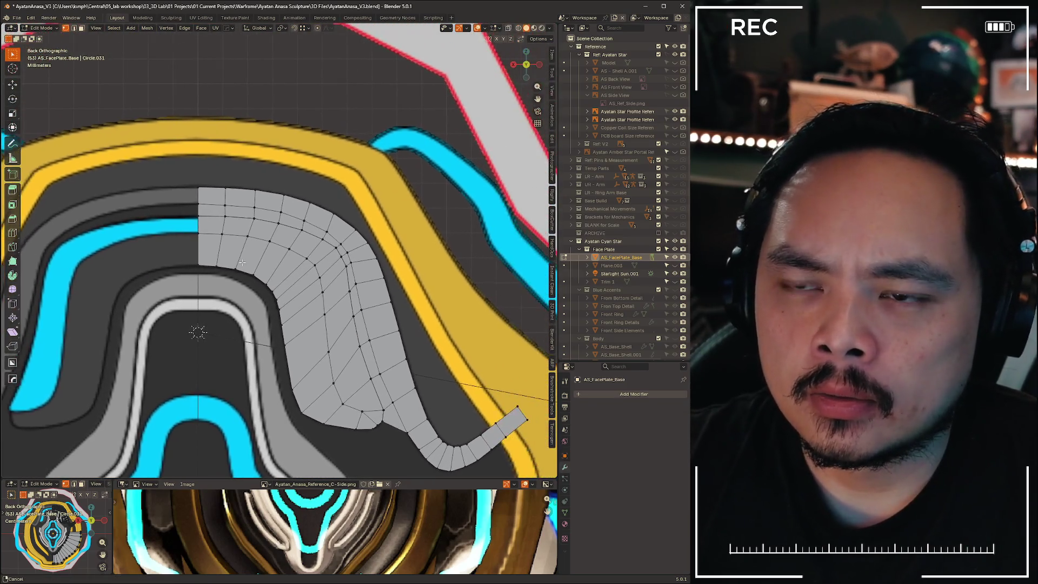
mouse_move(234, 257)
middle_mouse_down()
mouse_move(305, 244)
mouse_move(251, 243)
mouse_move(285, 250)
middle_mouse_up()
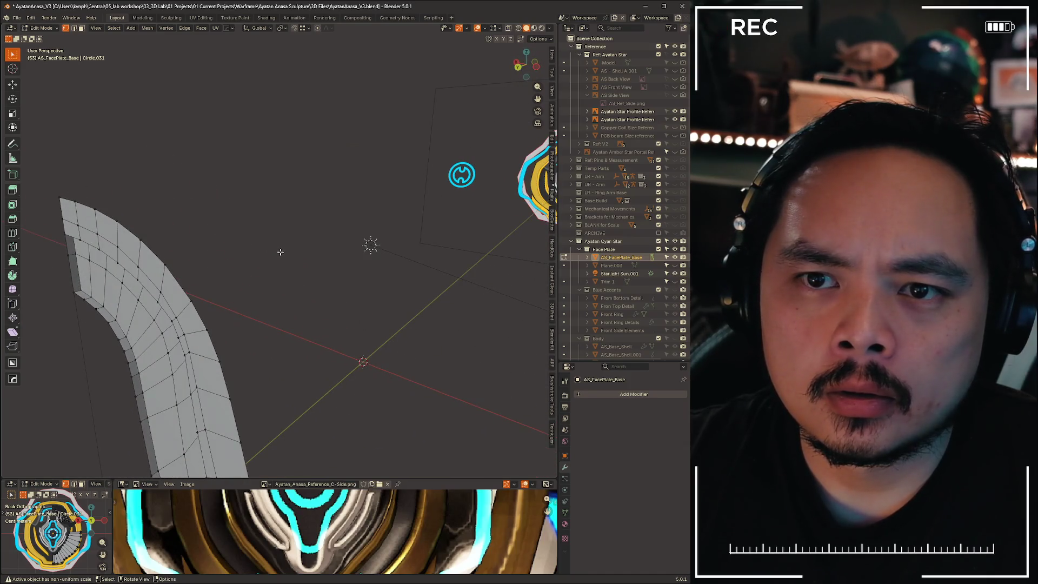
left_click(518, 67)
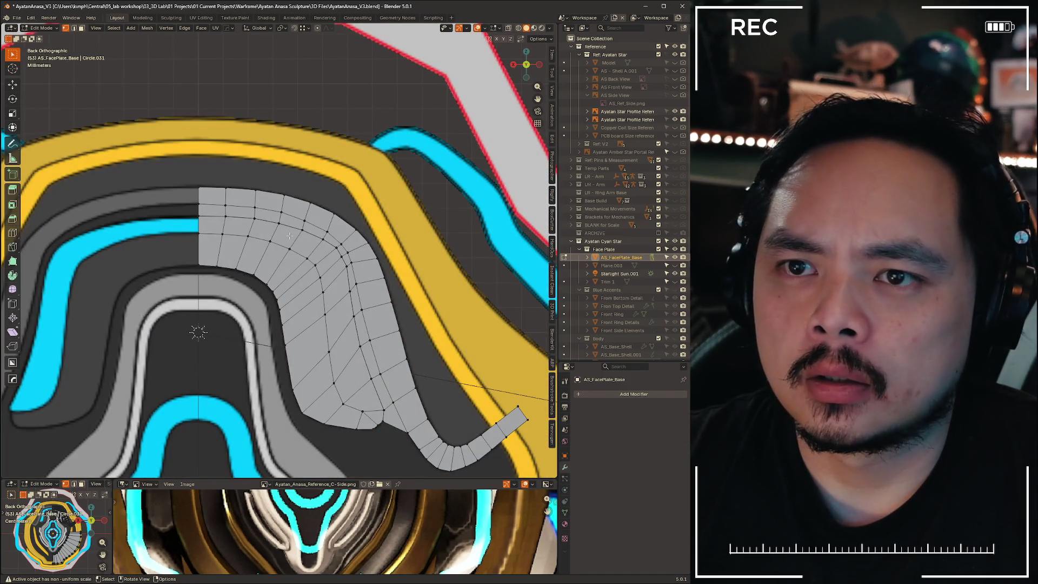
mouse_move(275, 247)
middle_mouse_down("shift")
mouse_move(257, 183)
mouse_move(231, 216)
middle_mouse_up("shift")
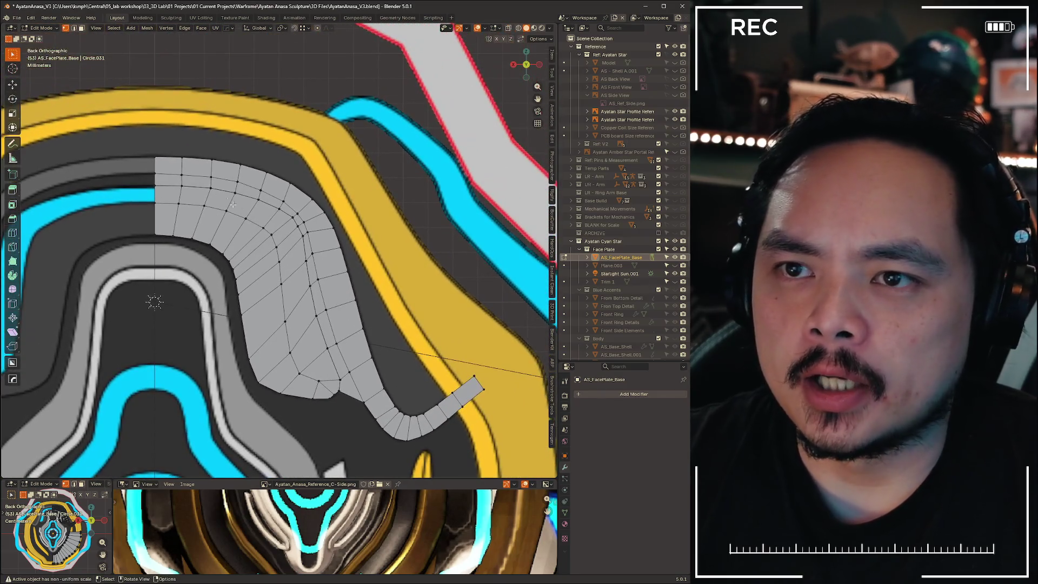
left_click(465, 384, "ctrl")
left_click(539, 65)
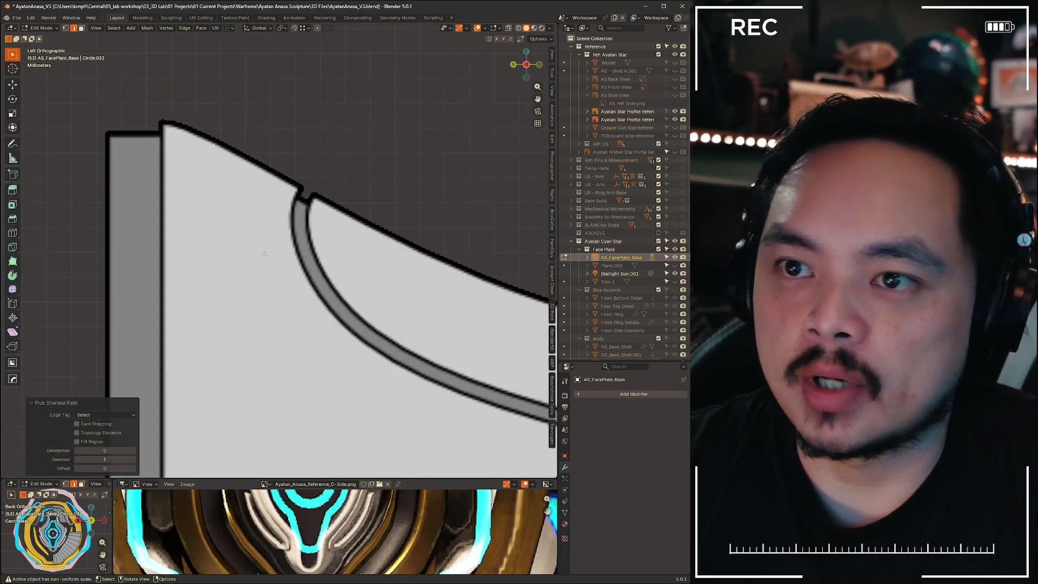
Frame the selected strip and move it -0.603 mm along Y to recess it
key("KP_Decimal")
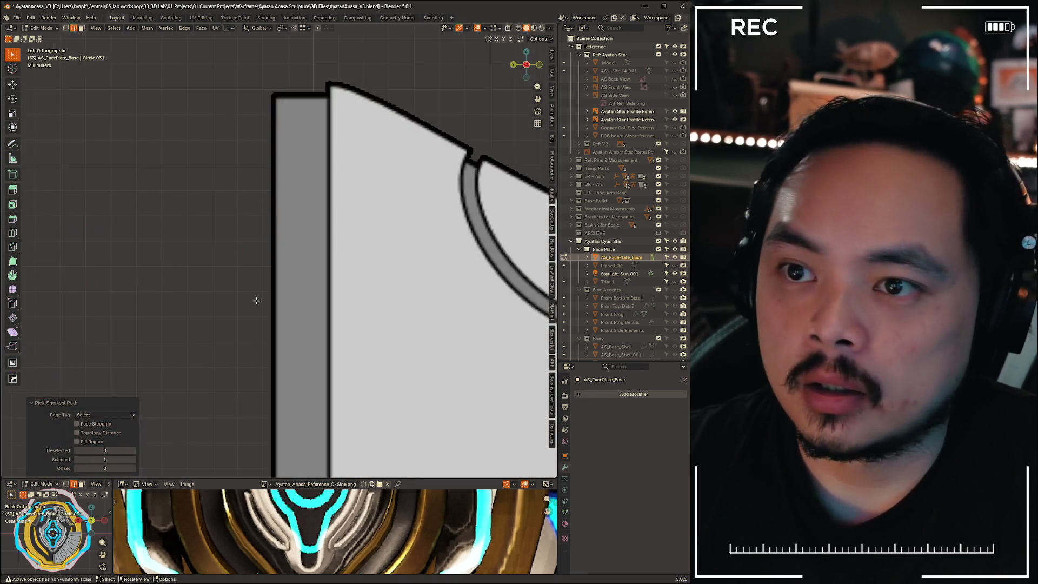
scroll(266, 271, "down", 5)
scroll(285, 249, "up", 3)
mouse_move(285, 249)
middle_mouse_down()
mouse_move(294, 288)
mouse_move(337, 212)
mouse_move(417, 199)
mouse_move(330, 241)
mouse_move(327, 232)
middle_mouse_up()
key("g")
key("y")
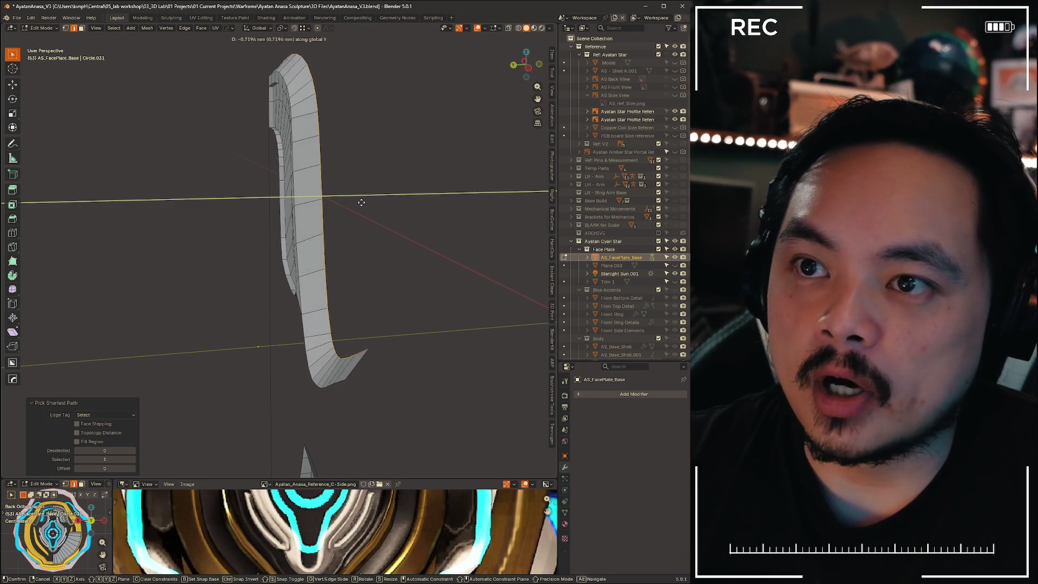
left_click(358, 199)
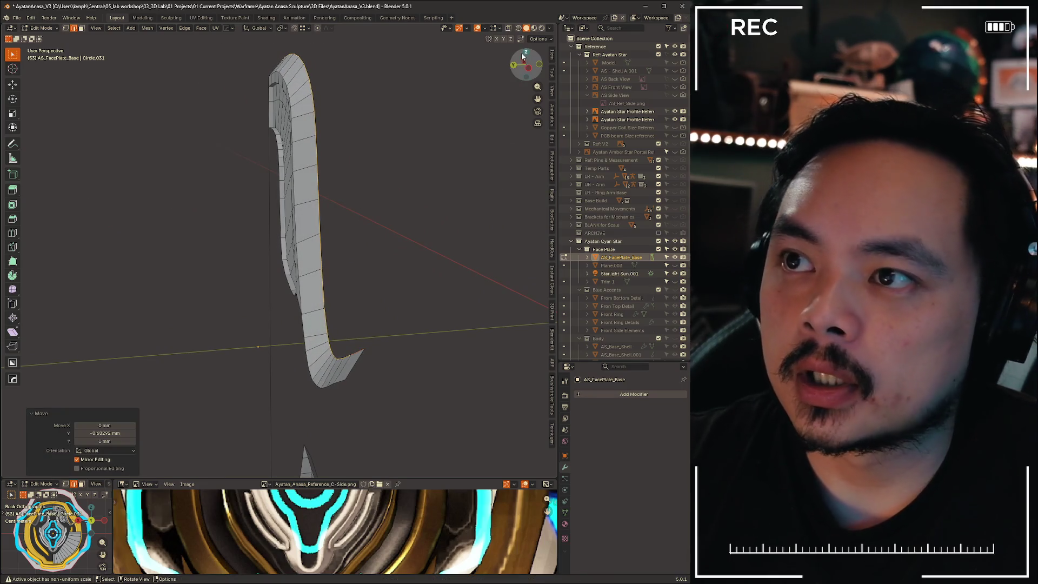
Return to the Back view and start shifting the outer edge along Z
left_click(514, 65)
scroll(312, 225, "down", 2)
mouse_move(311, 225)
middle_mouse_down("shift")
mouse_move(303, 216)
mouse_move(312, 225)
middle_mouse_up("shift")
key("g")
key("z")
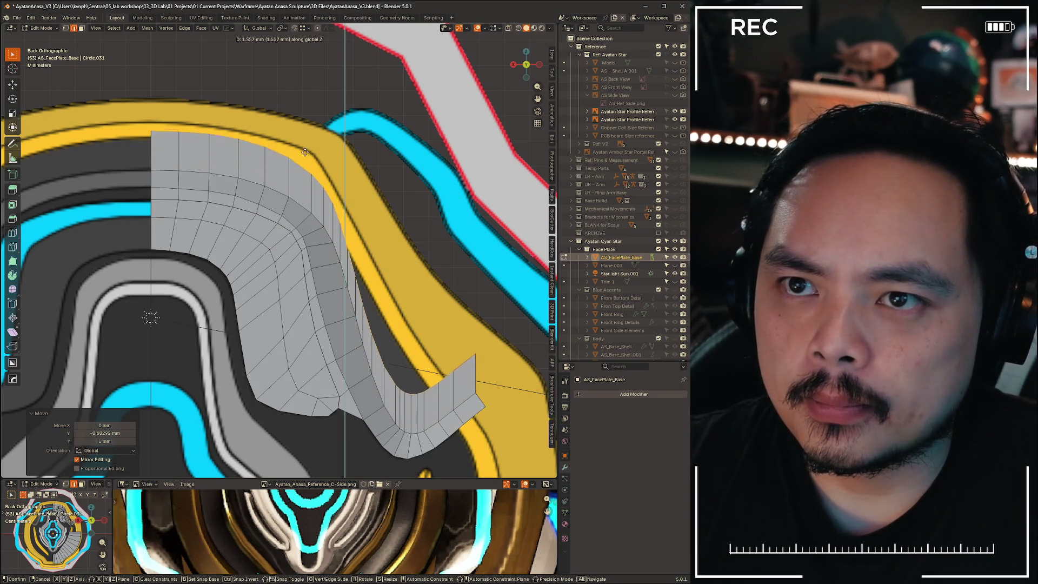
Extrude the outer edge 2.42 mm along global Z into a wall beside the trim
key("z")
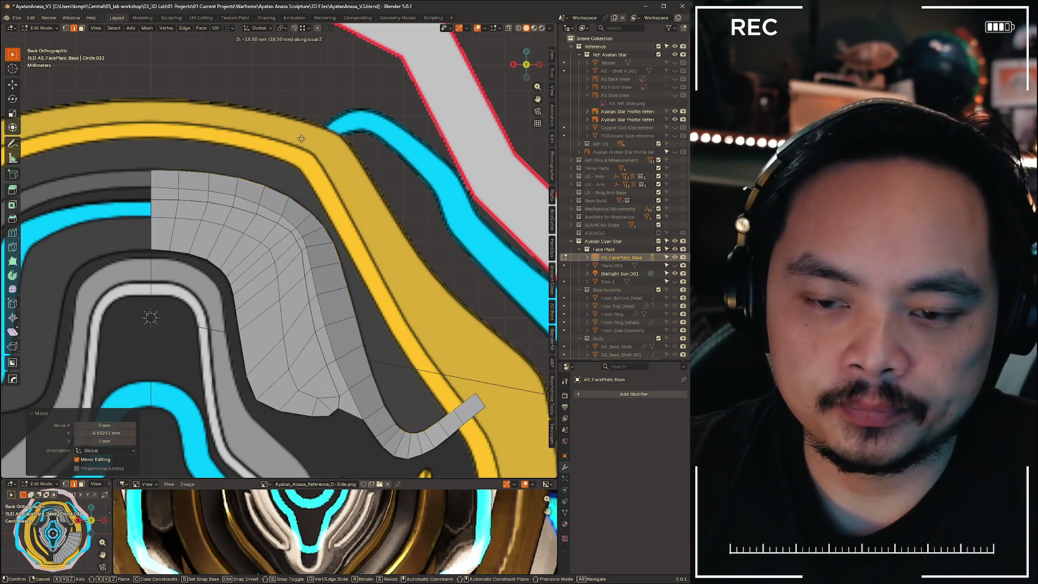
key("z")
key("z")
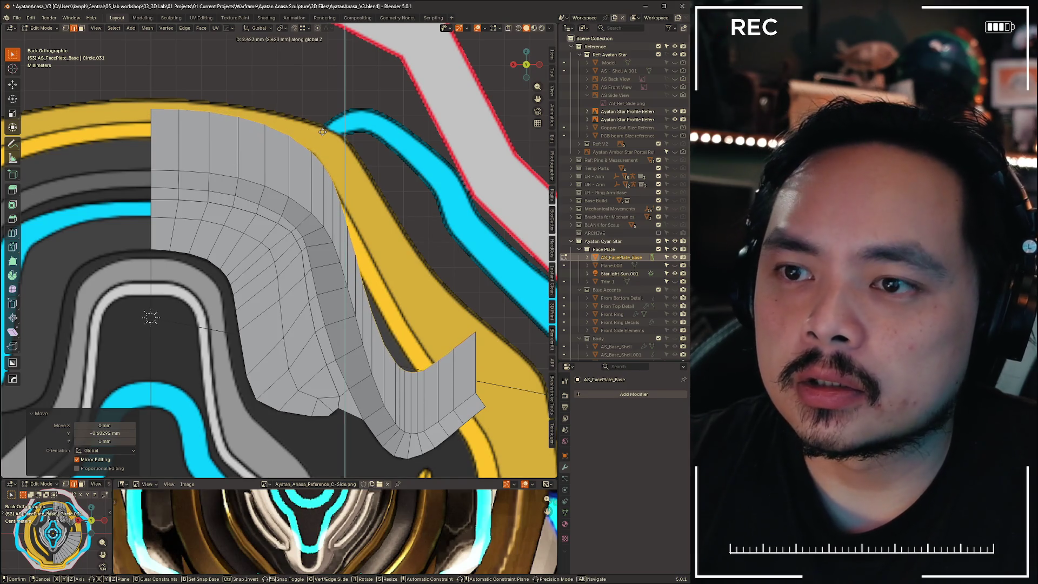
left_click(323, 132)
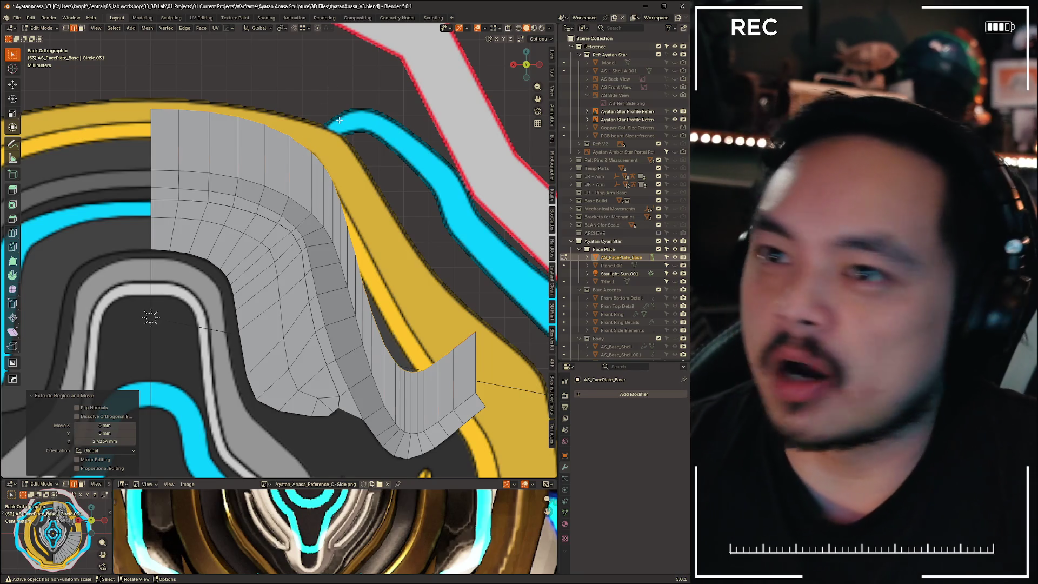
Switch to vertex mode and follow the new wall down toward the notch
key("1")
middle_click_drag(408, 183, 432, 216, "shift")
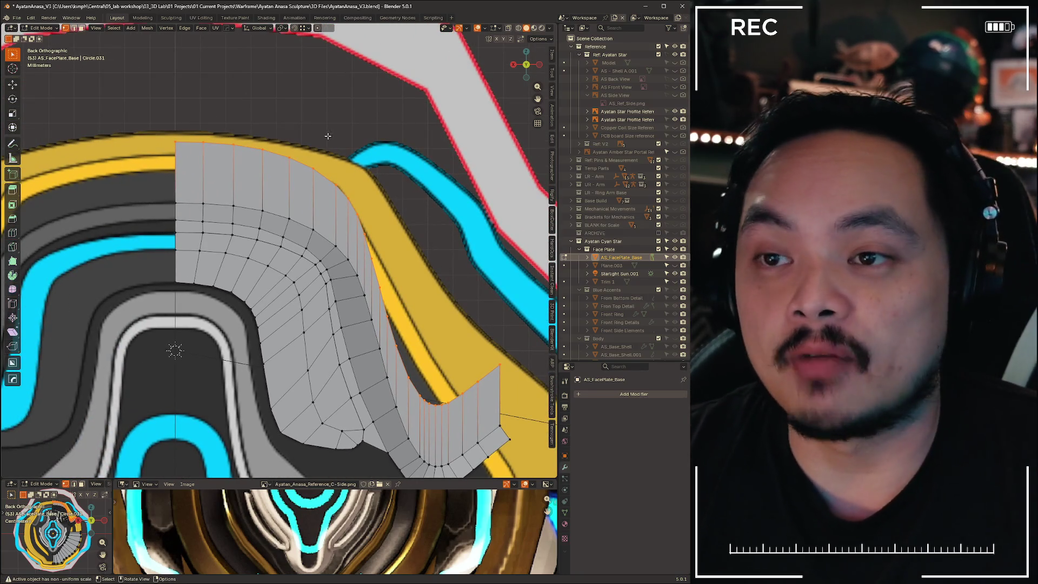
scroll(327, 136, "up", 3)
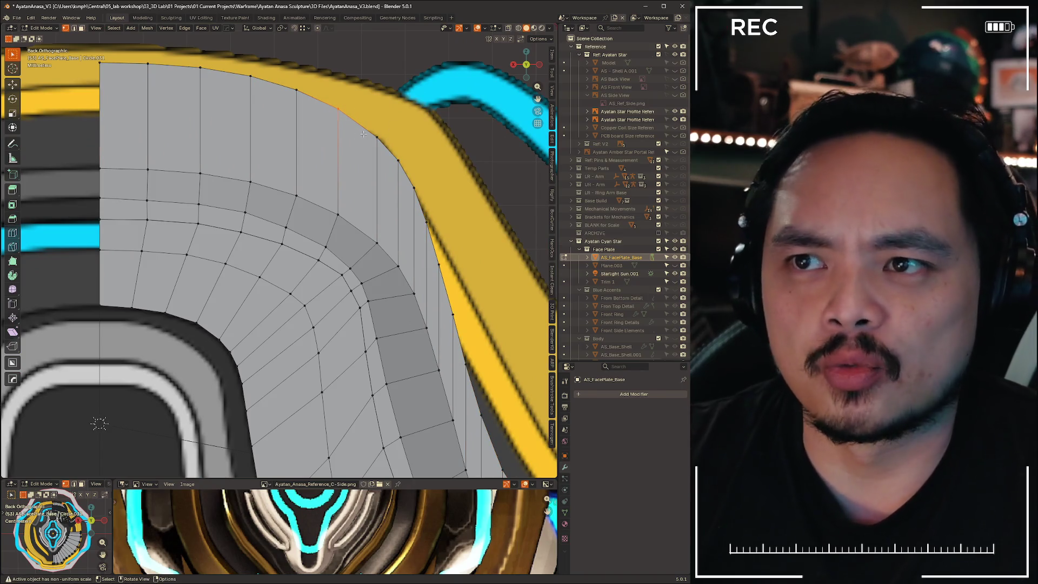
middle_click_drag(477, 331, 285, 239, "shift")
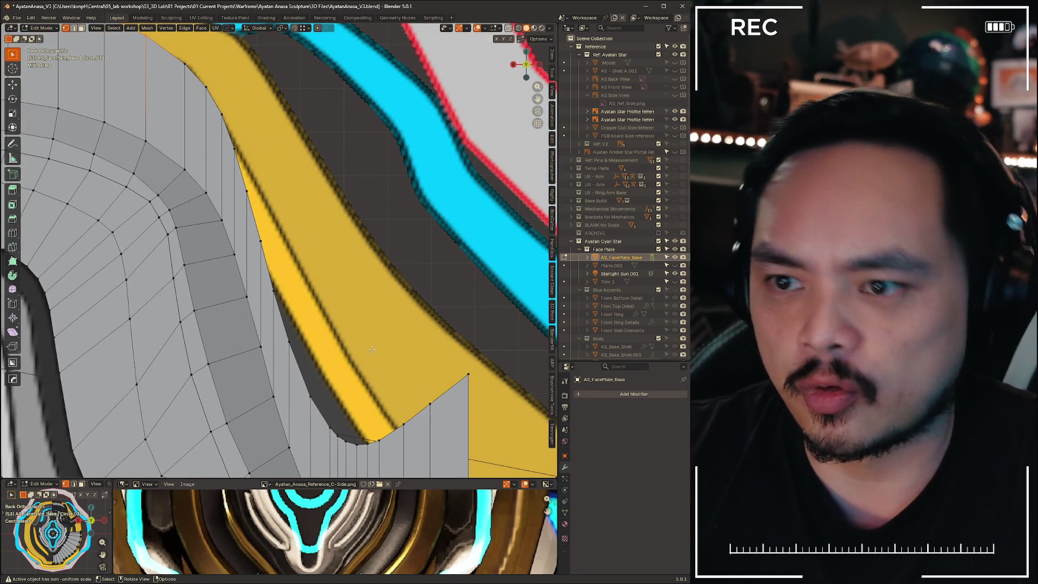
middle_click_drag(372, 350, 270, 255, "shift")
middle_click_drag(382, 290, 370, 233, "shift")
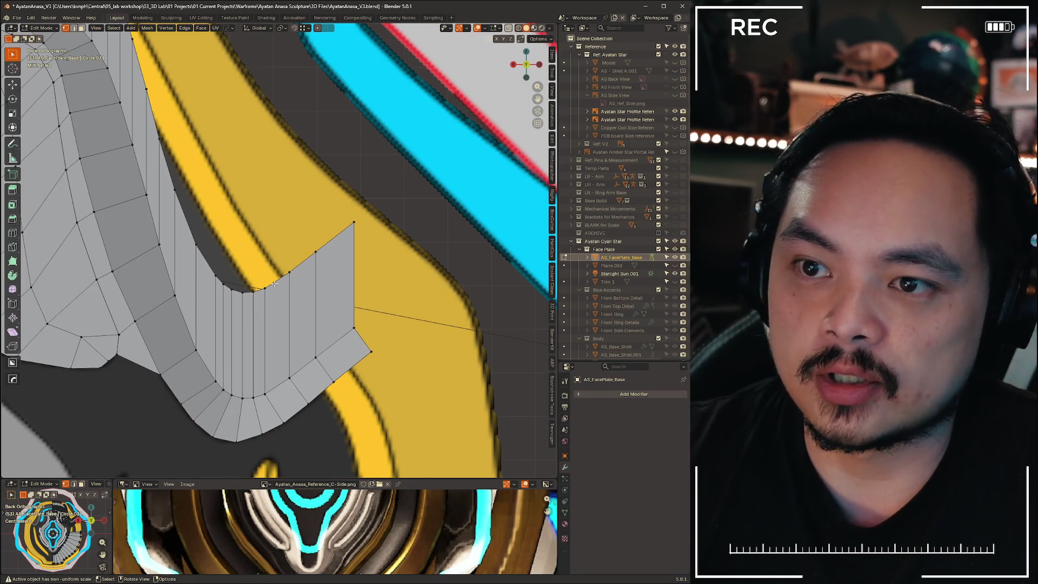
middle_click_drag(243, 285, 311, 368, "shift")
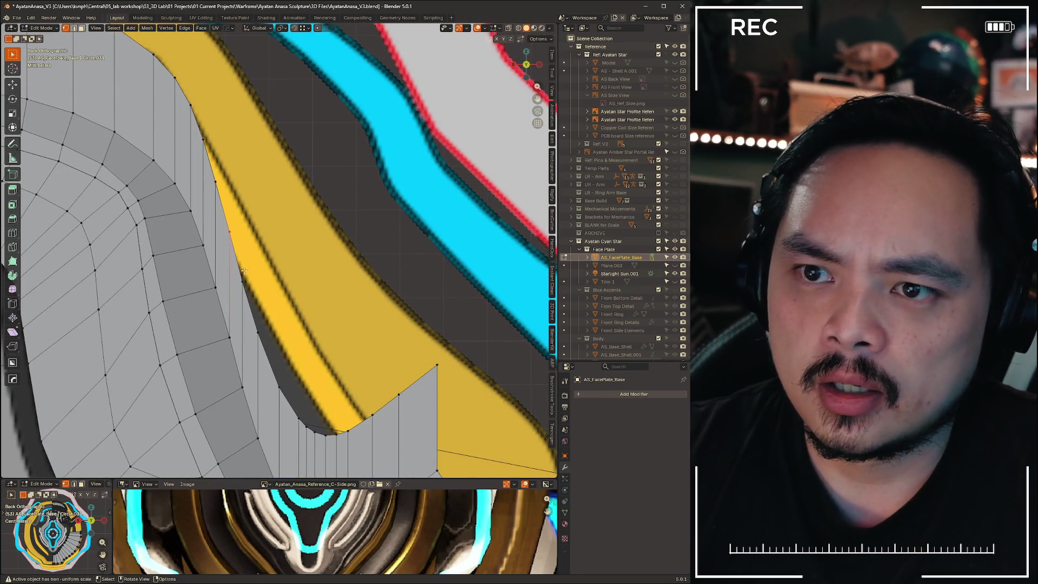
Place a vertex near the notch against the yellow trim and begin moving another about 1.06 mm
key("g")
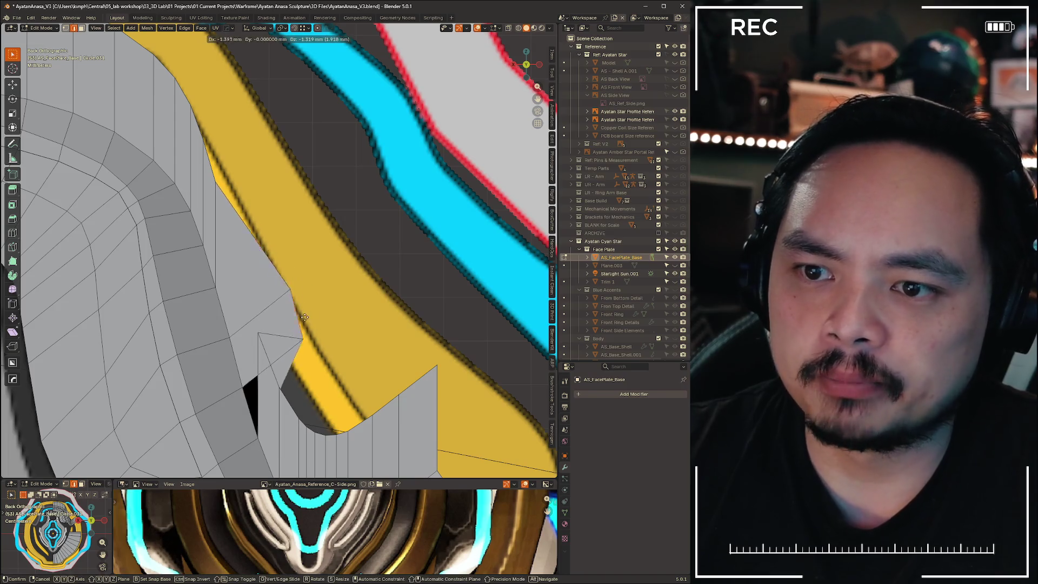
left_click(316, 306)
scroll(378, 258, "down", 4)
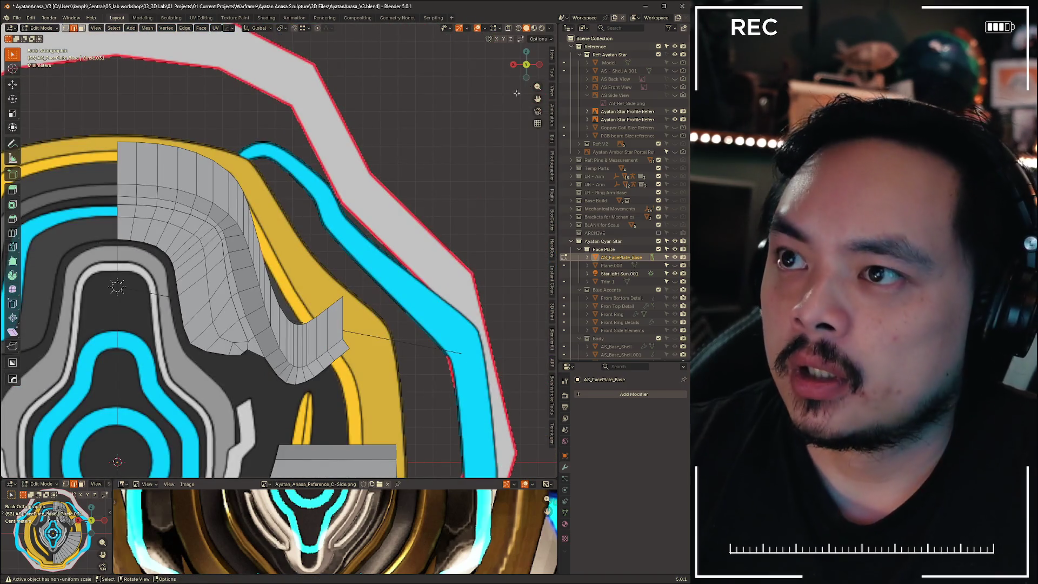
scroll(314, 341, "up", 5)
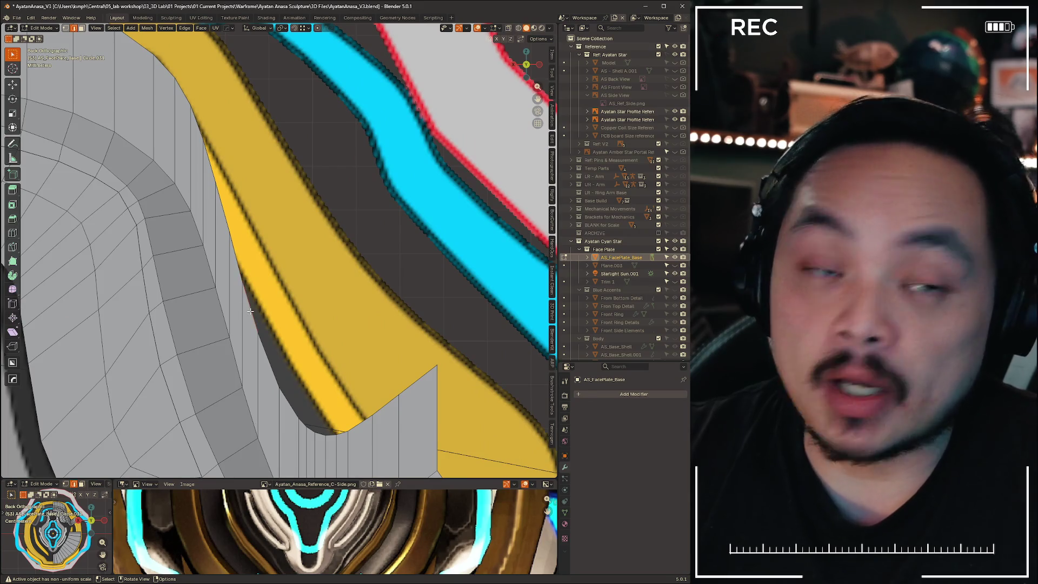
scroll(231, 263, "down", 4)
scroll(319, 217, "up", 3)
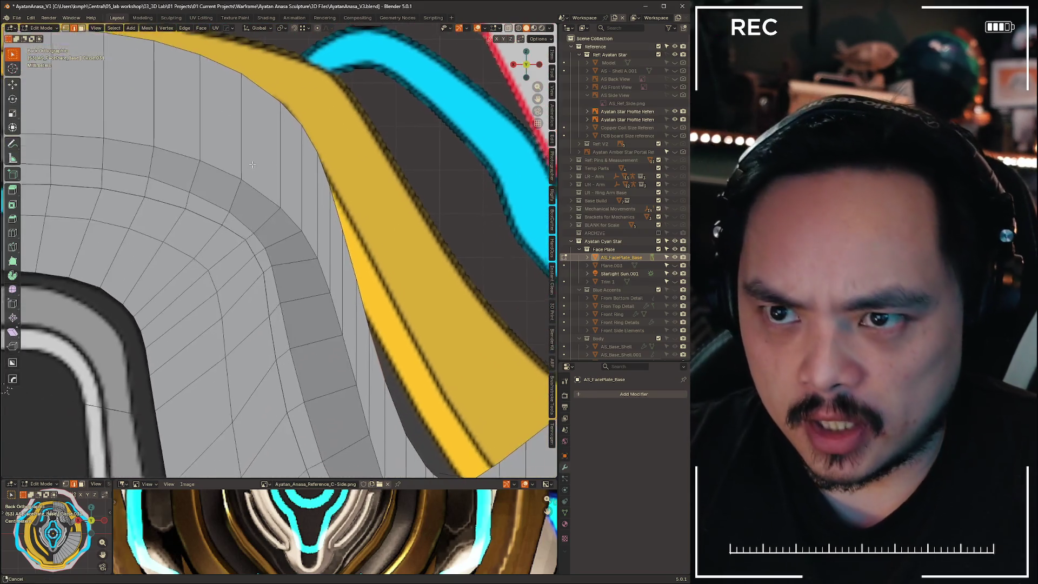
middle_click_drag(319, 217, 233, 108, "shift")
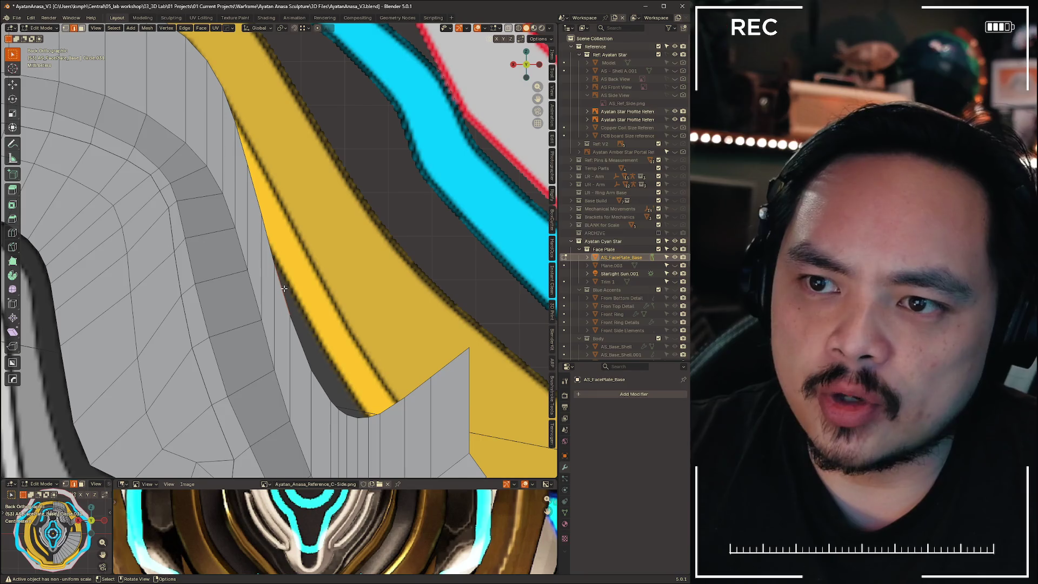
key("g")
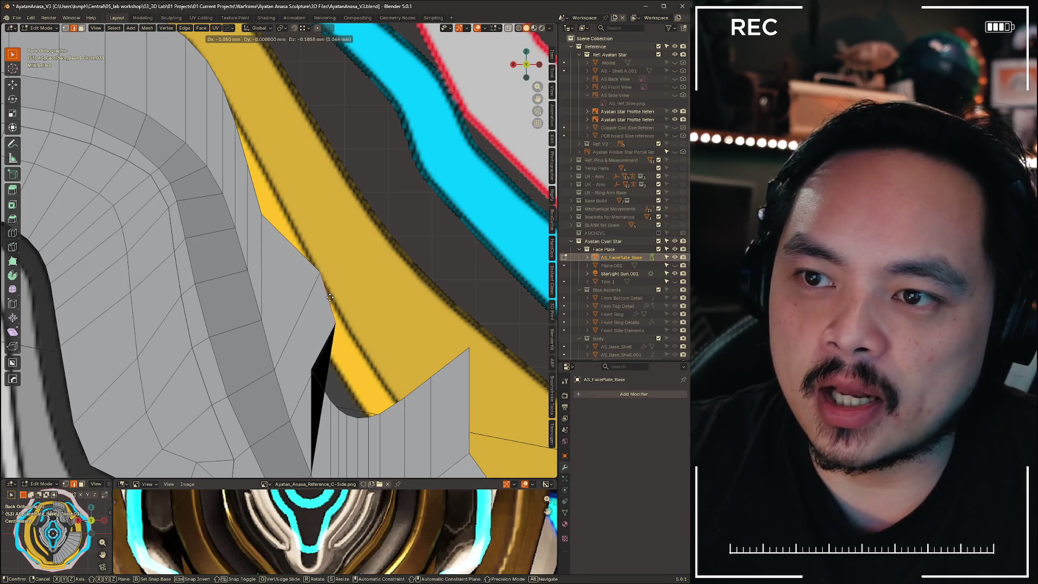
Drop the notch vertex onto the trim, then align the next corner and edge vertices to it
left_click(357, 245)
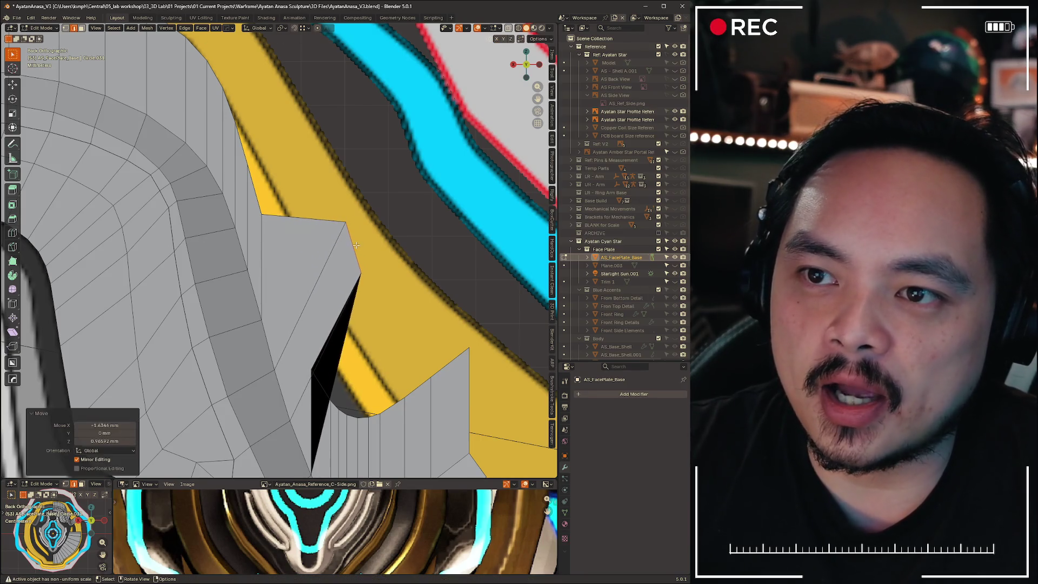
left_click(269, 223)
key("g")
left_click(333, 192)
left_click(248, 163)
key("g")
left_click(265, 147)
Refine another edge vertex in several moves until it sits against the trim near the top corner
left_click(265, 148)
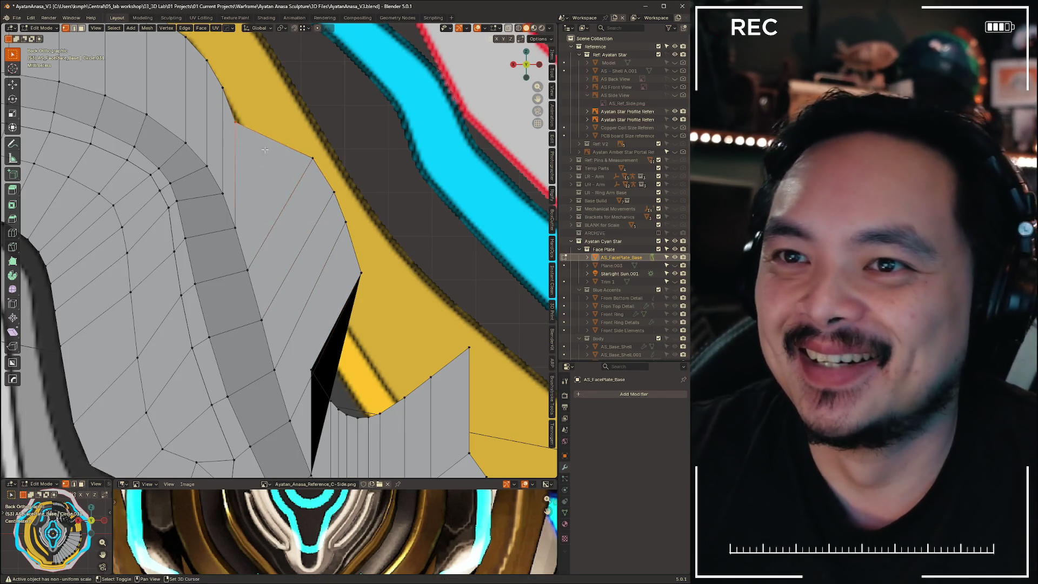
middle_click_drag(265, 148, 285, 212, "shift")
key("g")
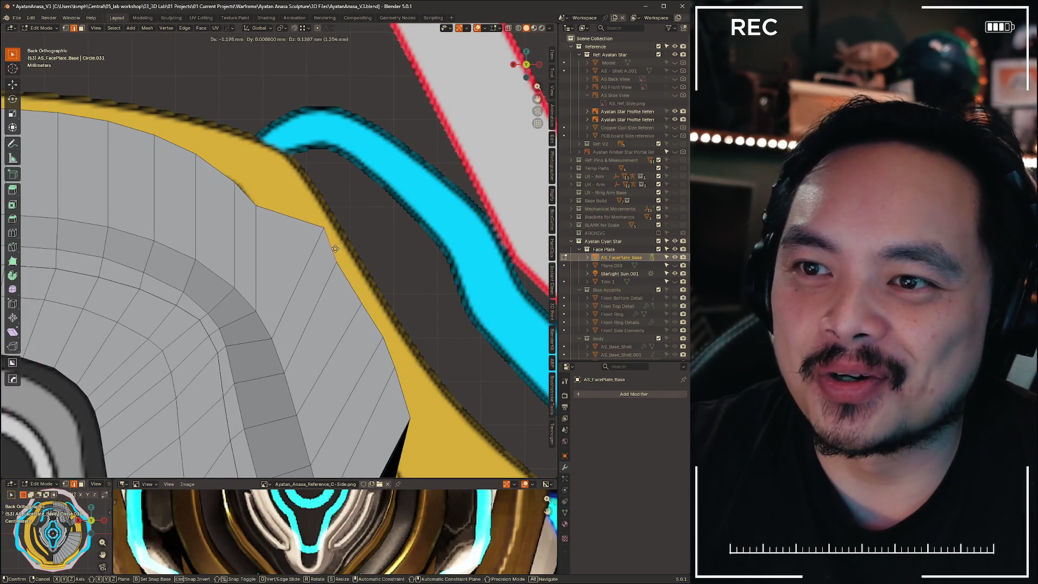
left_click(325, 222)
key("g")
left_click(279, 169)
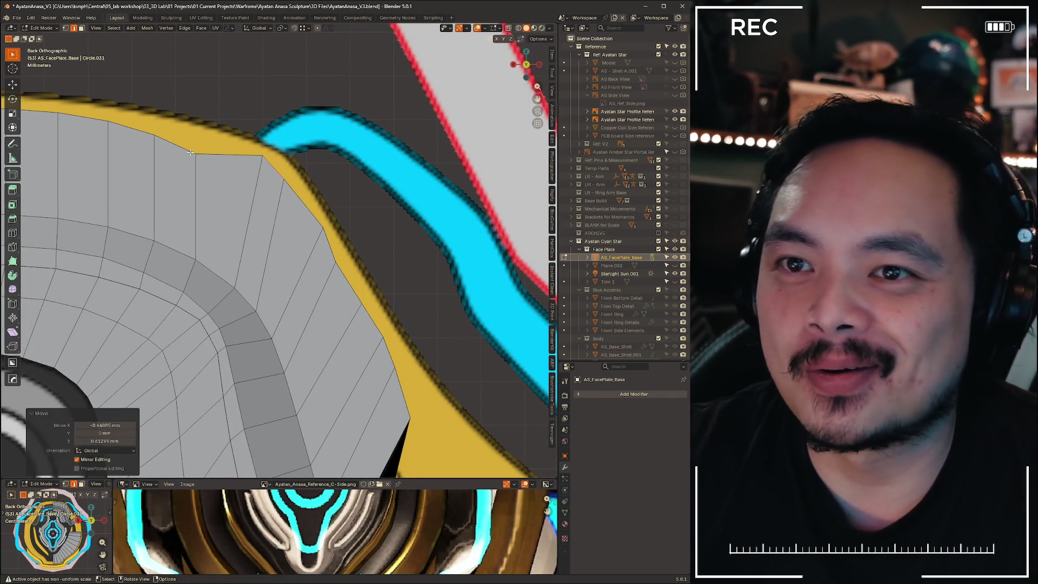
key("g")
left_click(191, 160)
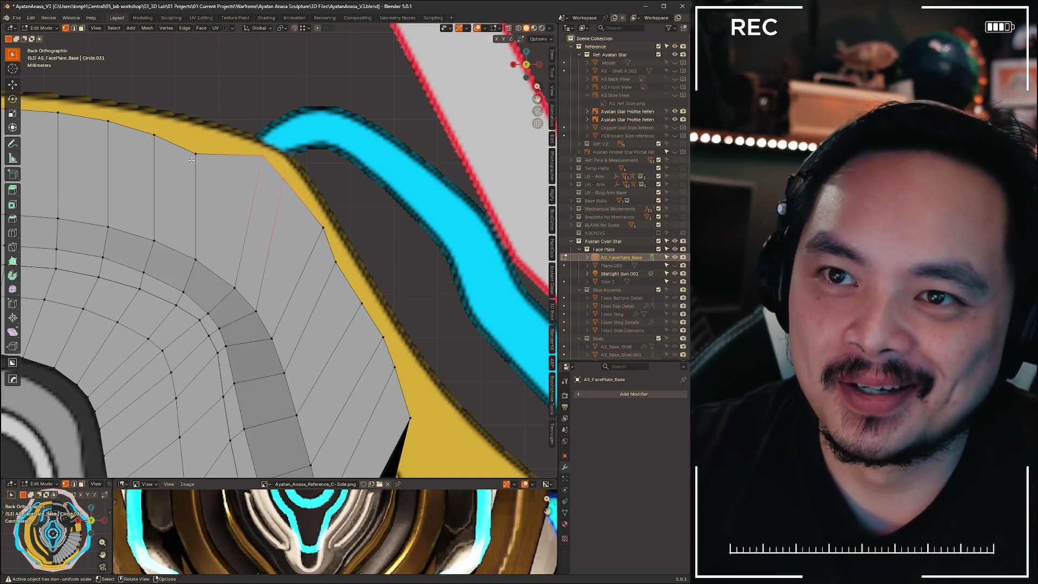
Move two top-edge vertices onto the yellow trim, the last by 0.0836 mm X, -0.246 mm Z
left_click(198, 153)
key("g")
left_click(210, 144)
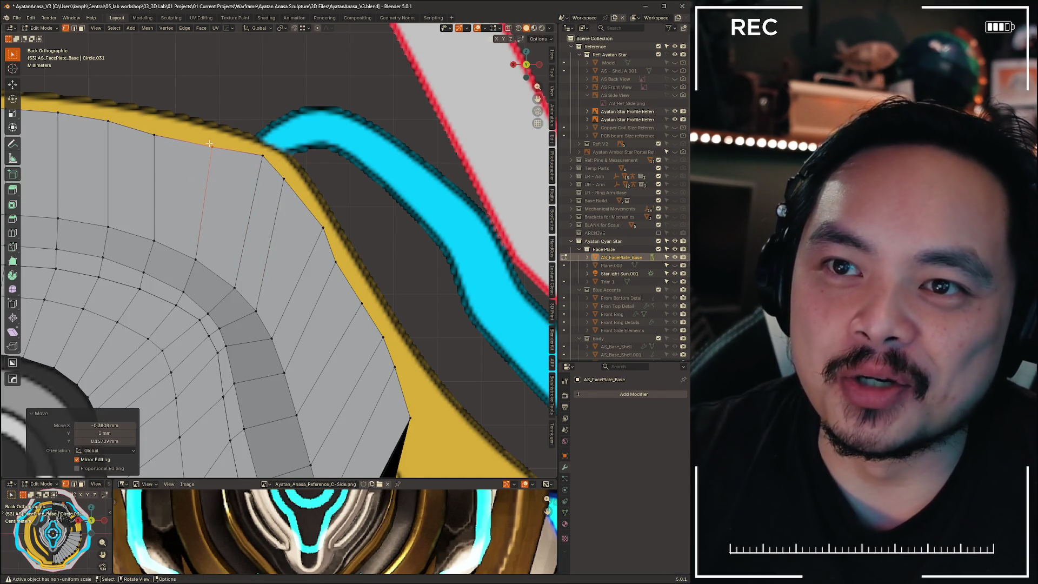
left_click(263, 156)
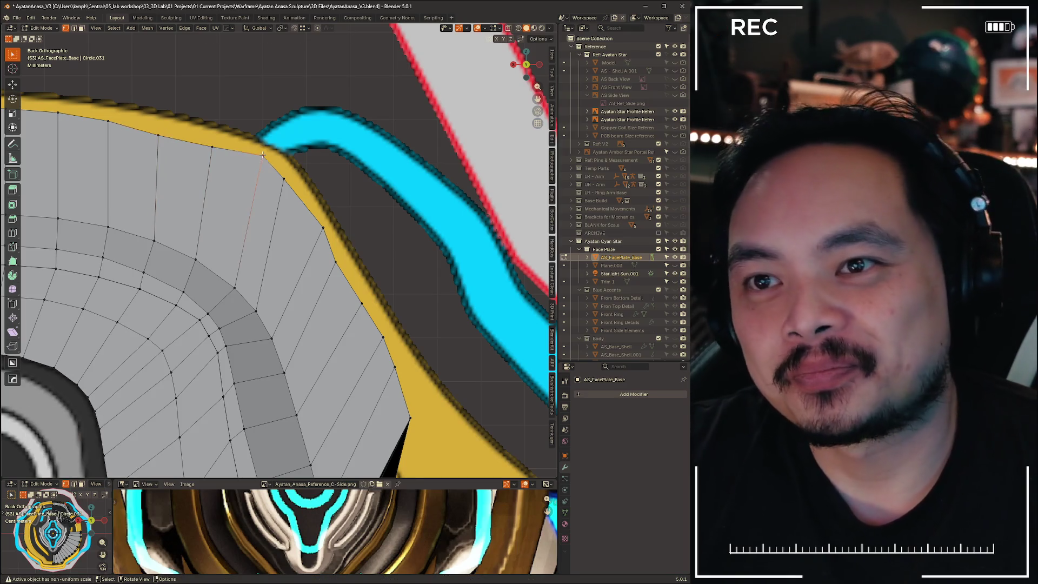
key("g")
left_click(259, 167)
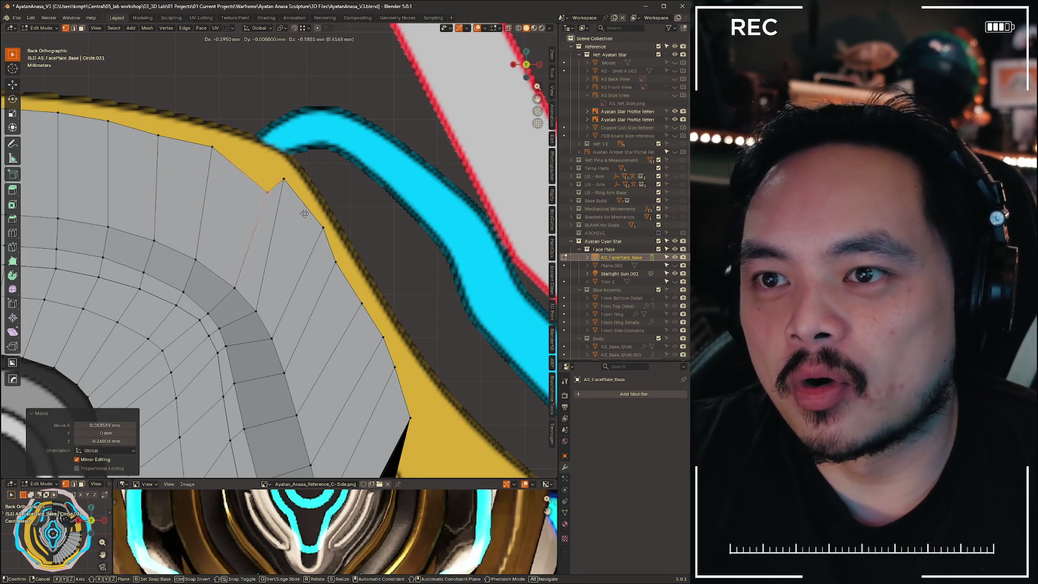
middle_click_drag(287, 182, 245, 144, "shift")
middle_click_drag(388, 352, 347, 299, "shift")
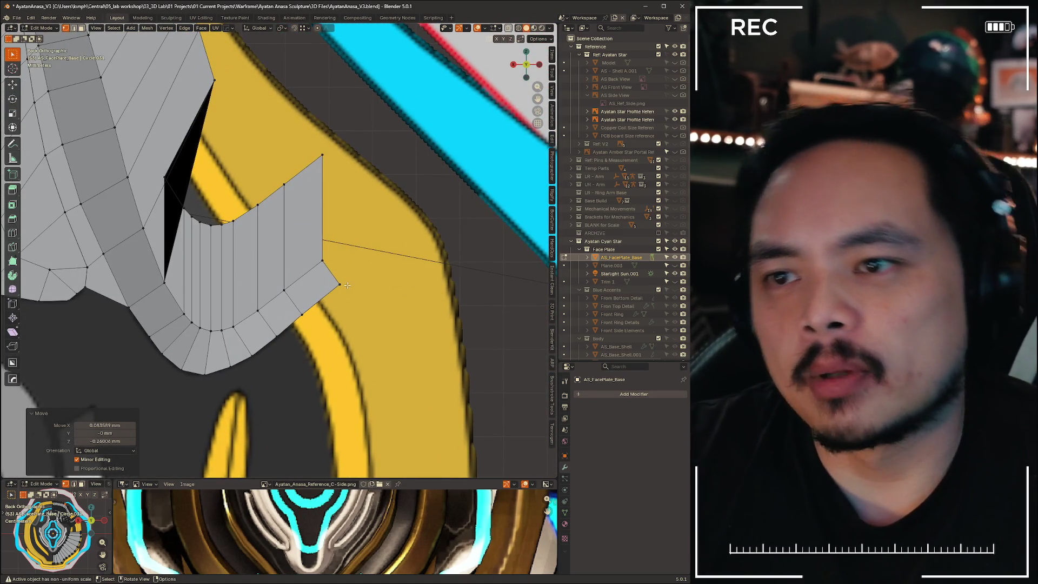
Extrude the panel's end edge into a new strip and shift its vertices toward the yellow trim
key("2")
key("e")
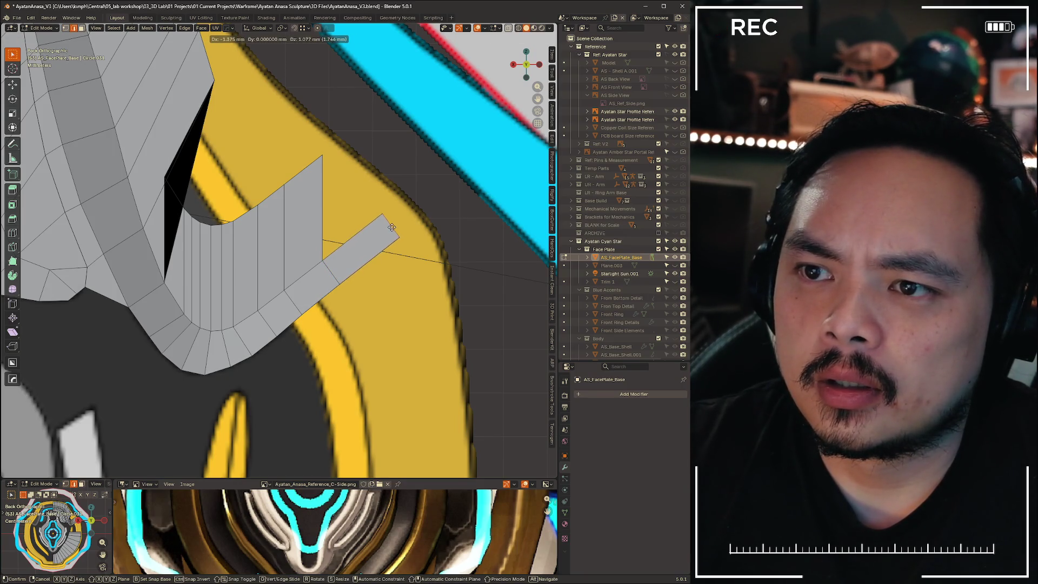
left_click(392, 227)
key("1")
key("g")
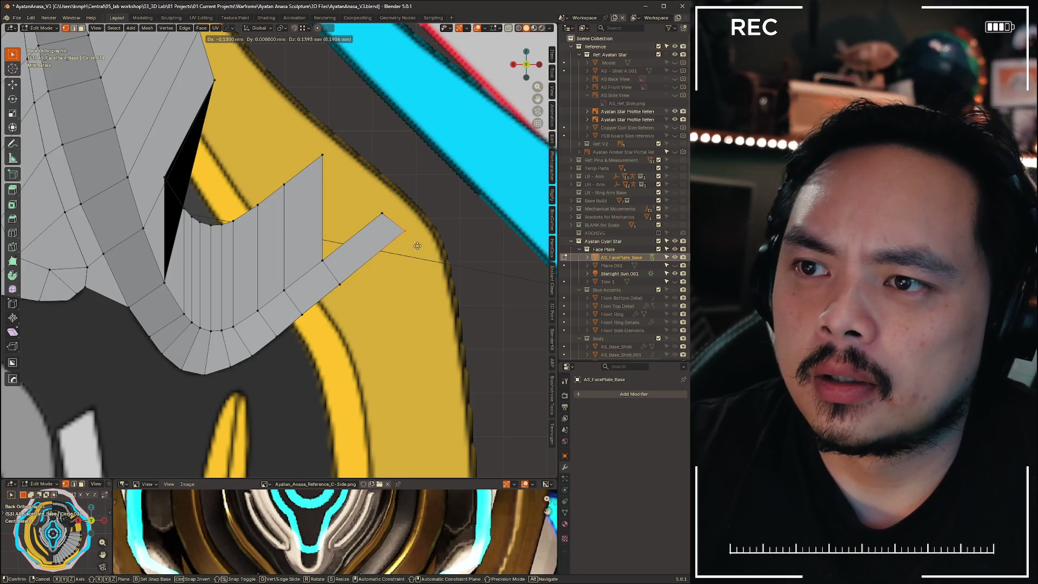
left_click(339, 219)
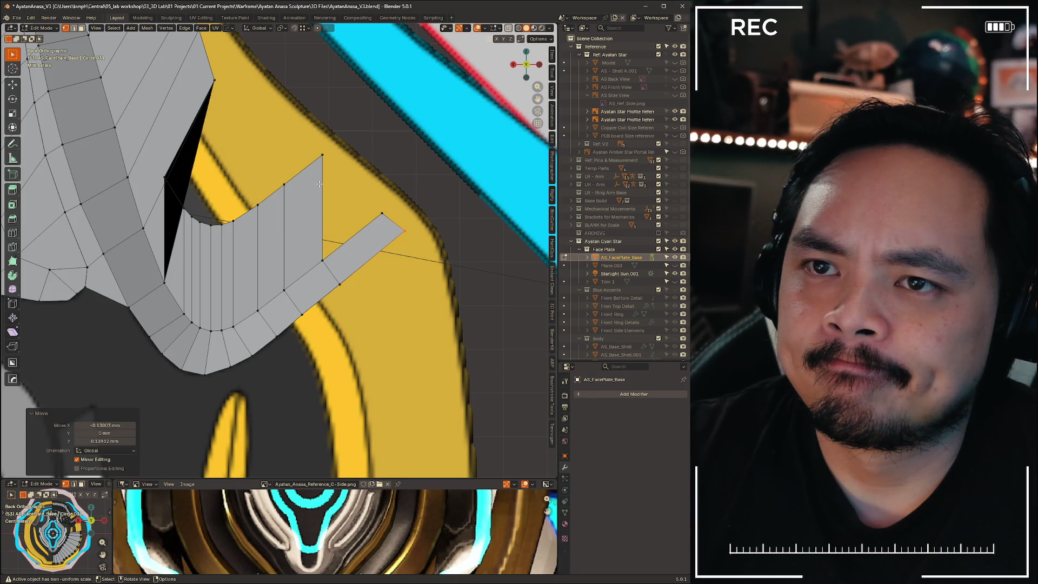
left_click(170, 177)
key("g")
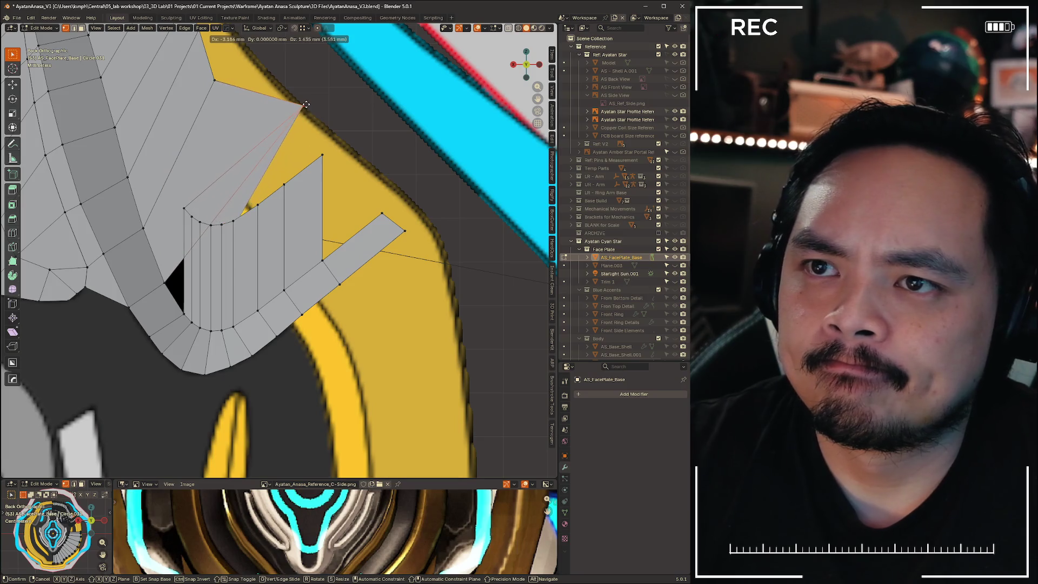
left_click(306, 105)
Undo the extruded strip and its vertex moves, back to the unextended panel
scroll(209, 244, "down", 5)
scroll(209, 244, "up", 5)
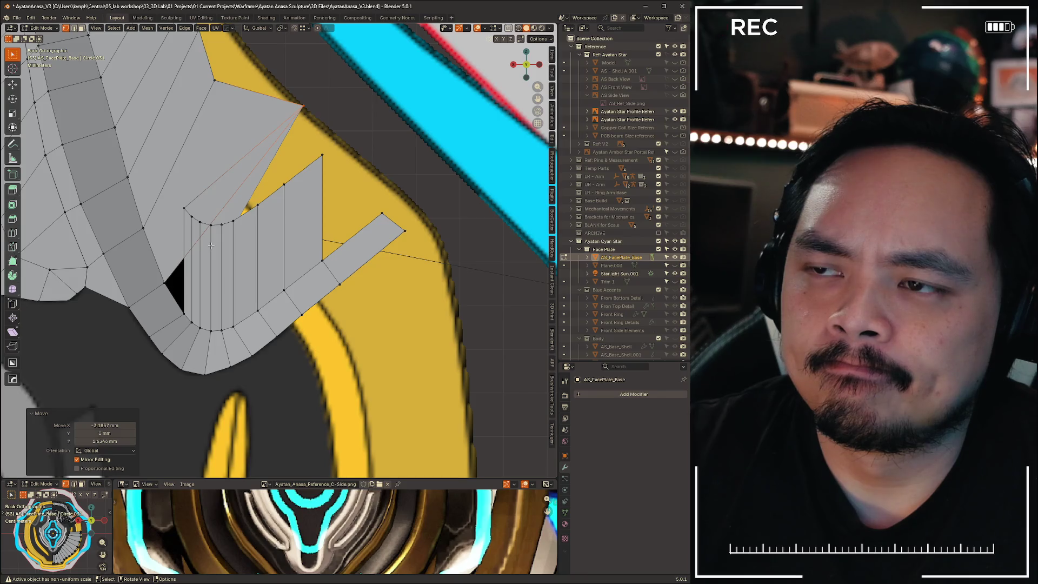
scroll(285, 238, "down", 6)
scroll(286, 238, "up", 2)
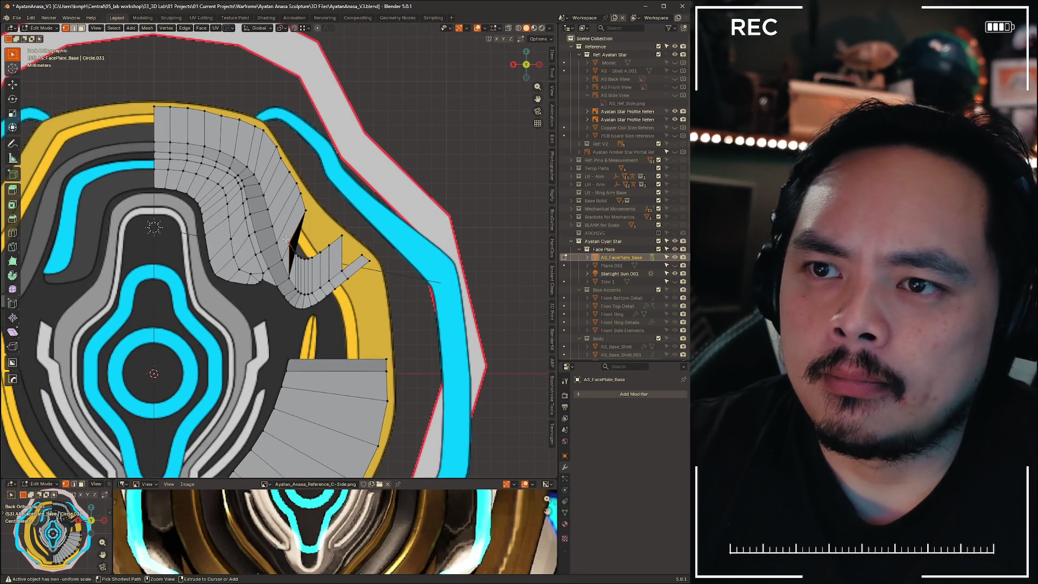
key("ctrl+z")
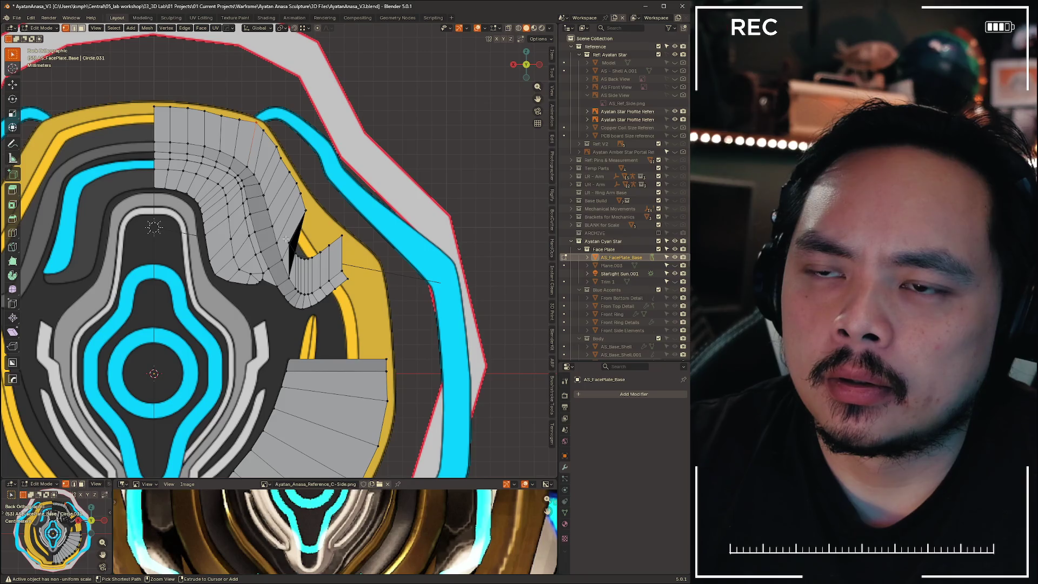
key("ctrl+z")
key("ctrl+z")
key("ctrl+z")
key("ctrl+z")
key("ctrl+z")
scroll(287, 236, "up", 5)
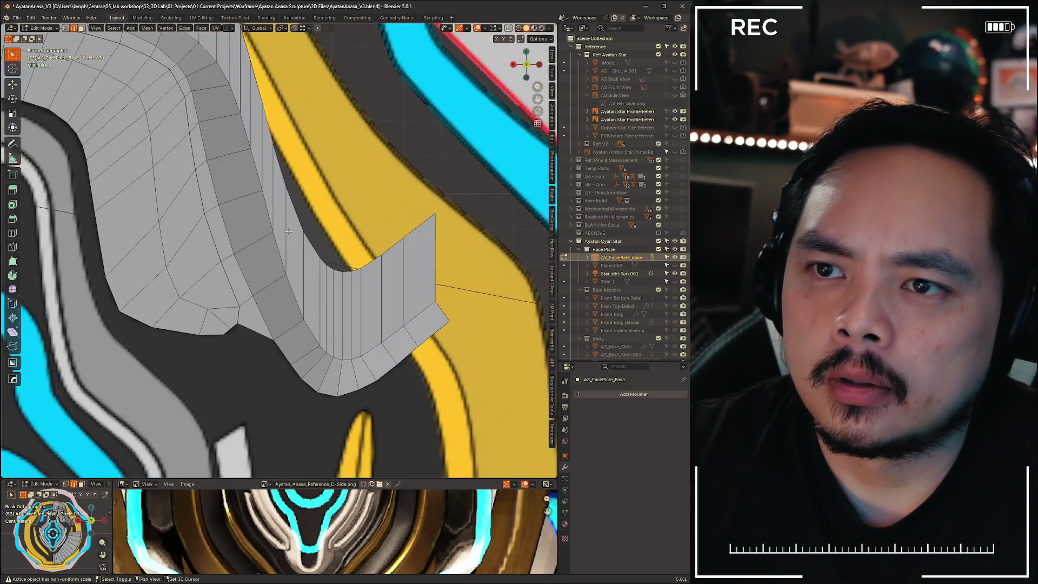
scroll(289, 232, "down", 2)
scroll(325, 286, "down", 2)
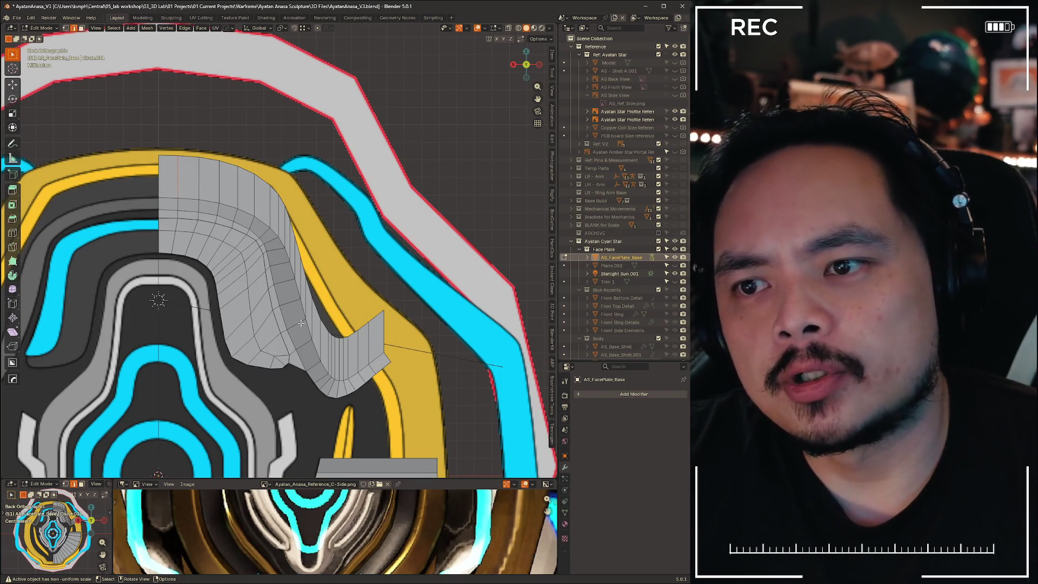
Select the vertical edge loop along the curved strip, try dissolving it, then revert
left_click(371, 348, "ctrl")
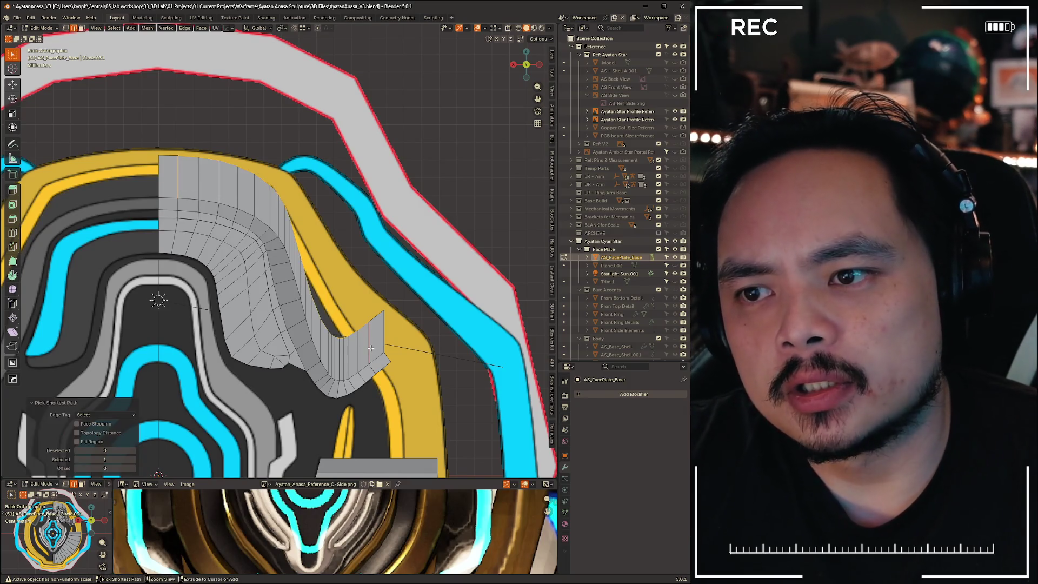
left_click(179, 178)
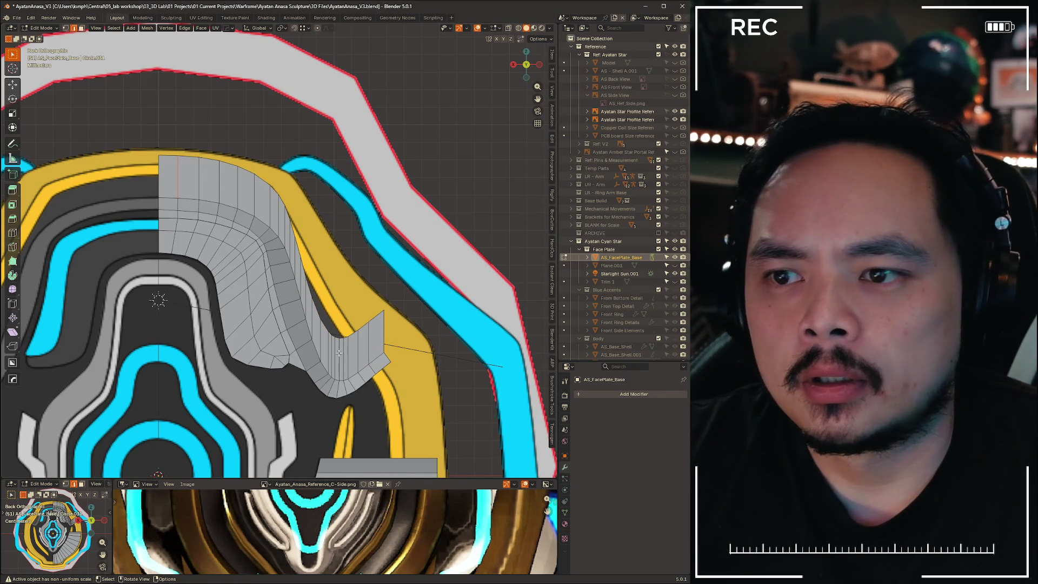
left_click(344, 306, "alt")
key("x")
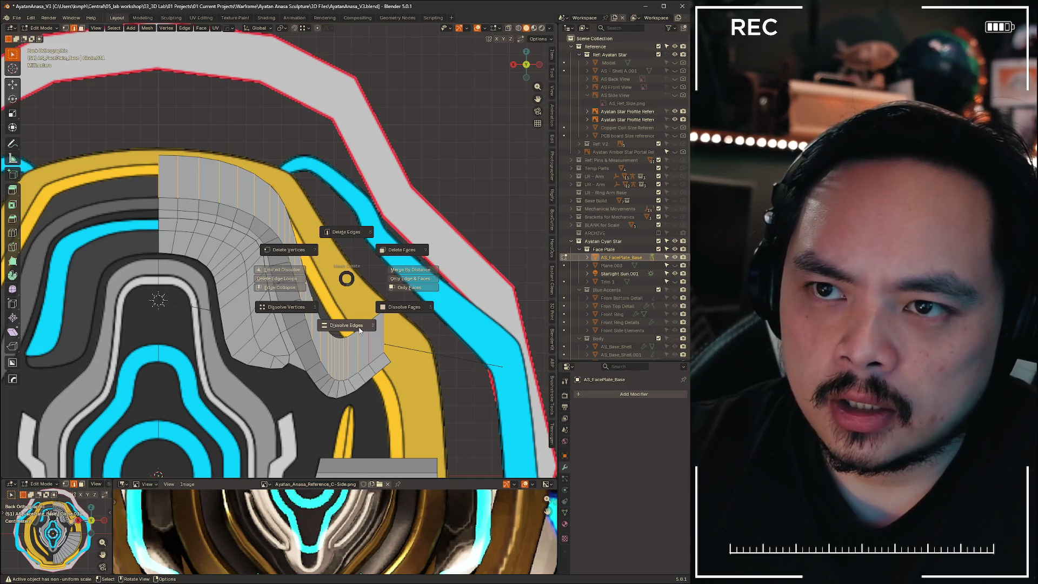
left_click(360, 329)
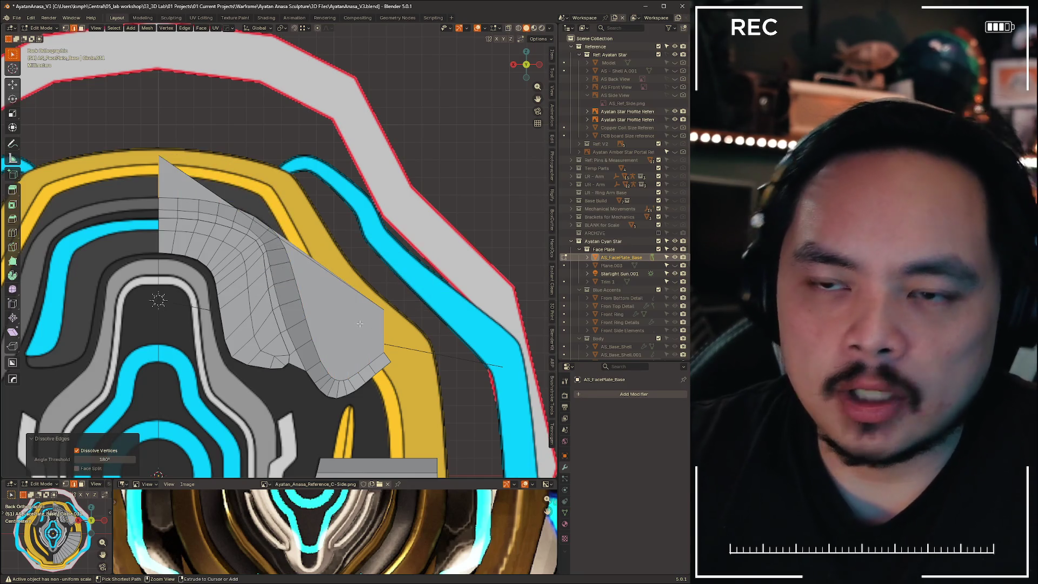
key("ctrl+z")
Delete the selected edges with their faces, removing the upper and side face strips
key("x")
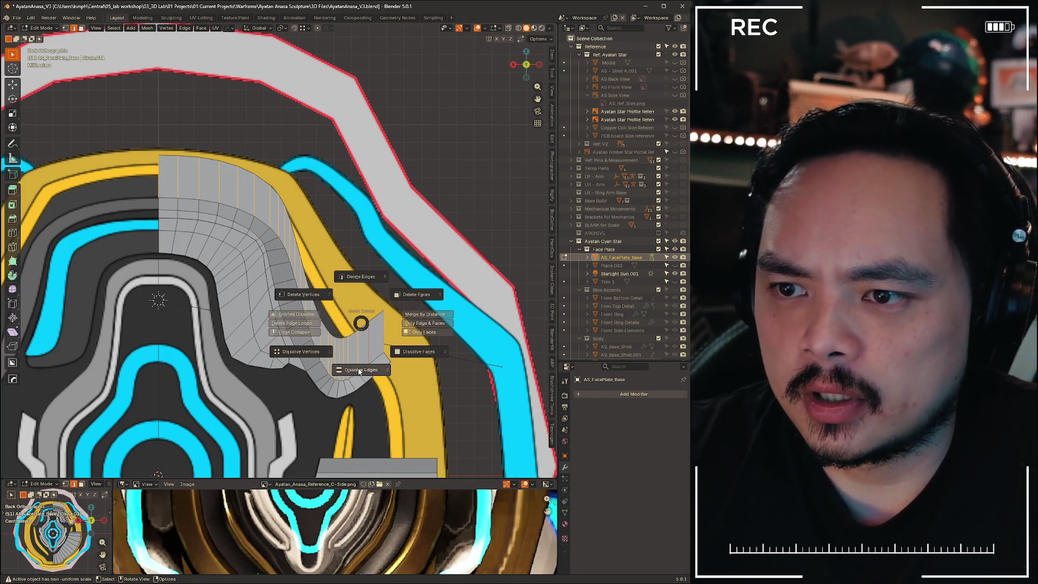
left_click(365, 273)
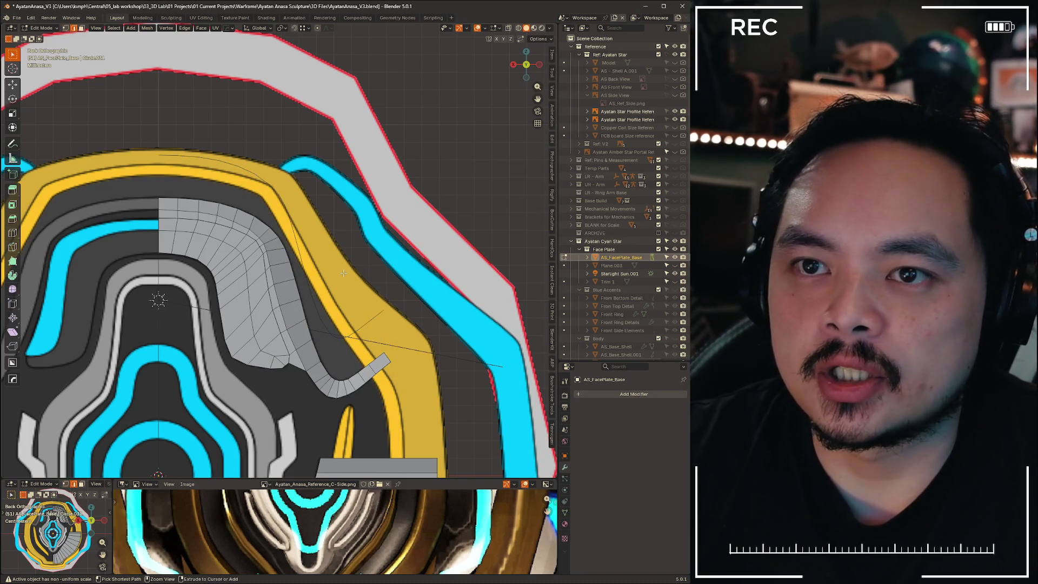
key("ctrl+z")
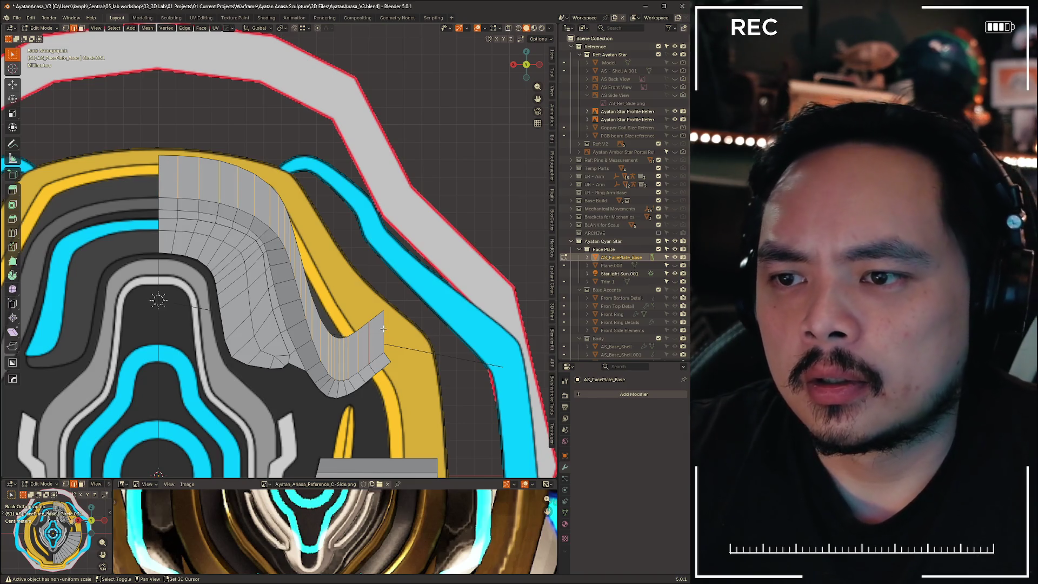
key("x")
left_click(449, 216)
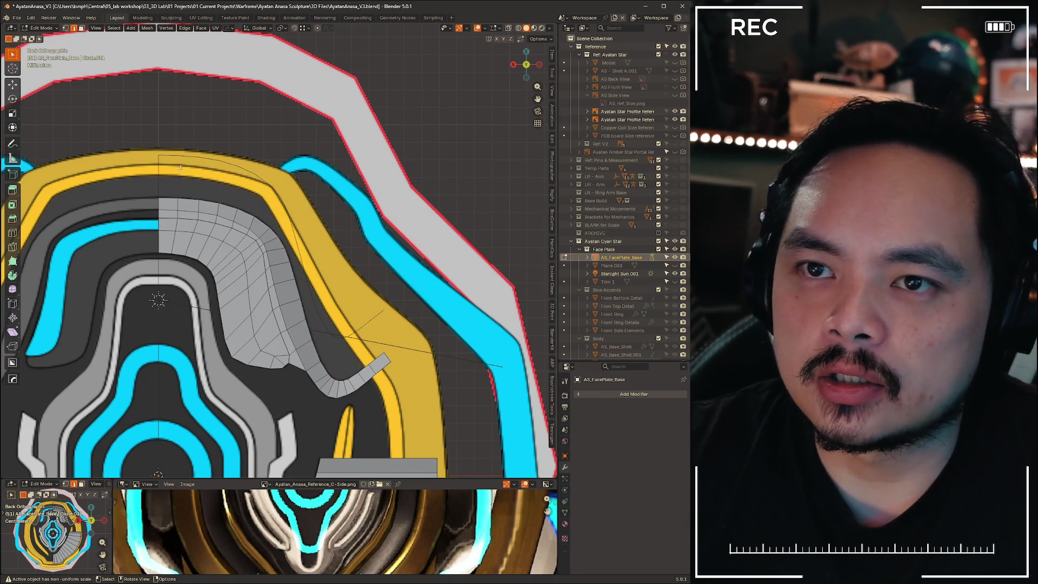
Add a new vertex from the curve's end and place it on the yellow trim
scroll(187, 169, "up", 2)
scroll(187, 169, "up", 1)
scroll(278, 211, "up", 1)
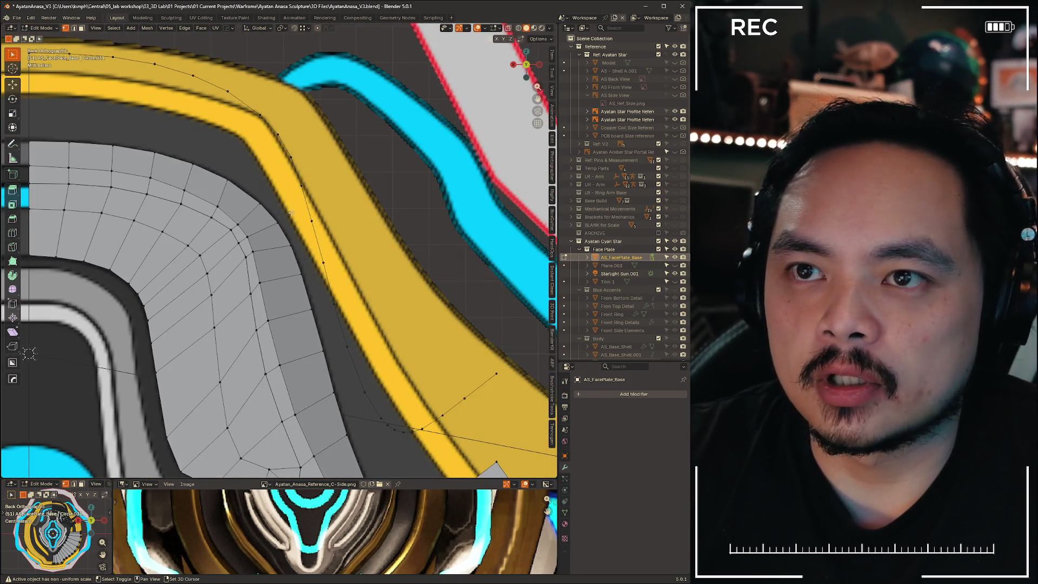
scroll(293, 212, "down", 5)
scroll(168, 193, "up", 4)
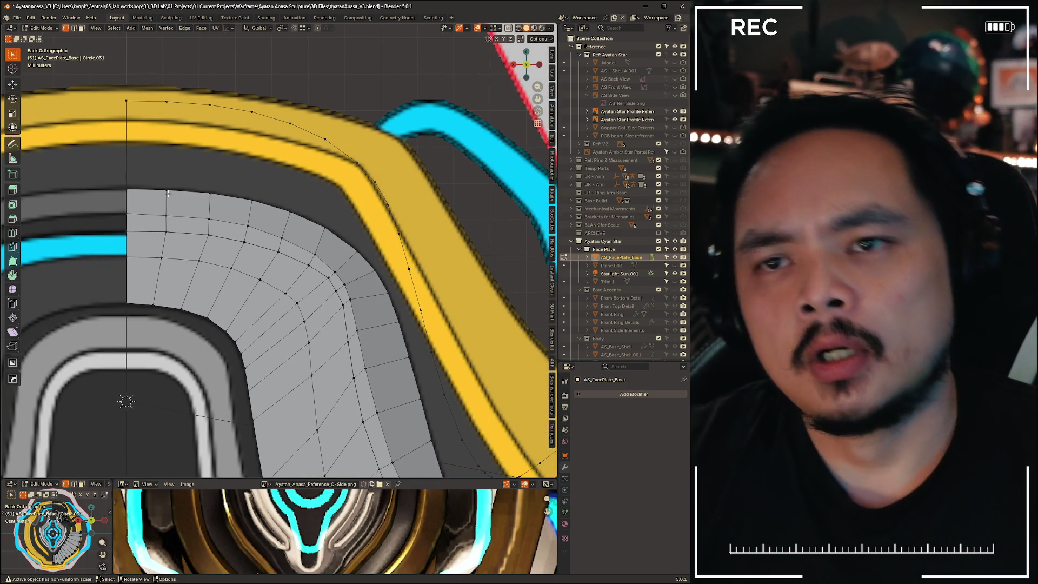
key("2")
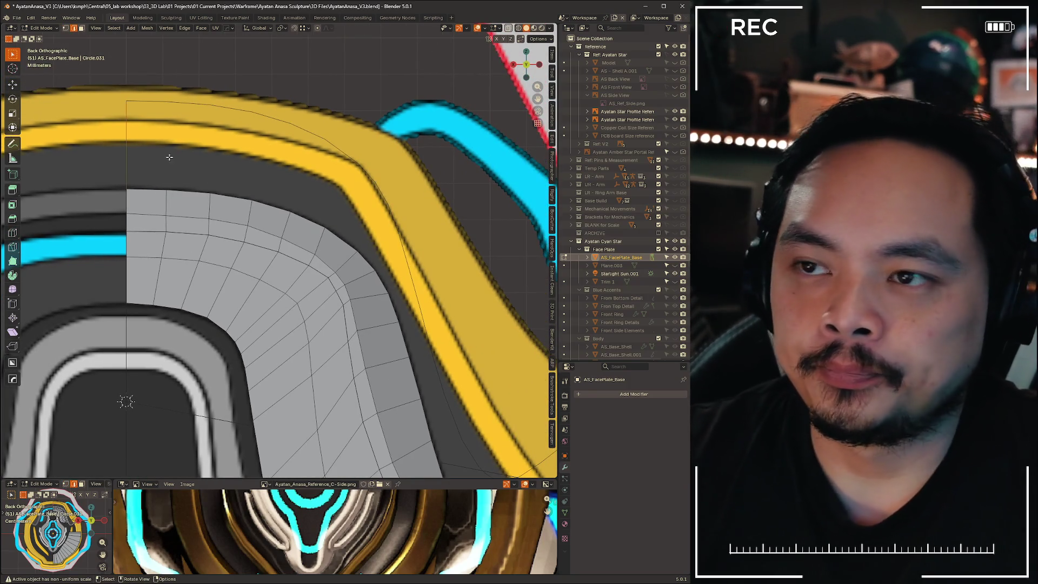
right_click(124, 162)
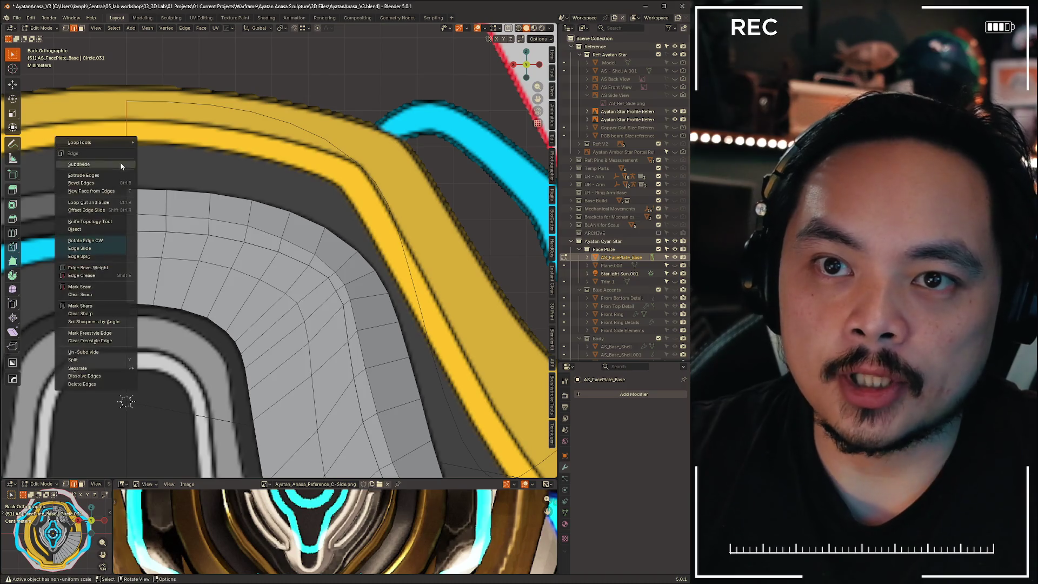
left_click(124, 163)
key("1")
key("g")
key("z")
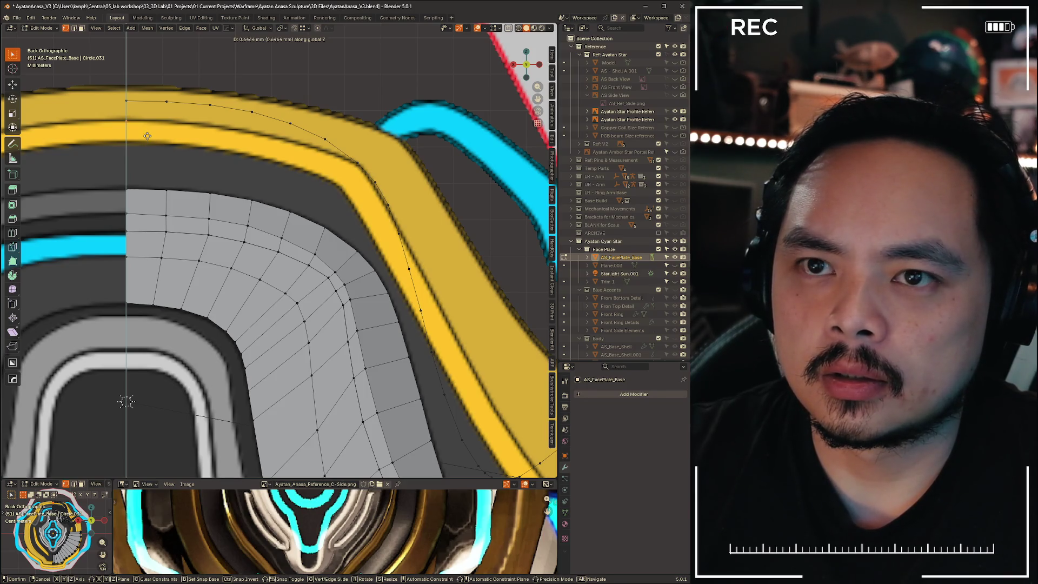
left_click(147, 135)
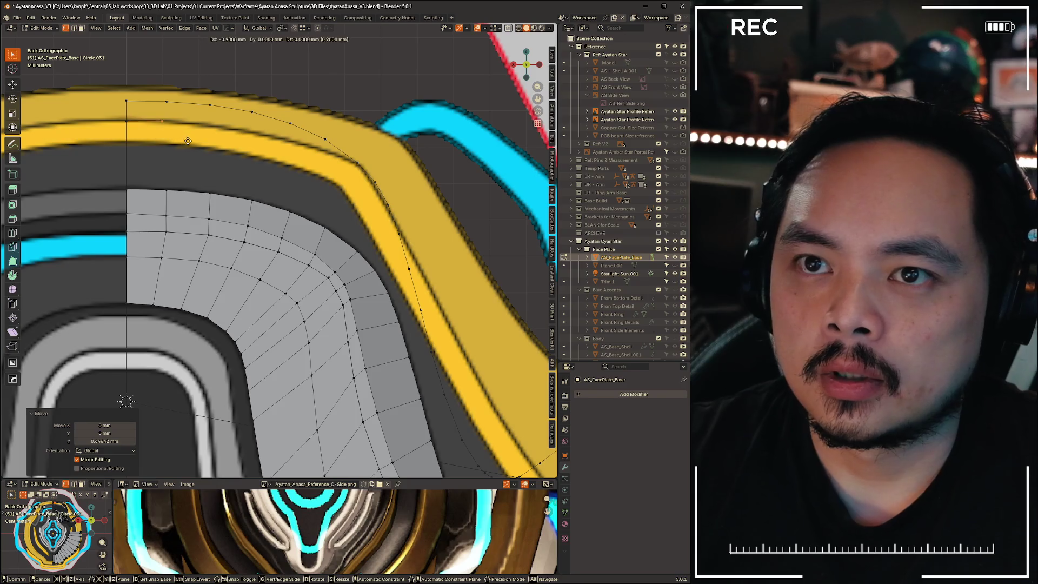
key("g")
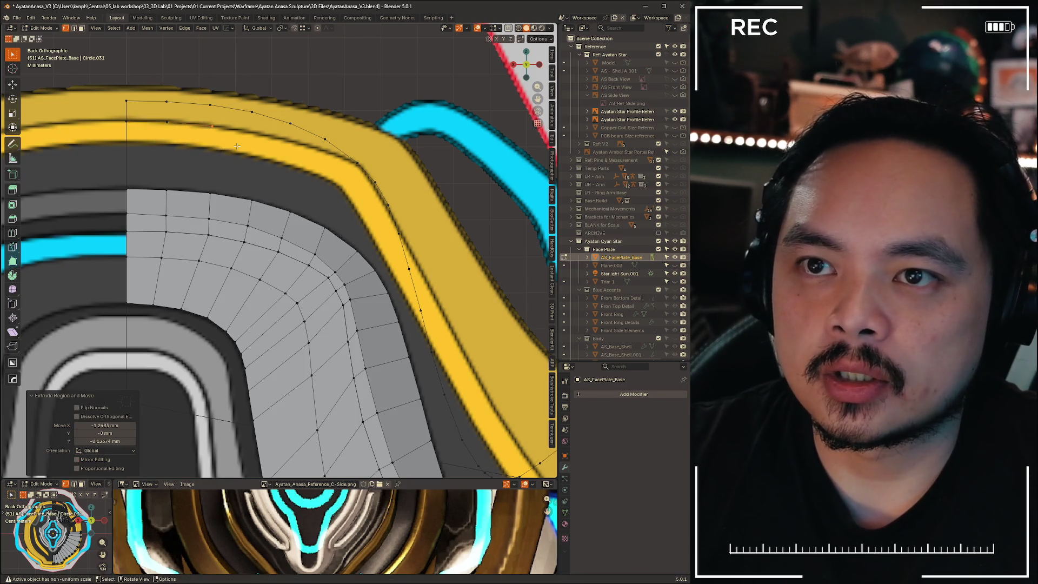
left_click(316, 162)
Move the upper outline vertices one by one onto the yellow trim
left_click_drag(323, 128, 350, 161)
key("g")
left_click(358, 121)
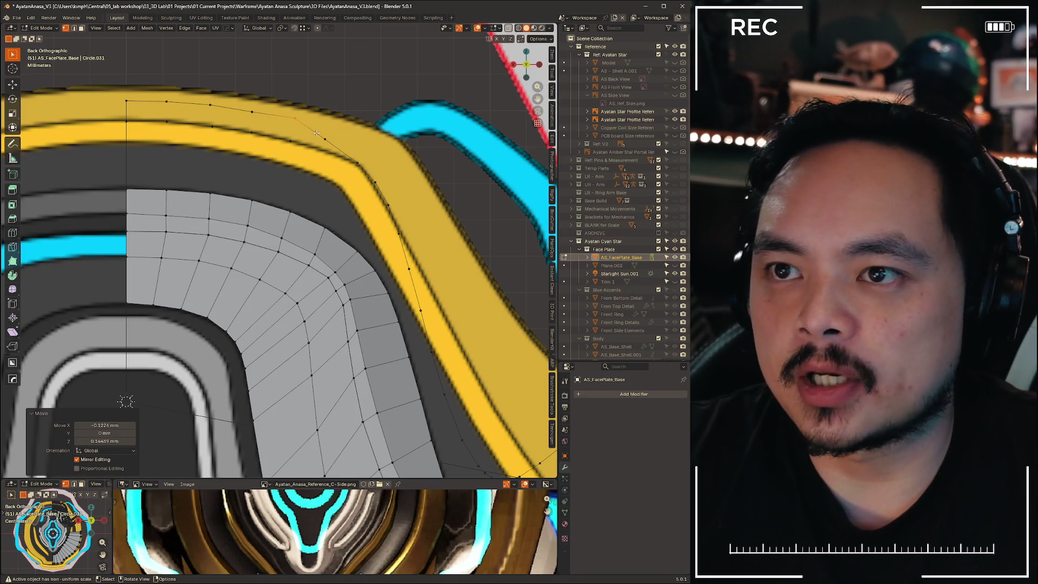
key("g")
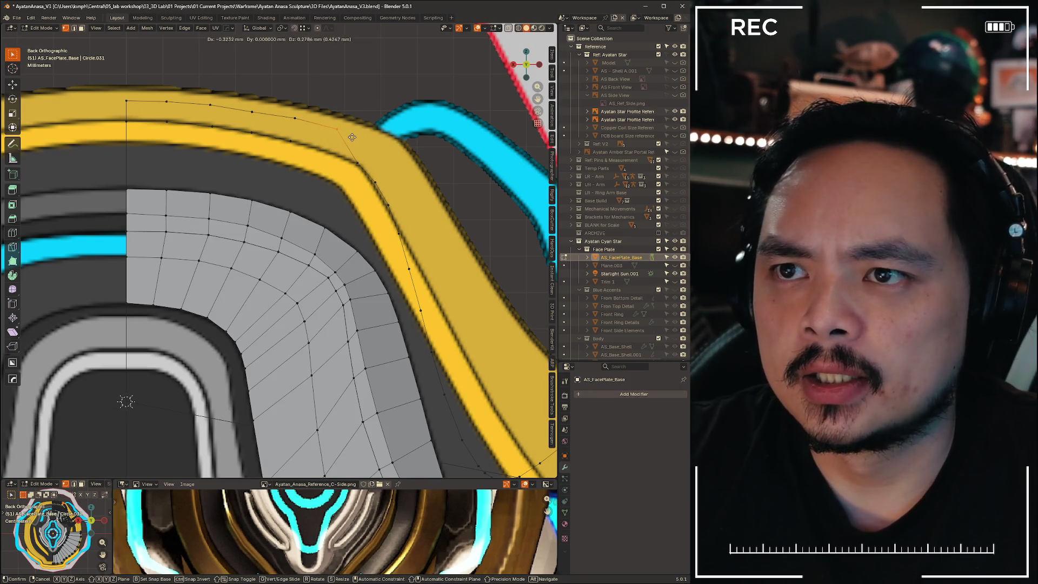
left_click(356, 141)
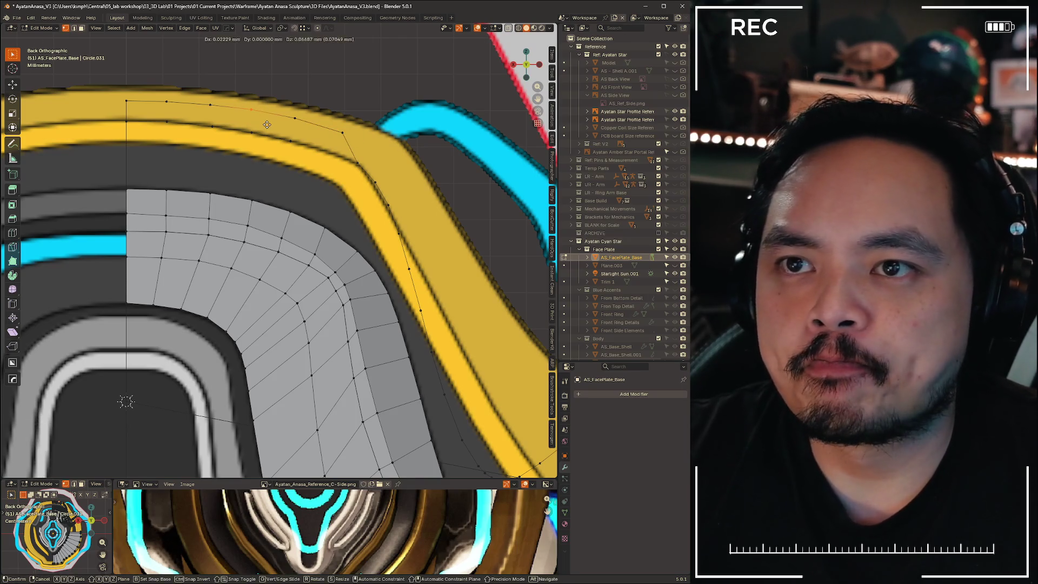
key("g")
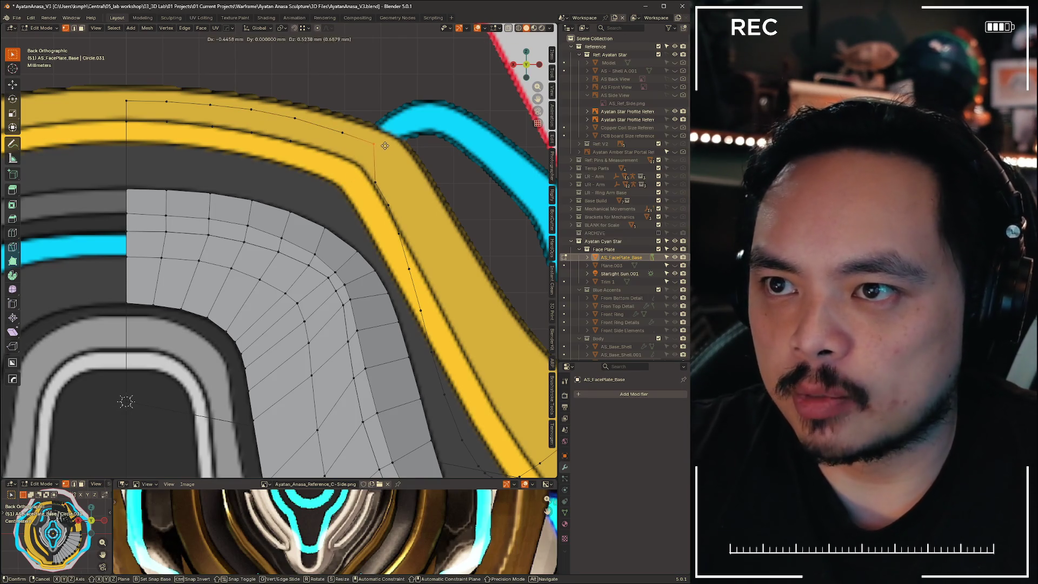
left_click(385, 145)
left_click(375, 182)
key("g")
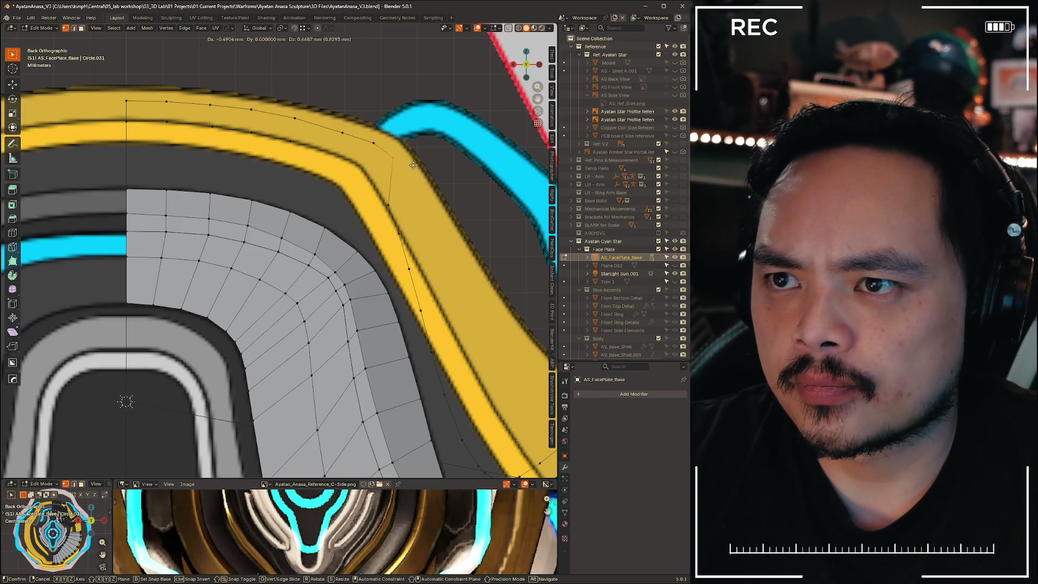
left_click(429, 176)
left_click(389, 205)
key("g")
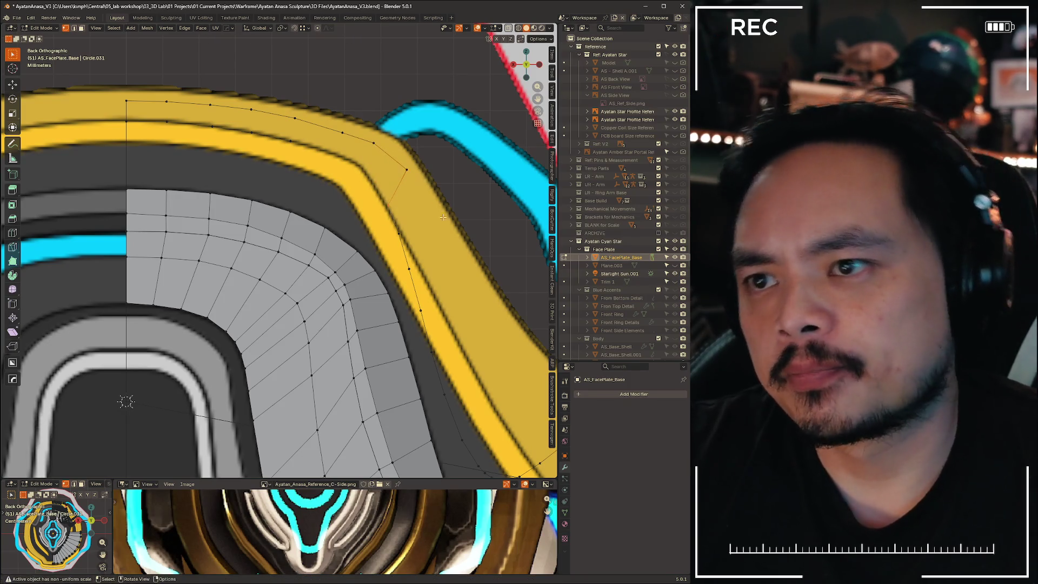
left_click(487, 217)
Move the middle vertices of the edge chain onto the yellow trim line
middle_click_drag(486, 216, 325, 122, "shift")
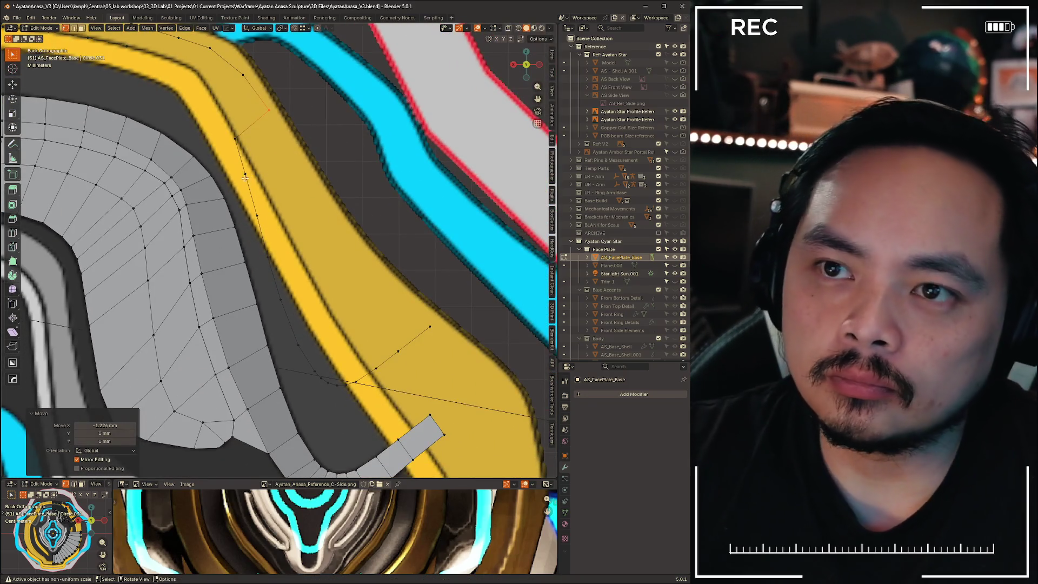
key("g")
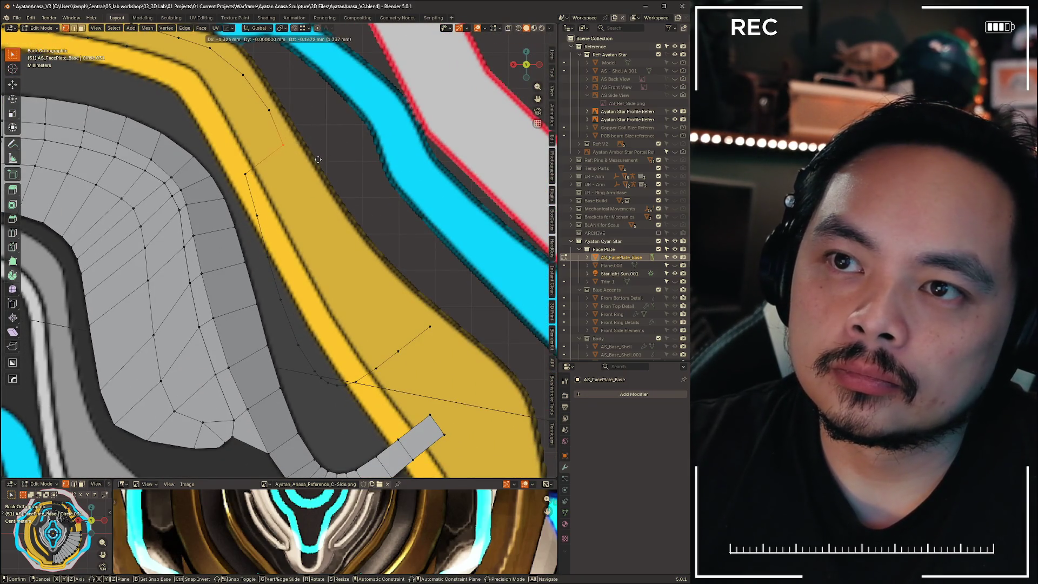
left_click(318, 159)
left_click(230, 165)
key("g")
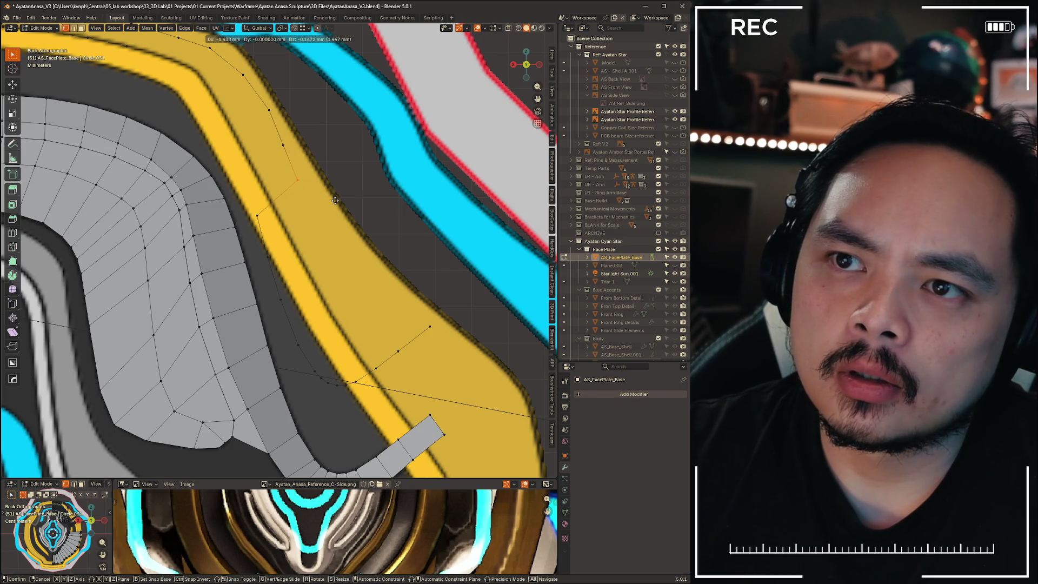
left_click(341, 202)
left_click(257, 239)
key("g")
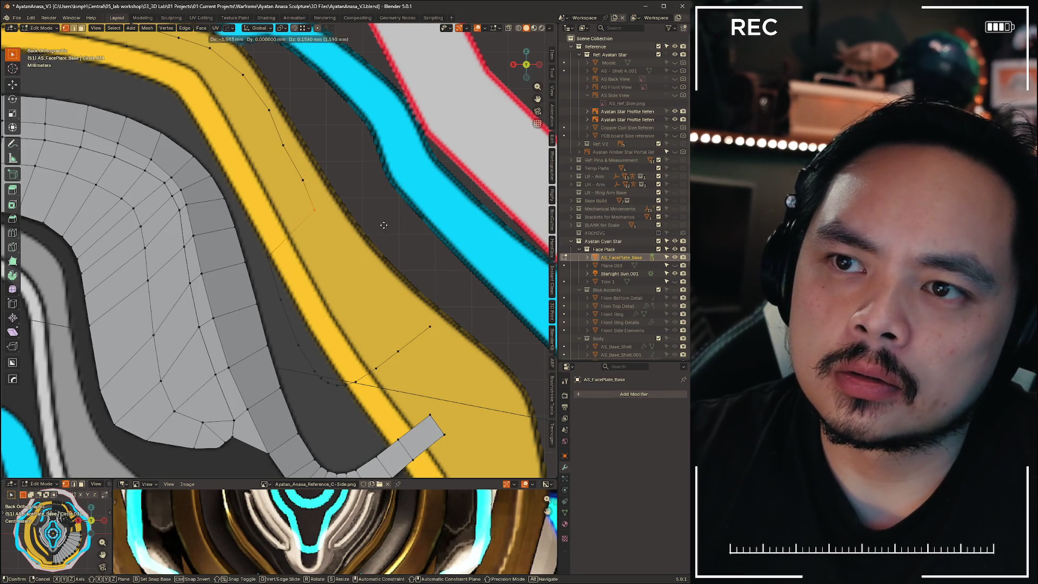
left_click(285, 261)
left_click(271, 257)
key("g")
left_click(341, 236)
Move the vertices near the chain's lower end up onto the trim
left_click_drag(272, 286, 350, 310)
key("g")
left_click(437, 276)
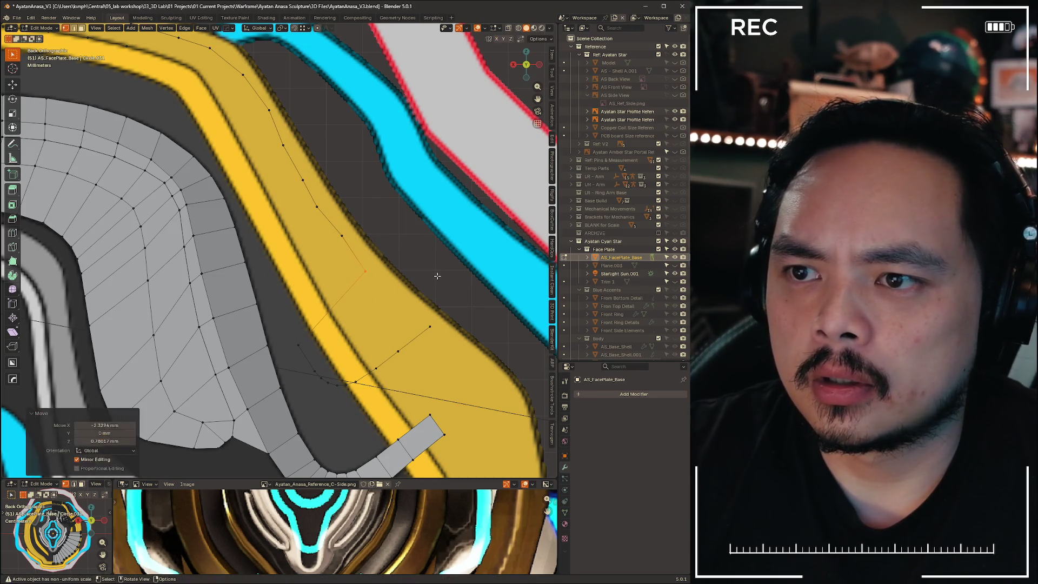
left_click(296, 338)
key("g")
left_click(427, 304)
middle_click_drag(427, 305, 342, 200, "shift")
left_click_drag(222, 256, 280, 301)
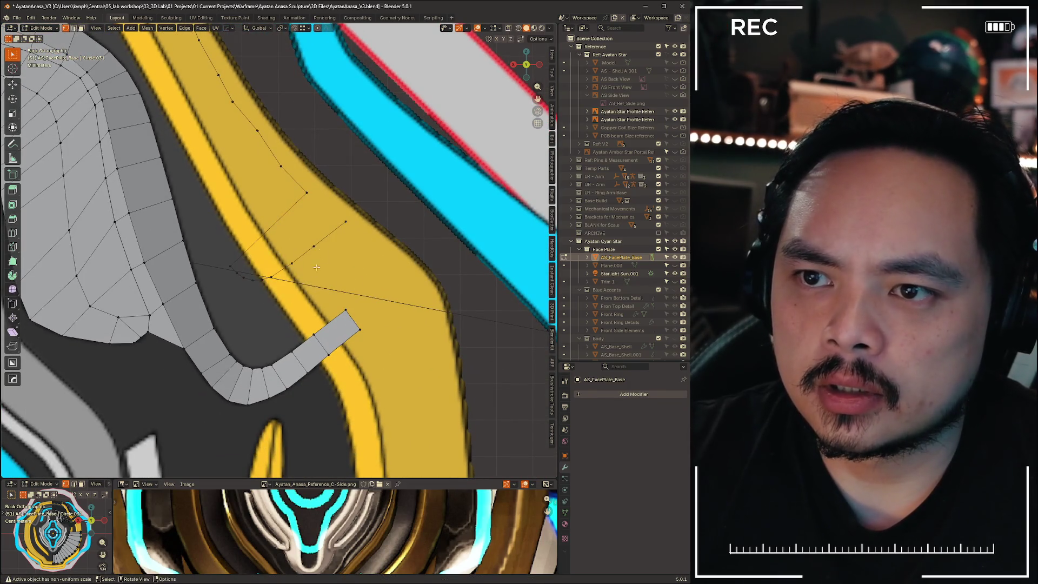
key("g")
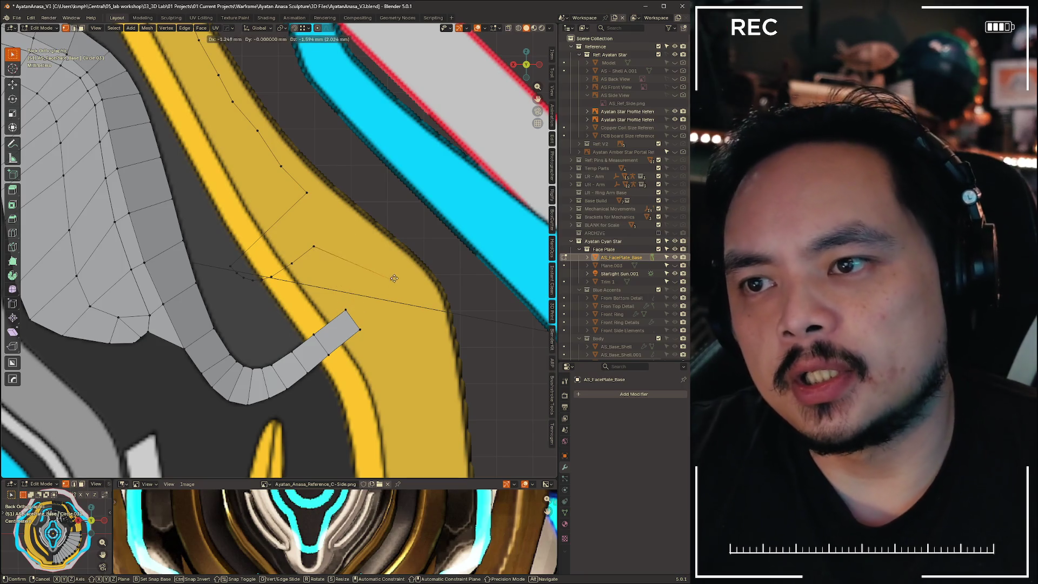
left_click(392, 260)
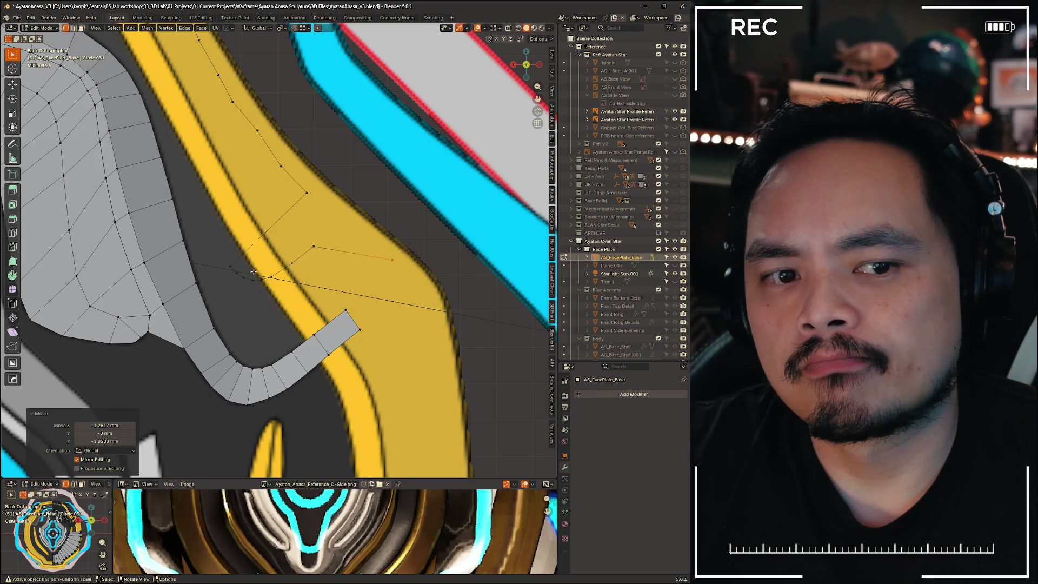
Dissolve the surplus vertices, leaving a clean vertex line along the yellow trim
left_click_drag(314, 247, 347, 223)
mouse_move(229, 242)
left_mouse_down()
mouse_move(318, 283)
mouse_move(314, 291)
left_mouse_up()
key("x")
left_click(301, 242)
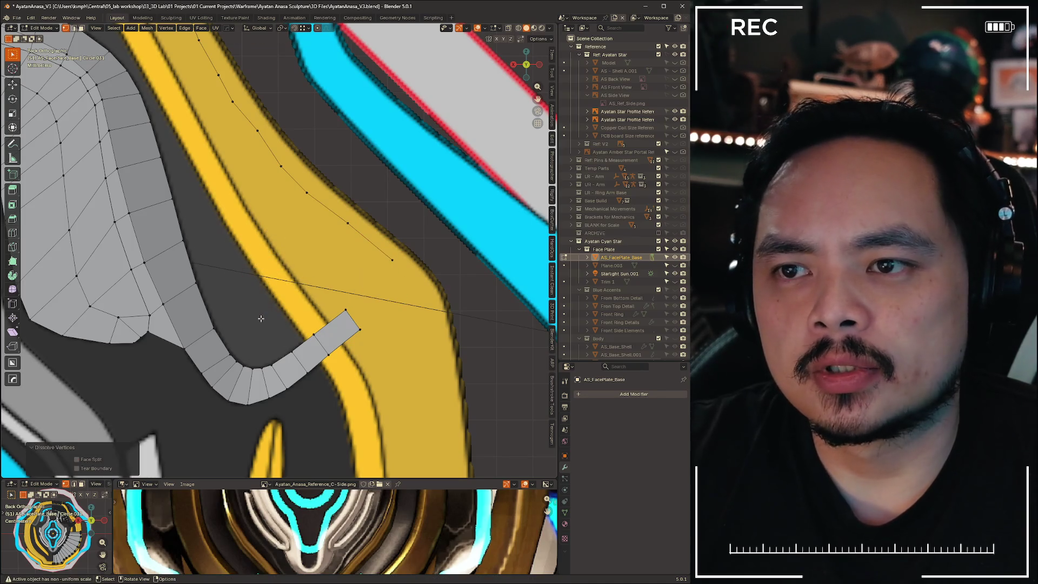
scroll(324, 270, "down", 2)
scroll(380, 277, "up", 3)
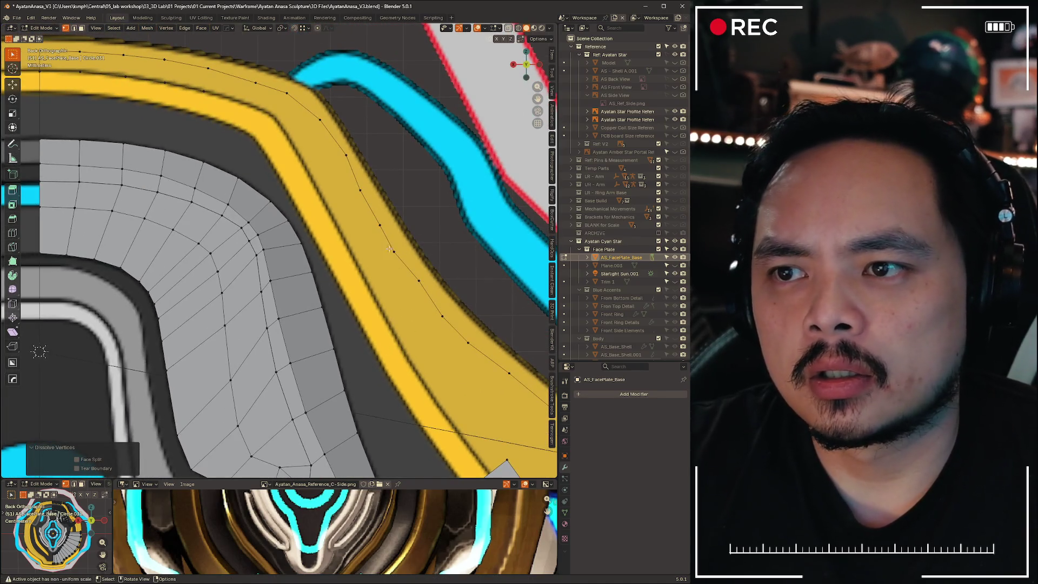
left_click(390, 250)
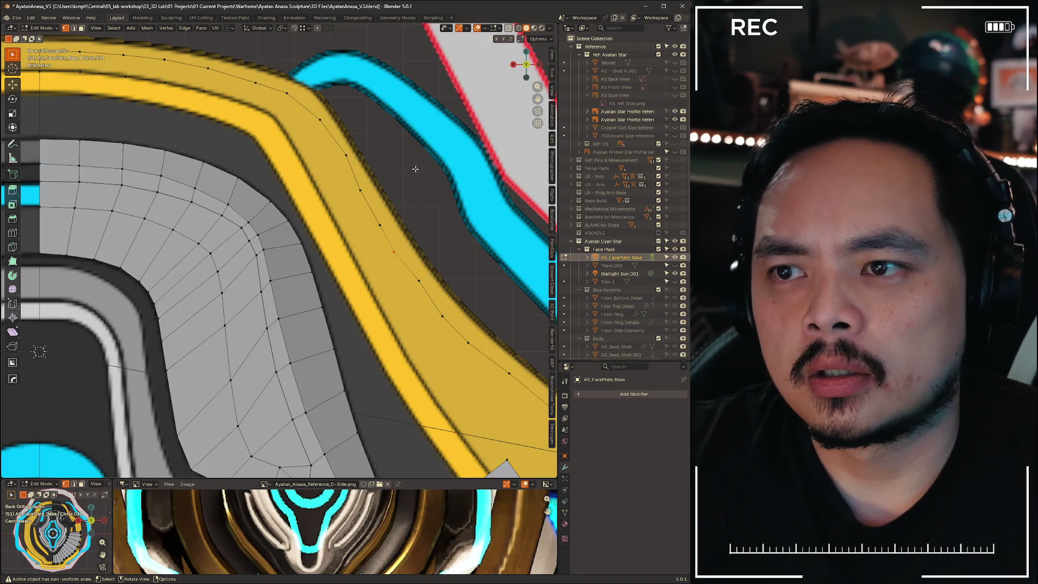
Subdivide the outline edge, slide the new midpoint vertex, and adjust nearby vertices
right_click(445, 173)
left_click(444, 184)
key("shift+v")
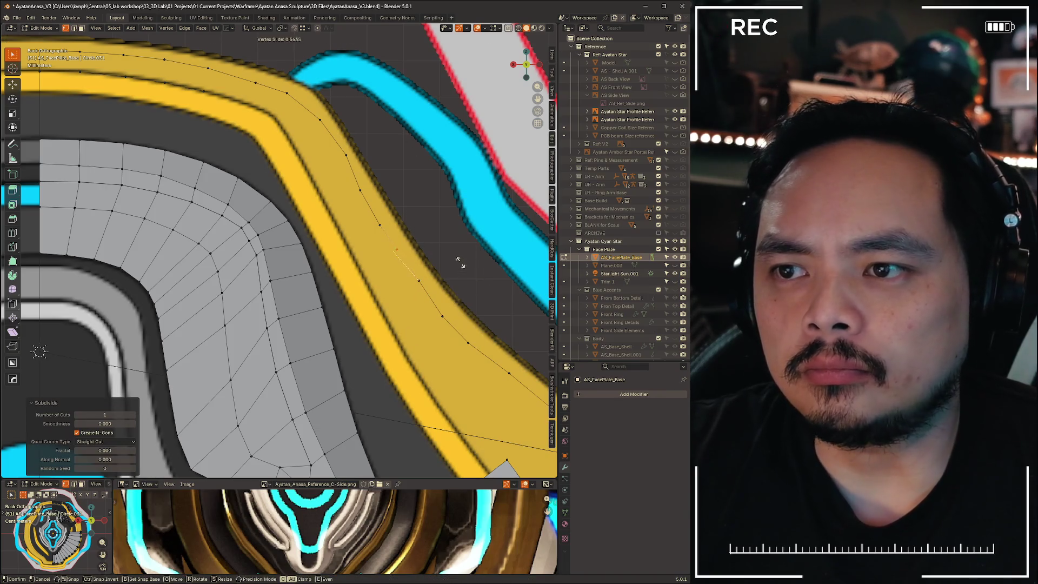
left_click(421, 245)
left_click(346, 156)
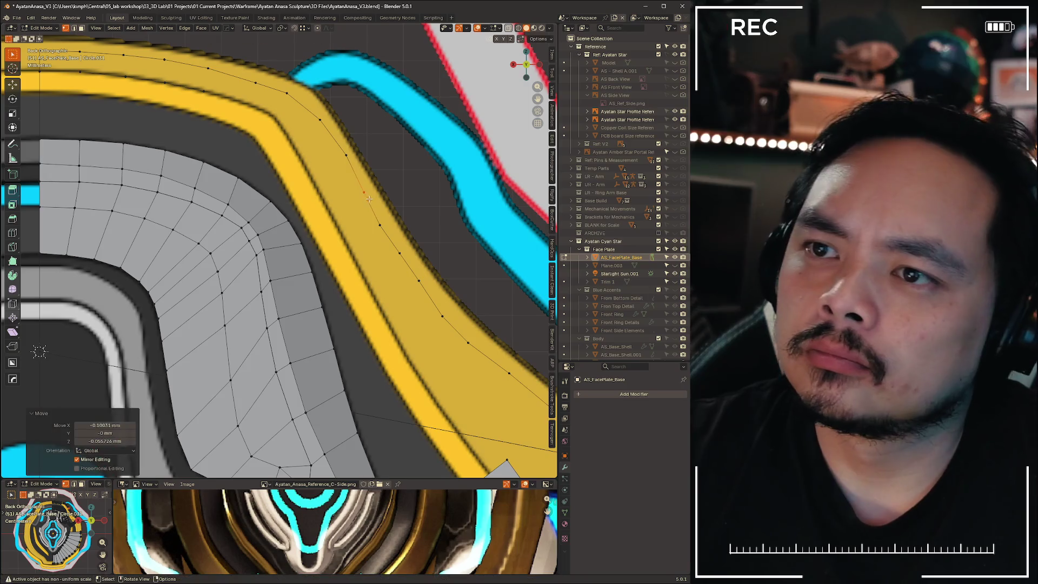
key("g")
left_click(437, 172)
middle_click_drag(65, 188, 216, 227, "shift")
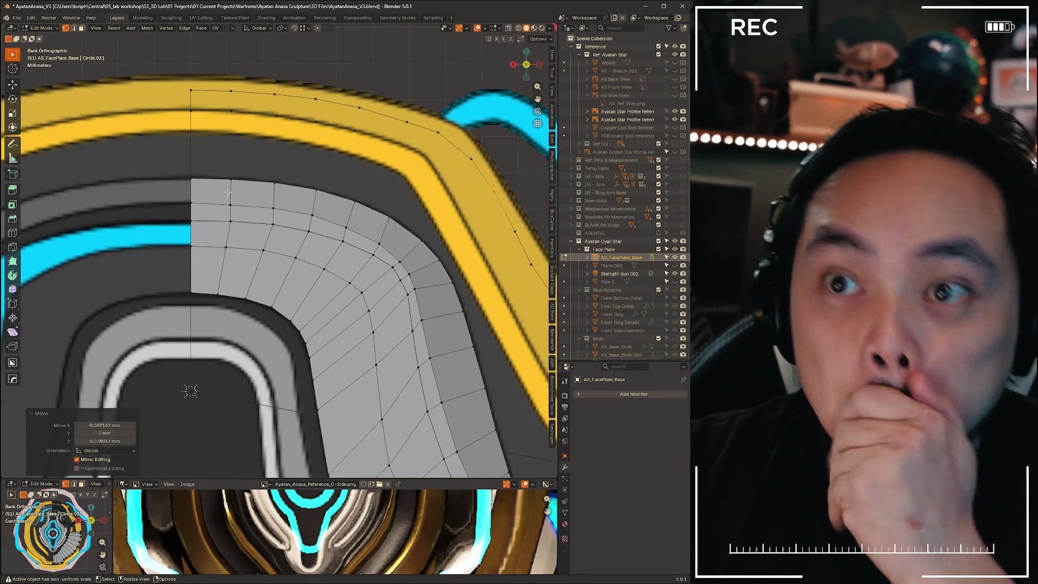
middle_click_drag(361, 139, 268, 134, "shift")
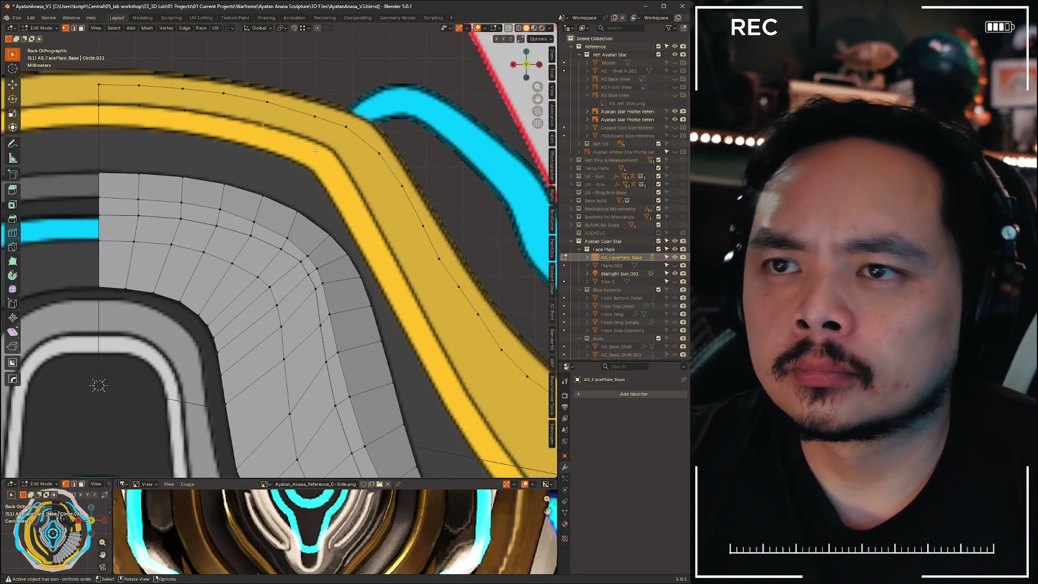
key("g")
left_click(361, 168)
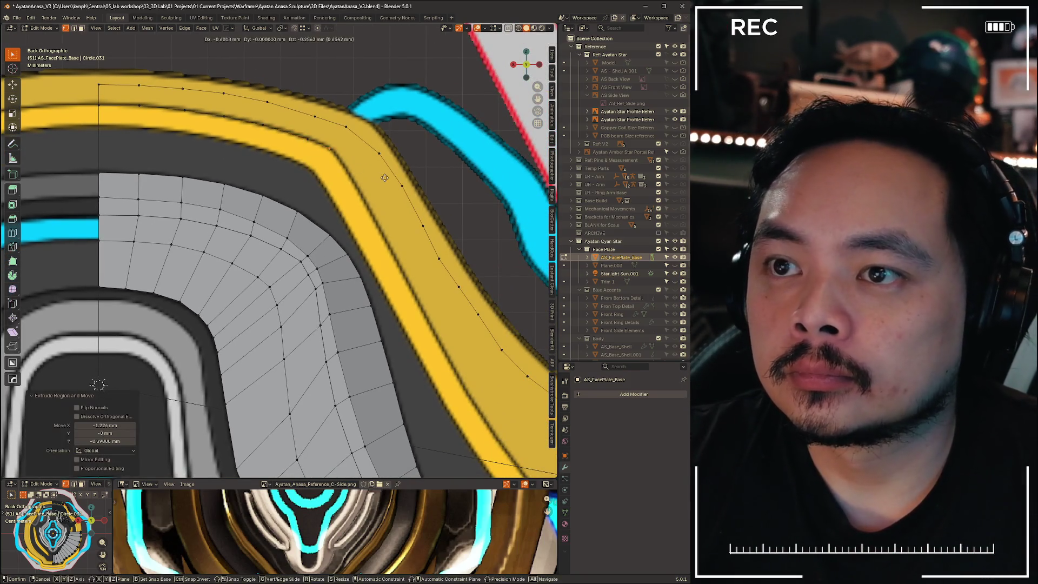
Extrude six new vertices one by one following the yellow band's curve
key("g")
left_click(414, 204)
key("e")
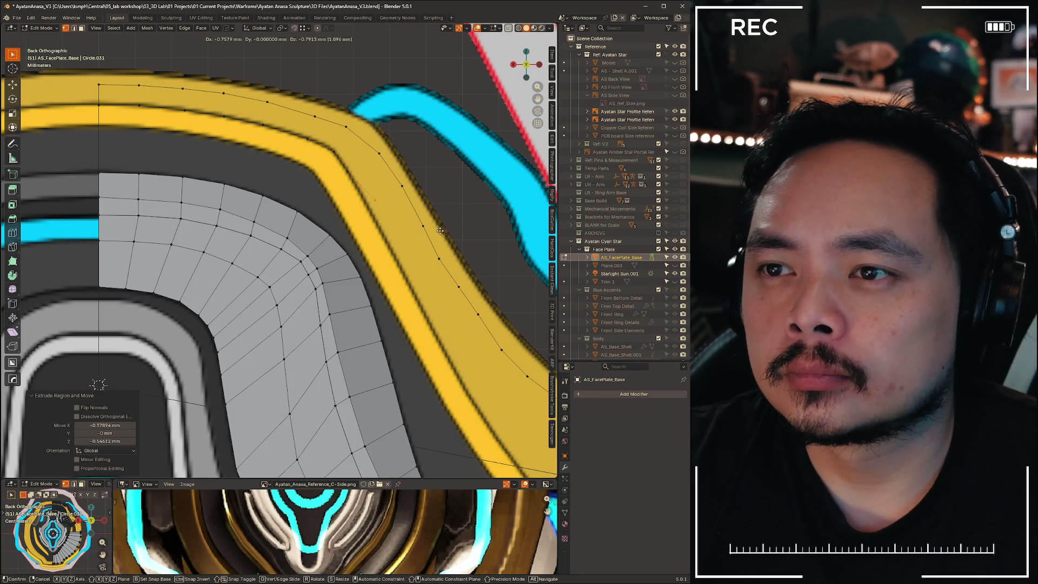
left_click(431, 235)
key("e")
left_click(447, 265)
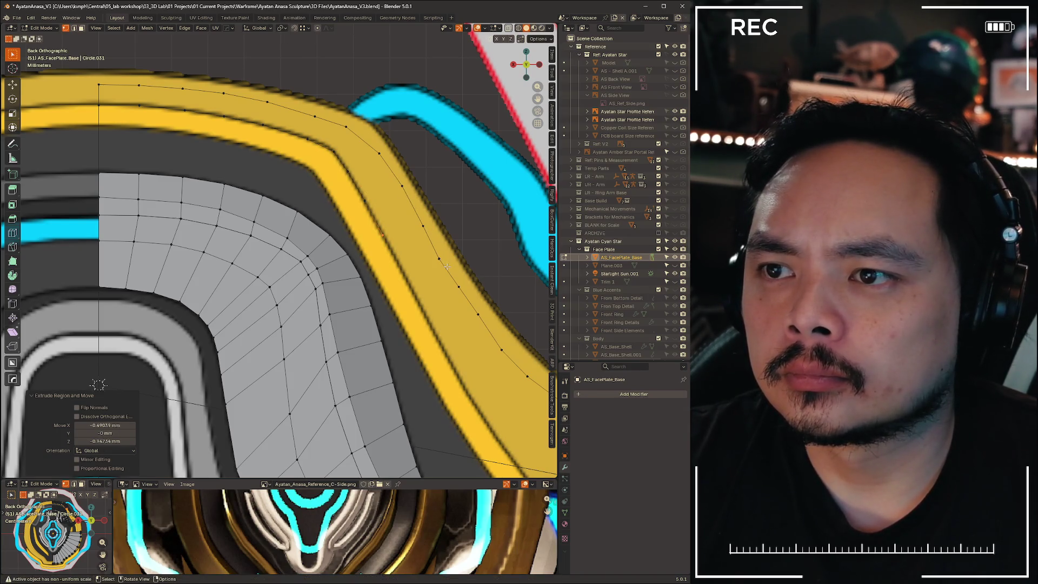
key("e")
left_click(464, 299)
key("e")
left_click(484, 339)
middle_click_drag(484, 338, 321, 262, "shift")
key("e")
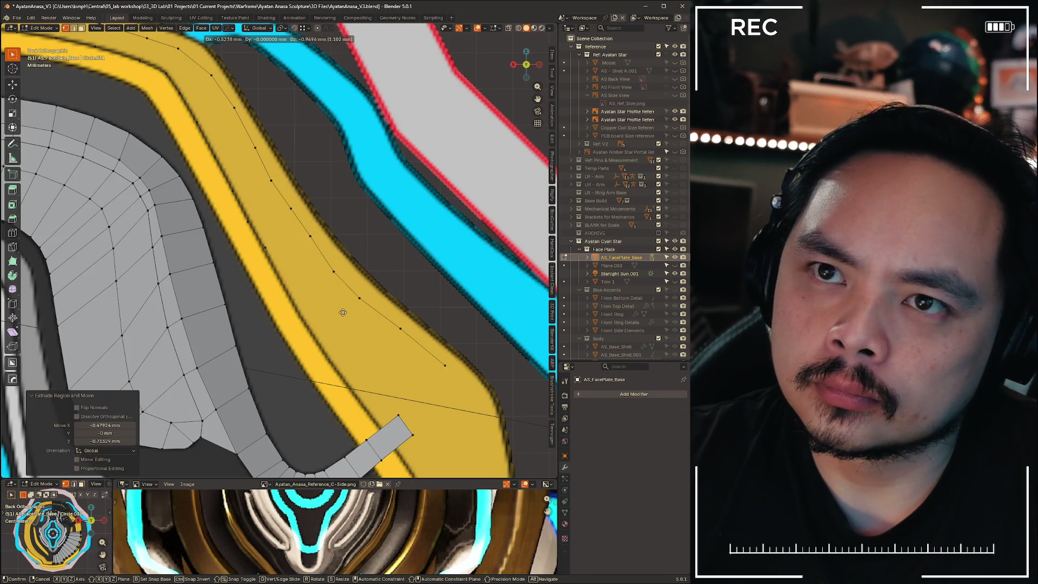
left_click(360, 347)
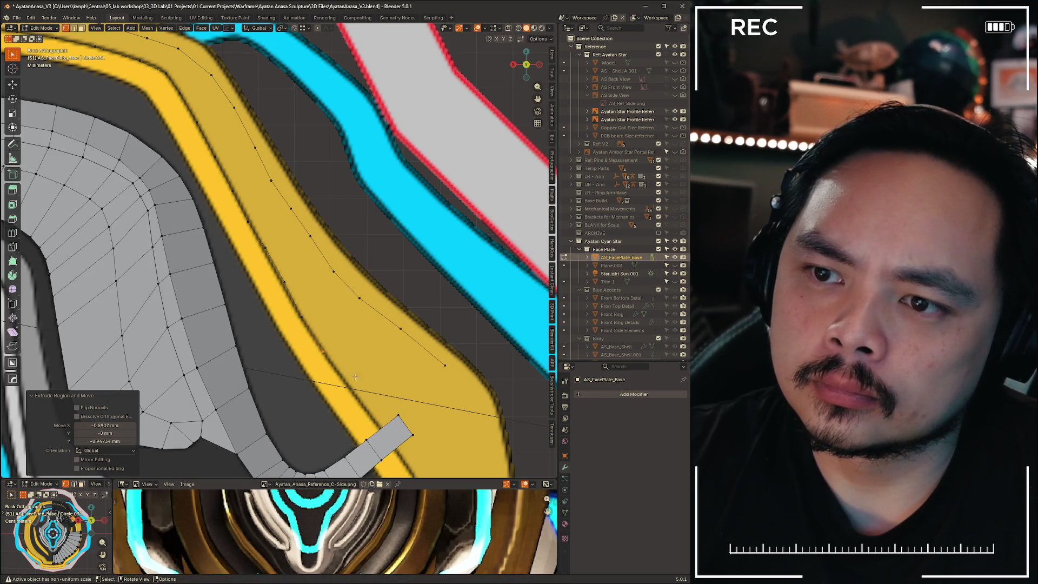
scroll(360, 346, "down", 3)
scroll(289, 367, "up", 3)
scroll(288, 367, "down", 2)
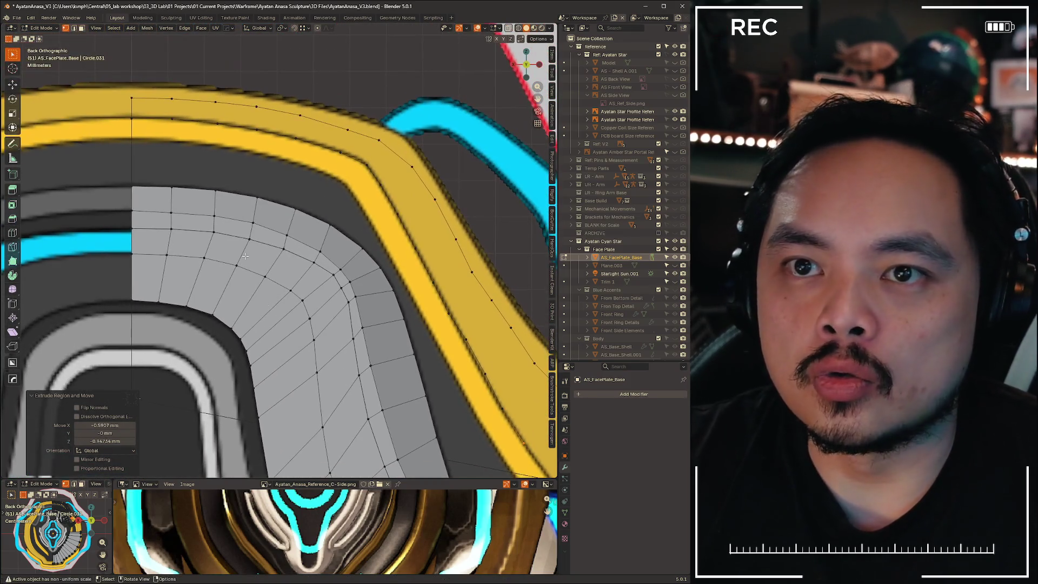
Draw a quad above the grey panel and extend a strip of quads to the yellow band
mouse_move(133, 119)
left_mouse_down()
mouse_move(171, 143)
mouse_move(170, 188)
left_mouse_up()
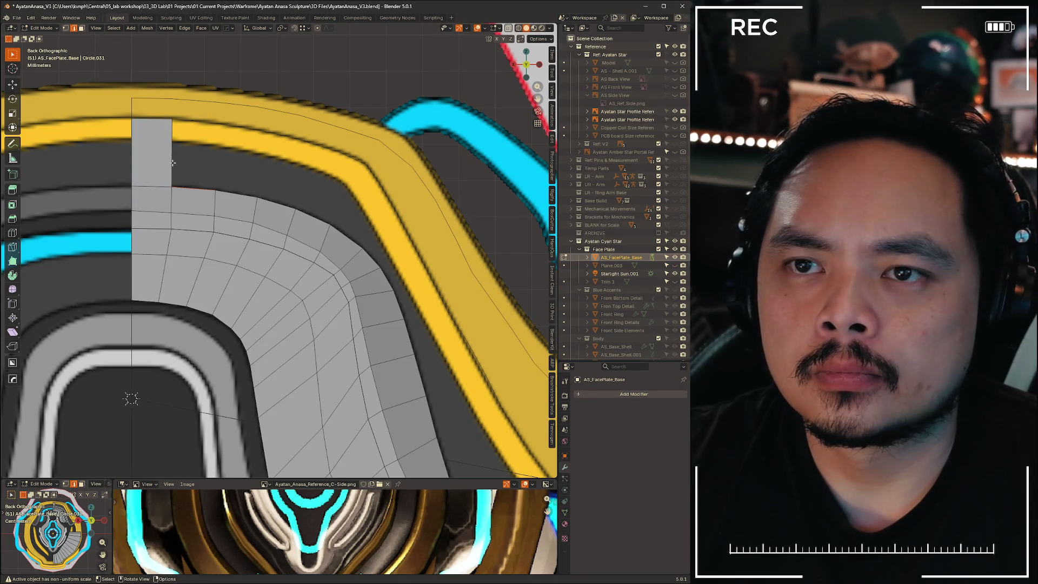
left_click_drag(258, 170, 296, 176)
mouse_move(297, 176)
middle_mouse_down("shift")
mouse_move(70, 56)
mouse_move(135, 161)
middle_mouse_up("shift")
key("1")
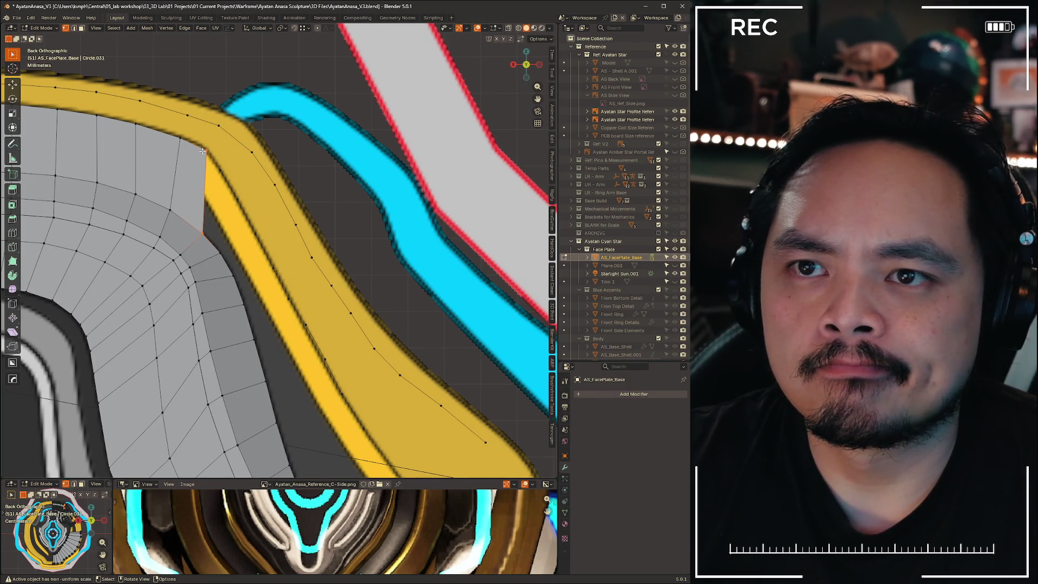
key("2")
key("KP_Decimal")
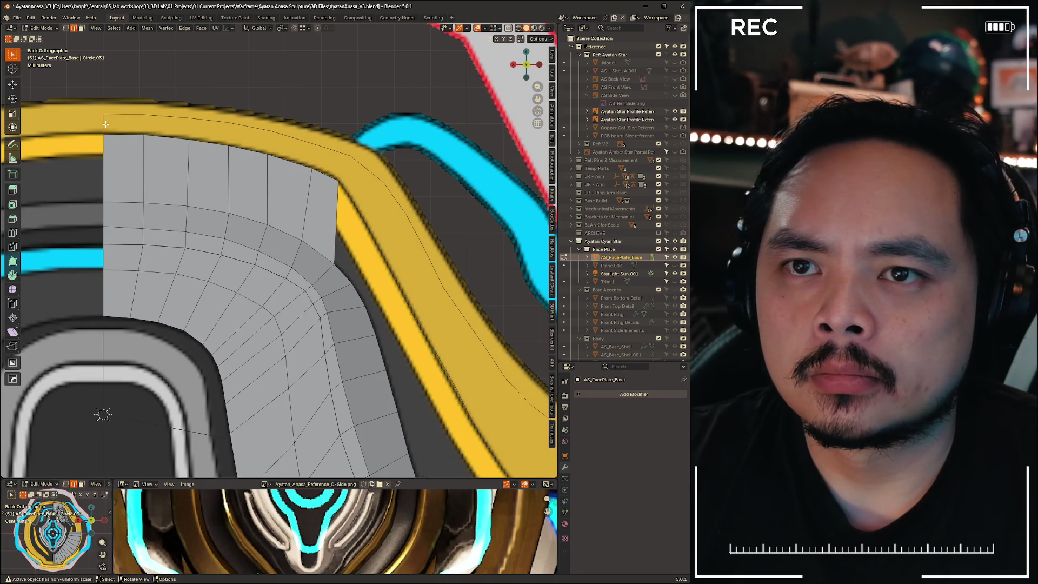
Extend the new row's top-left face across the yellow band toward the panel's corner
left_click(140, 124)
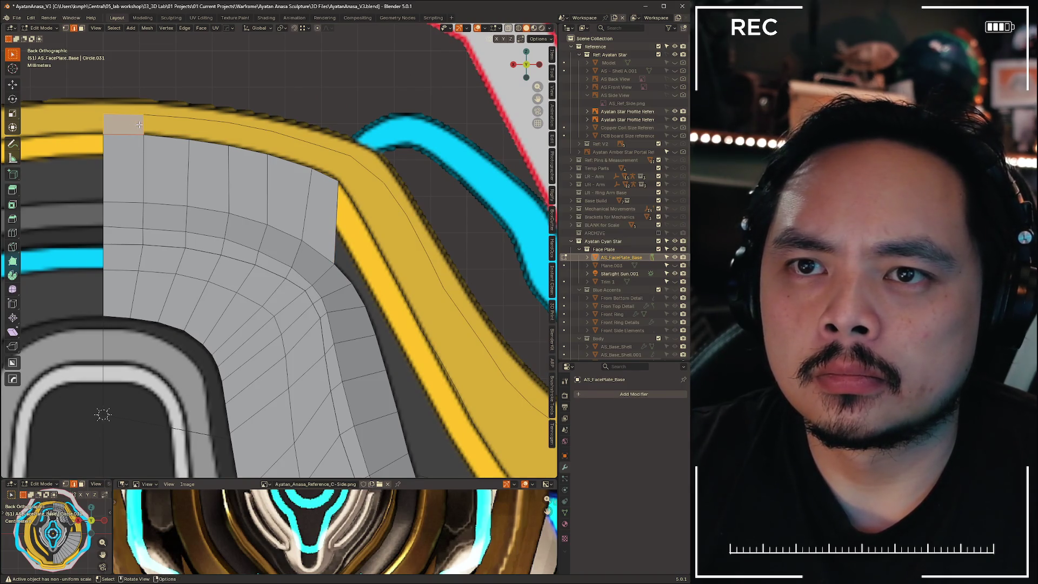
key("ctrl+z")
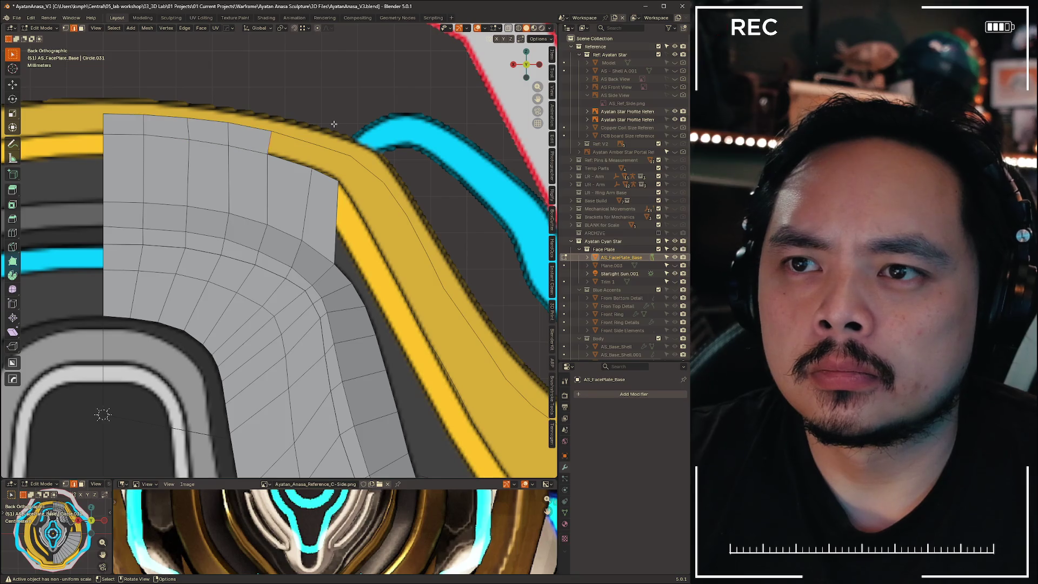
middle_click_drag(387, 193, 219, 164, "shift")
key("1")
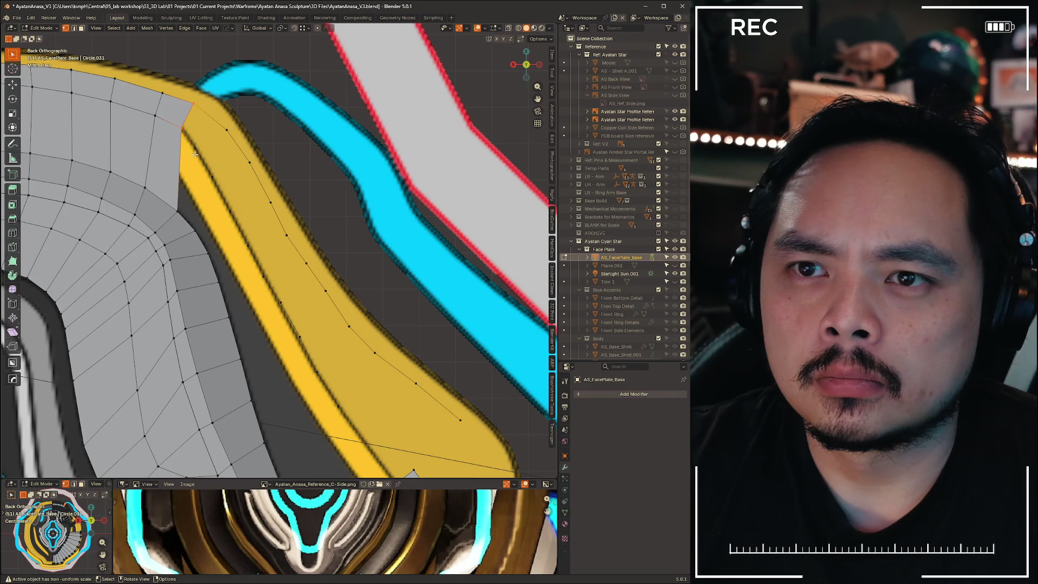
scroll(195, 156, "down", 3)
mouse_move(313, 215)
middle_mouse_down("shift")
mouse_move(367, 242)
mouse_move(431, 222)
middle_mouse_up("shift")
scroll(309, 140, "down", 2)
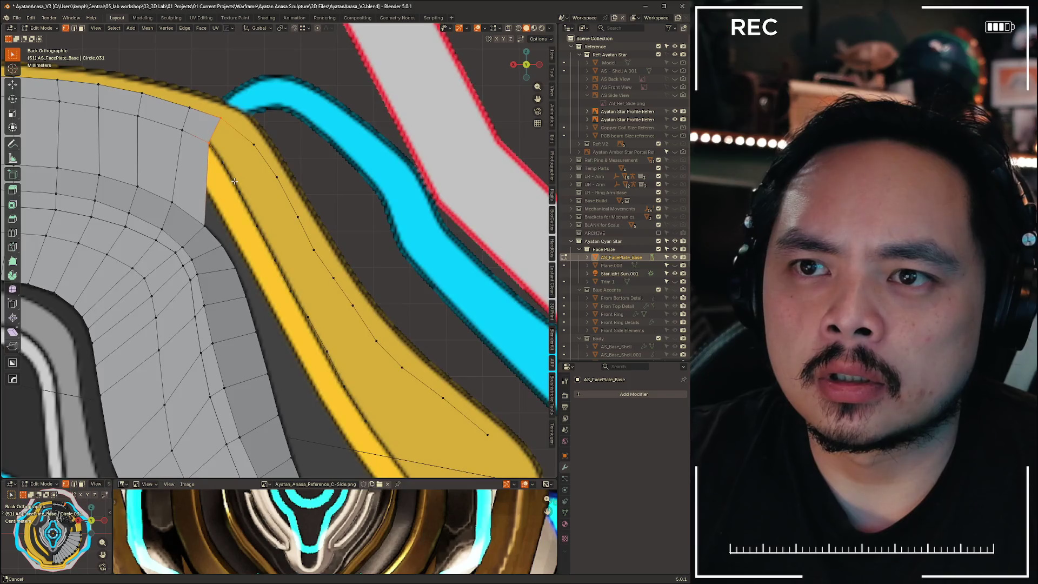
scroll(310, 140, "up", 2)
scroll(309, 140, "down", 2)
scroll(245, 154, "up", 3)
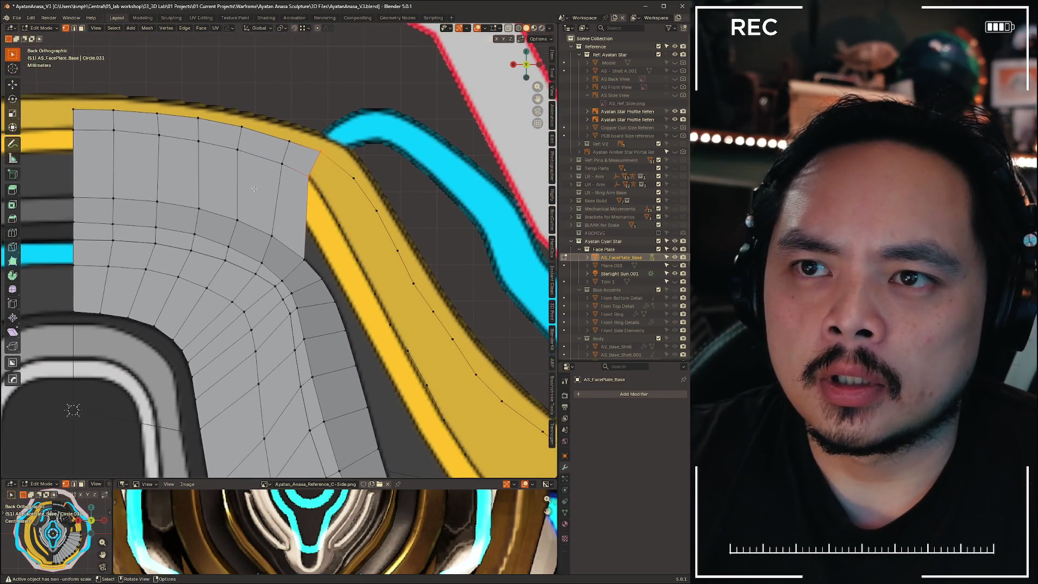
scroll(245, 155, "down", 1)
middle_click_drag(245, 154, 236, 179, "shift")
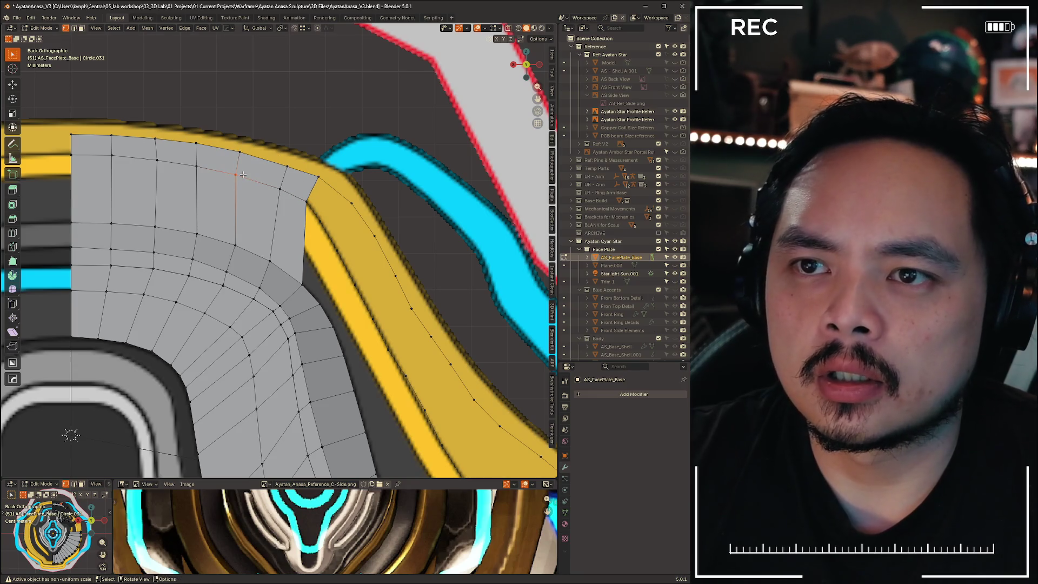
Slide a corner vertex and the nearby edge loops left toward the yellow trim
key("shift+v")
left_click(273, 165)
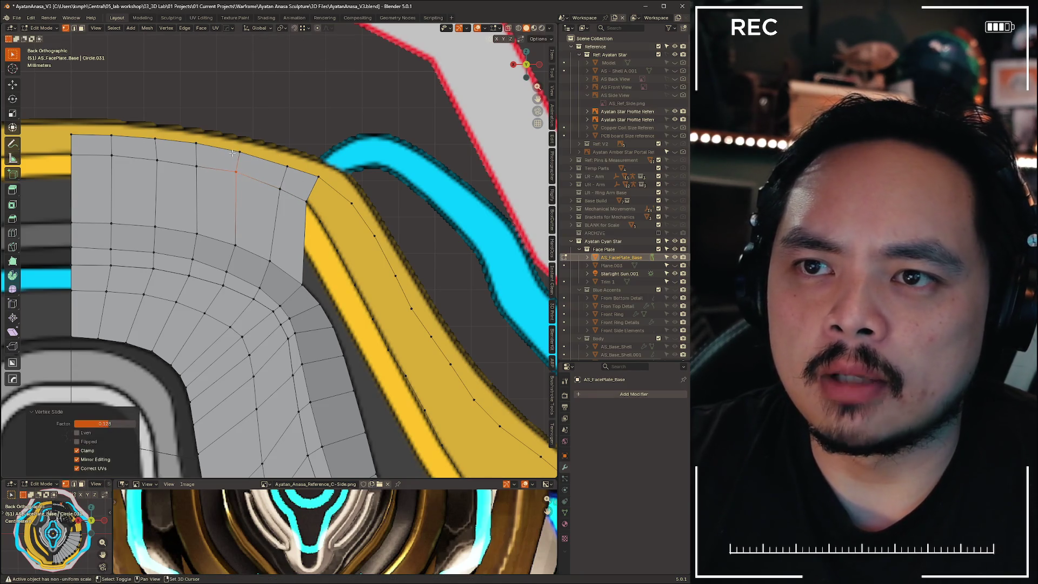
key("g")
key("g")
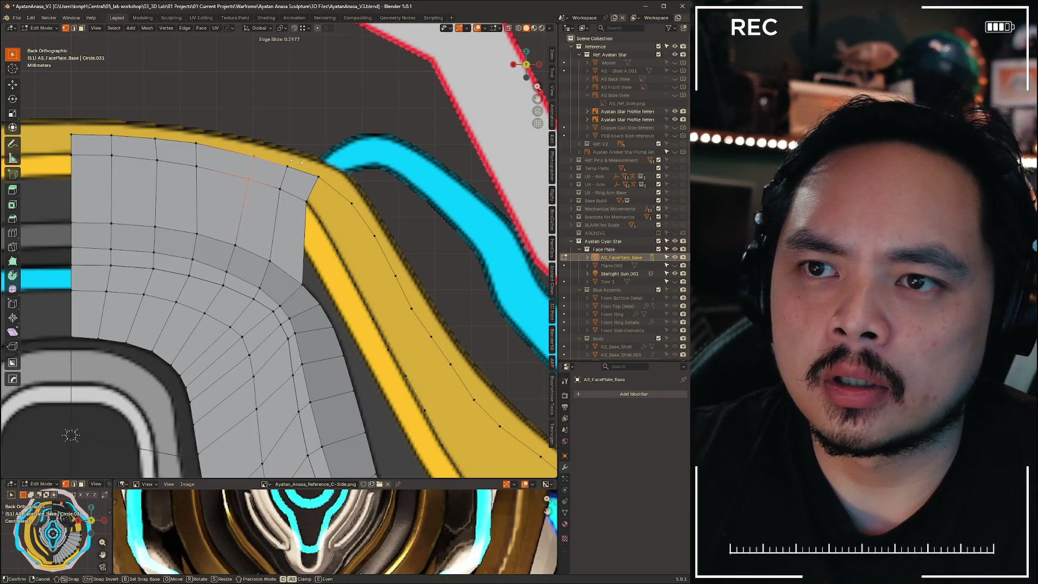
left_click(301, 164)
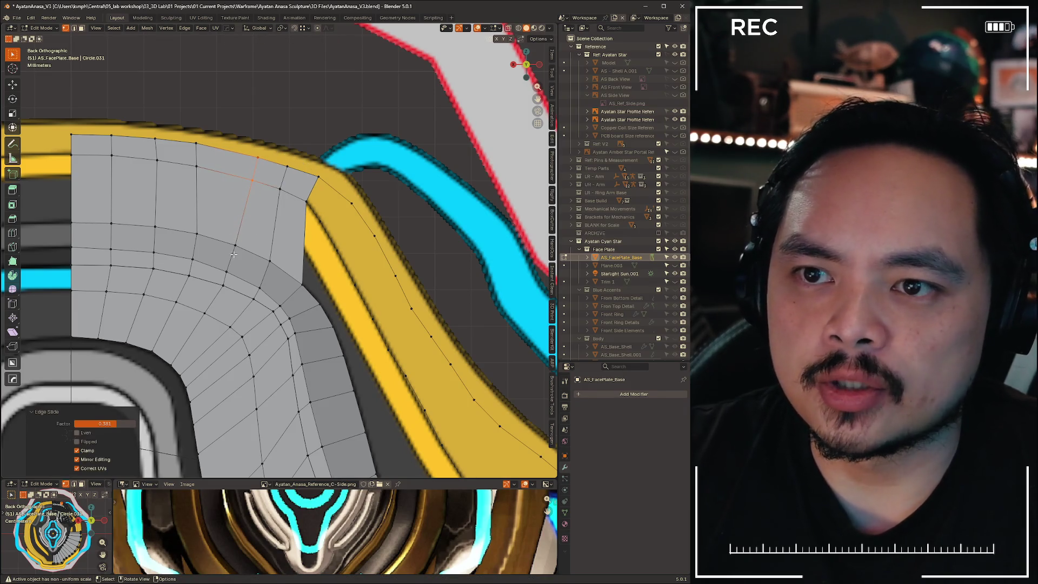
key("g")
key("g")
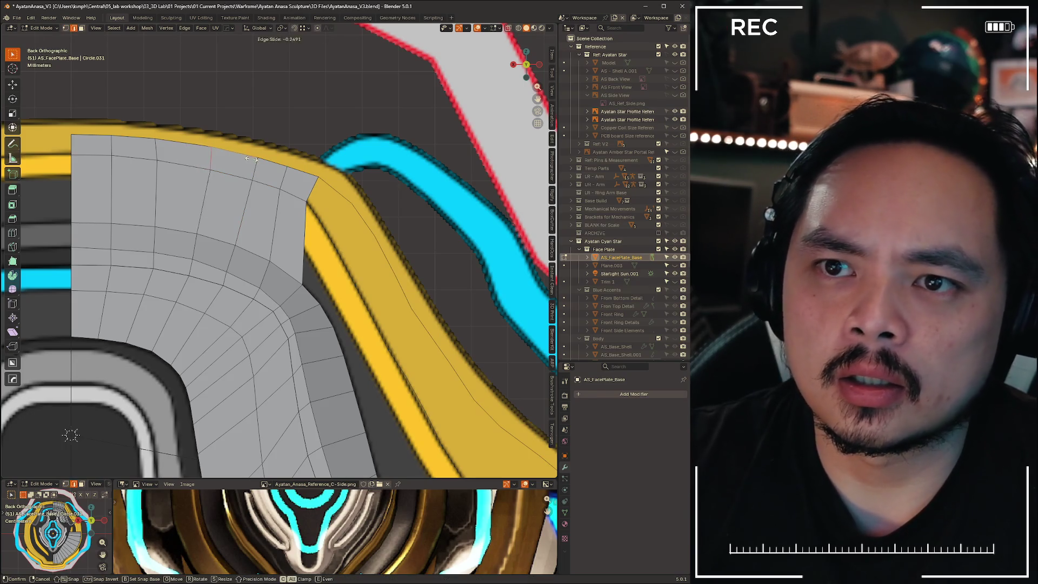
left_click(270, 148)
Slide two top-row corner vertices along their edges toward the trim
key("1")
key("g")
key("g")
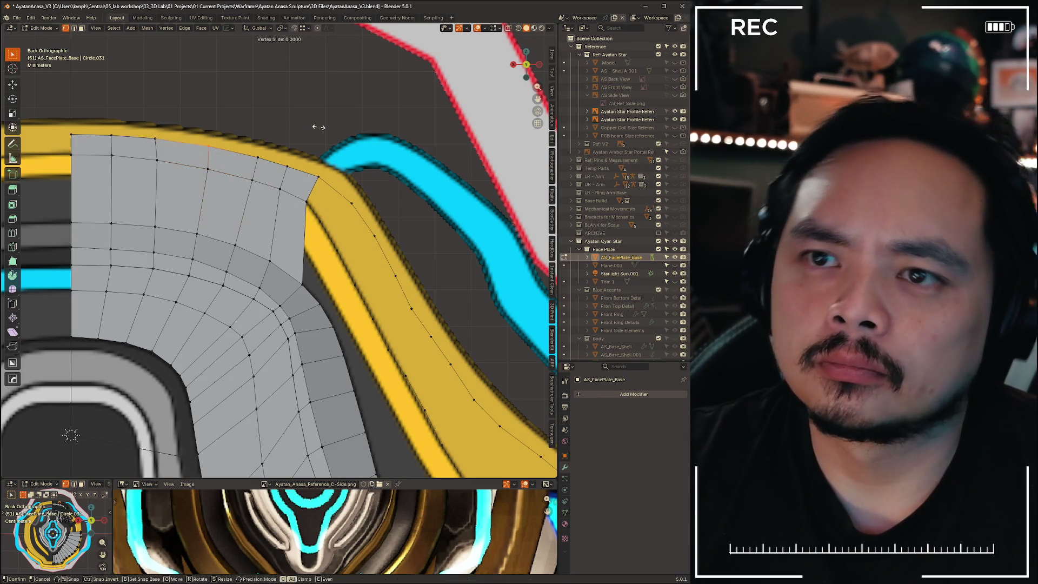
left_click(324, 126)
left_click(156, 139)
key("g")
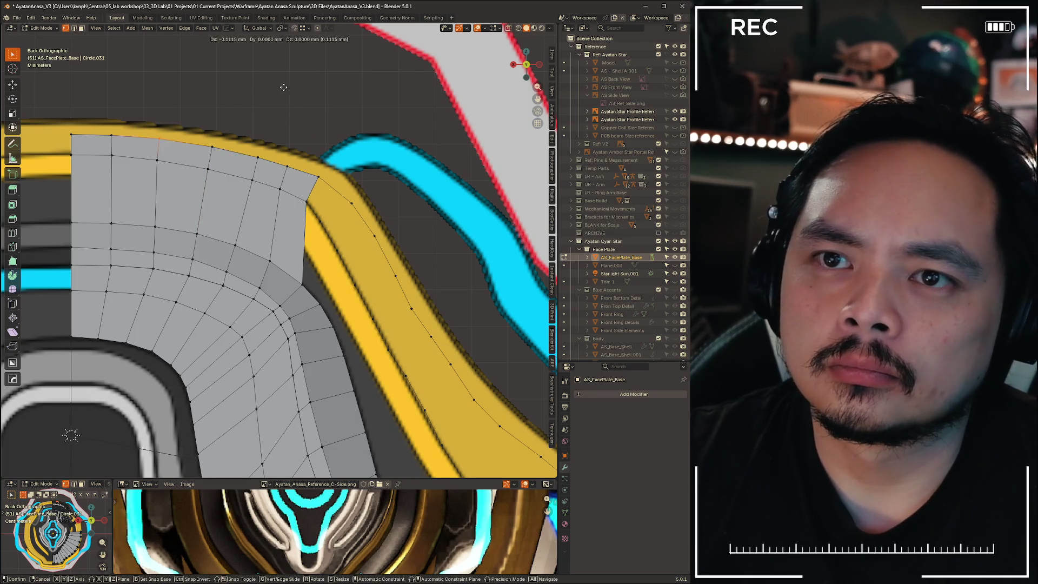
key("g")
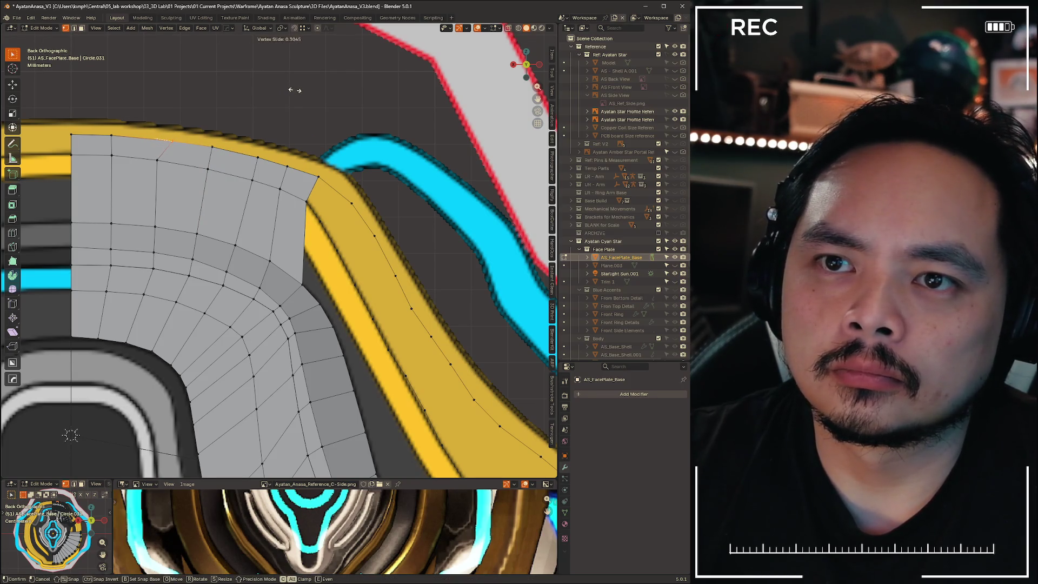
left_click(295, 90)
Slide an edge toward the yellow trim and another vertex along its edge
key("2")
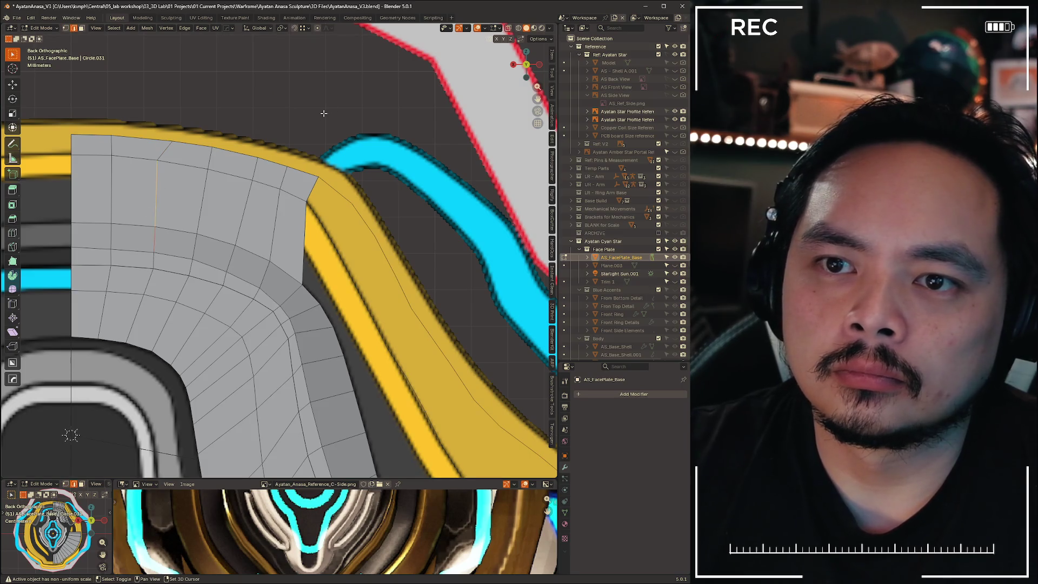
key("g")
key("g")
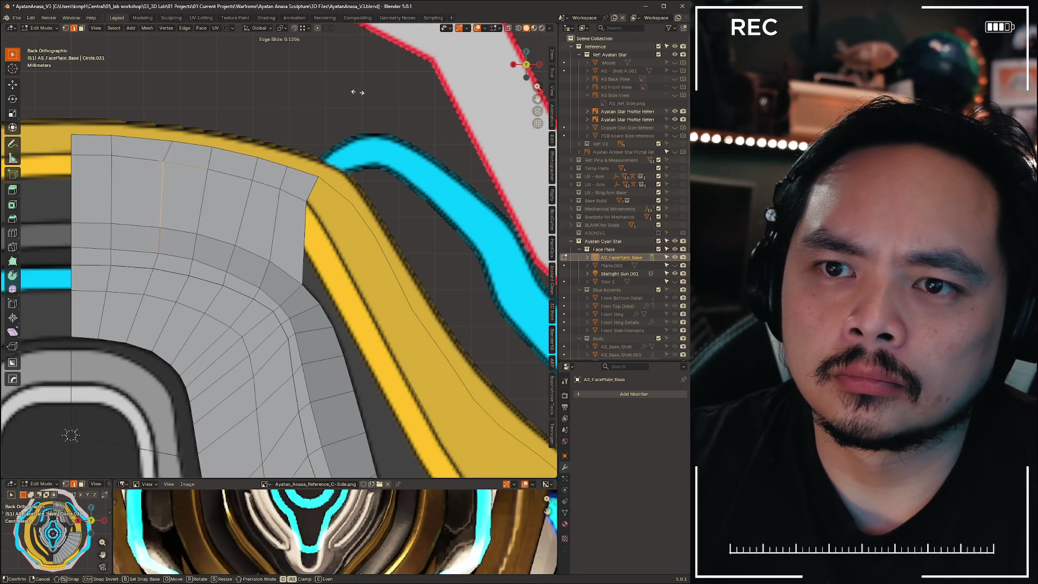
left_click(358, 92)
key("1")
key("g")
key("g")
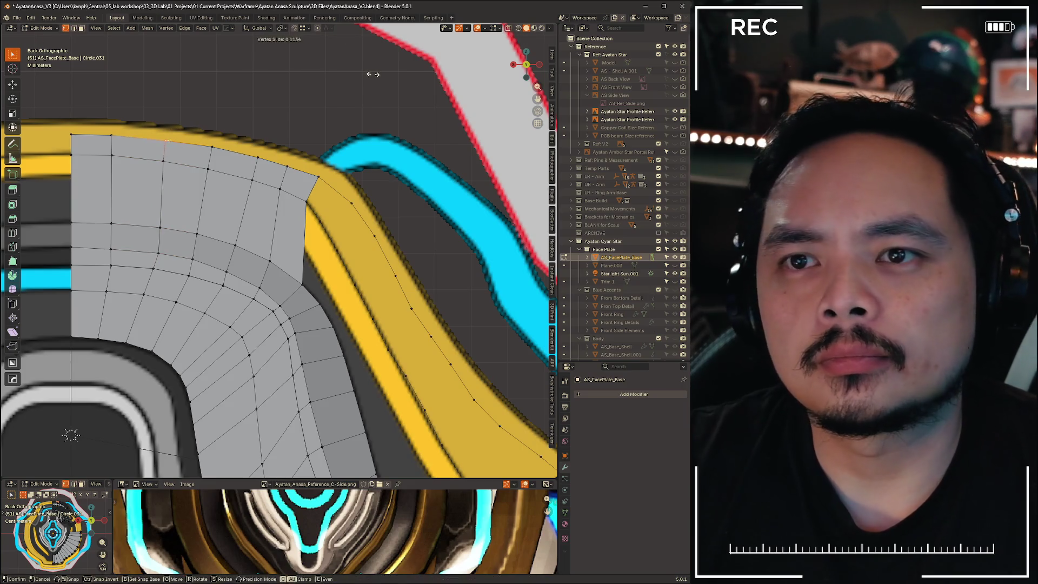
left_click(370, 74)
Reframe the upper-right corner and move the selected vertices along the X axis
scroll(393, 206, "down", 2)
scroll(393, 207, "up", 2)
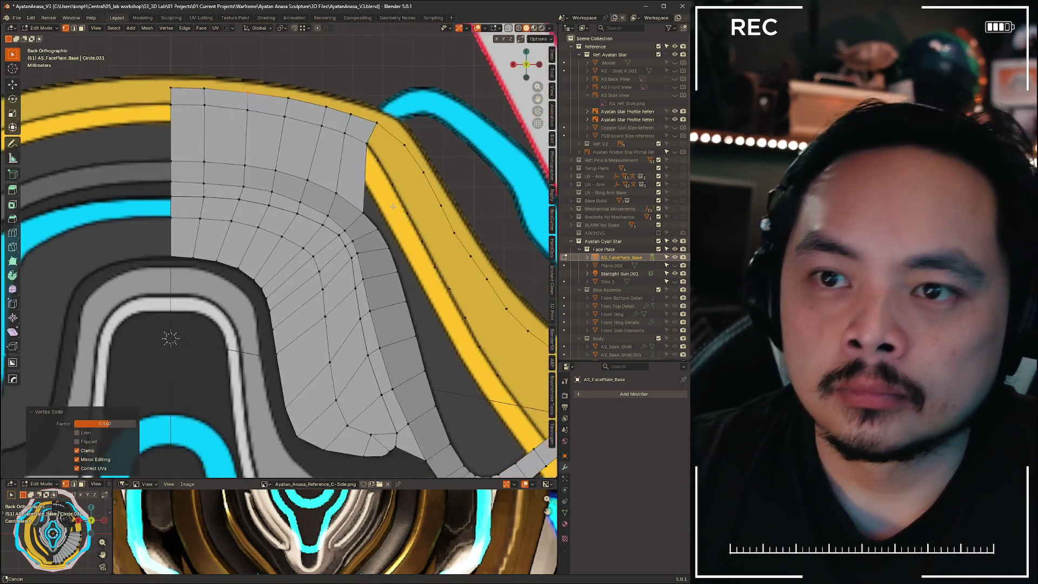
middle_click_drag(393, 206, 423, 246, "shift")
middle_click_drag(292, 273, 164, 234, "shift")
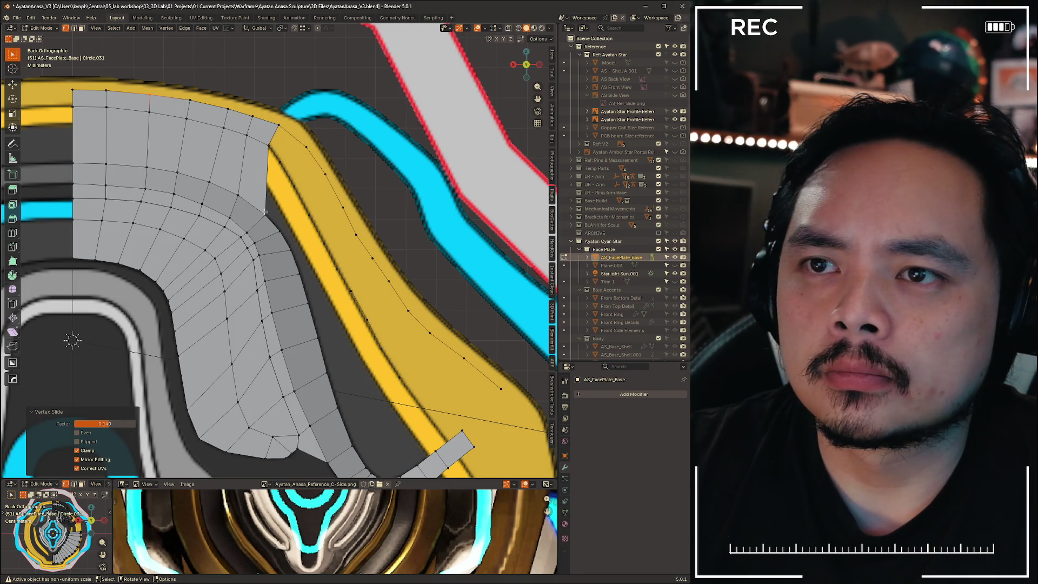
key("g")
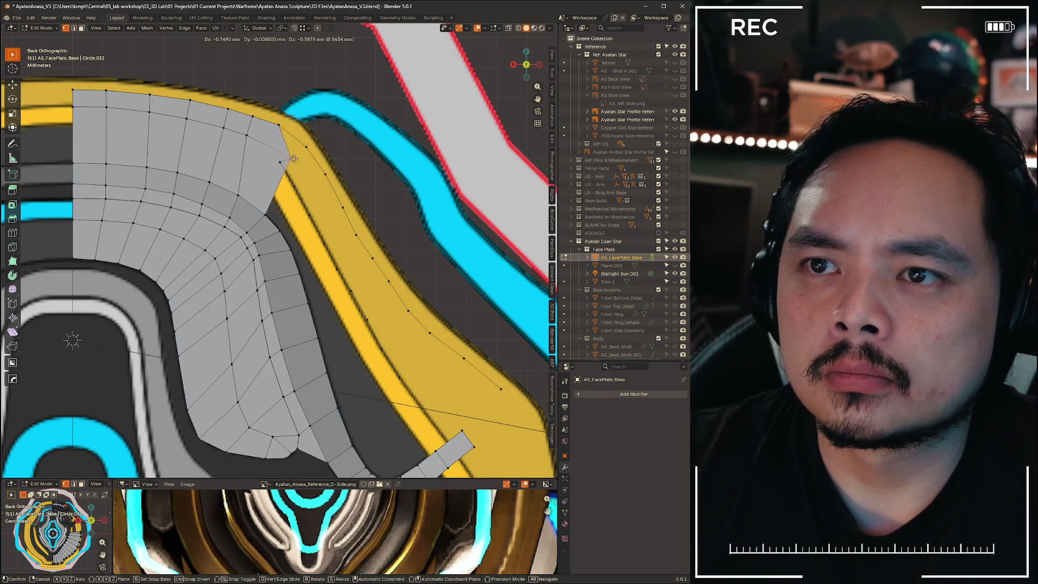
left_click(292, 156)
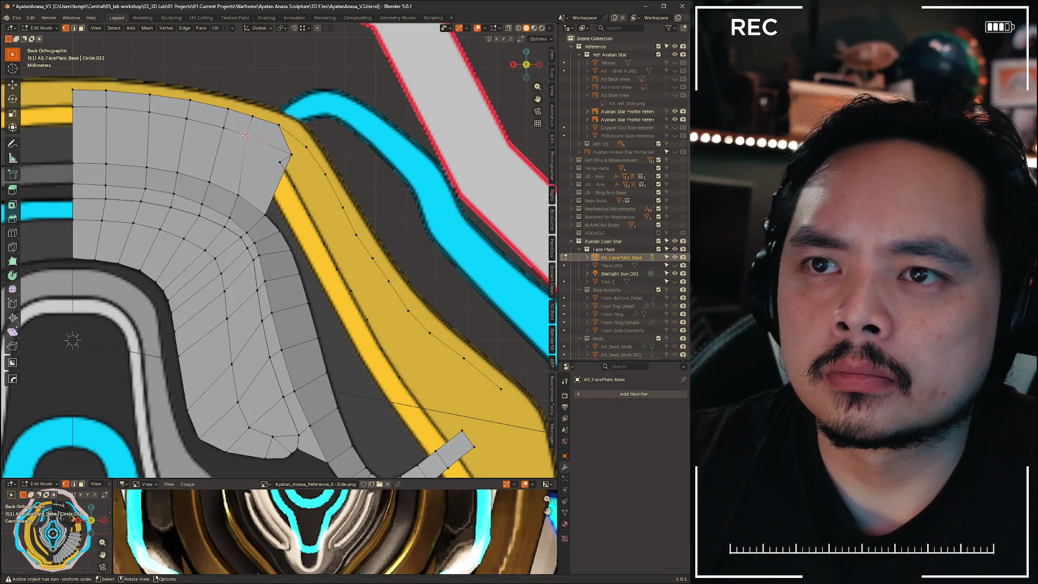
key("ctrl+z")
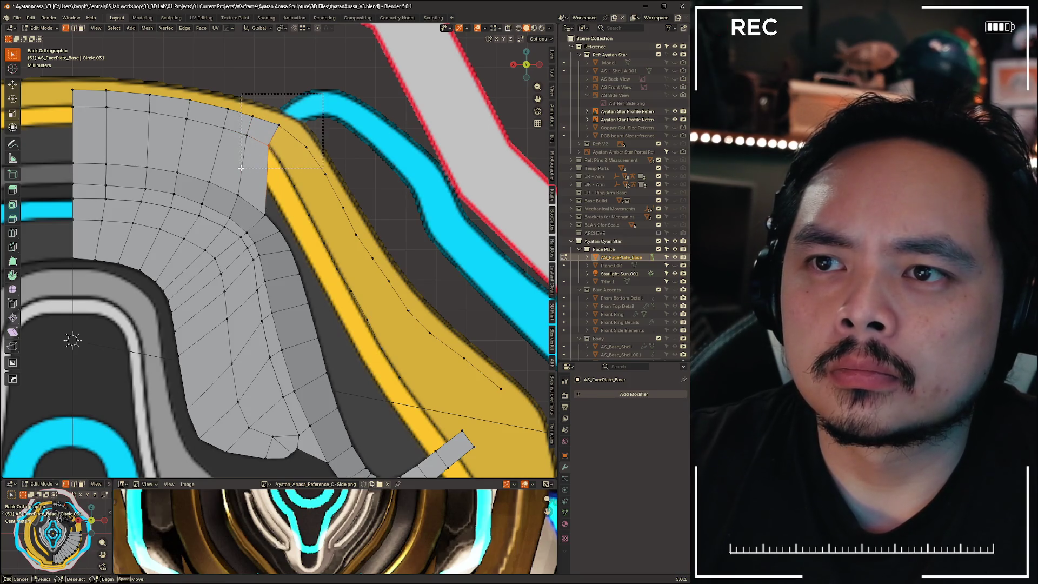
key("g")
key("x")
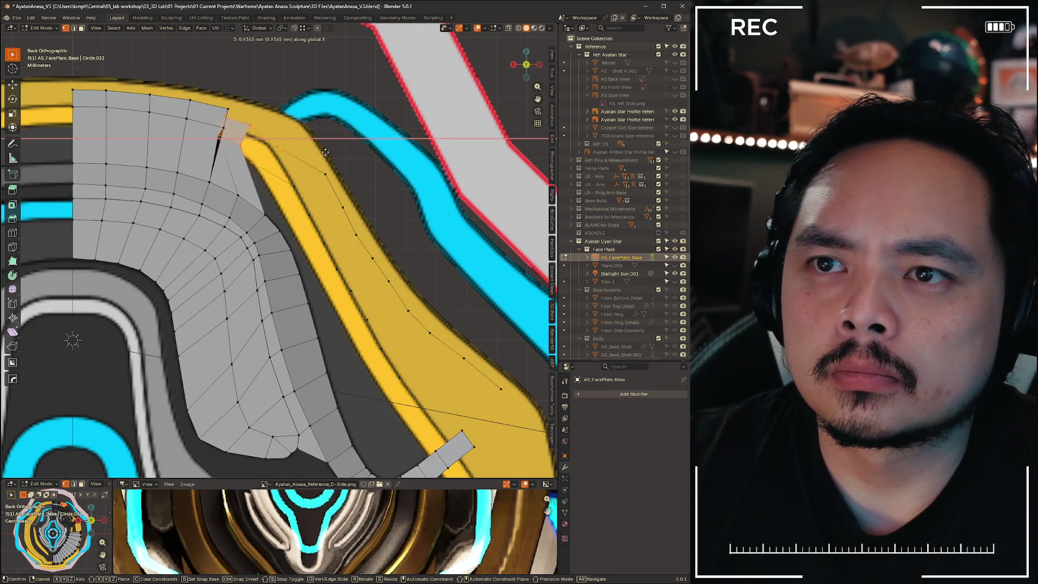
left_click(360, 157)
middle_click_drag(359, 156, 337, 163, "shift")
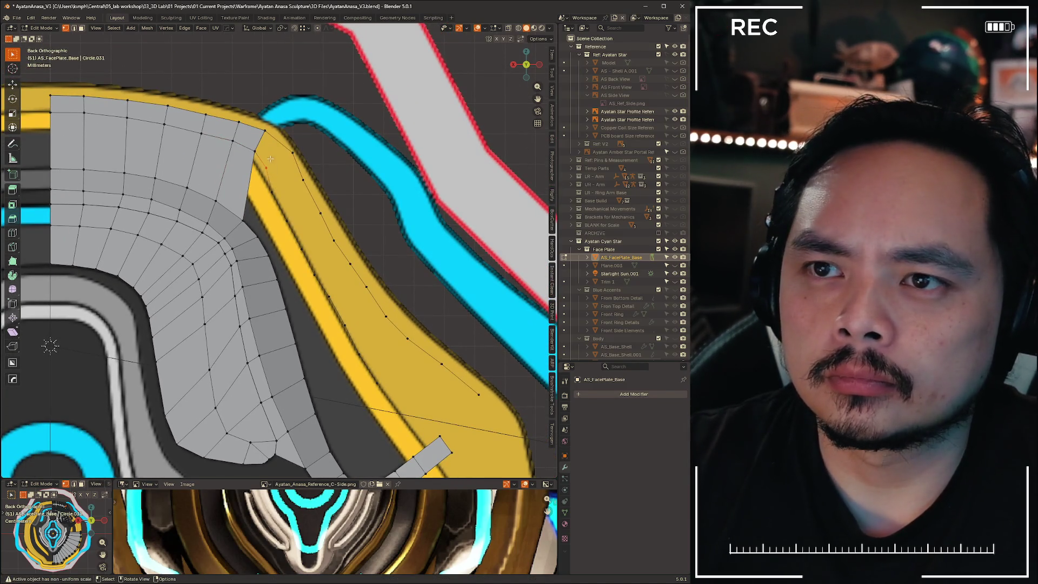
Dissolve the two extra vertices on the trim curve
left_click_drag(285, 136, 328, 197, "shift")
key("x")
left_click(331, 168)
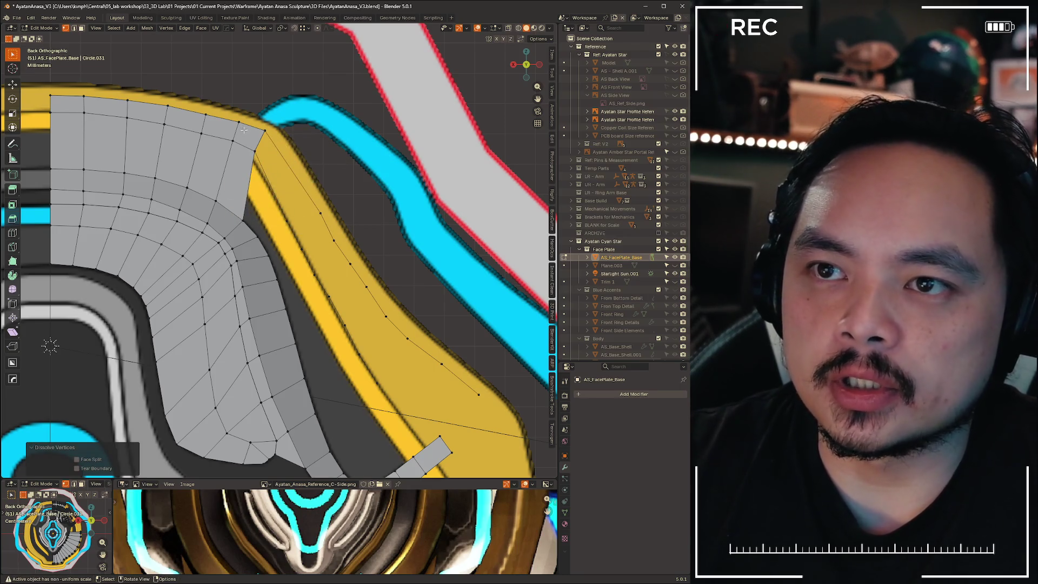
Move the corner vertex onto the trim edge and rotate it to match the trim angle
key("g")
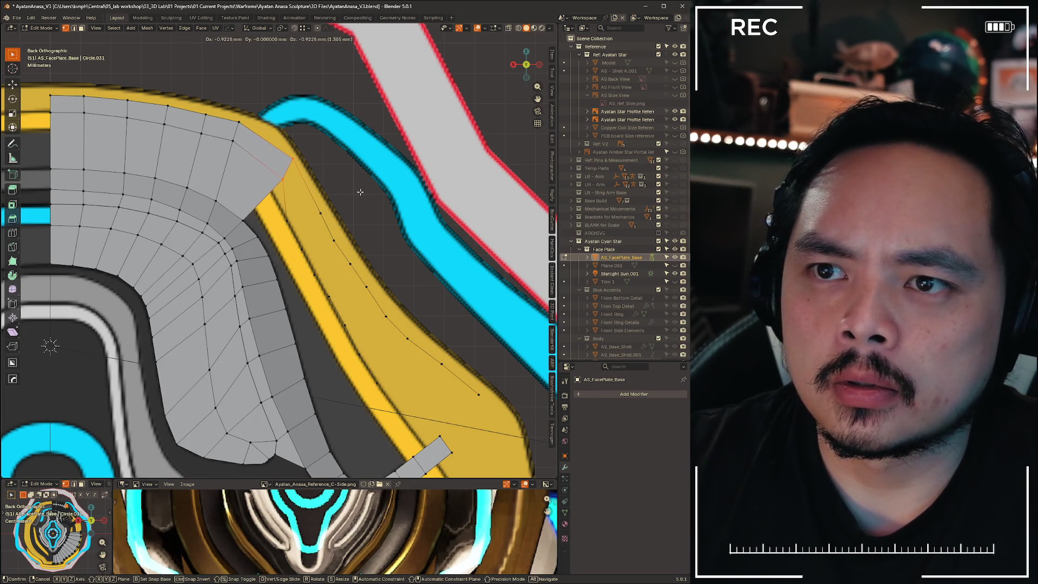
left_click(360, 192)
key("r")
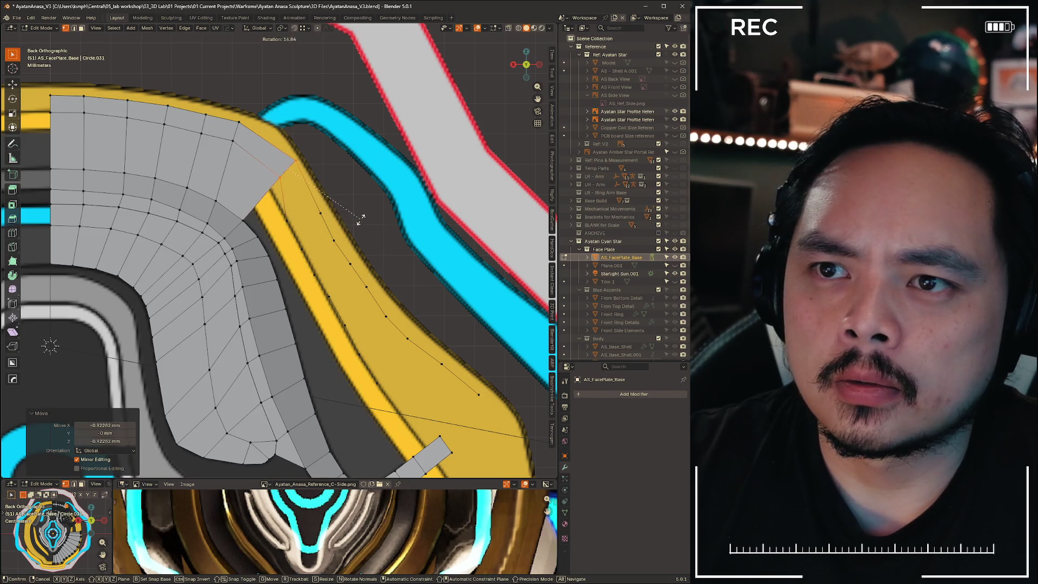
left_click(359, 224)
Reposition and rotate a trim-curve vertex repeatedly until it follows the yellow trim
left_click(232, 140)
key("g")
left_click(279, 175)
key("r")
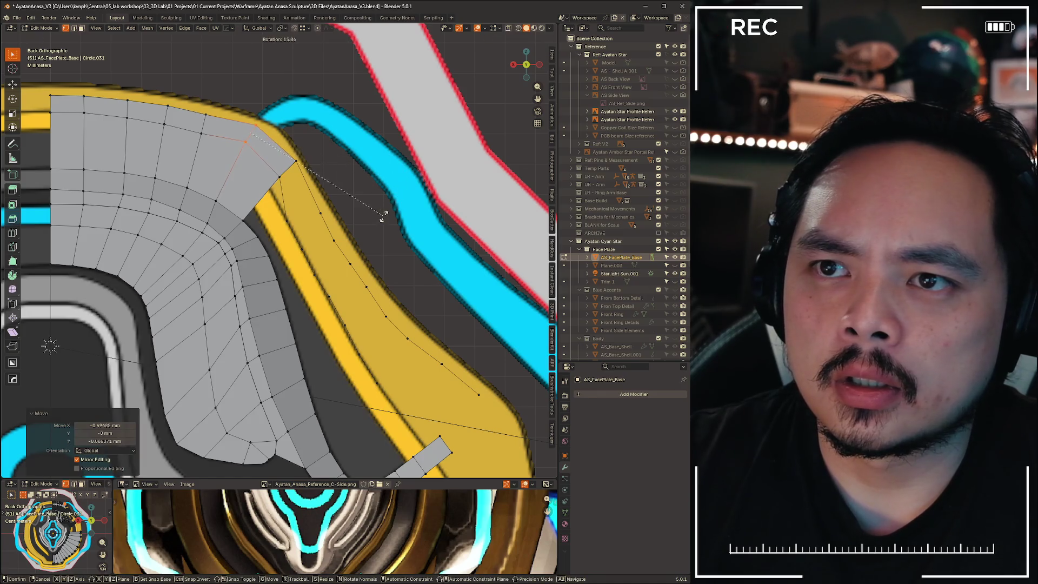
left_click(383, 219)
key("g")
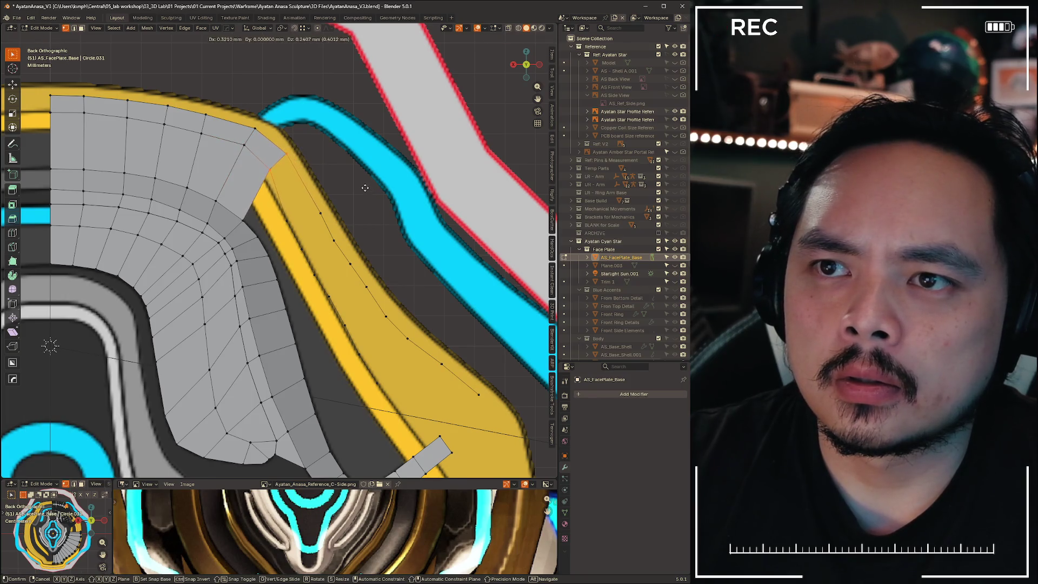
left_click(364, 184)
key("r")
left_click(377, 172)
key("g")
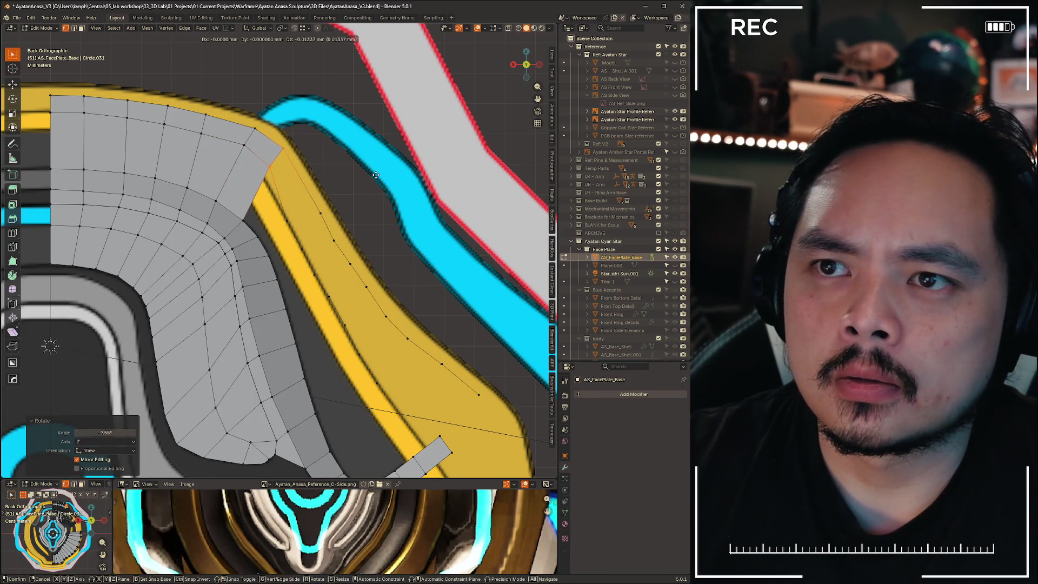
left_click(274, 163)
Shift the vertices along the trim edge slightly into place
left_click_drag(274, 163, 287, 194)
key("g")
left_click(375, 214)
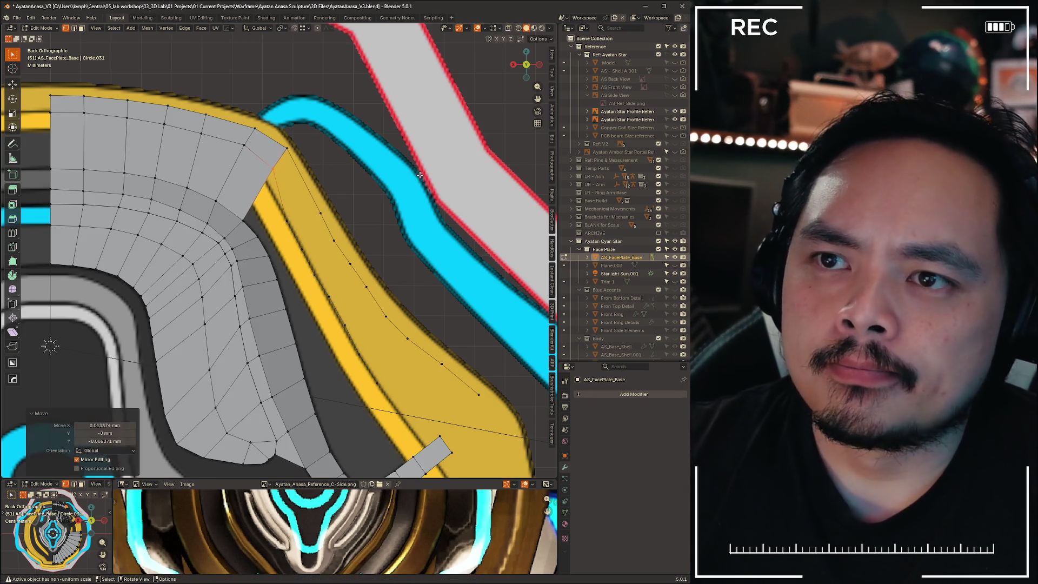
middle_click_drag(375, 214, 336, 152, "shift")
Reposition three vertices along the yellow trim
key("g")
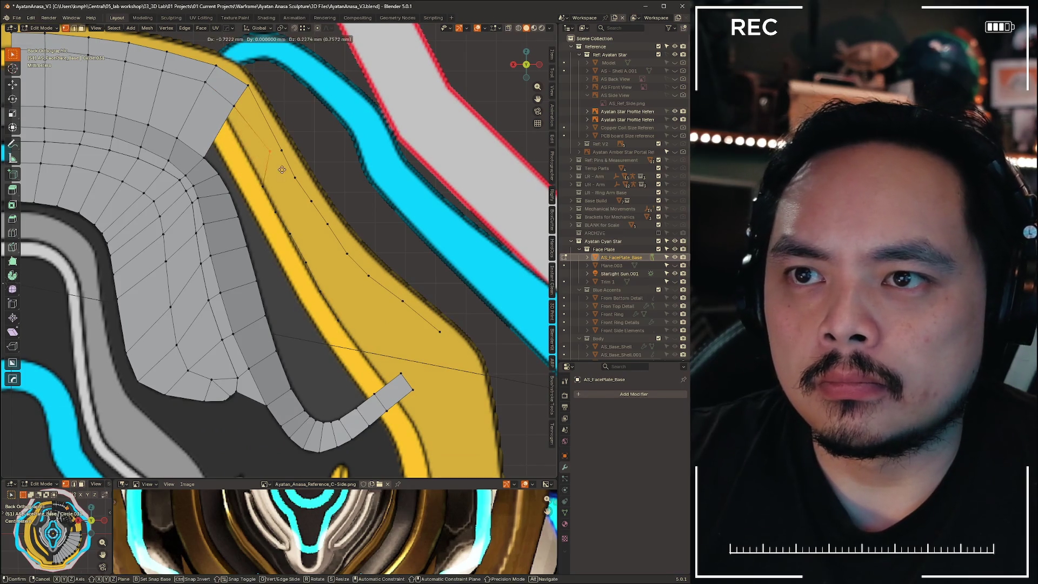
left_click(270, 175)
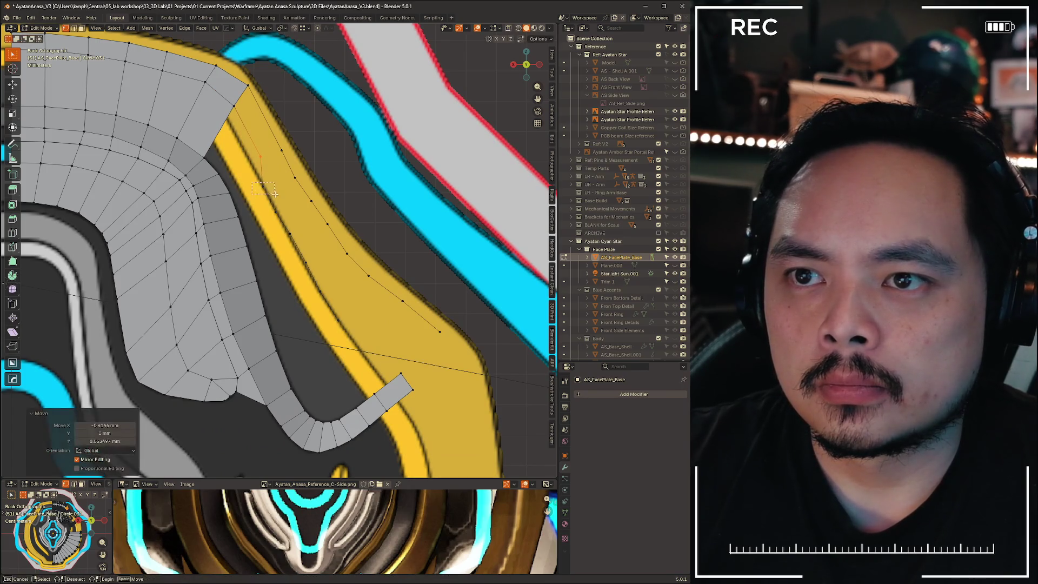
key("g")
left_click(292, 216)
key("g")
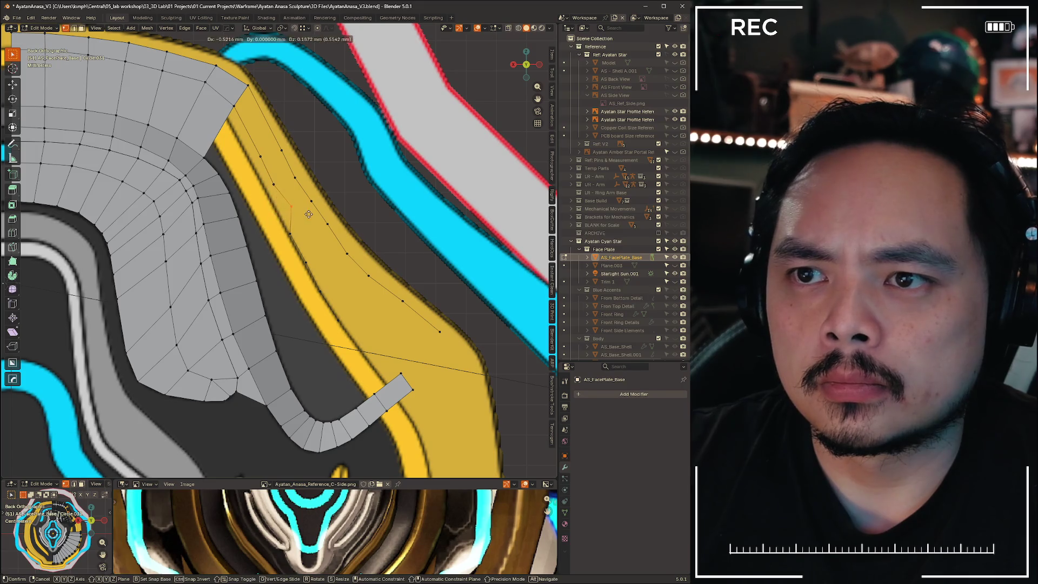
left_click(307, 215)
Fill the gap beside the diagonal edge with a new face
middle_click_drag(242, 110, 273, 136, "shift")
key("2")
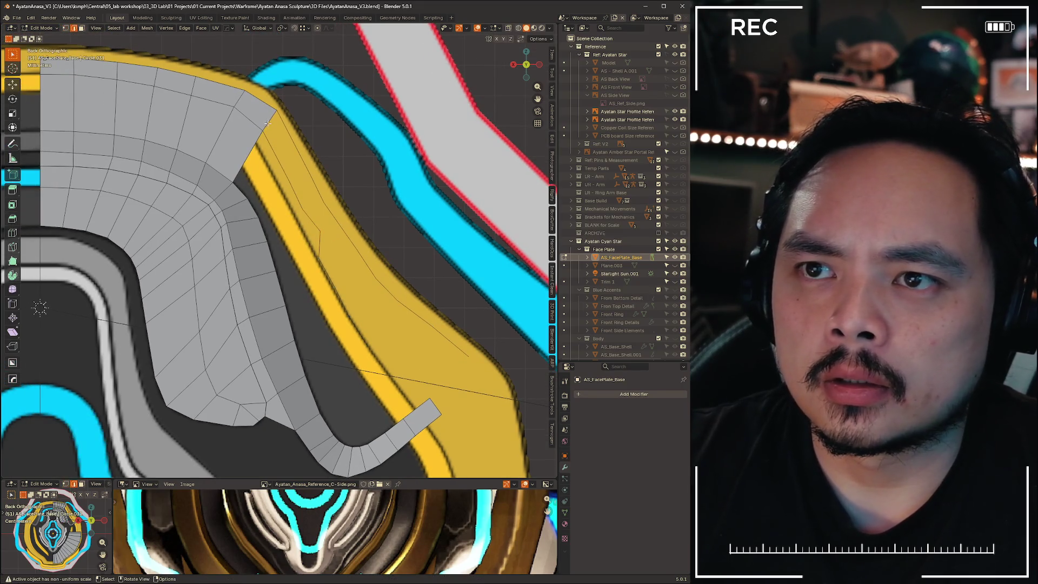
key("1")
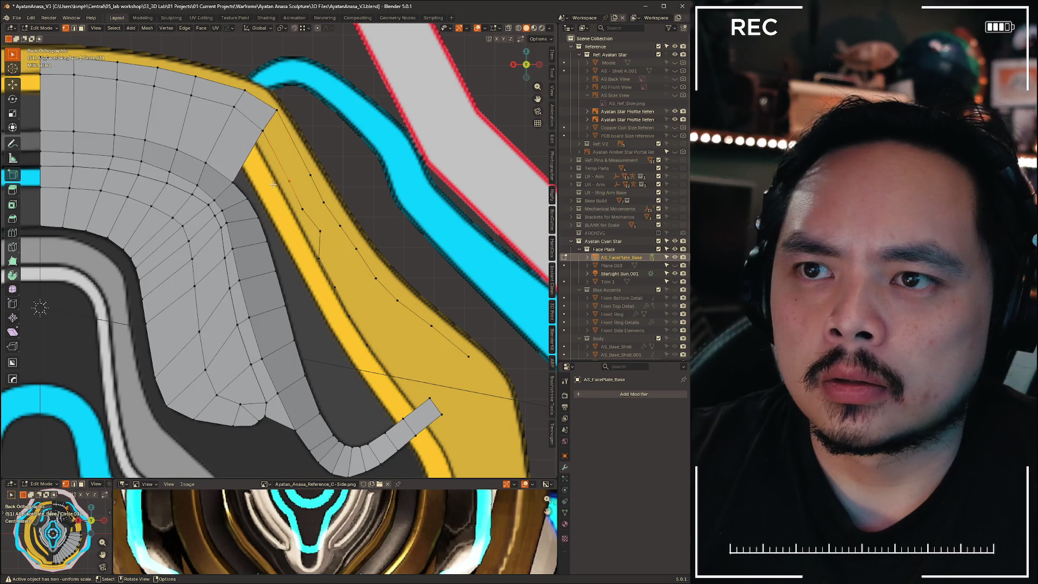
key("2")
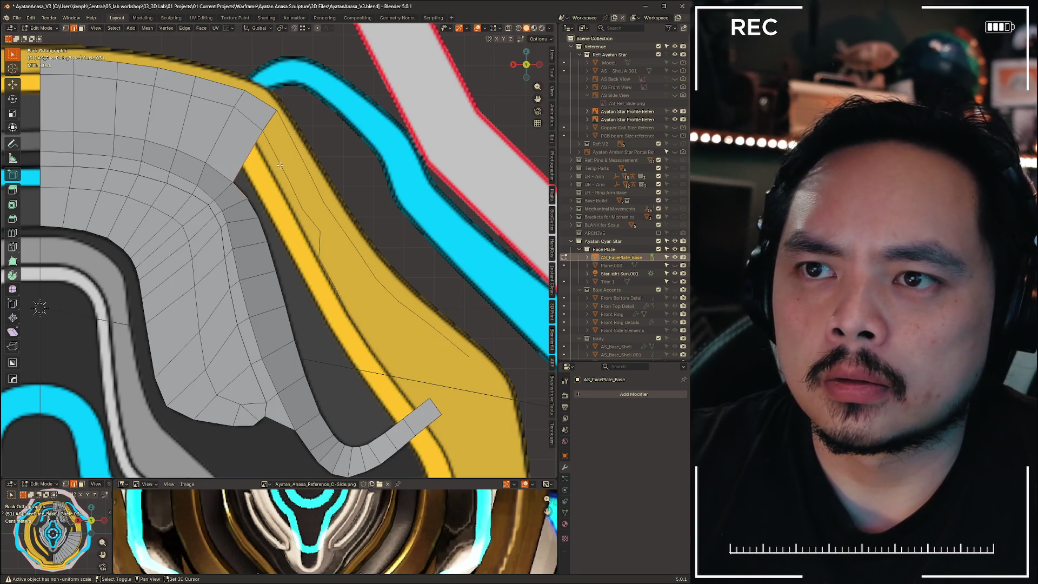
left_click(280, 165, "shift")
key("f")
Extrude the border edge three times to add quads down along the yellow trim
left_click(253, 208)
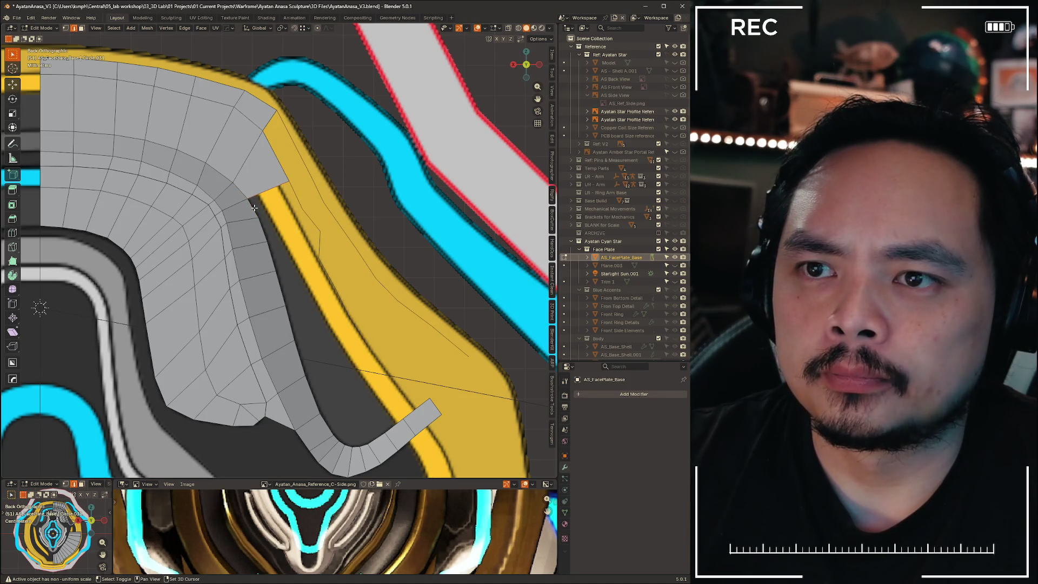
key("e")
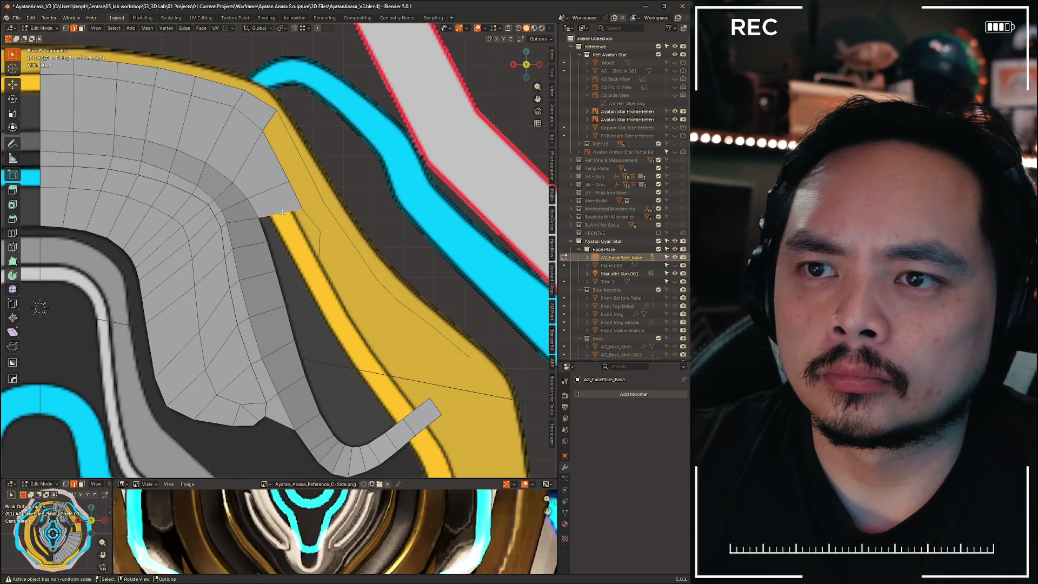
left_click(282, 216)
key("e")
left_click(309, 242)
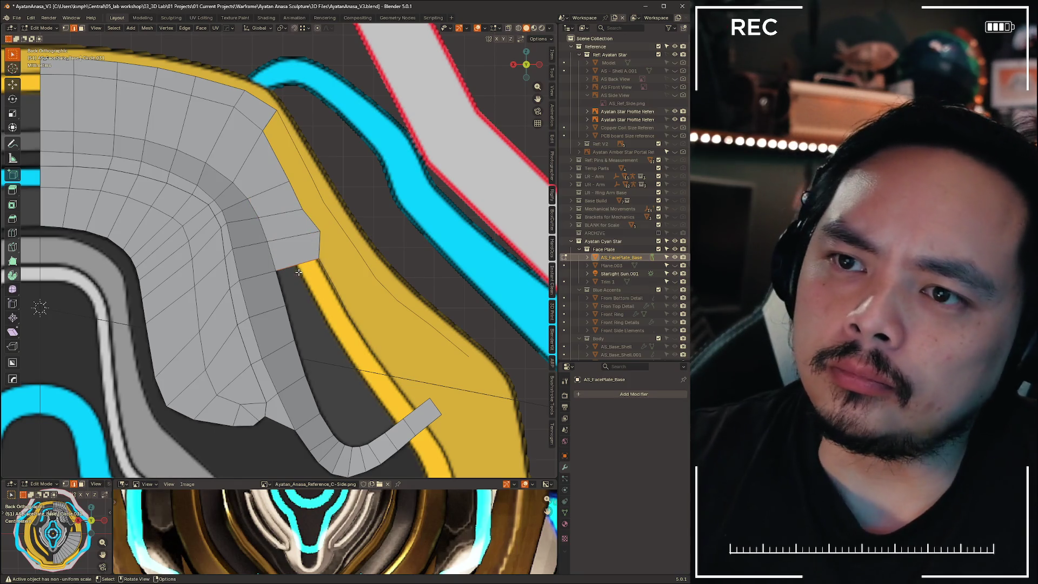
key("e")
left_click(323, 293)
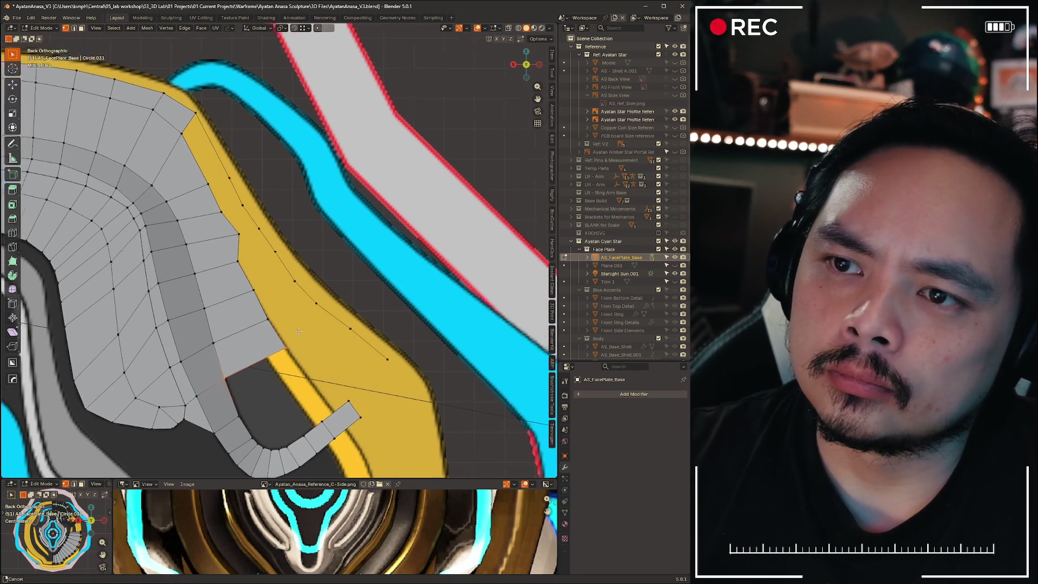
Nudge a corner vertex of the extended strip down-left onto the trim
key("1")
middle_click_drag(308, 233, 254, 238, "shift")
left_click_drag(259, 239, 257, 246)
middle_click_drag(218, 173, 249, 182, "shift")
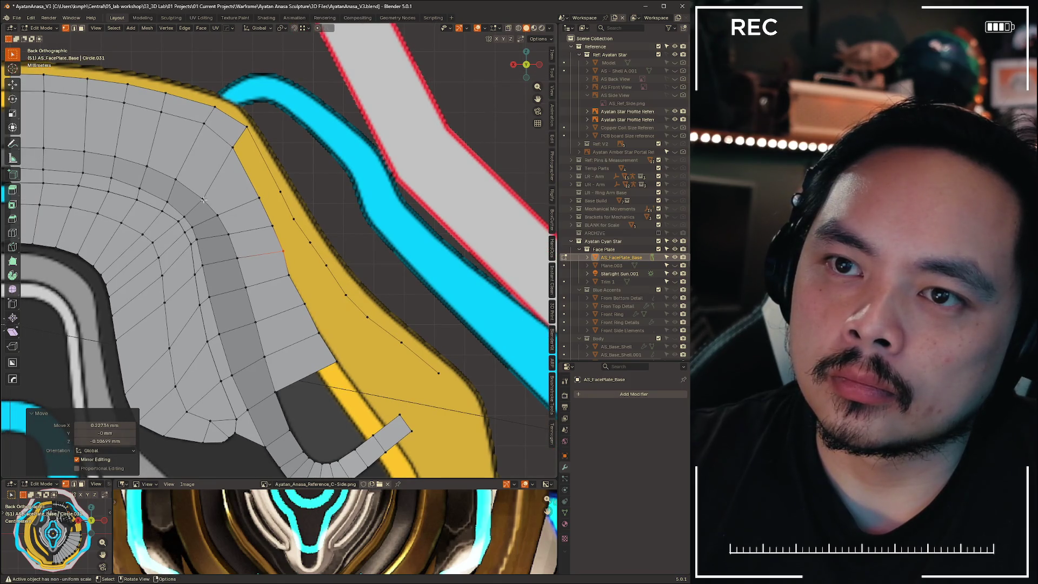
scroll(202, 200, "down", 6)
scroll(271, 184, "up", 8)
scroll(325, 167, "down", 2)
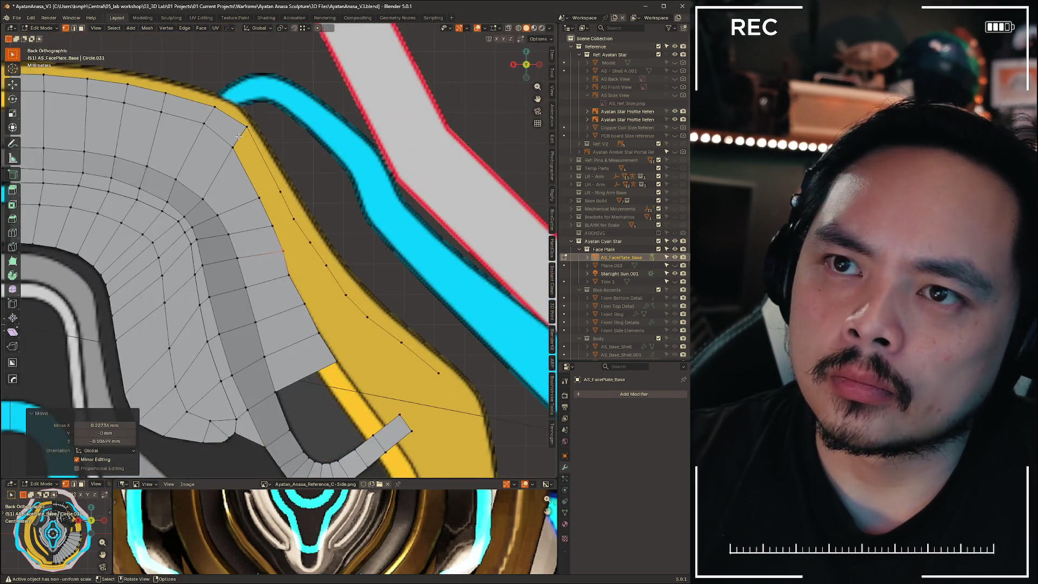
With X-ray toggled, fill a face between three corner vertices of the gap by the trim
key("2")
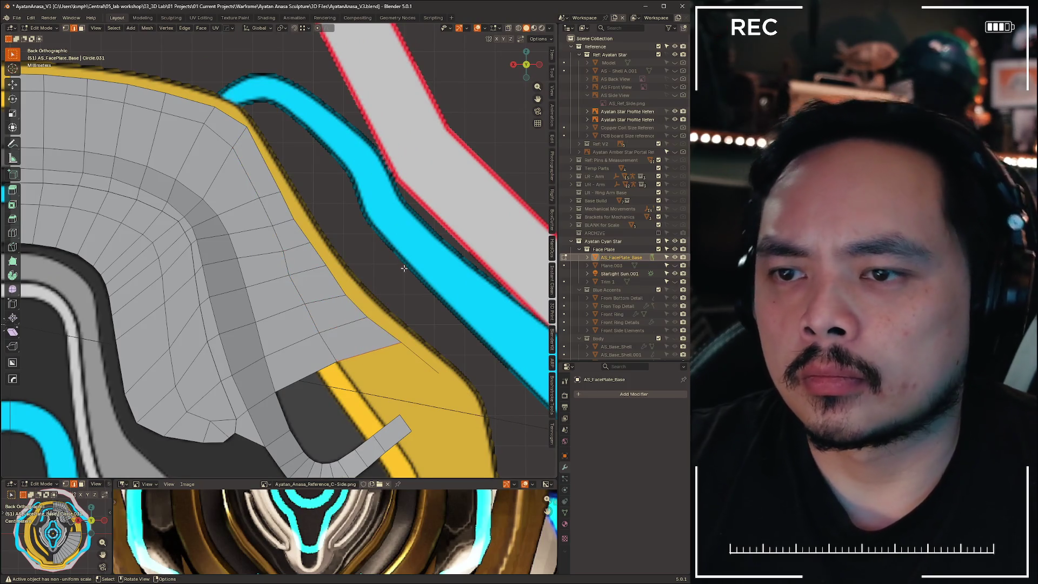
scroll(375, 350, "down", 5)
scroll(374, 349, "up", 3)
key("alt+z")
key("alt+z")
scroll(228, 214, "up", 3)
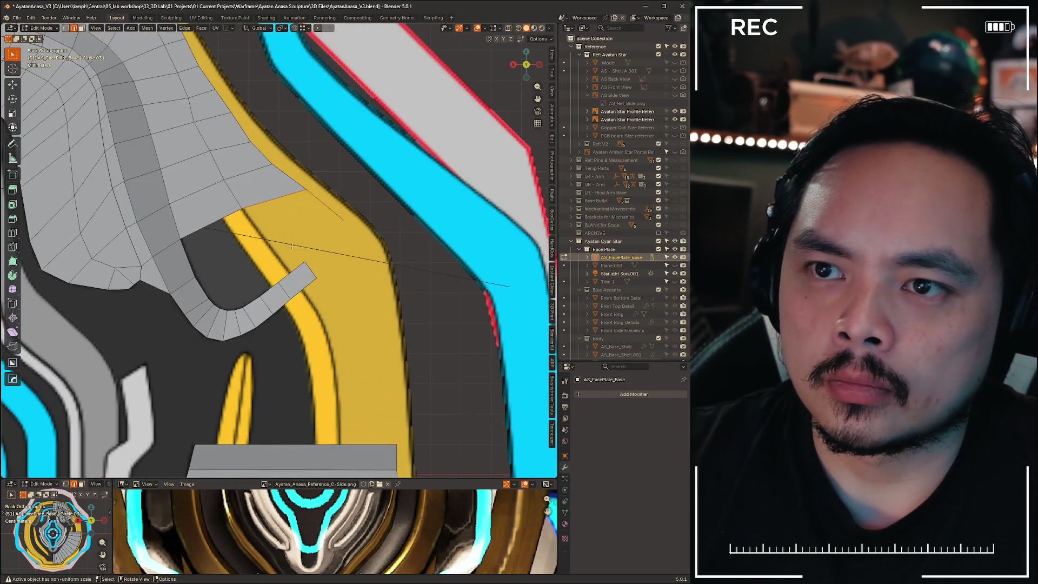
key("alt+z")
scroll(228, 213, "down", 2)
scroll(228, 215, "up", 2)
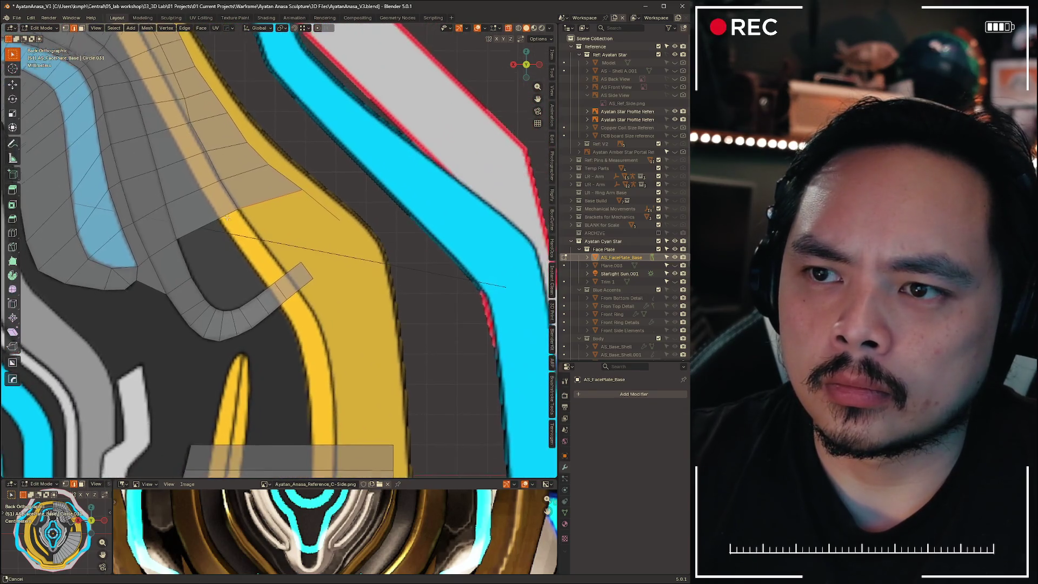
middle_click_drag(227, 216, 233, 222, "shift")
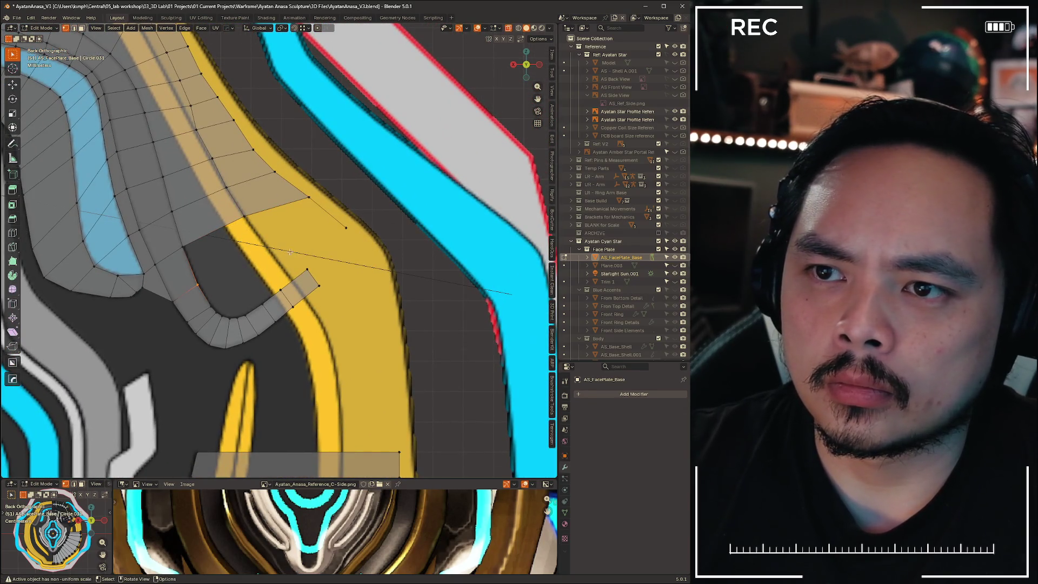
left_click(346, 227, "shift")
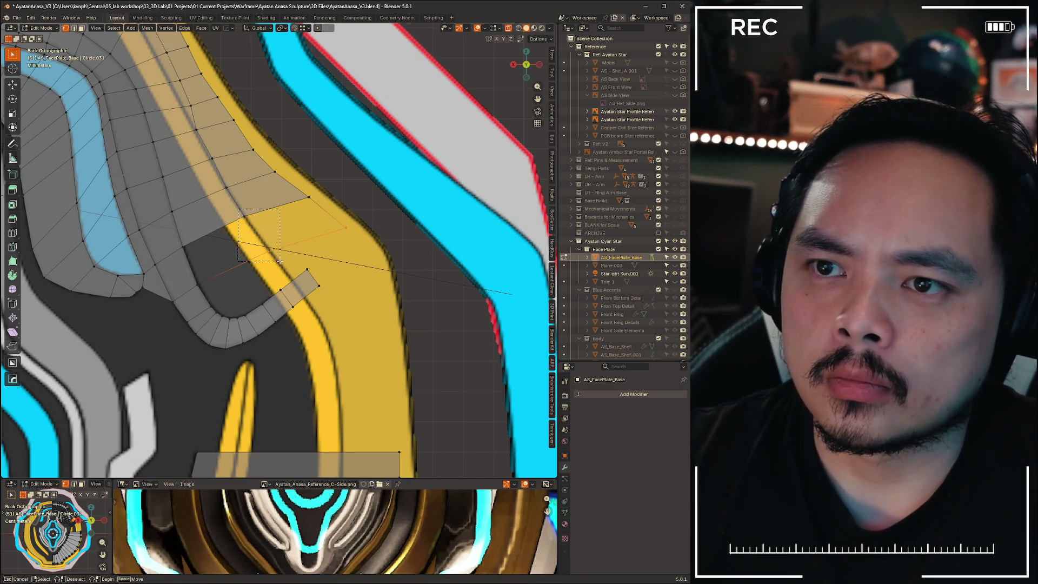
left_click(183, 248, "shift")
left_click(199, 284, "shift")
key("f")
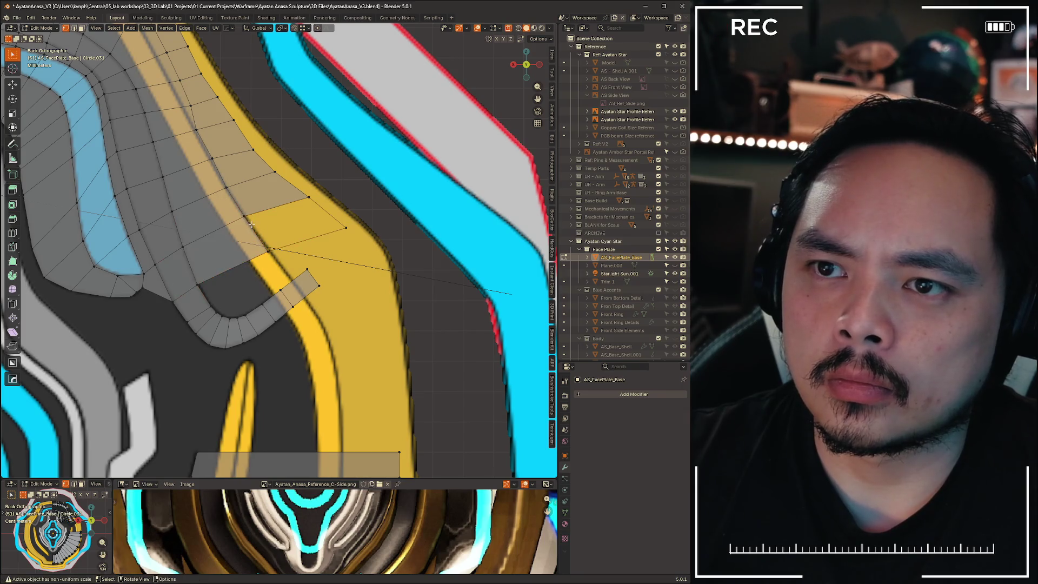
Slide the run of edges along the trim
key("2")
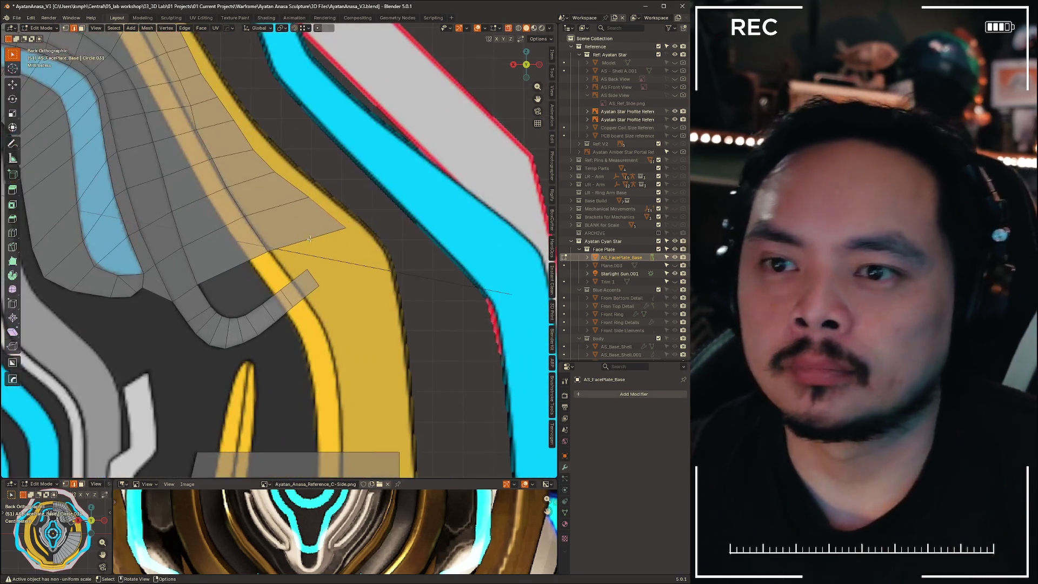
mouse_move(361, 262)
middle_mouse_down("shift")
mouse_move(357, 247)
mouse_move(266, 201)
middle_mouse_up("shift")
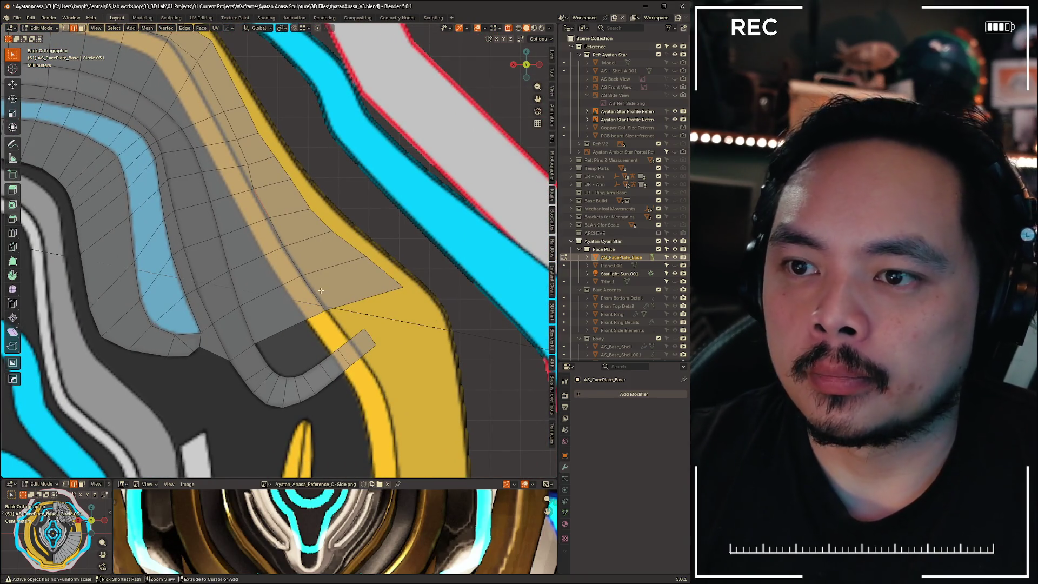
left_click(366, 243, "ctrl")
key("g")
key("g")
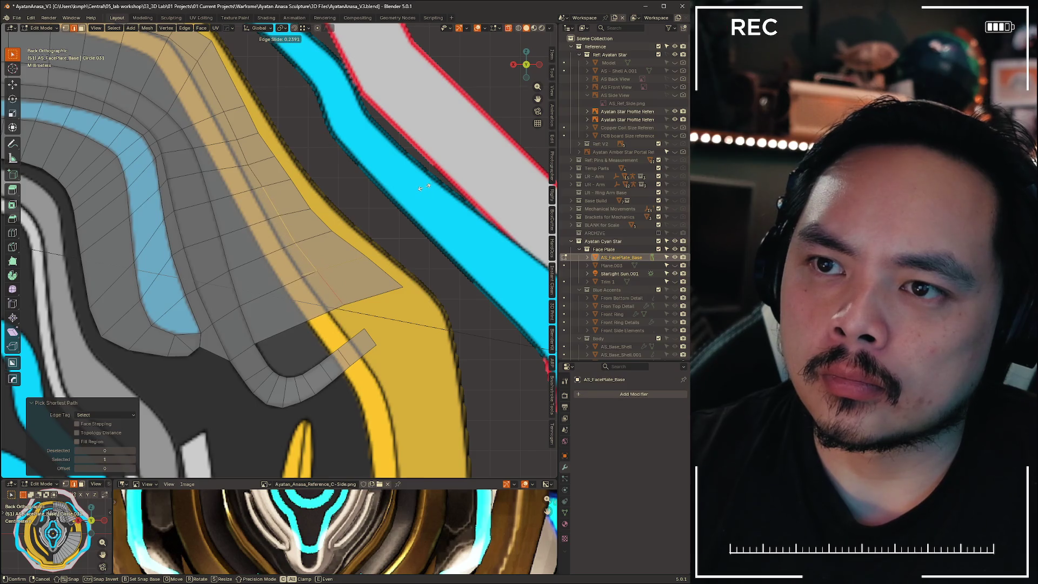
left_click(425, 188)
Slide a vertex near the trim along its edge, setting the slide amount to 0.265
key("1")
left_click_drag(235, 161, 267, 179)
key("g")
key("g")
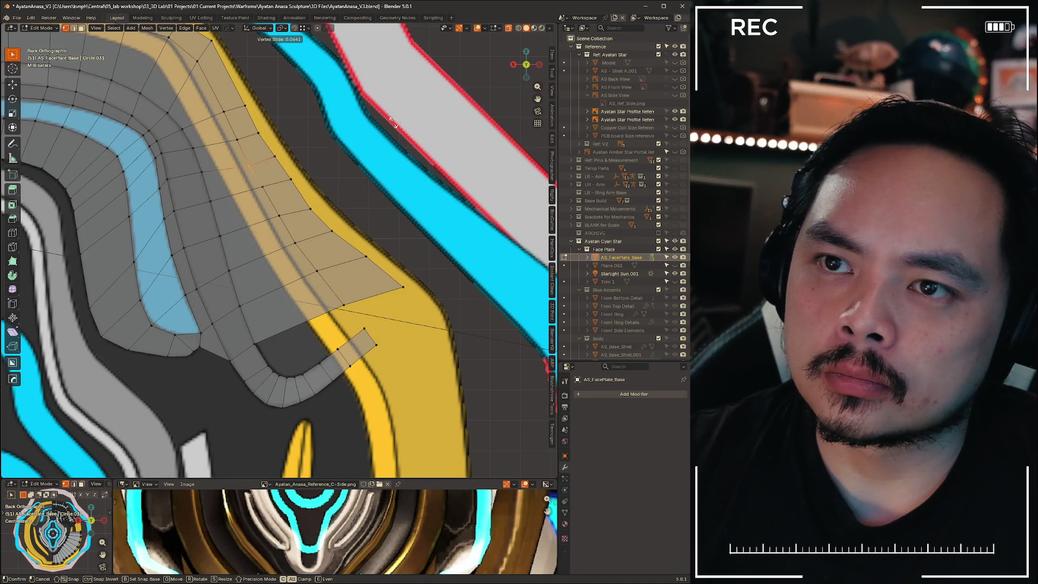
left_click(393, 118)
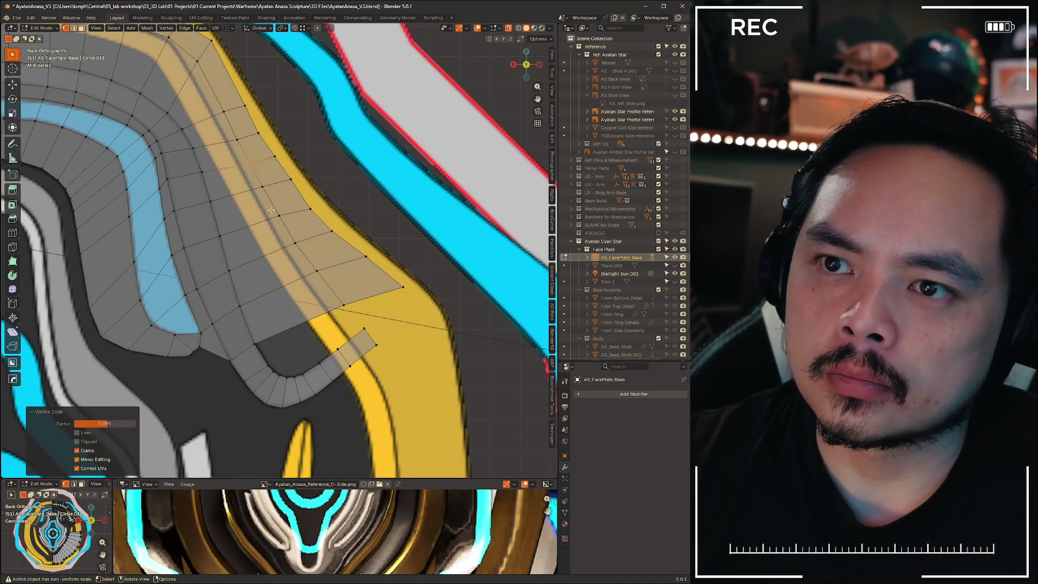
key("g")
key("g")
left_click(324, 260)
key("g")
key("g")
left_click(337, 293)
left_click_drag(92, 423, 111, 424)
scroll(249, 337, "down", 5)
scroll(249, 337, "up", 4)
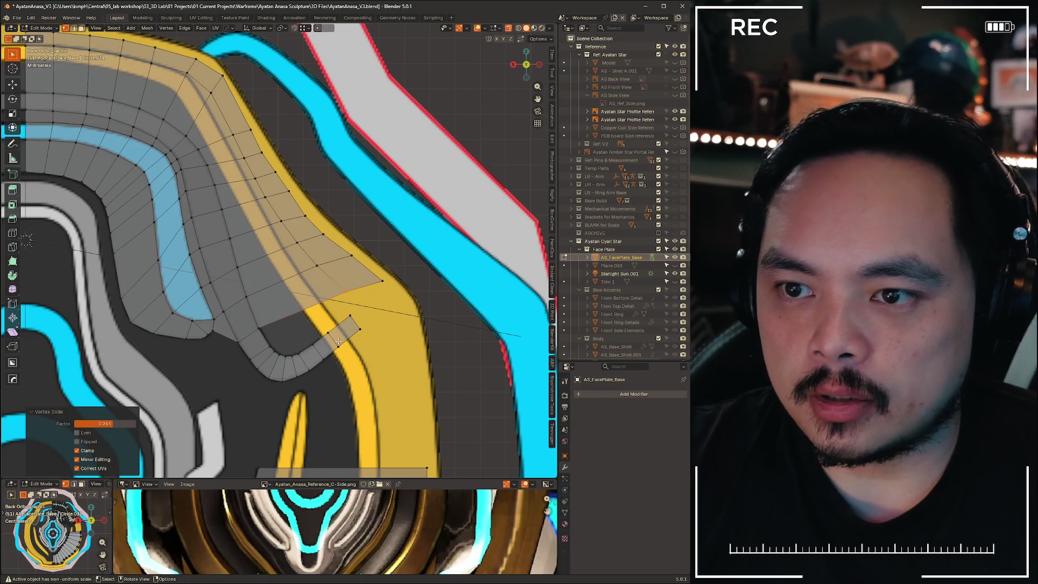
scroll(279, 357, "down", 3)
mouse_move(279, 357)
middle_mouse_down("shift")
mouse_move(404, 334)
mouse_move(309, 276)
middle_mouse_up("shift")
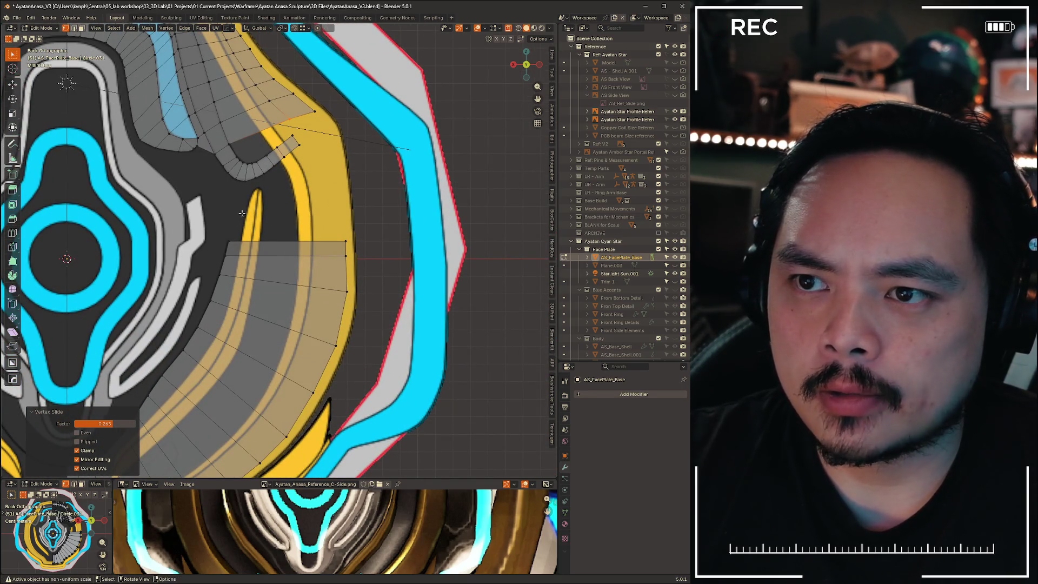
Raise the rectangle's top edge along Z by 1.1555 mm, extrude it once more, and undo a stray move
key("2")
left_click(290, 241)
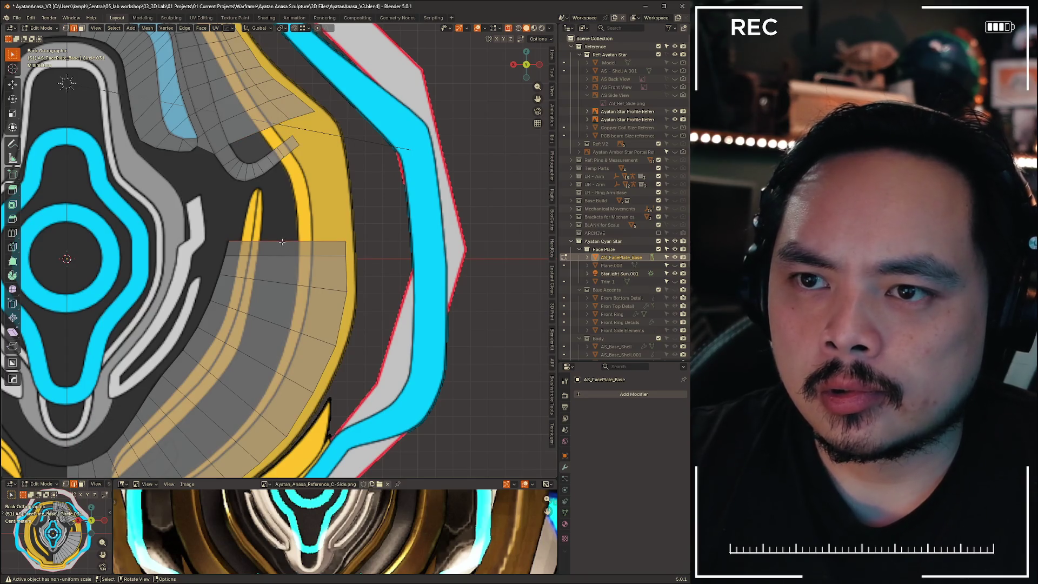
key("g")
key("z")
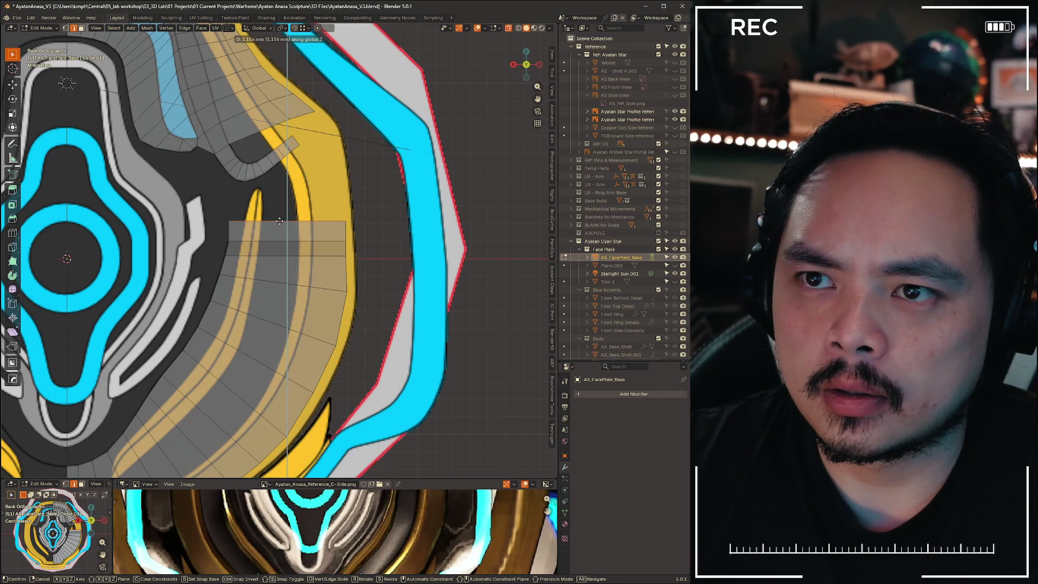
left_click(280, 221)
key("e")
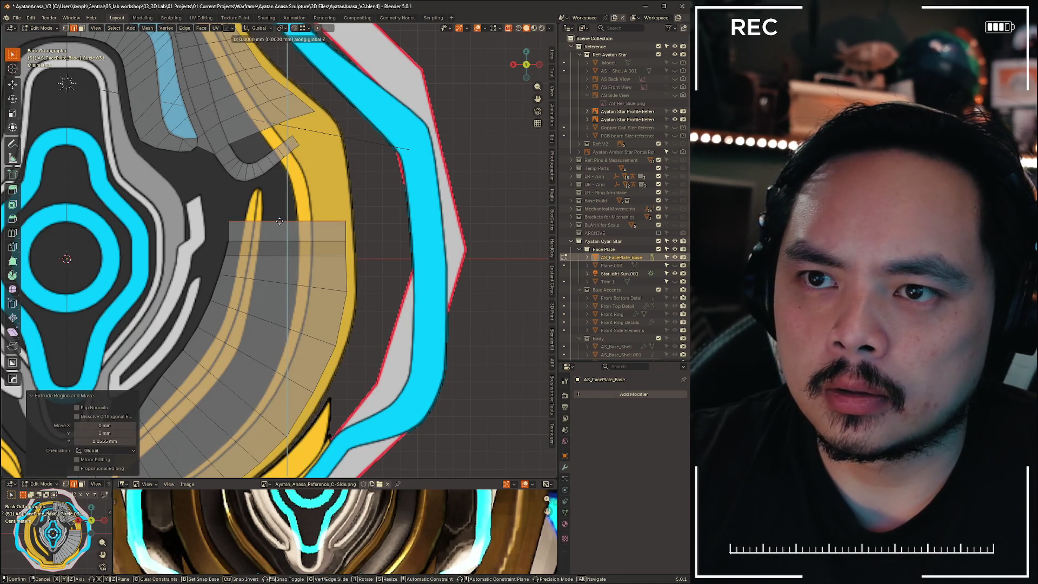
left_click(280, 190)
key("g")
key("Escape")
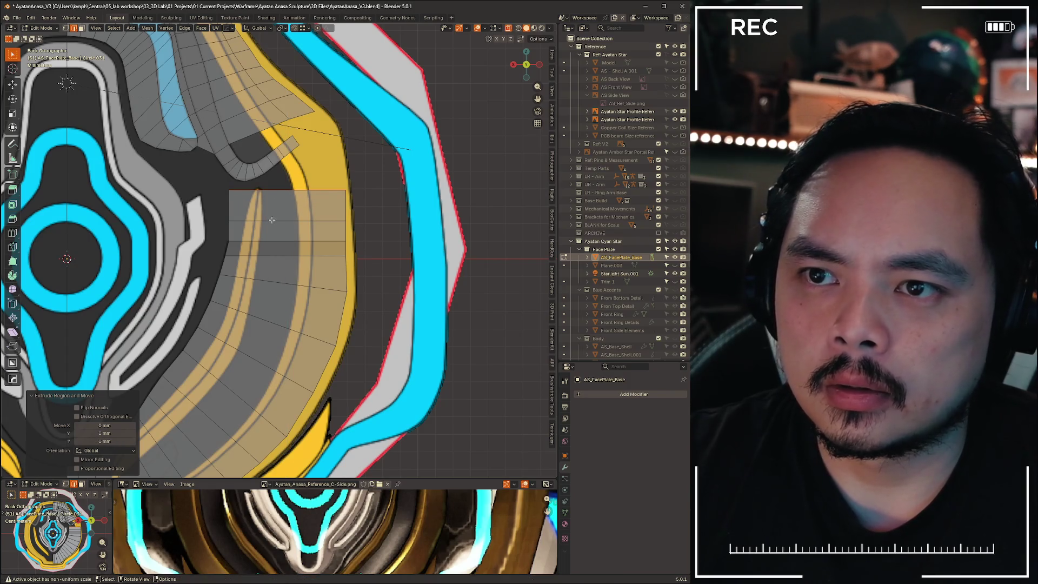
key("ctrl+z")
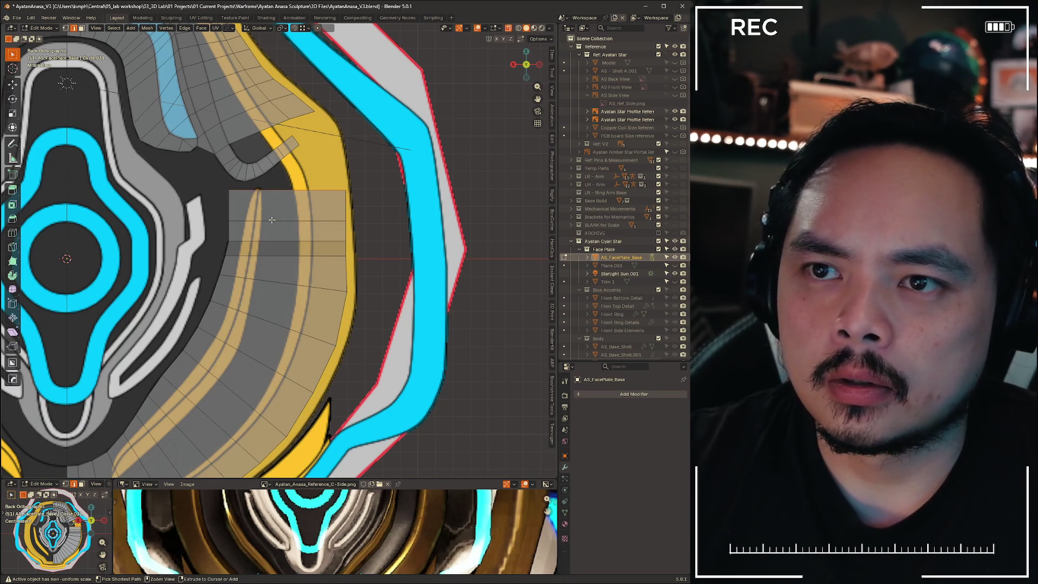
scroll(232, 184, "up", 5)
Dissolve the extra bottom vertex at the curved arm strip's lower bend
middle_click_drag(216, 98, 262, 263, "shift")
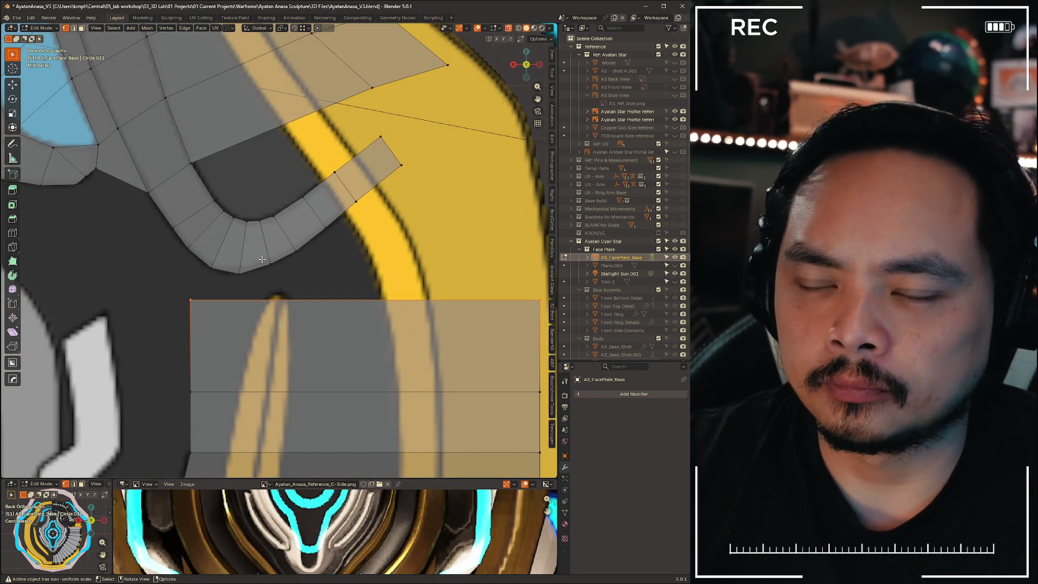
left_click(262, 263)
key("2")
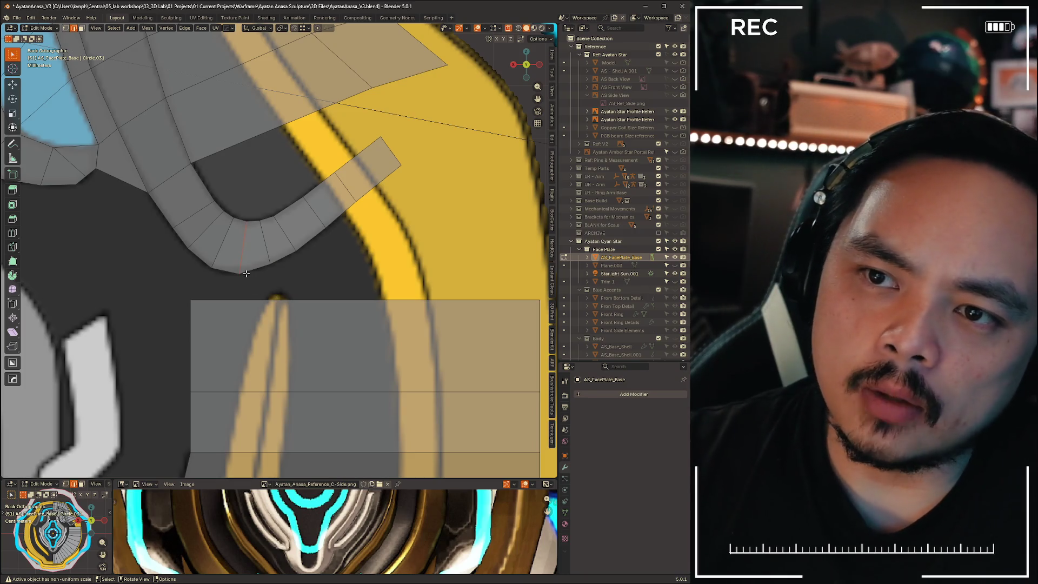
left_click(269, 255)
key("1")
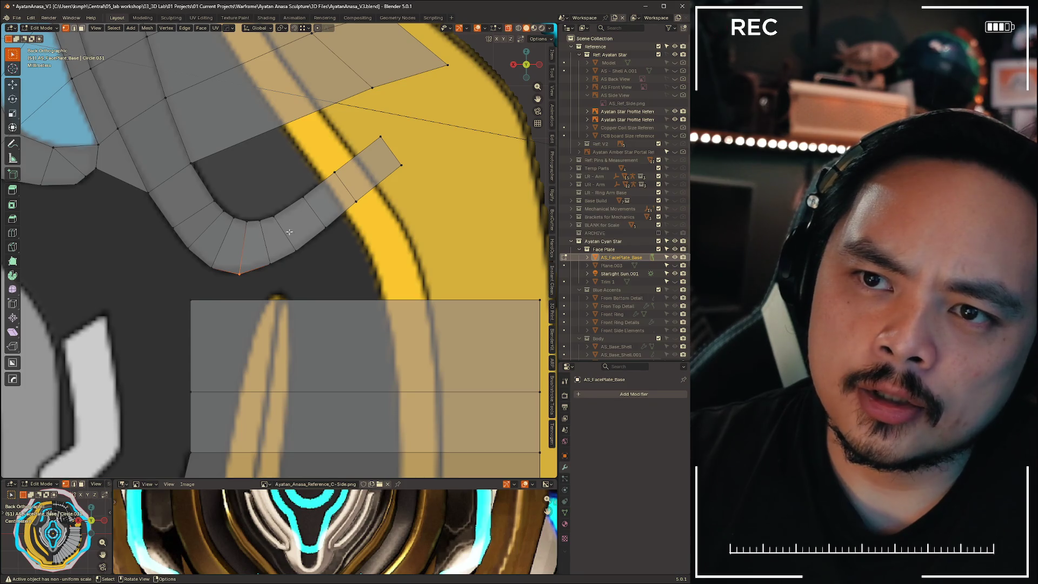
key("x")
left_click(207, 272)
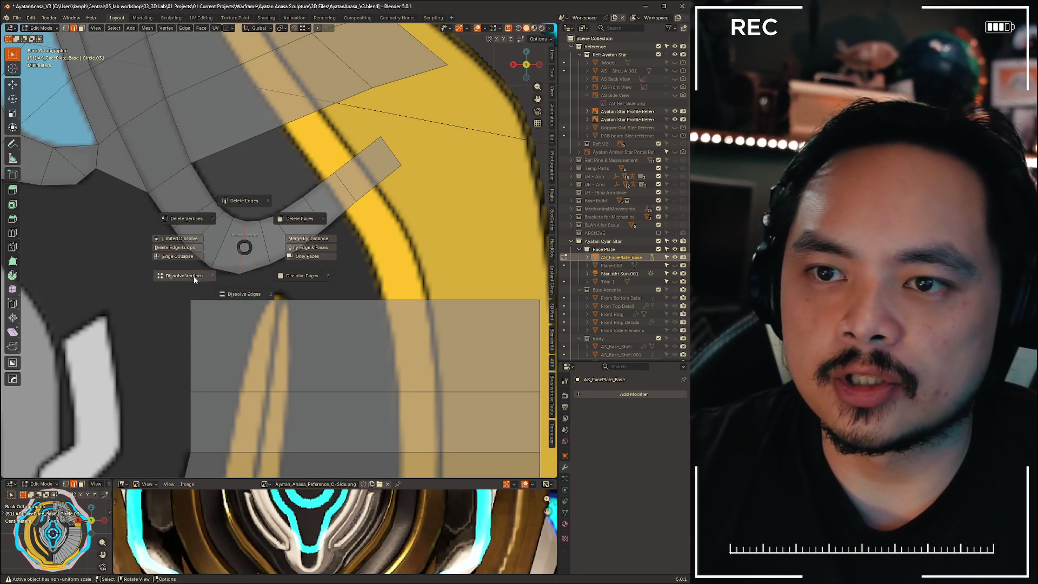
Move the strip's bottom corner vertices down and to the right
key("1")
left_click_drag(207, 271, 214, 277)
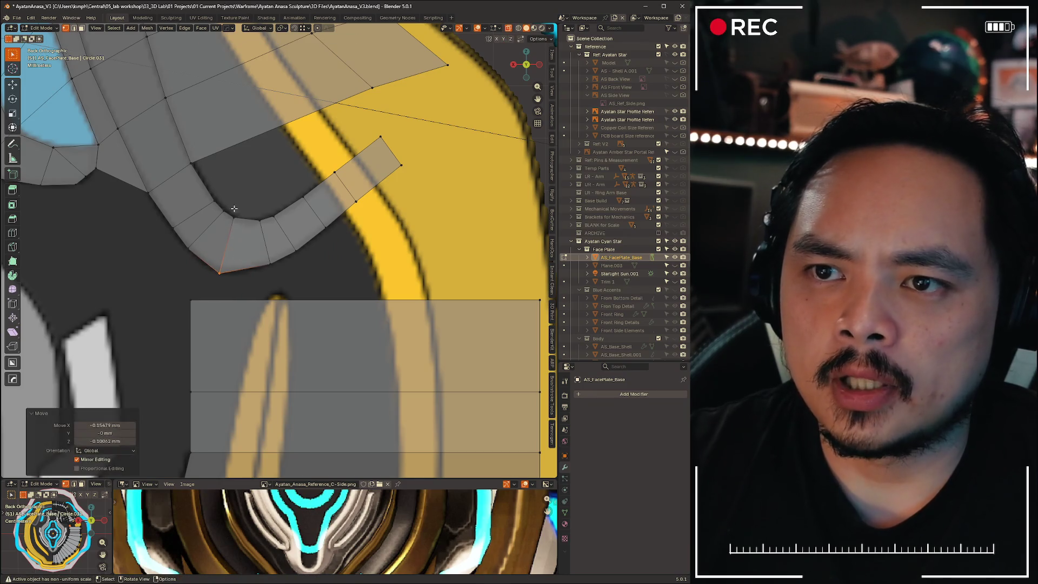
key("g")
left_click(254, 234)
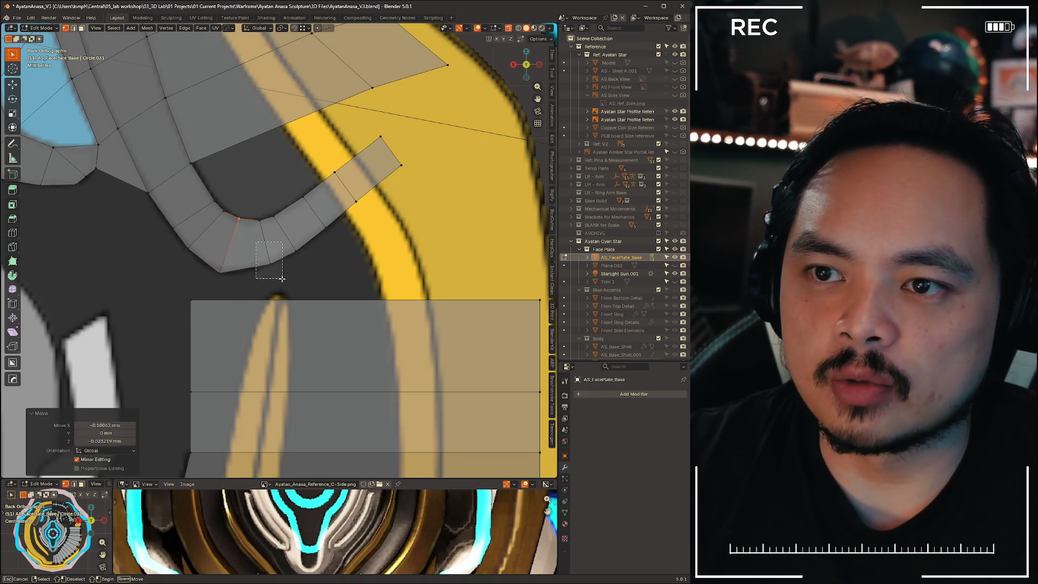
key("g")
left_click(276, 283)
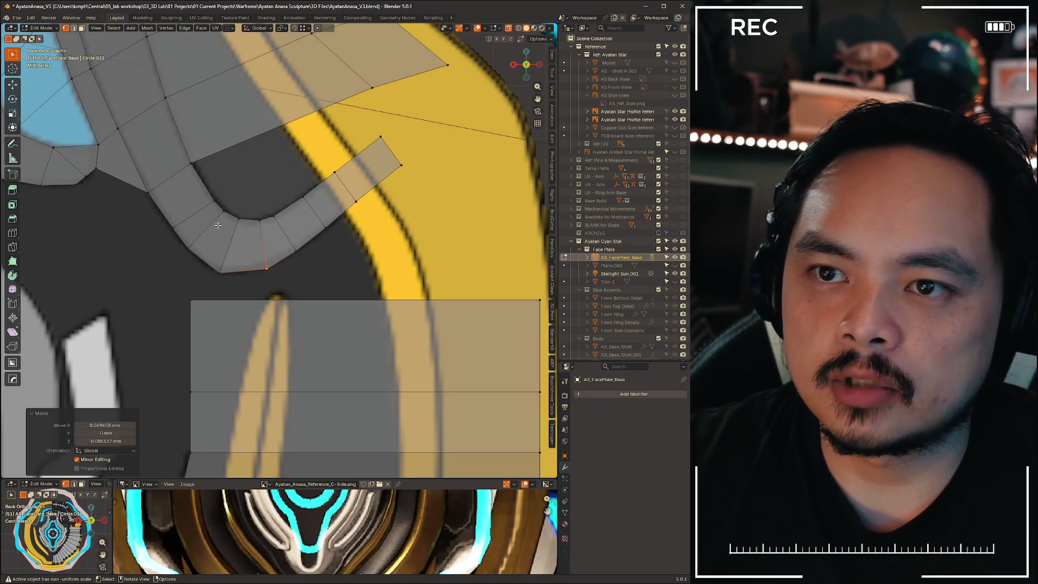
Dissolve the selected edges and shift a vertex on the arm strip
key("2")
key("x")
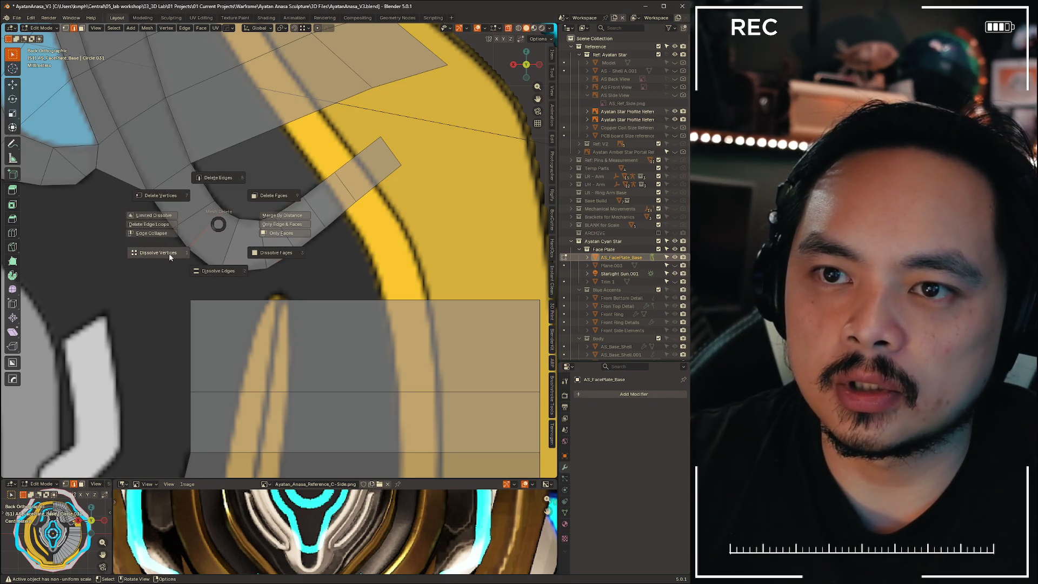
left_click(205, 269)
key("1")
left_click(173, 237)
key("g")
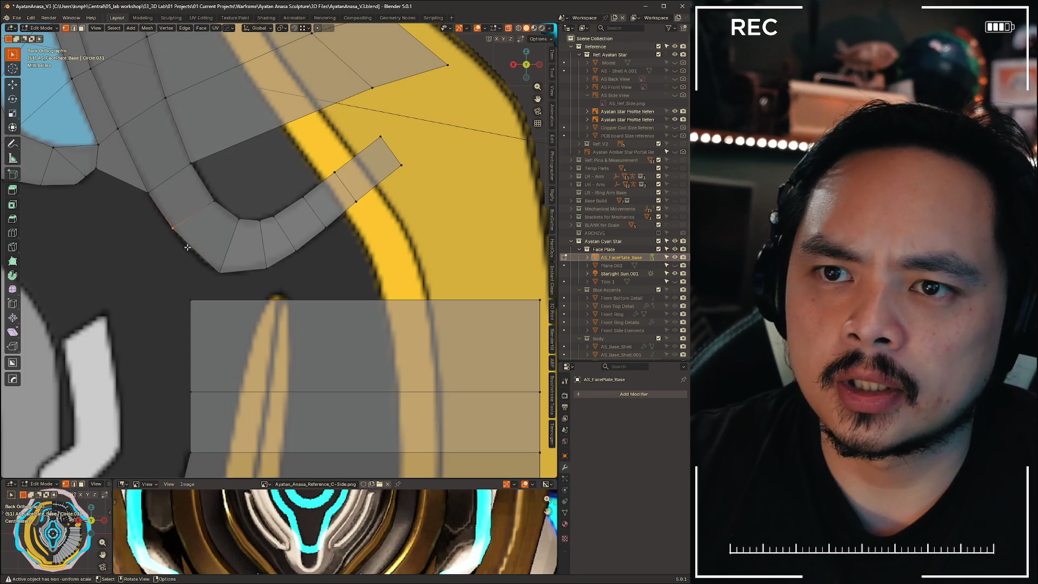
left_click(188, 255)
Reposition the arm's bend, inner and bottom-left corner vertices
left_click(213, 203)
key("g")
left_click(216, 201)
left_click_drag(234, 211, 251, 229)
key("g")
left_click(242, 226)
left_click(219, 272)
key("g")
left_click(246, 260)
Move the arm's bottom vertex and the face's upper vertex outward
left_click(264, 272)
key("g")
left_click(279, 284)
left_click(262, 221)
key("g")
left_click(279, 224)
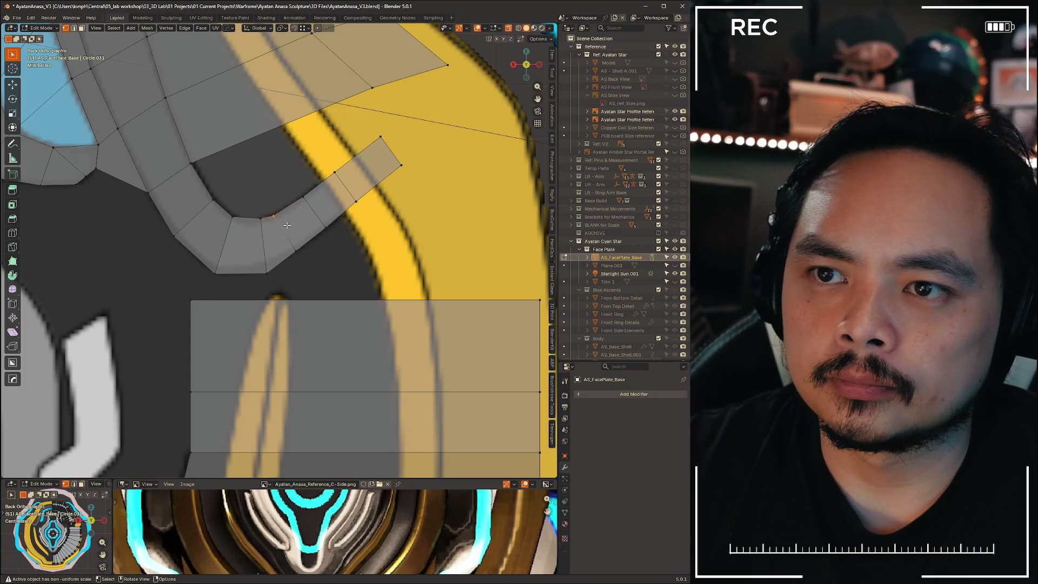
Dissolve the selected edges and slide the strip end's bottom-left vertex along its edge
key("2")
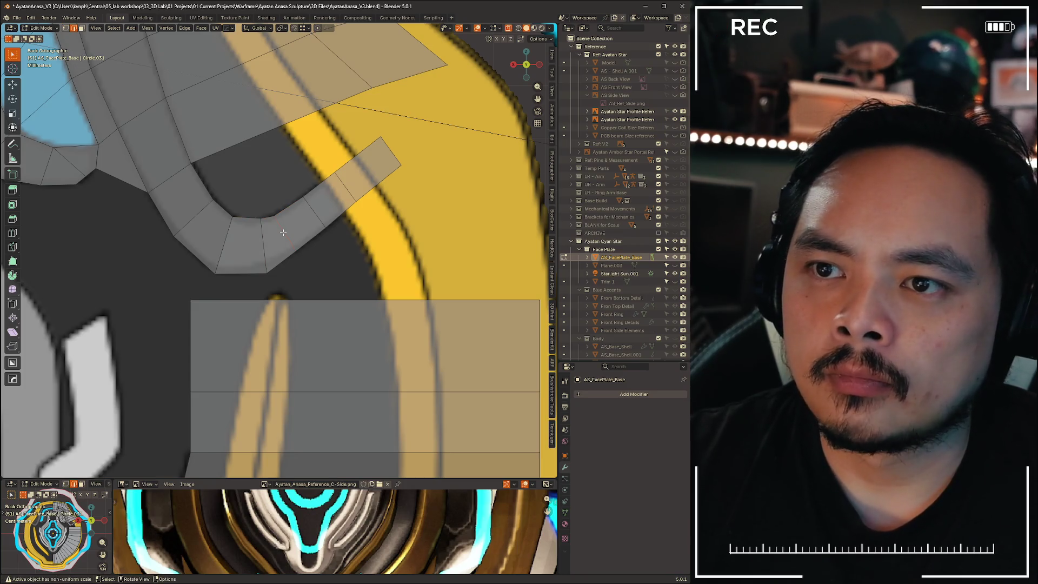
key("x")
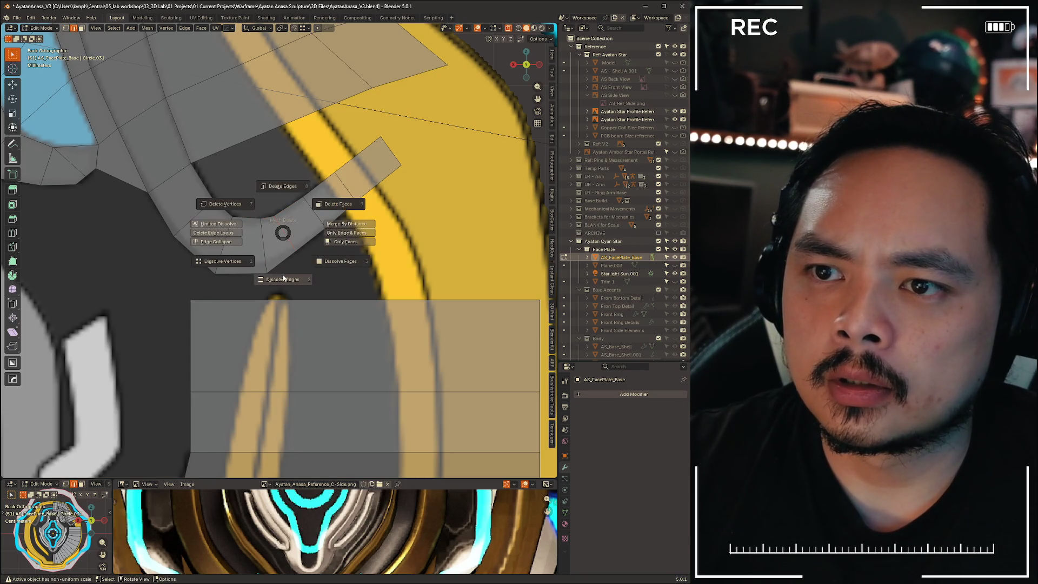
left_click(283, 278)
key("g")
left_click(261, 257)
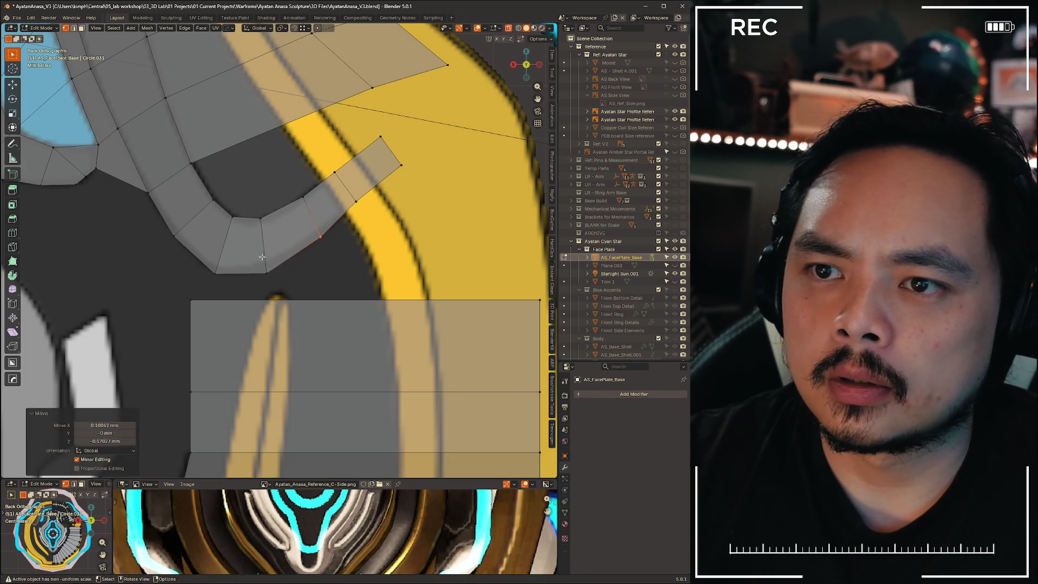
left_click(240, 274)
key("g")
key("g")
left_click(248, 277)
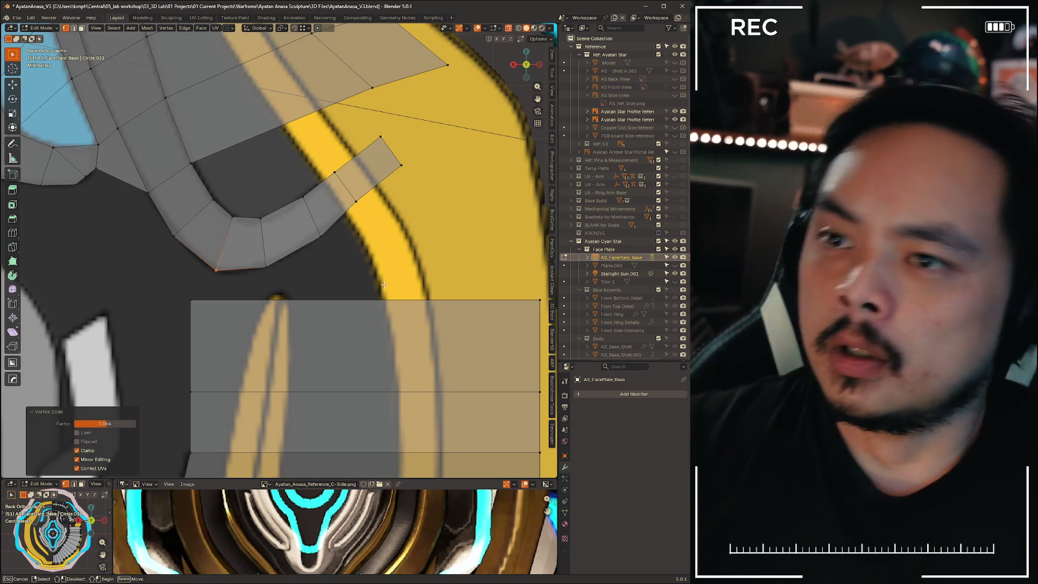
Move the next strip-end vertex out to the yellow trim's outer edge
left_click(334, 172)
key("g")
left_click(347, 190)
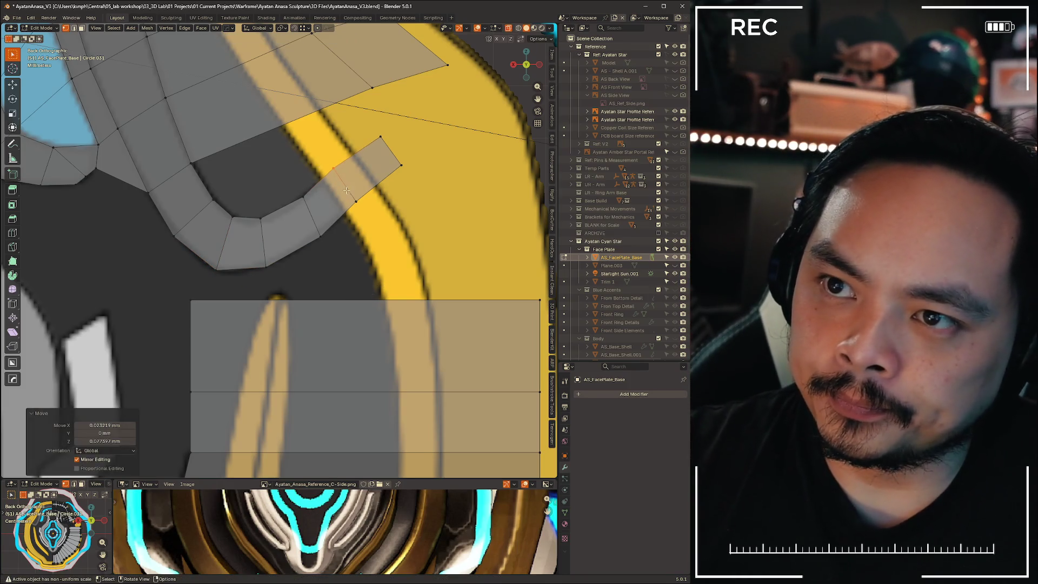
key("g")
left_click(364, 208)
mouse_move(364, 209)
middle_mouse_down("shift")
mouse_move(305, 277)
mouse_move(341, 292)
middle_mouse_up("shift")
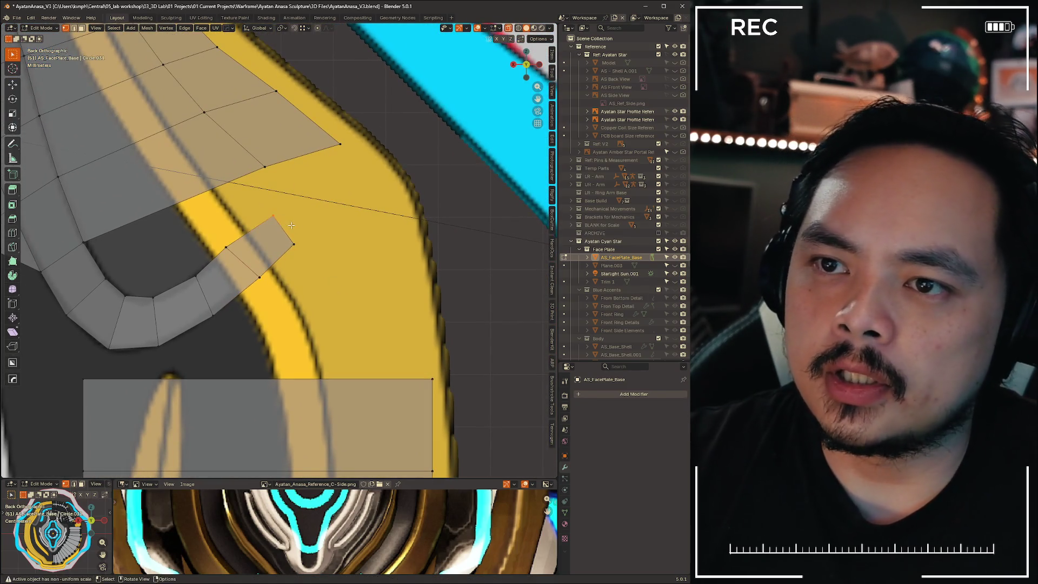
key("g")
left_click(356, 206)
Bring the other corner vertex and upper outer vertex to the upper panel's edge
left_click(285, 246)
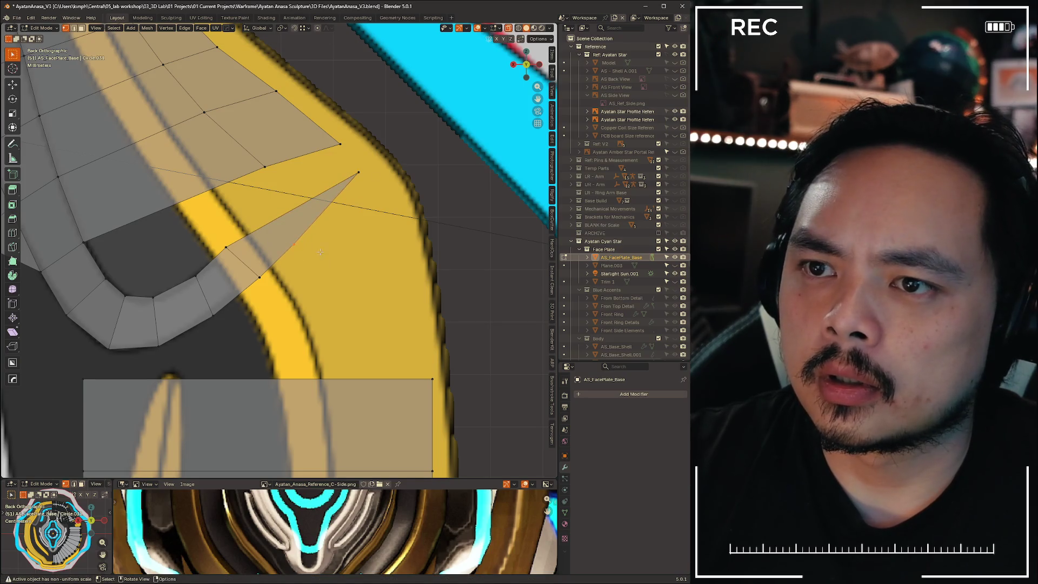
key("g")
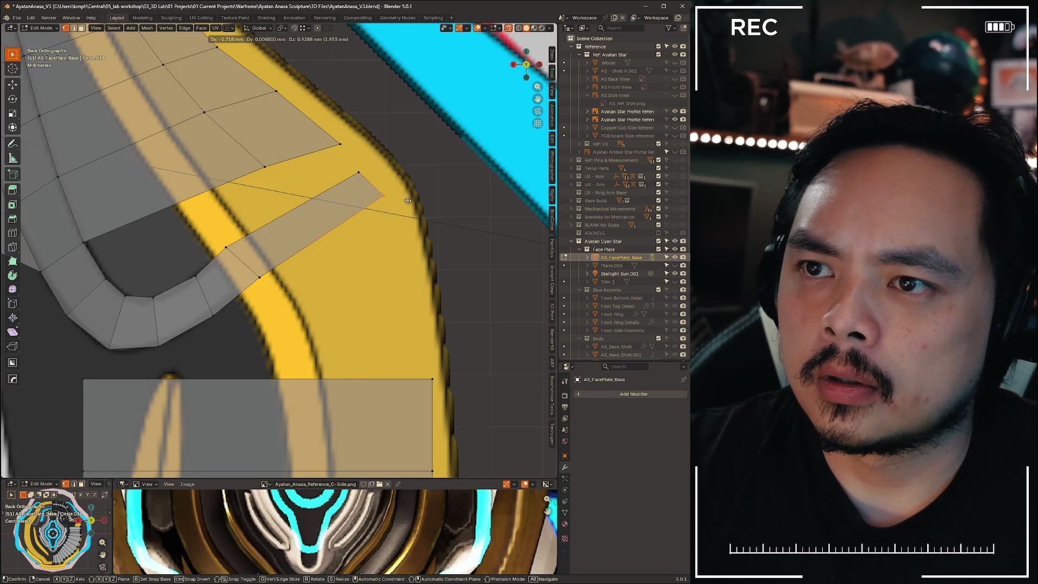
left_click(411, 198)
left_click(359, 173)
key("g")
left_click(384, 178)
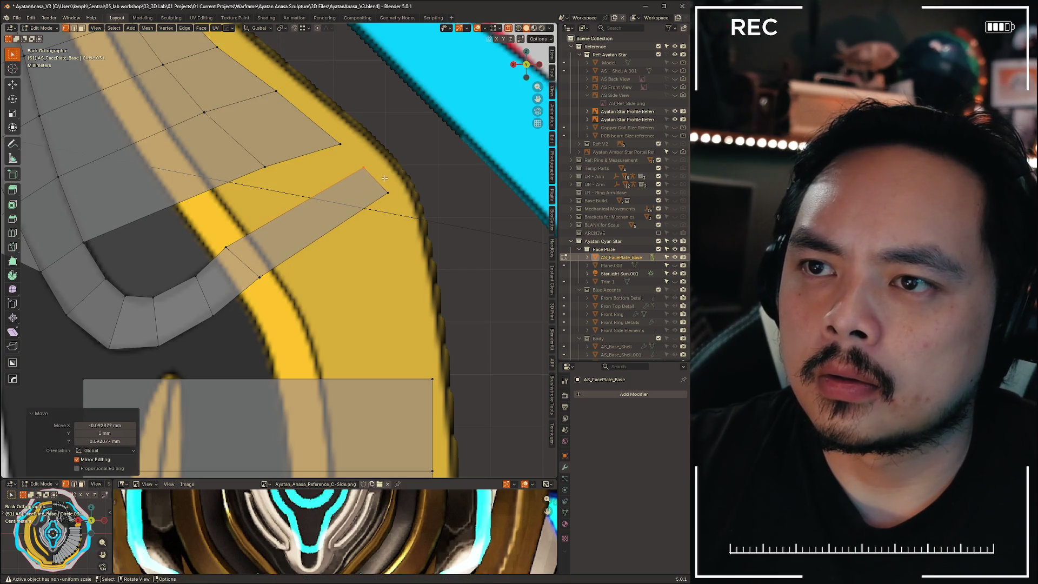
Place the lower vertex along the trim and select the strip end's outer edges
left_click(227, 245)
key("g")
left_click(336, 227)
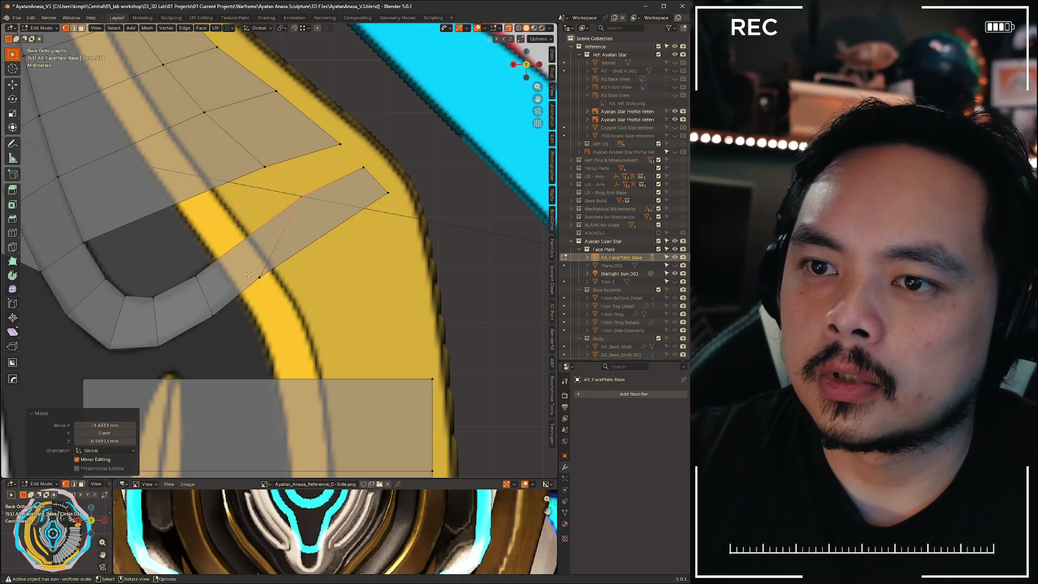
key("g")
left_click(412, 250)
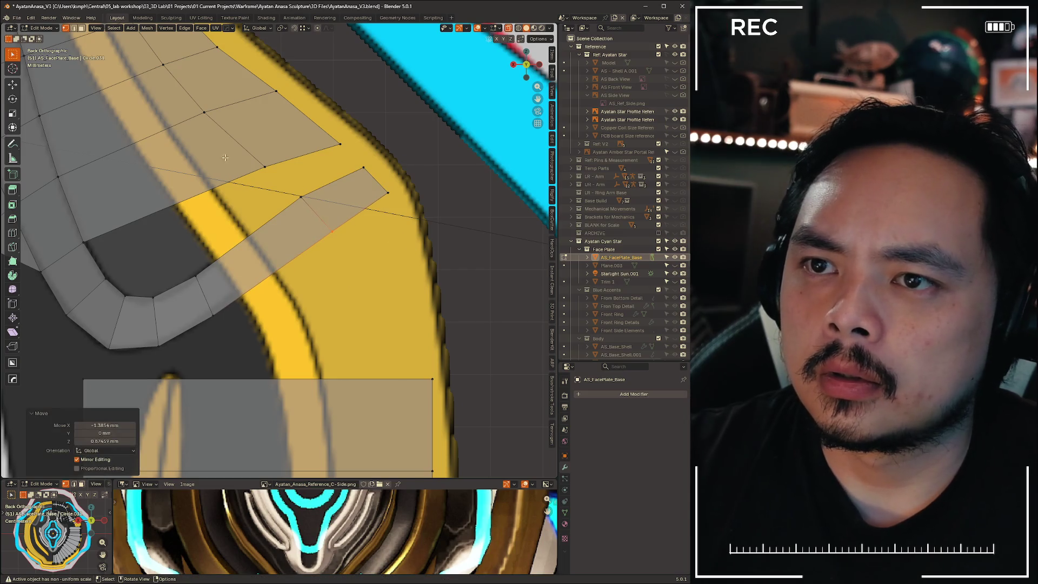
left_click(340, 144)
left_click(363, 168, "shift")
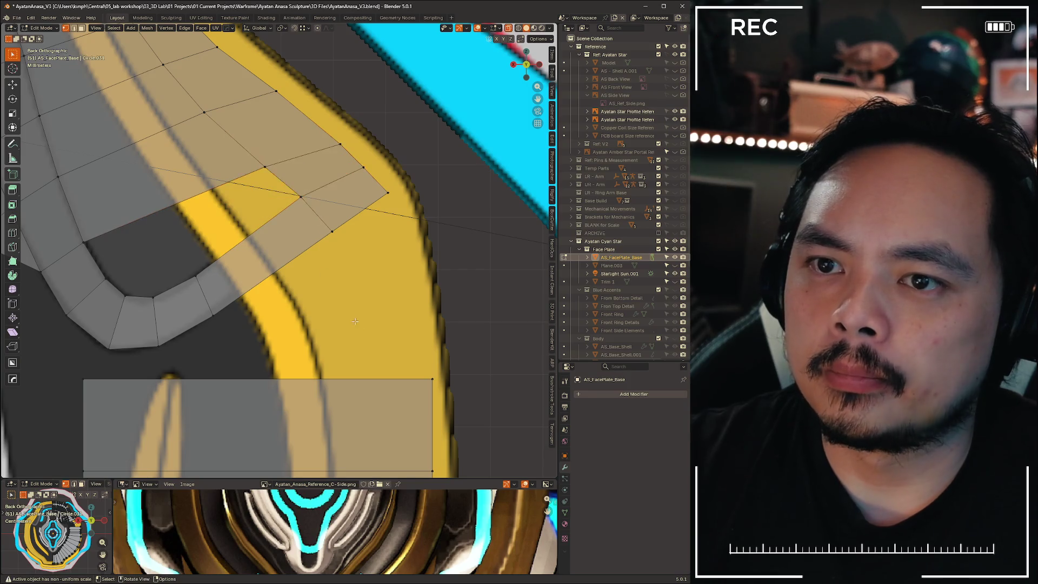
scroll(284, 289, "down", 1)
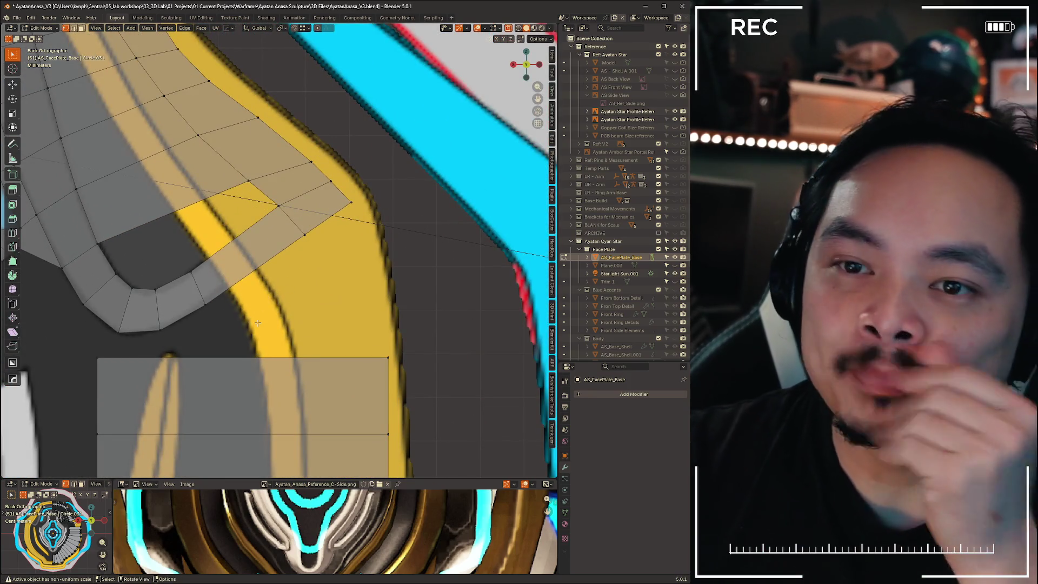
mouse_move(232, 330)
middle_mouse_down("shift")
mouse_move(378, 297)
mouse_move(300, 318)
middle_mouse_up("shift")
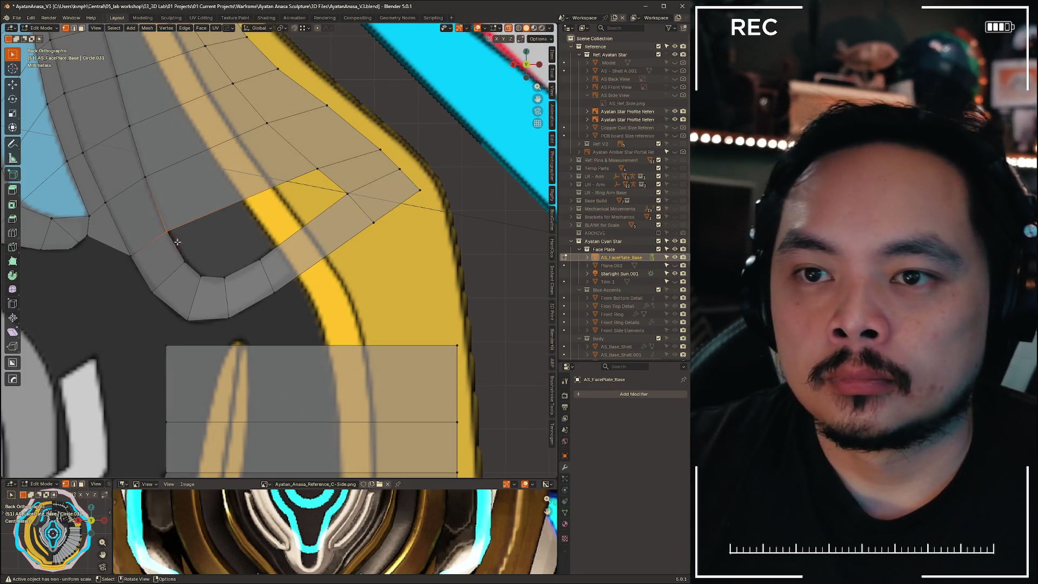
Add a centred edge loop across the curved strip's inner side
left_click(267, 259, "shift")
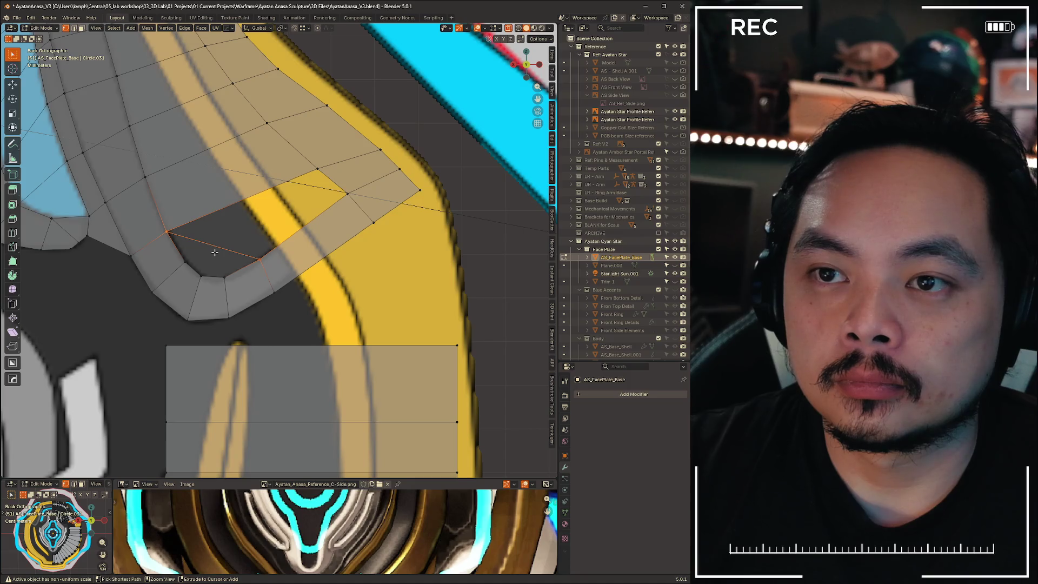
scroll(215, 252, "down", 6)
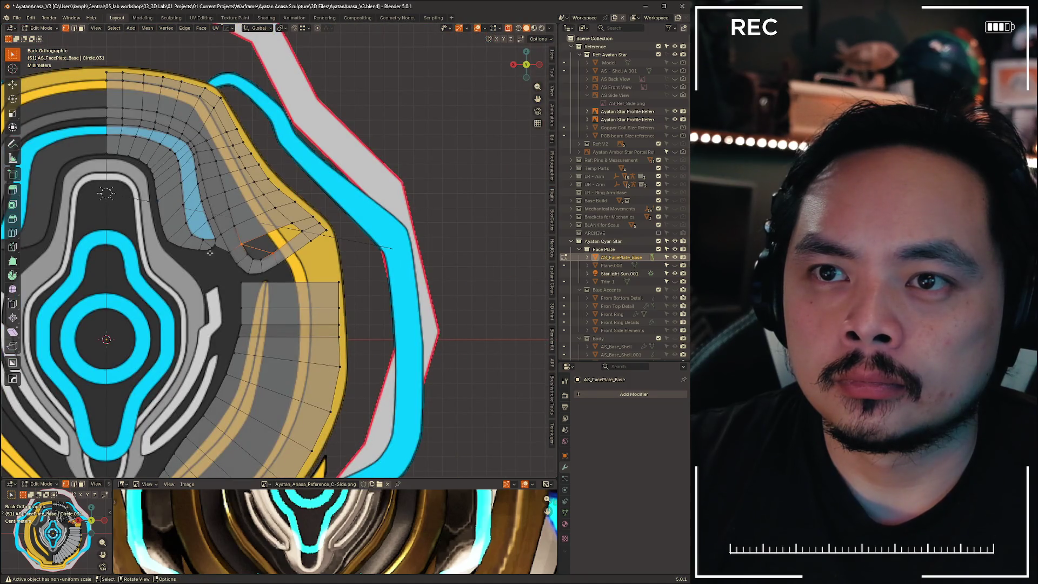
scroll(210, 253, "up", 4)
key("ctrl+r")
left_click(273, 292)
right_click(273, 292)
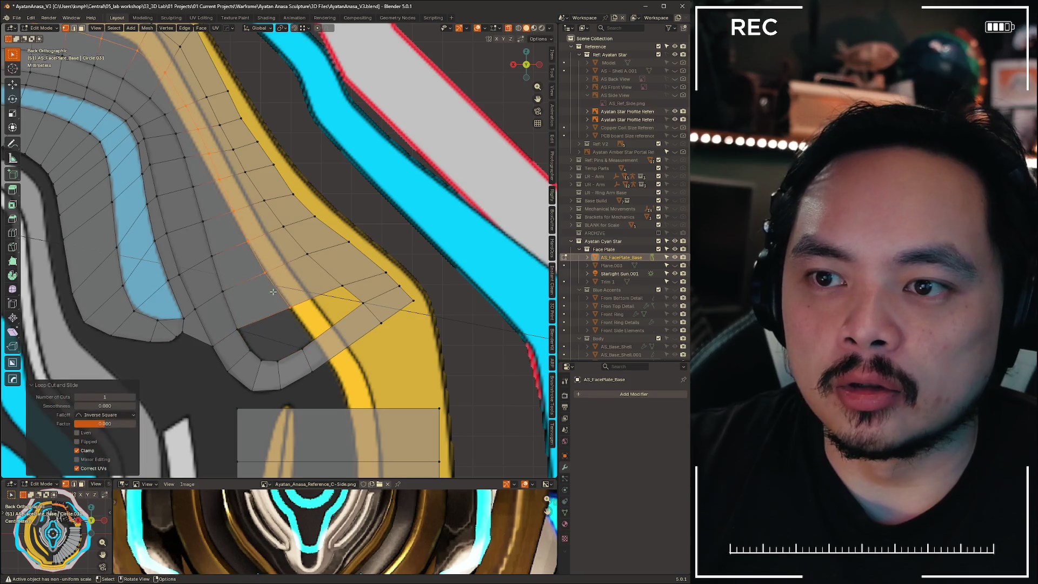
Dissolve the selected edges around the gap with Dissolve Edges
scroll(273, 292, "up", 3)
key("2")
key("x")
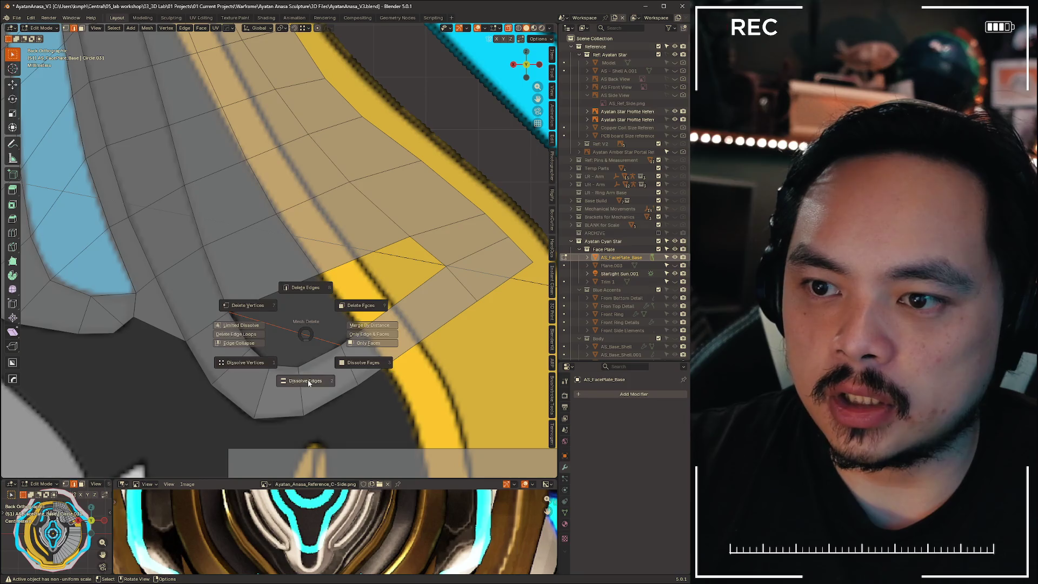
left_click(308, 383)
middle_click_drag(308, 383, 300, 310, "shift")
key("x")
key("Escape")
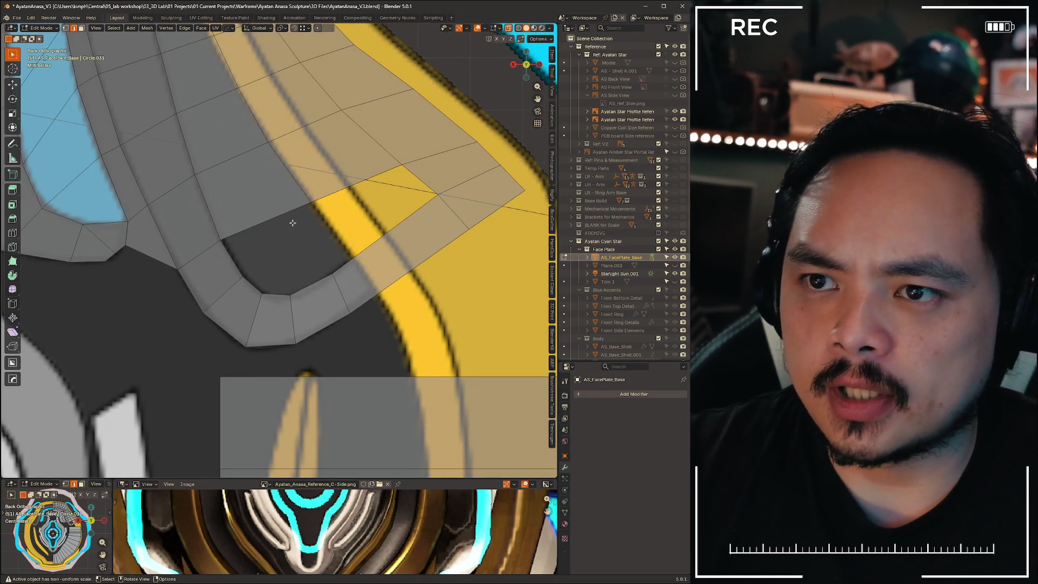
Join the inner-curve vertex to the opposite vertex and fill the hole beside it
key("1")
left_click(329, 286)
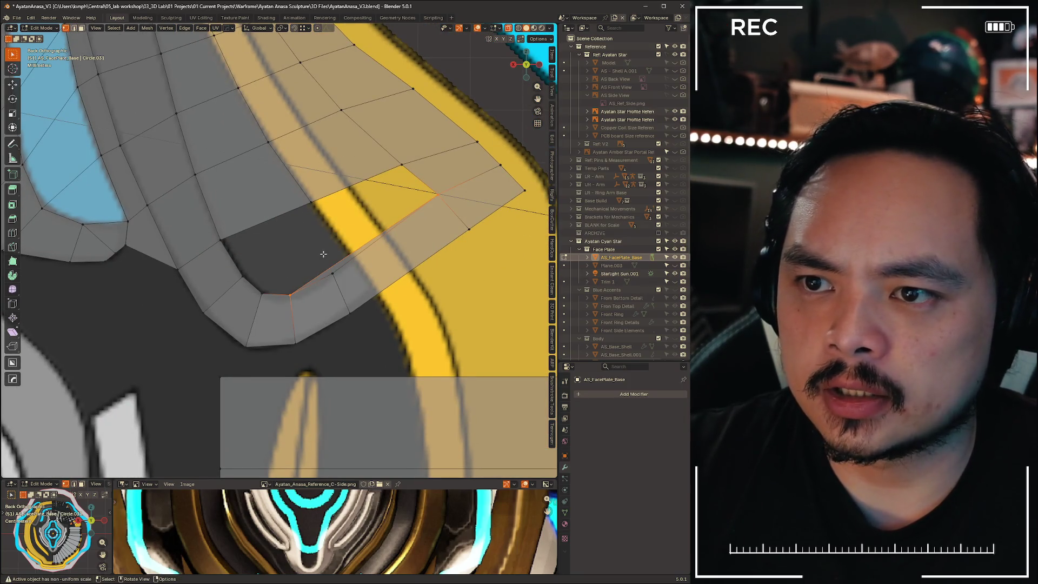
left_click(312, 204, "shift")
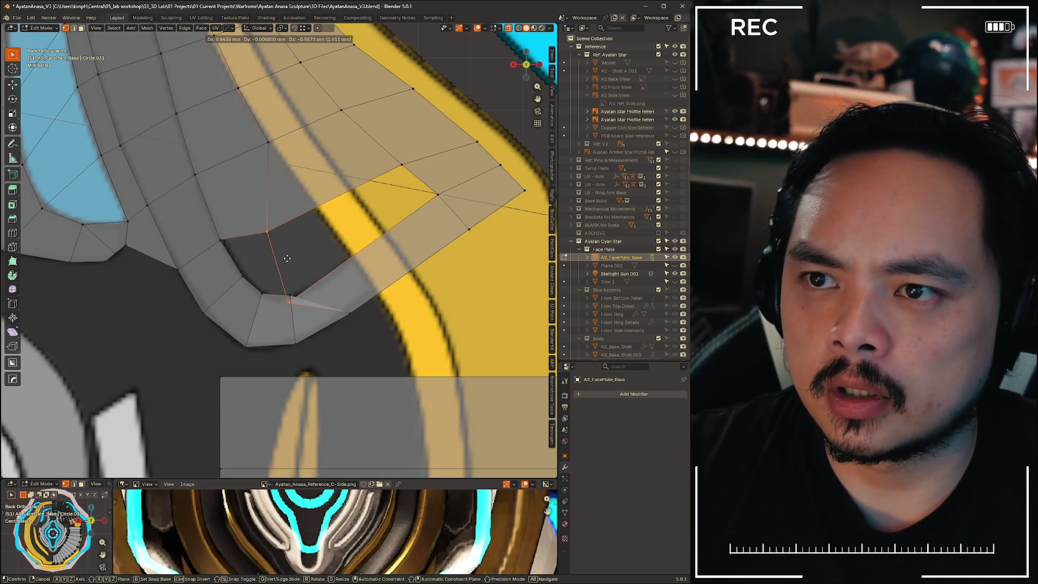
key("j")
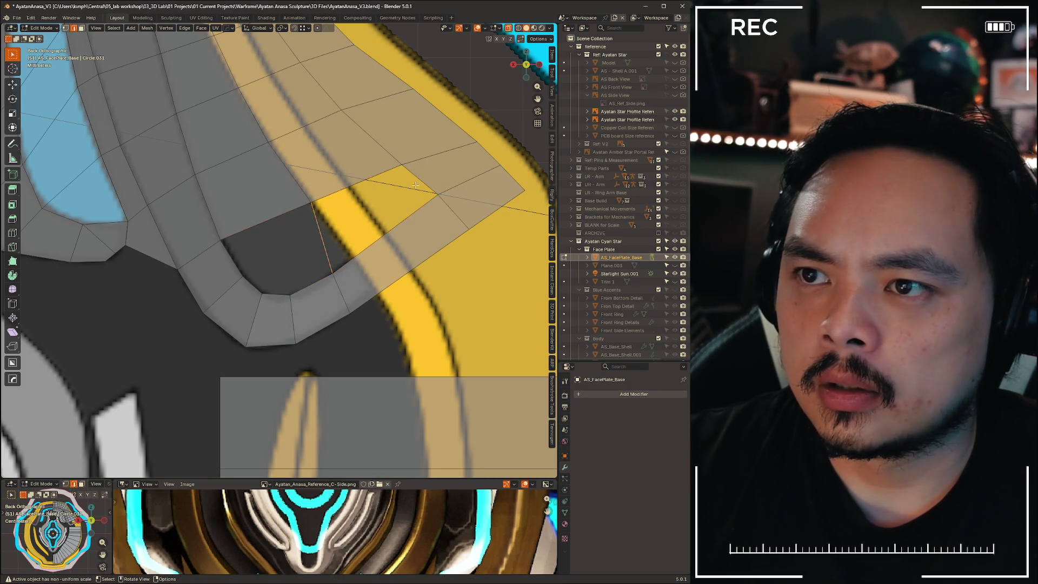
key("2")
key("f")
key("Escape")
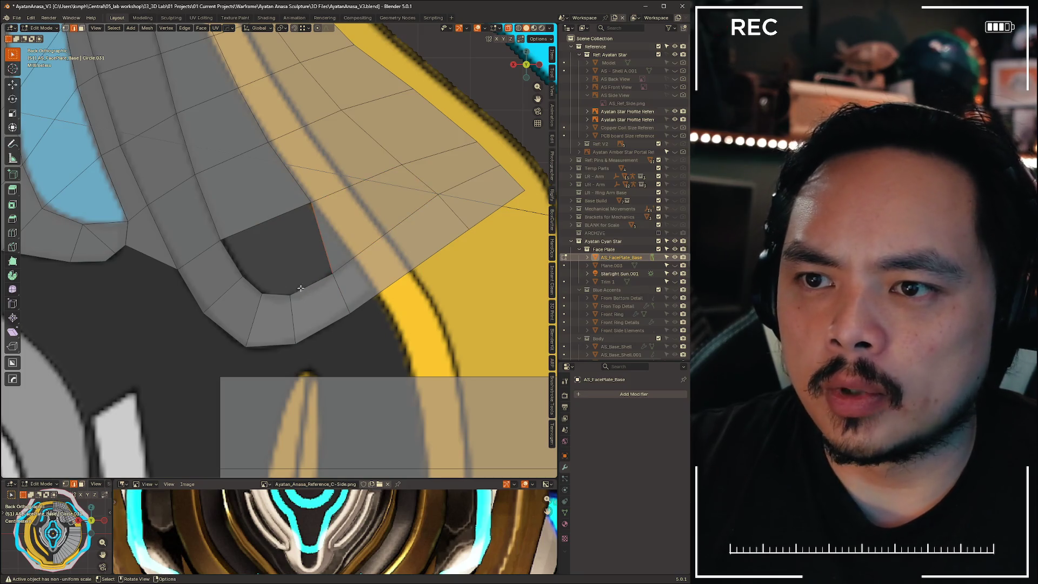
Fill the remaining triangular hole and adjust a vertex's position
key("1")
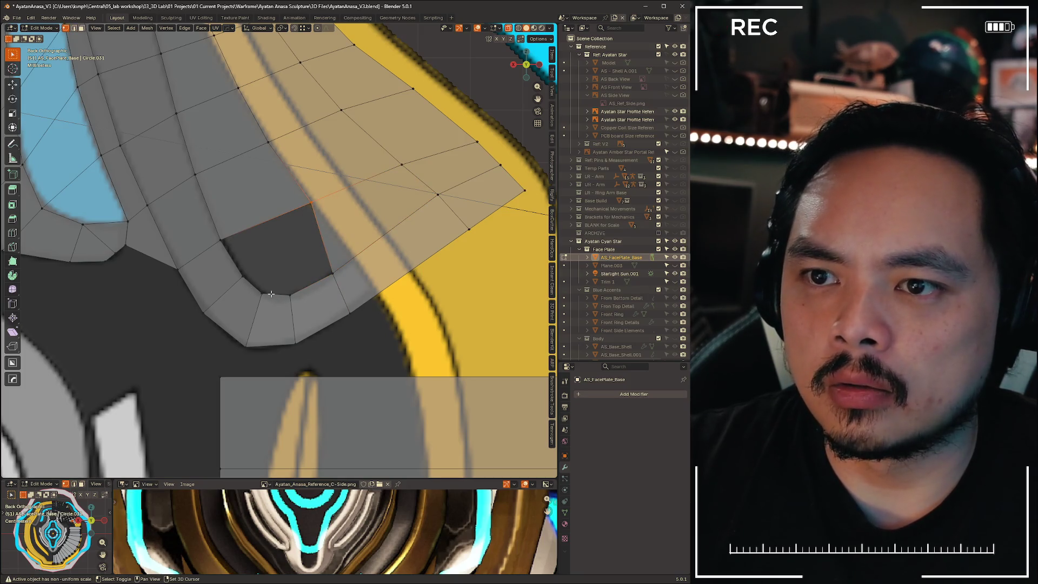
key("alt+a")
key("ctrl+z")
key("ctrl+z")
key("ctrl+z")
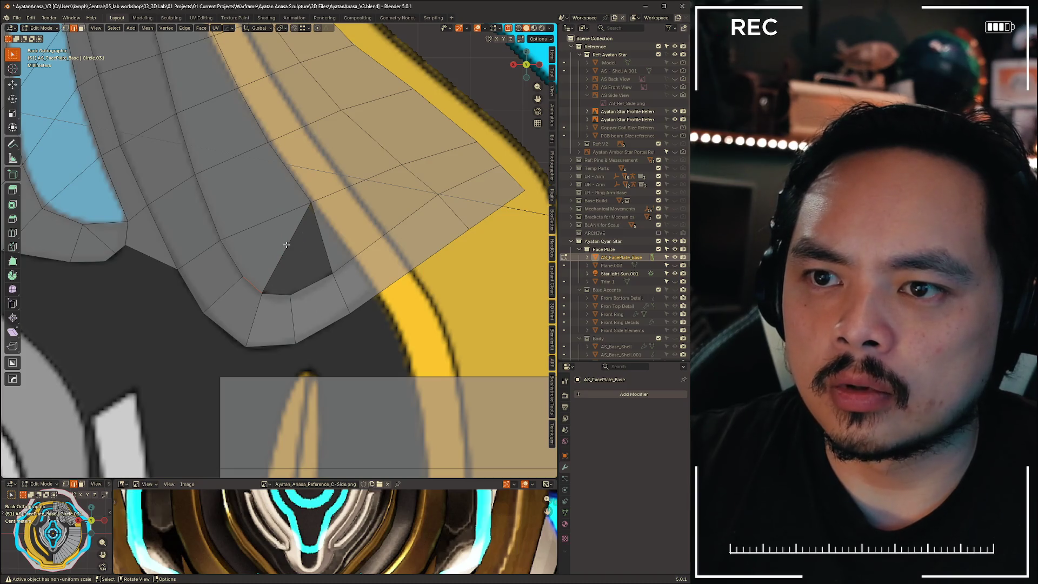
key("ctrl+z")
key("ctrl+z")
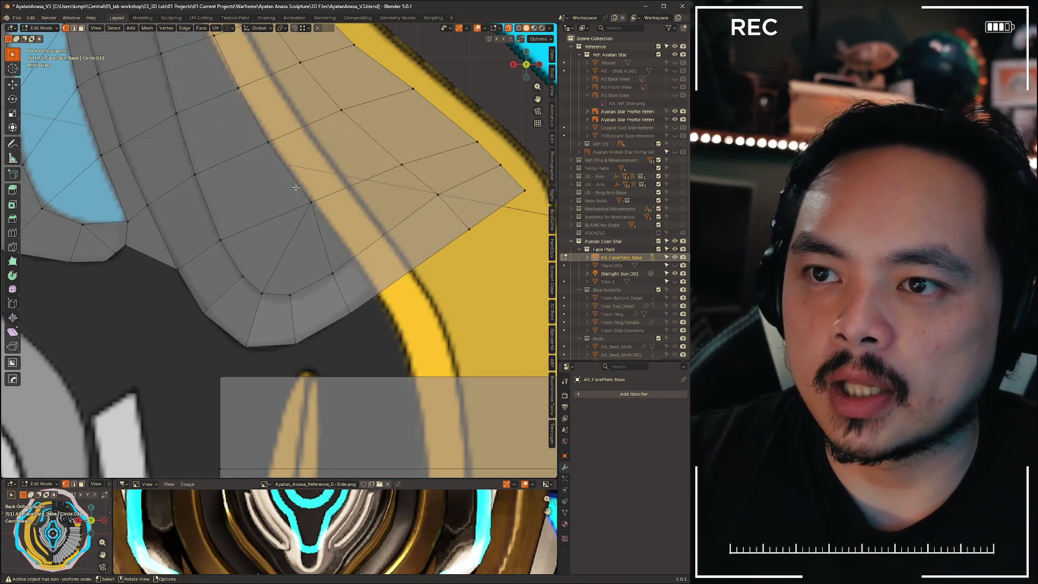
key("g")
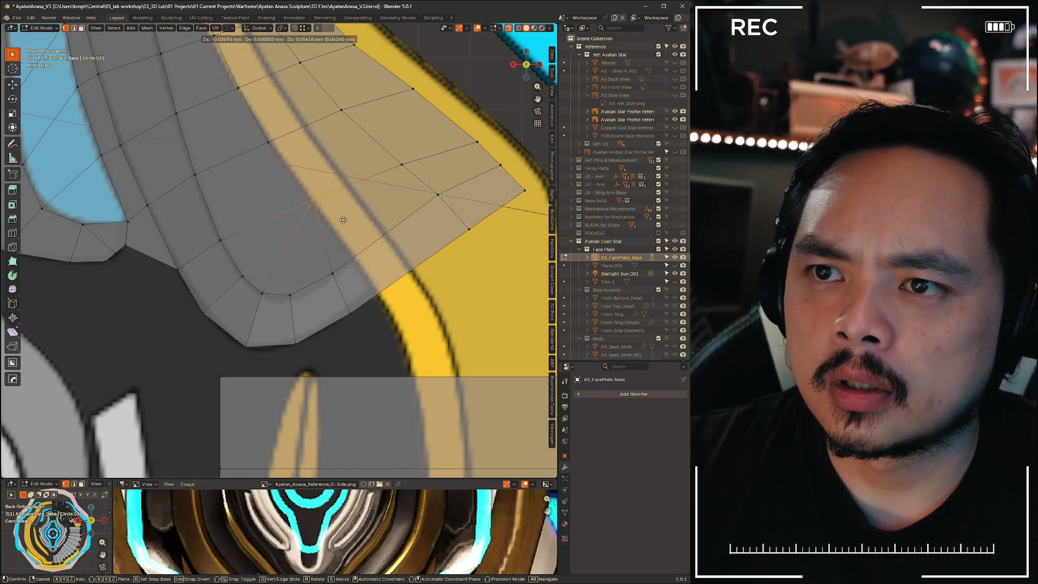
left_click(344, 220)
scroll(351, 244, "down", 6)
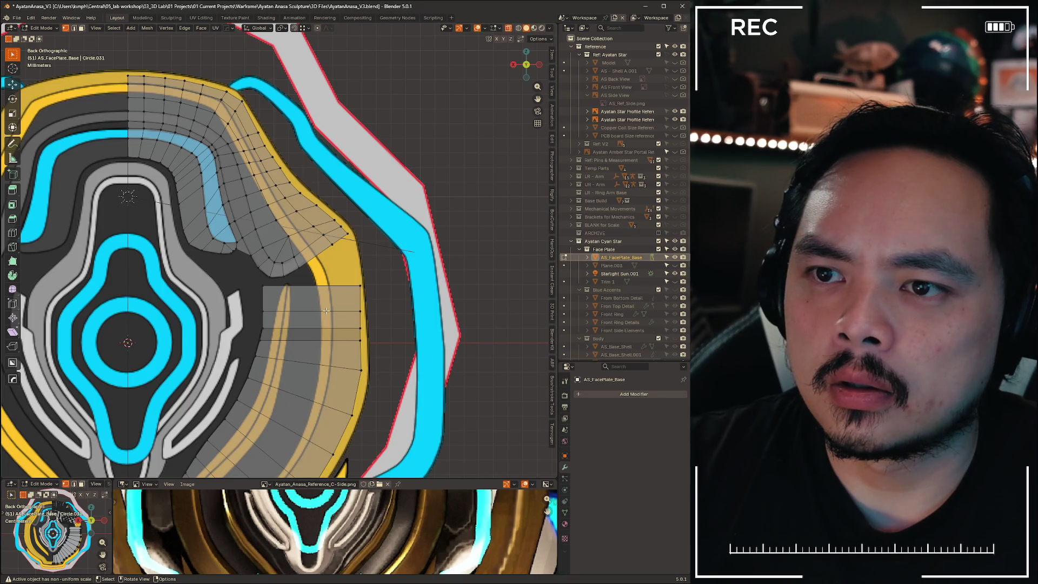
Add three evenly spaced, centred loop cuts across the lower panel
scroll(338, 281, "up", 6)
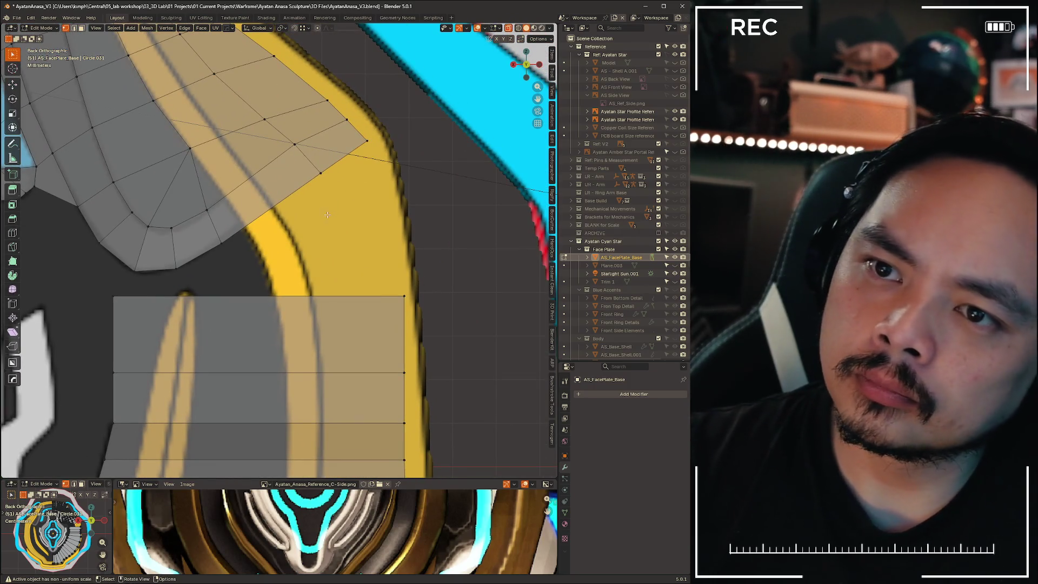
scroll(275, 304, "down", 7)
middle_click_drag(275, 305, 306, 193, "shift")
scroll(307, 193, "up", 3)
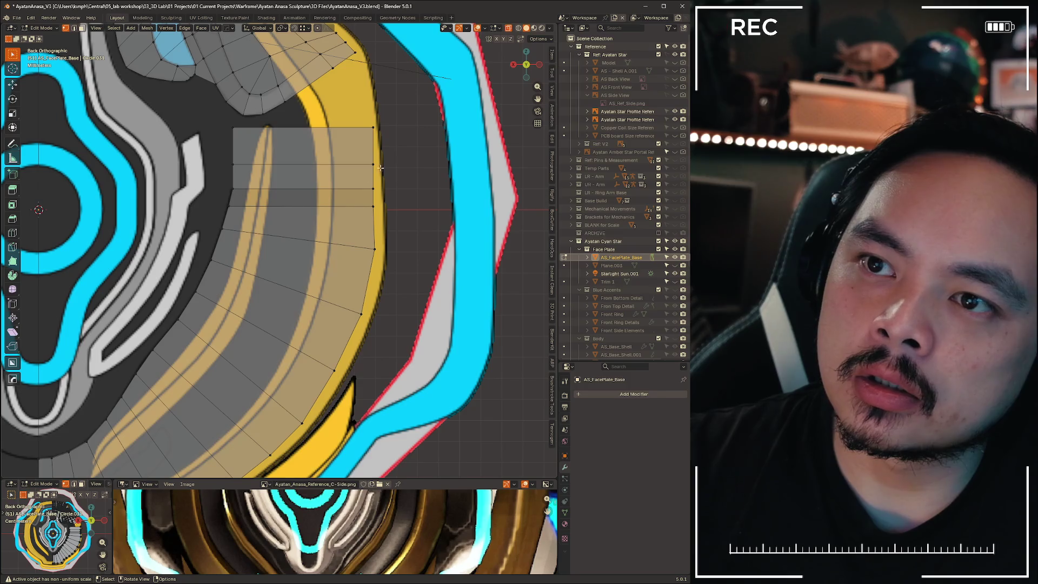
key("ctrl+r")
scroll(342, 165, "up", 3)
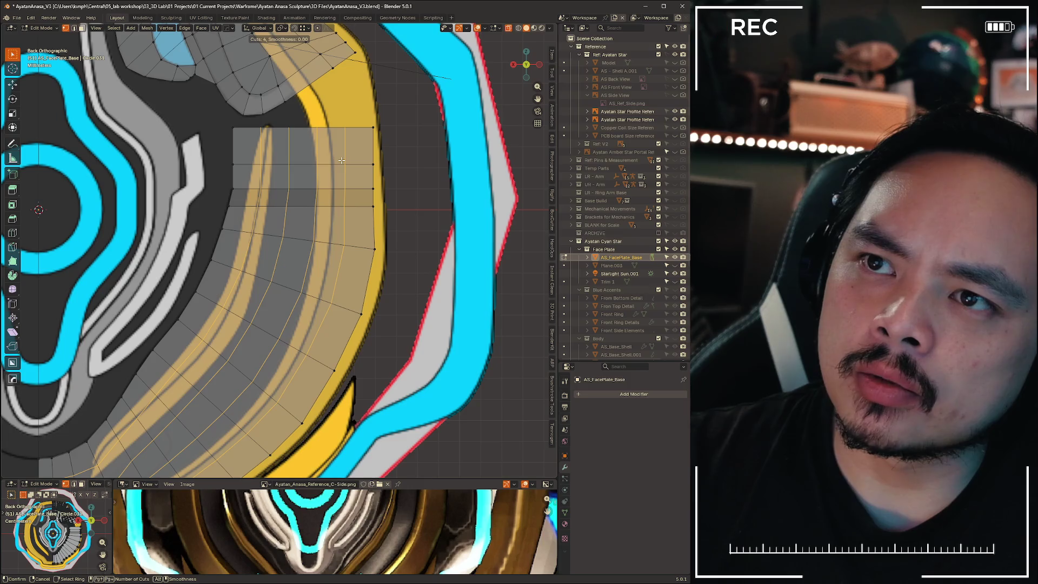
scroll(342, 160, "down", 1)
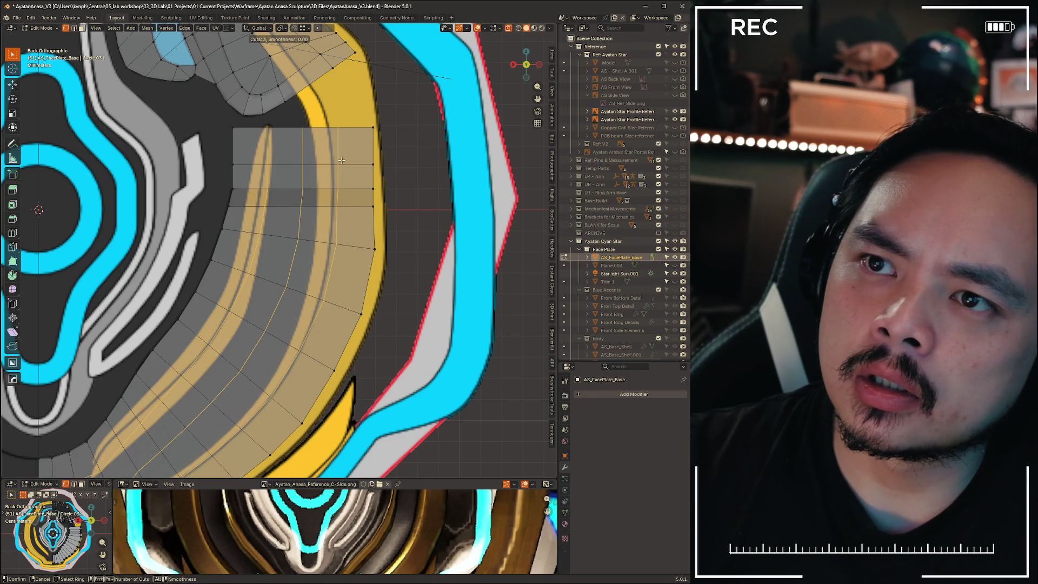
left_click(341, 160)
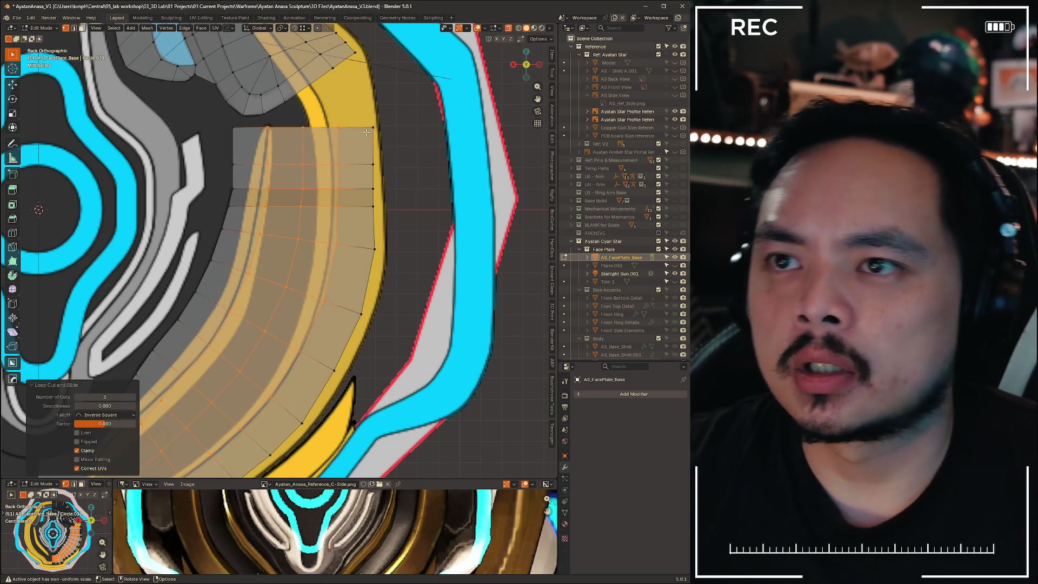
right_click(360, 63)
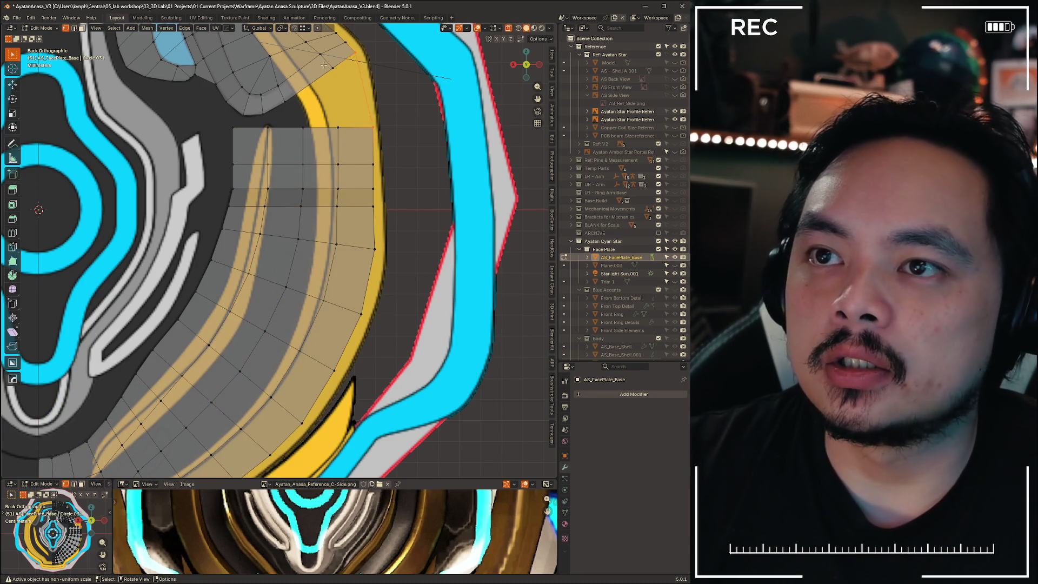
Extrude vertices from the grid's top corner and fill the gap above it with a face
left_click(267, 128)
right_click(263, 115, "ctrl")
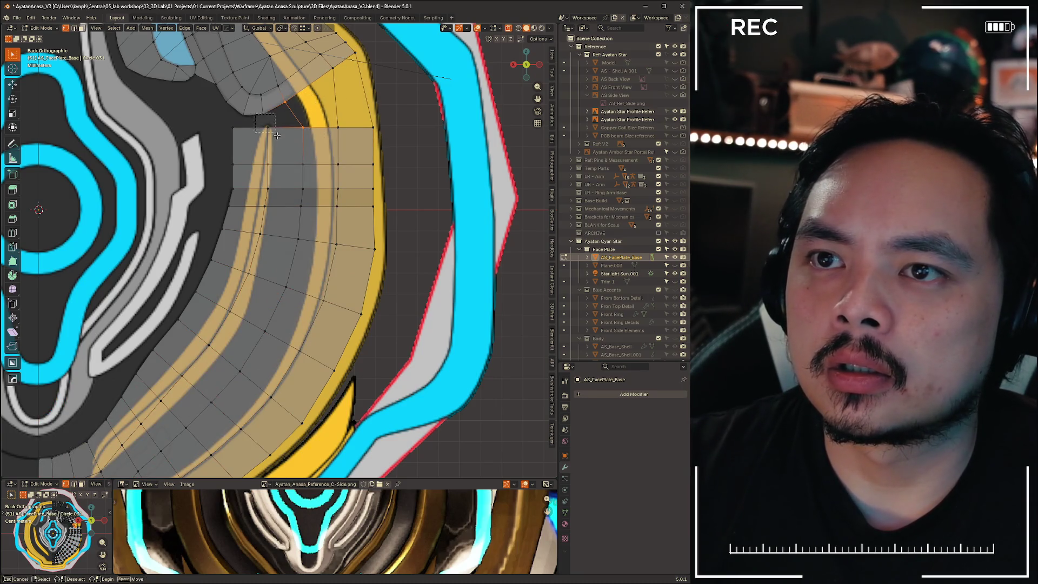
left_click_drag(221, 108, 251, 138)
right_click(241, 116, "ctrl")
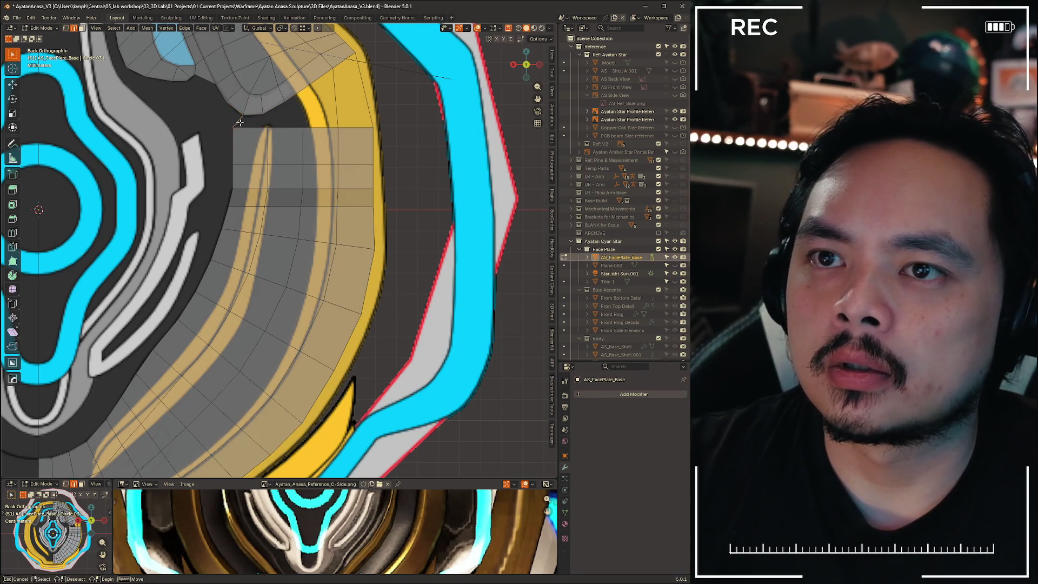
right_click(266, 119, "ctrl")
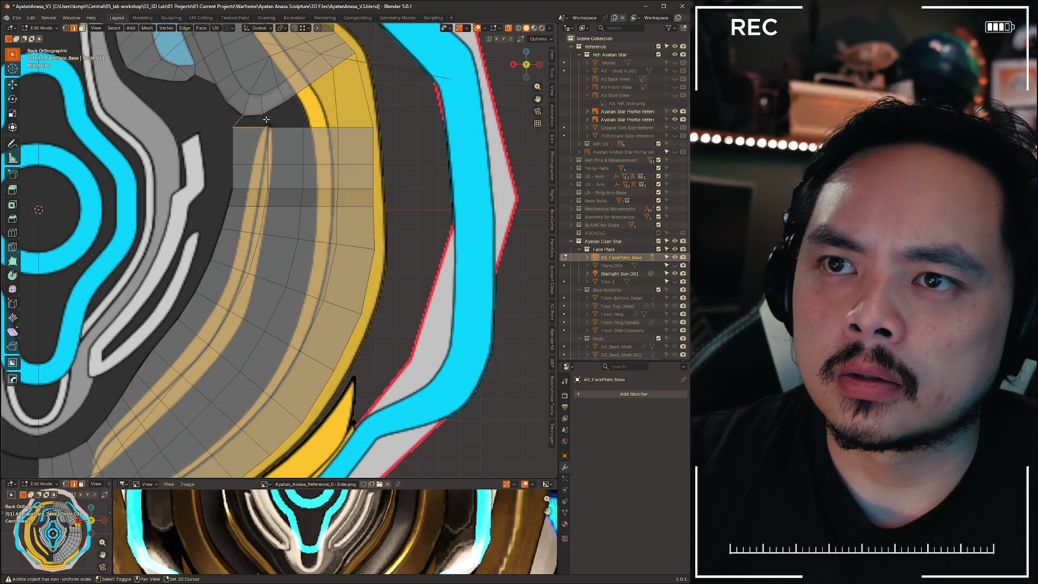
key("f")
key("f")
key("f")
key("f")
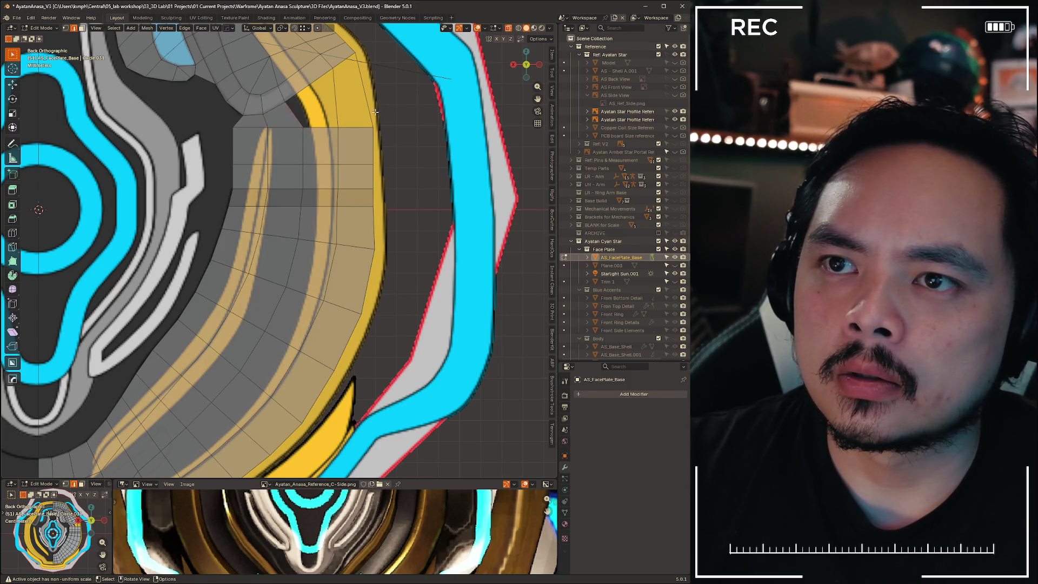
scroll(328, 112, "up", 3)
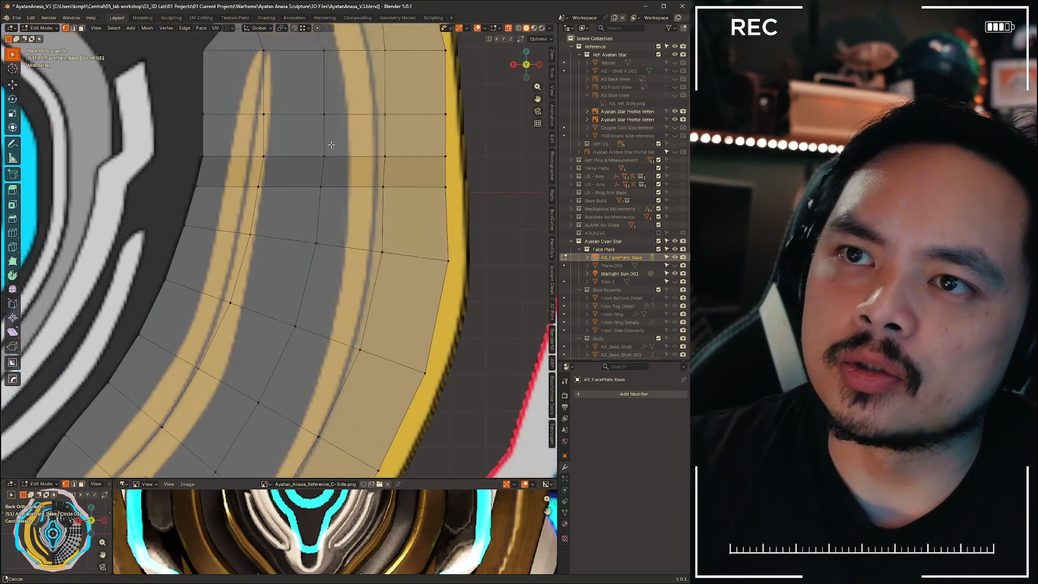
Slide and move the first corner vertex onto the yellow trim, adjusting its Z depth
key("g")
key("g")
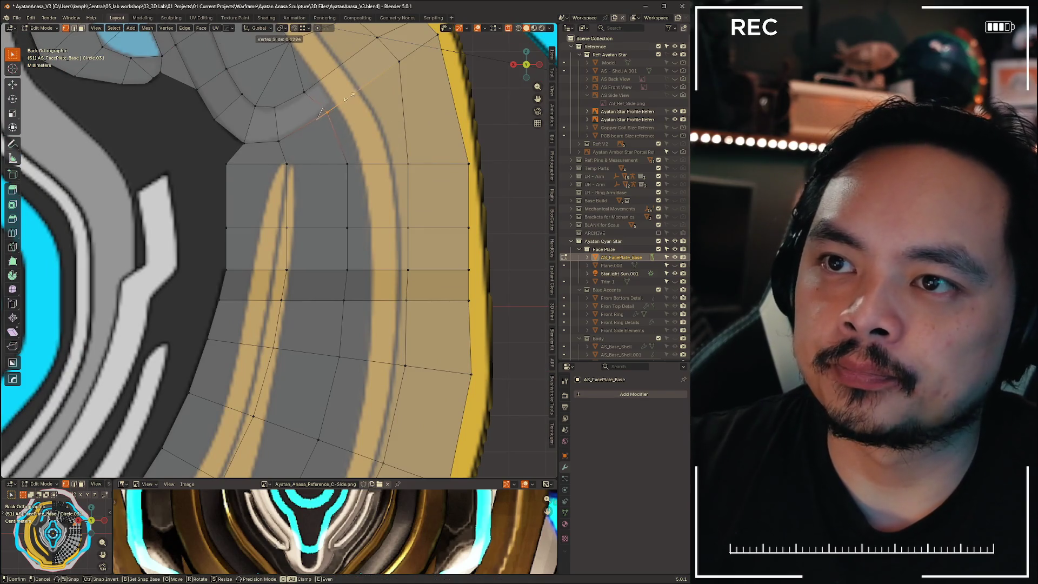
left_click(347, 104)
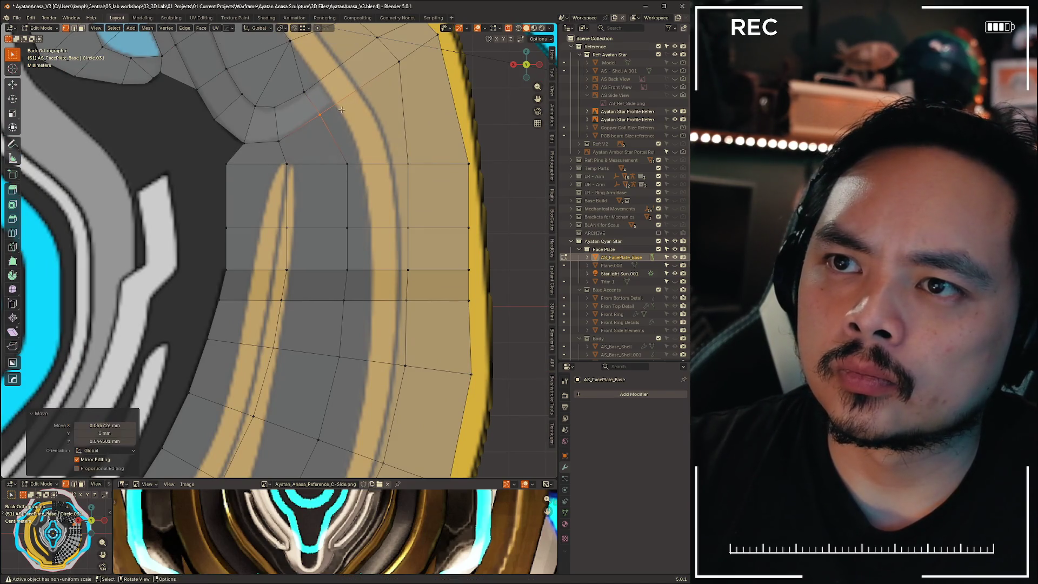
key("g")
left_click(323, 99)
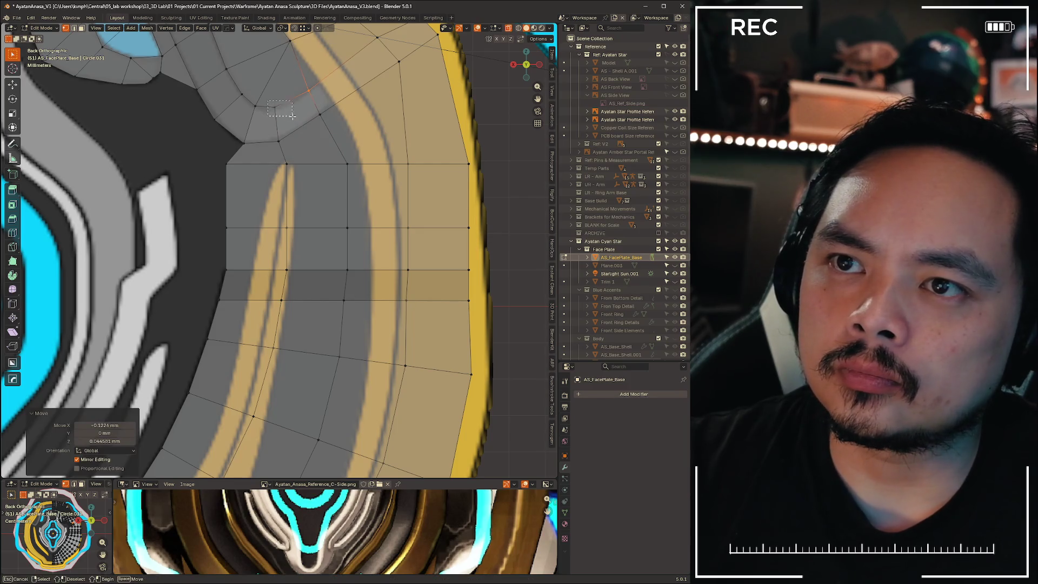
key("g")
left_click(299, 118)
key("g")
key("z")
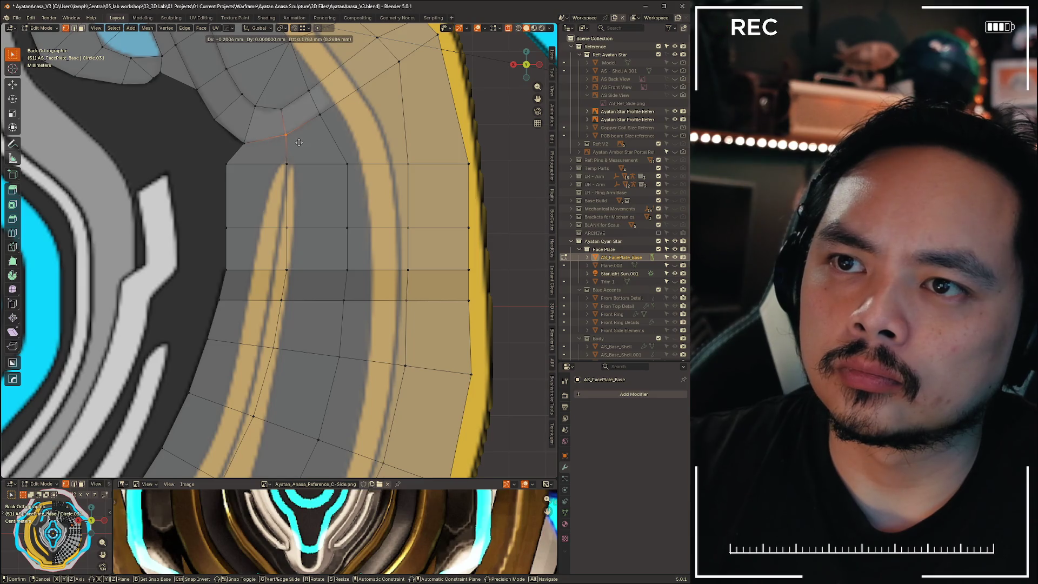
left_click(299, 143)
Place two more corner vertices along the yellow trim edge, then check them from the back view
left_click(245, 144)
key("g")
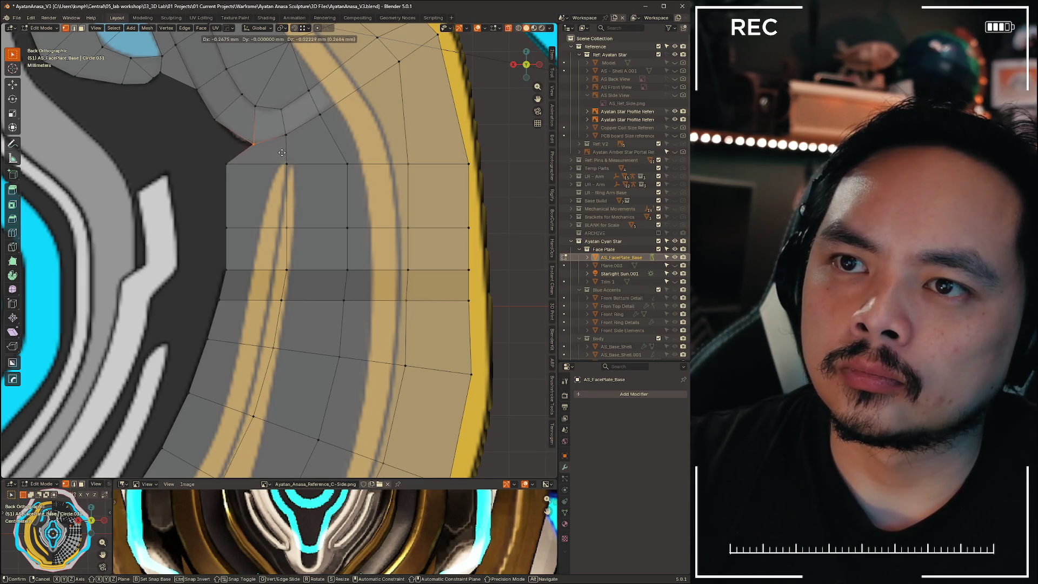
left_click(272, 153)
left_click(286, 134)
key("g")
left_click(287, 149)
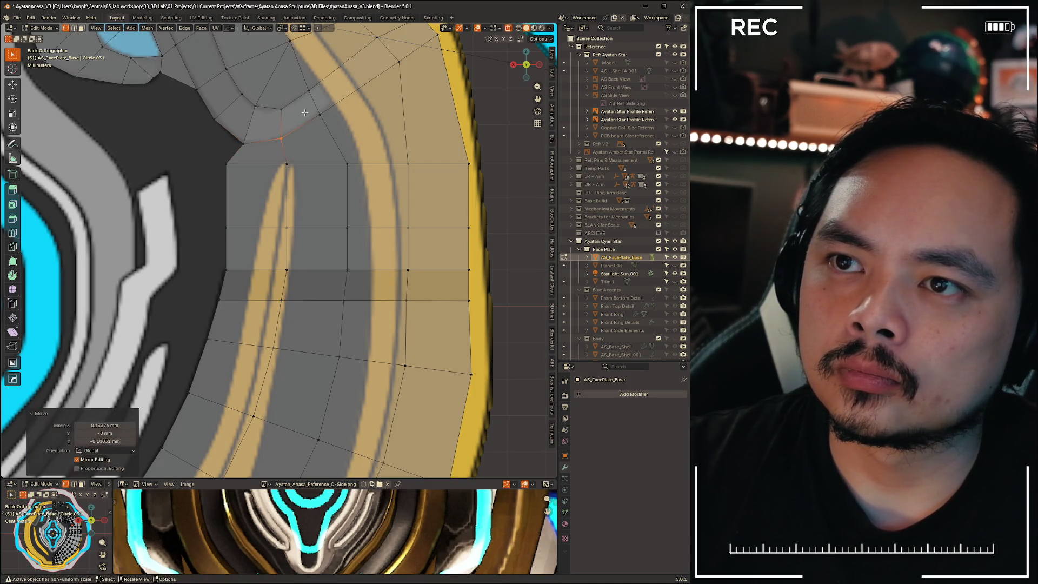
scroll(366, 141, "down", 10)
mouse_move(365, 142)
middle_mouse_down()
mouse_move(438, 169)
mouse_move(339, 275)
mouse_move(373, 238)
middle_mouse_up()
key("ctrl+KP_1")
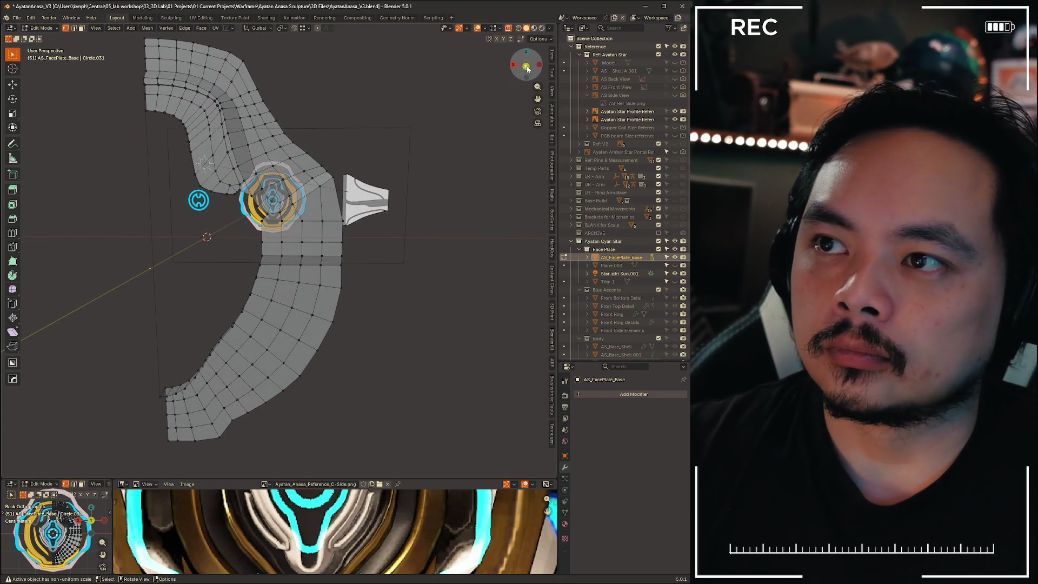
scroll(317, 131, "up", 8)
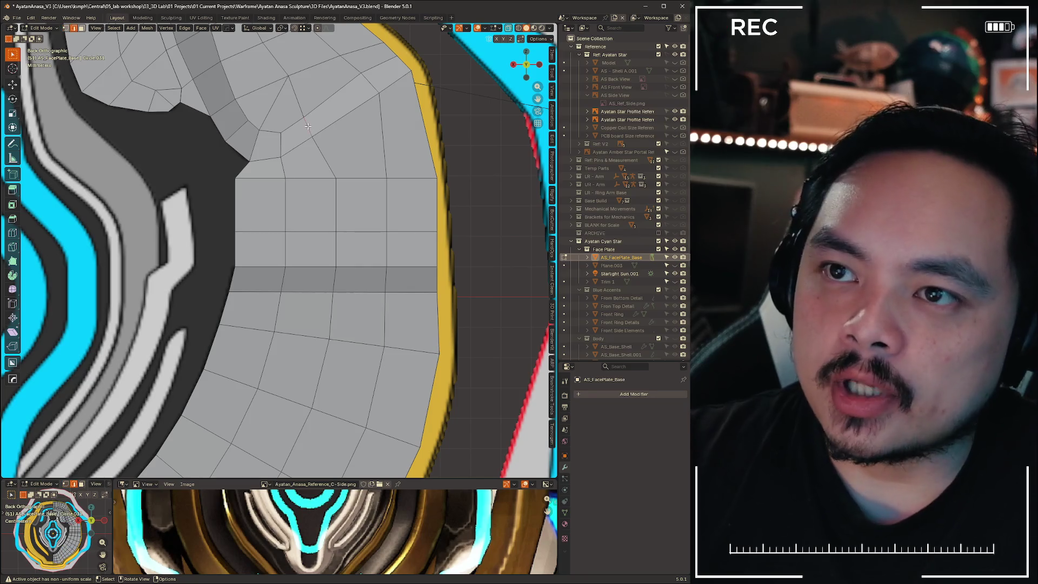
Slide a corner panel edge and adjust its Z depth against the reference with X-ray on
key("2")
left_click(318, 129)
key("g")
key("g")
left_click(321, 123)
key("g")
key("z")
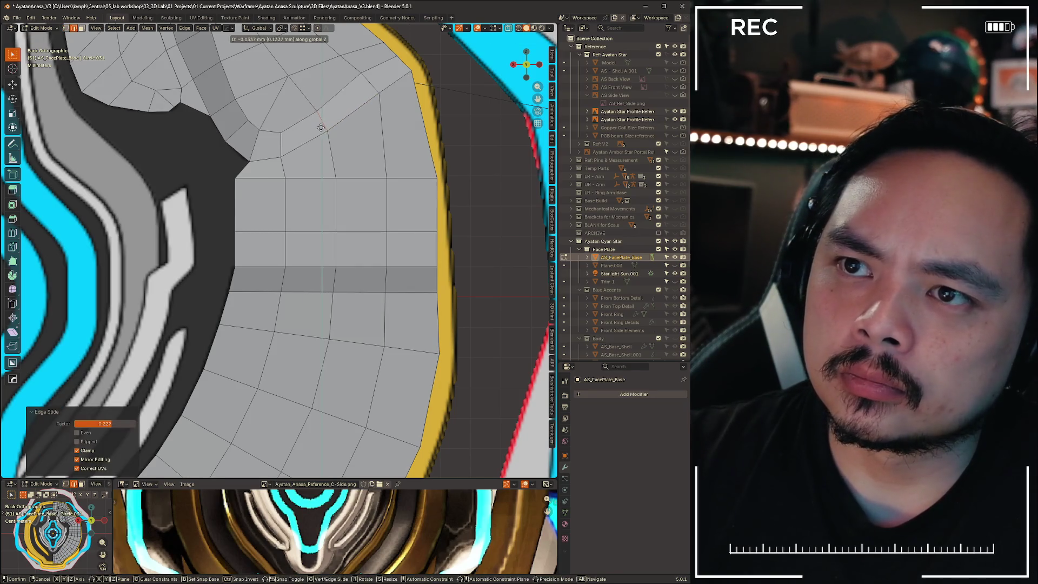
left_click(323, 128)
key("alt+z")
key("g")
key("z")
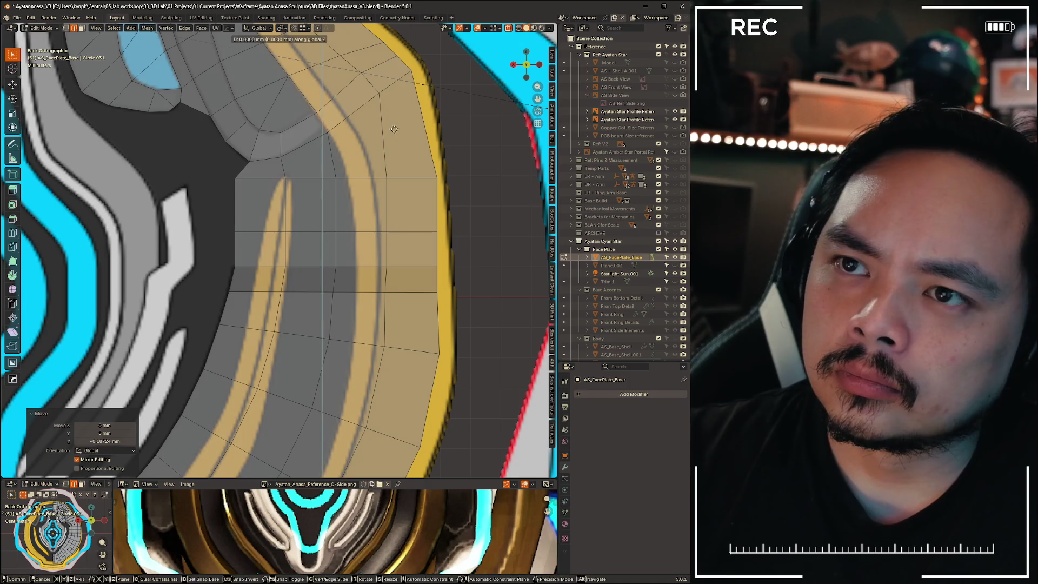
left_click(387, 128)
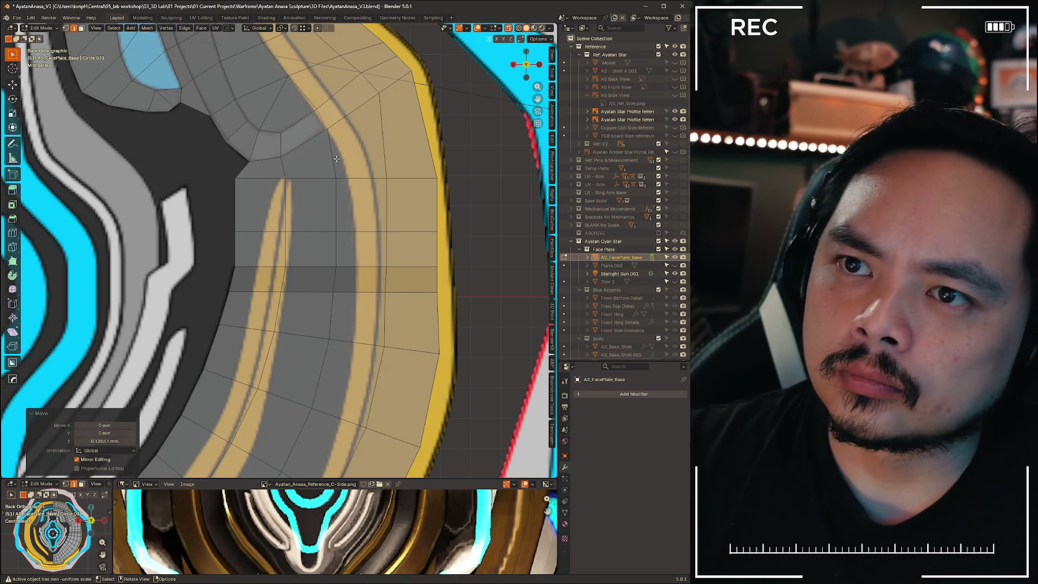
Inspect the face plate in Object Mode, then return to Edit Mode at its side profile
scroll(387, 127, "down", 5)
scroll(324, 216, "up", 4)
key("ctrl+Tab")
left_click(296, 198)
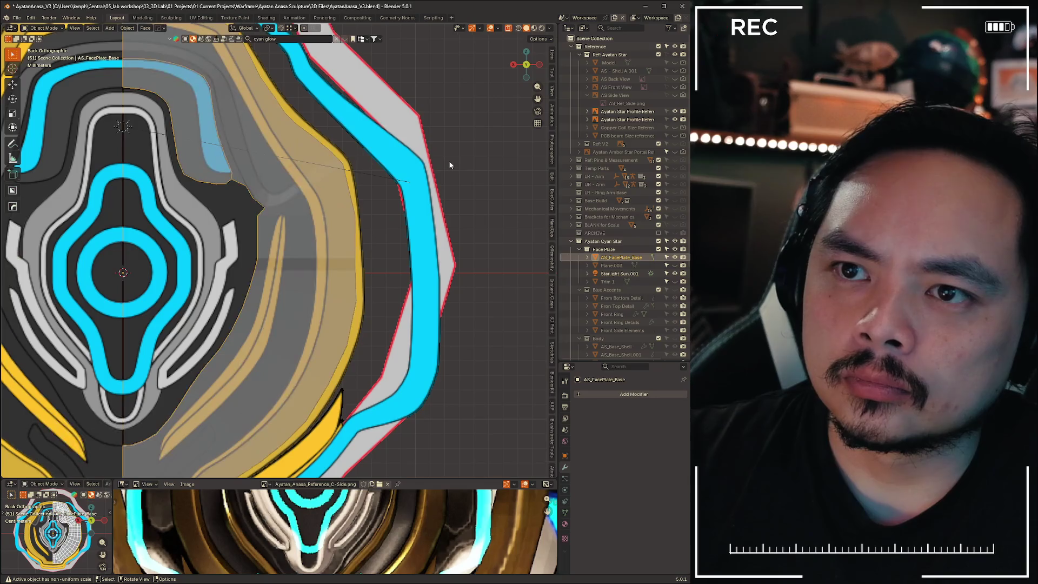
mouse_move(444, 168)
middle_mouse_down()
mouse_move(328, 316)
mouse_move(304, 273)
mouse_move(377, 234)
mouse_move(394, 258)
mouse_move(308, 292)
middle_mouse_up()
scroll(300, 293, "up", 3)
key("ctrl+Tab")
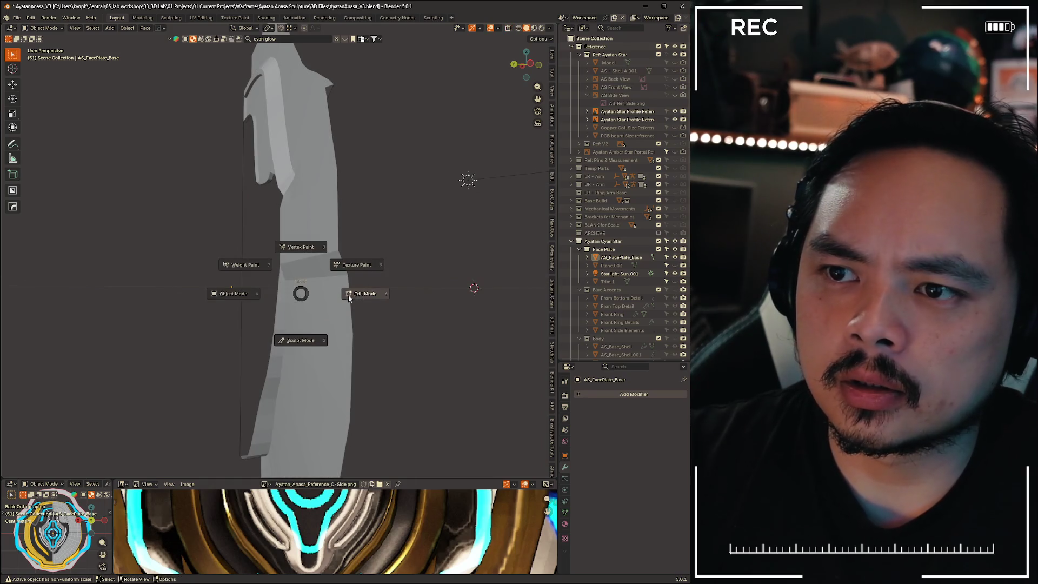
left_click(303, 293)
scroll(306, 217, "up", 4)
middle_click_drag(306, 217, 399, 191)
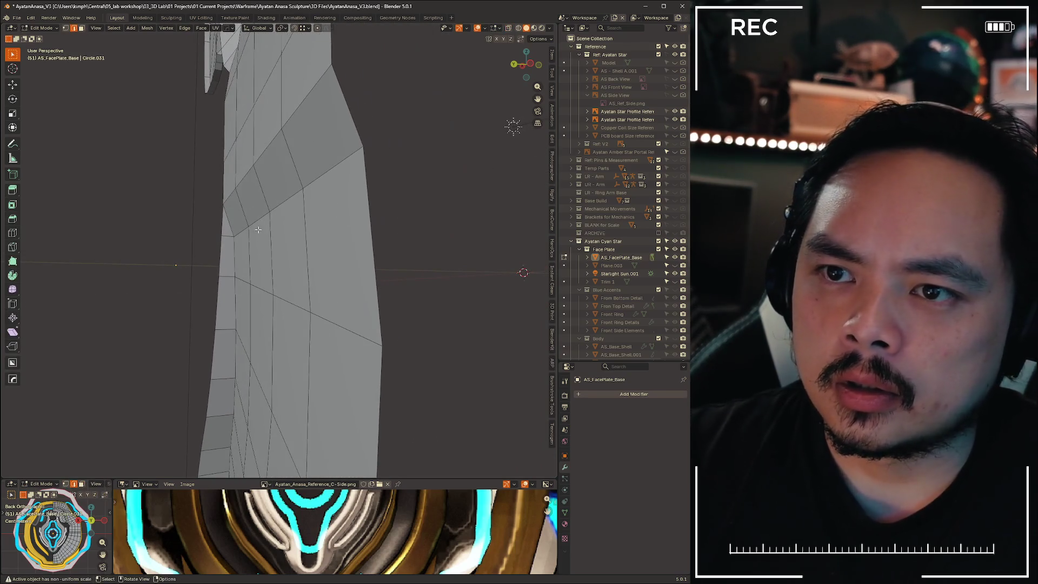
Edge Slide the side edge loop about halfway, leaving a later move cancelled
left_click(398, 191, "ctrl")
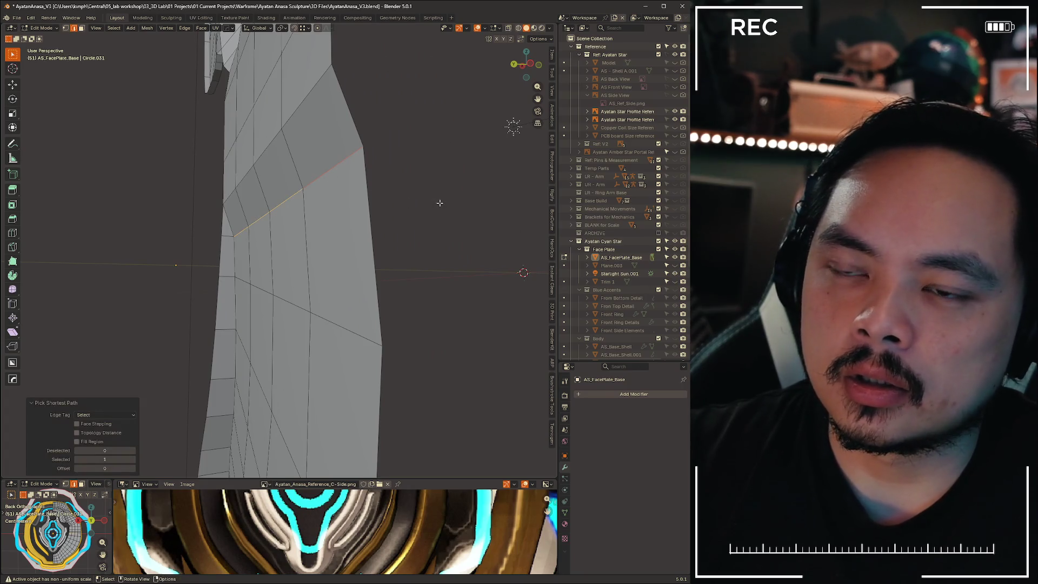
key("g")
key("g")
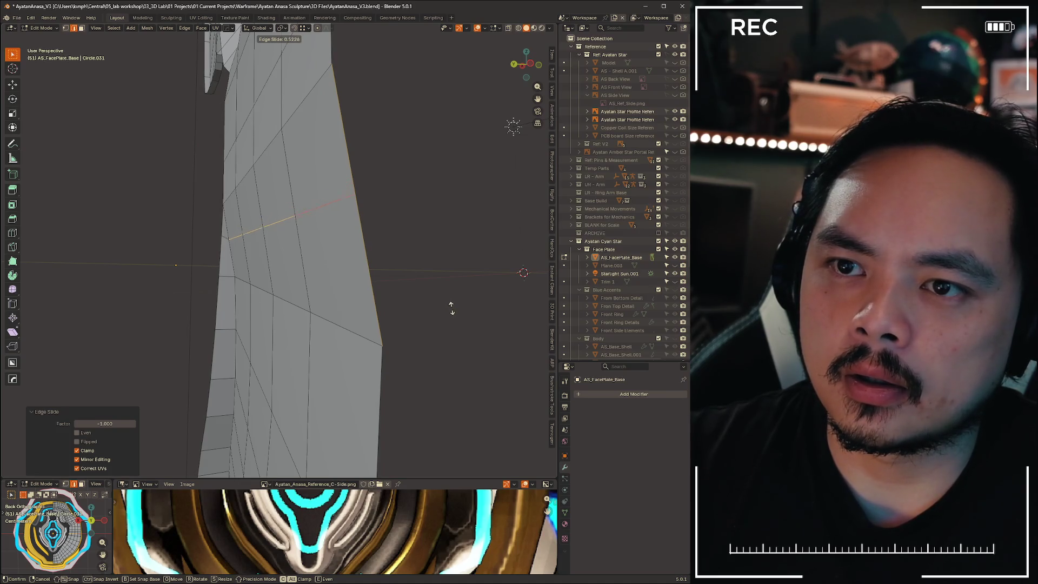
left_click(453, 310)
mouse_move(398, 248)
middle_mouse_down()
mouse_move(371, 320)
mouse_move(352, 241)
mouse_move(332, 322)
mouse_move(320, 301)
mouse_move(413, 174)
mouse_move(413, 232)
mouse_move(180, 236)
mouse_move(447, 272)
mouse_move(259, 309)
mouse_move(248, 352)
mouse_move(301, 237)
middle_mouse_up()
key("g")
key("x")
key("y")
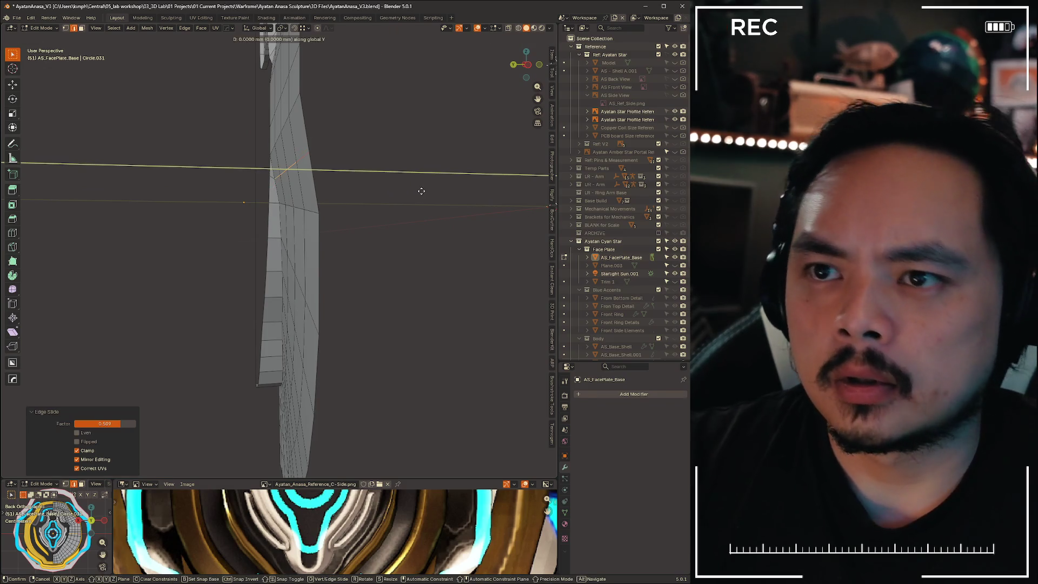
right_click(423, 190)
mouse_move(385, 251)
middle_mouse_down()
mouse_move(365, 346)
mouse_move(373, 400)
mouse_move(401, 364)
mouse_move(299, 352)
mouse_move(422, 352)
mouse_move(248, 389)
mouse_move(390, 382)
middle_mouse_up()
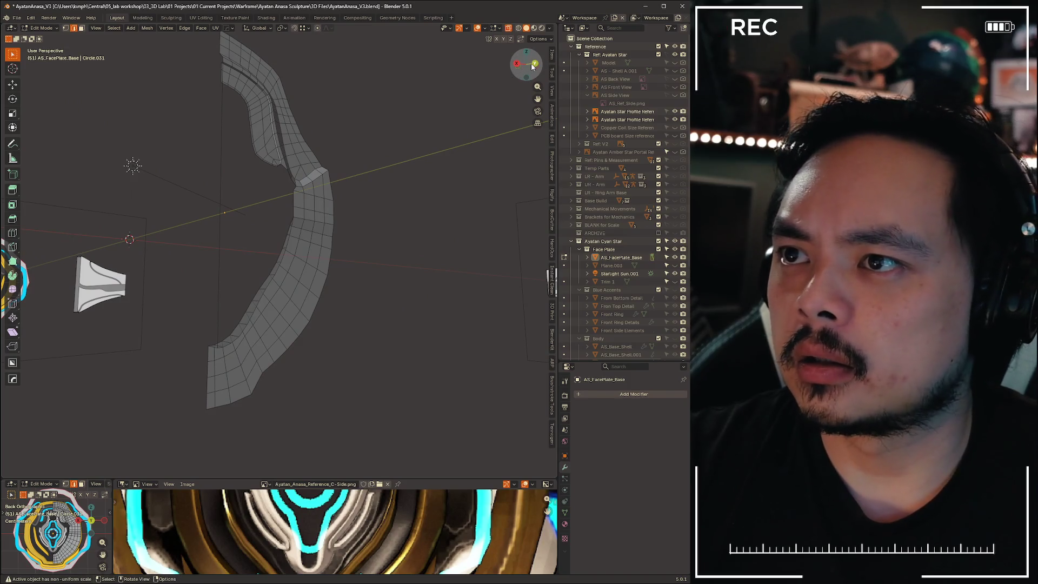
left_click(534, 65)
scroll(367, 115, "up", 6)
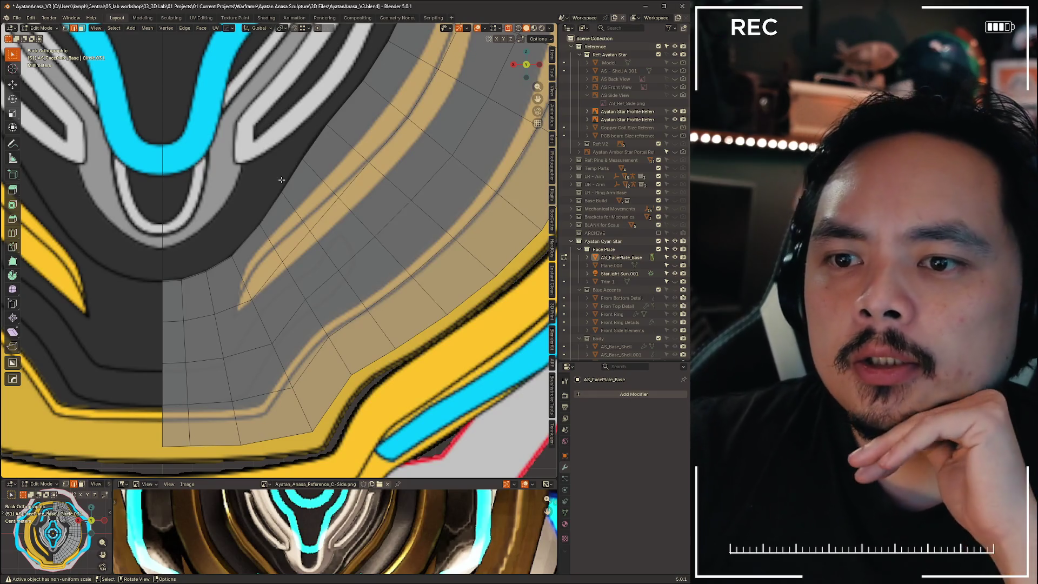
scroll(271, 176, "down", 5)
scroll(254, 169, "up", 4)
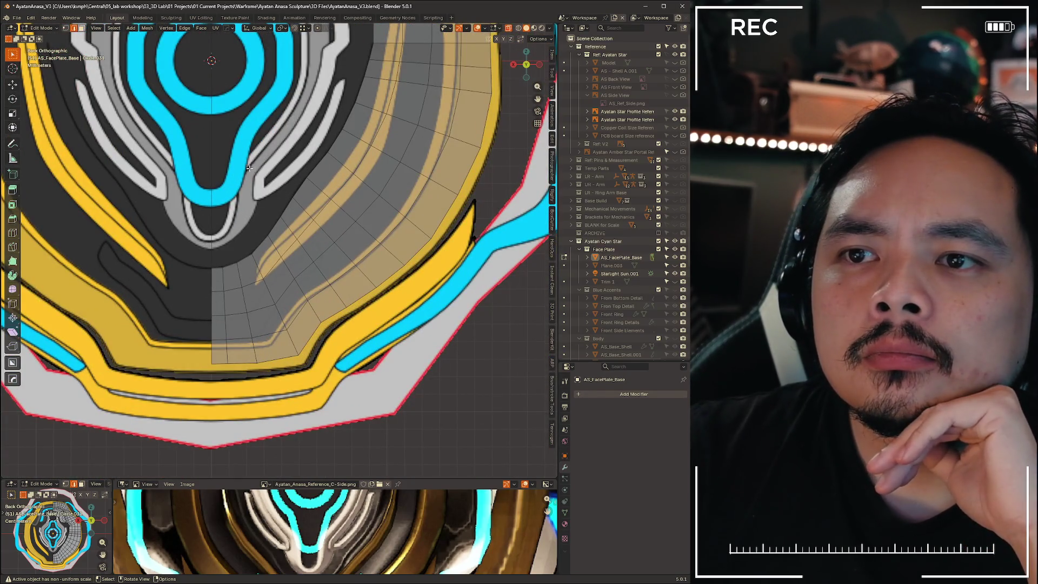
scroll(324, 206, "up", 2)
middle_click_drag(319, 203, 320, 340, "shift")
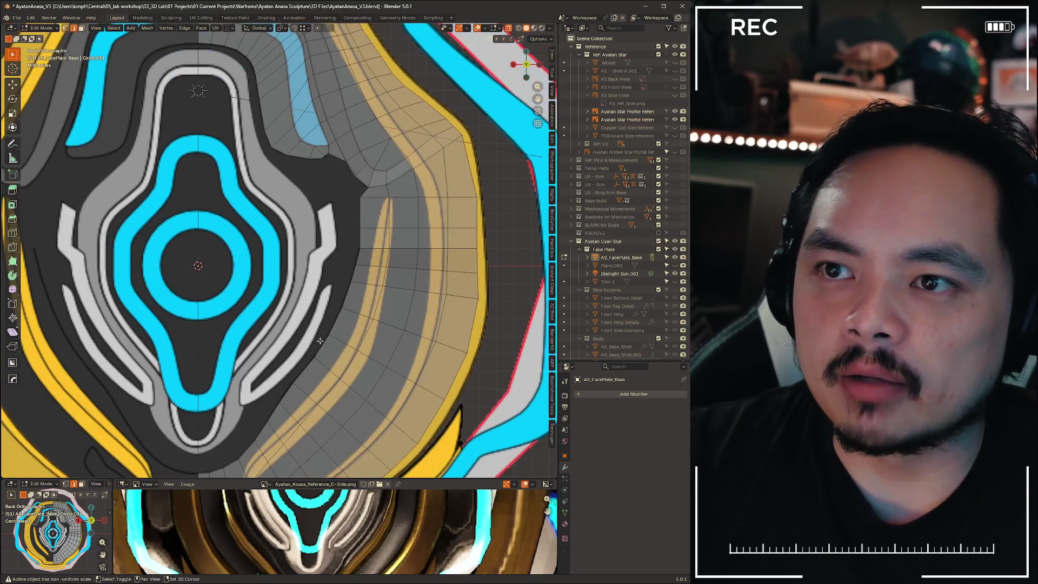
scroll(340, 244, "up", 3)
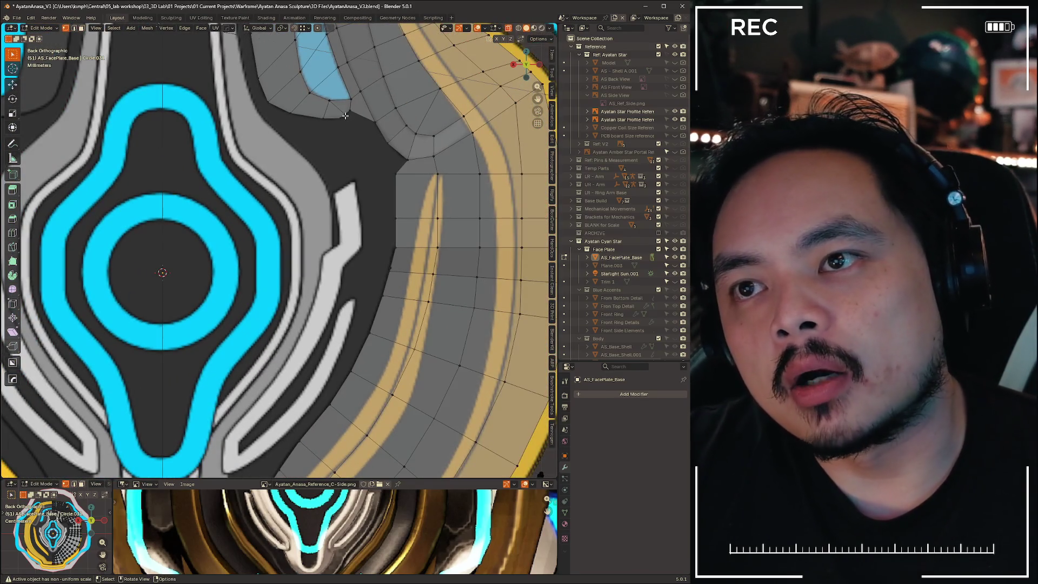
scroll(361, 169, "up", 3)
scroll(362, 169, "down", 1)
middle_click_drag(503, 183, 444, 257, "shift")
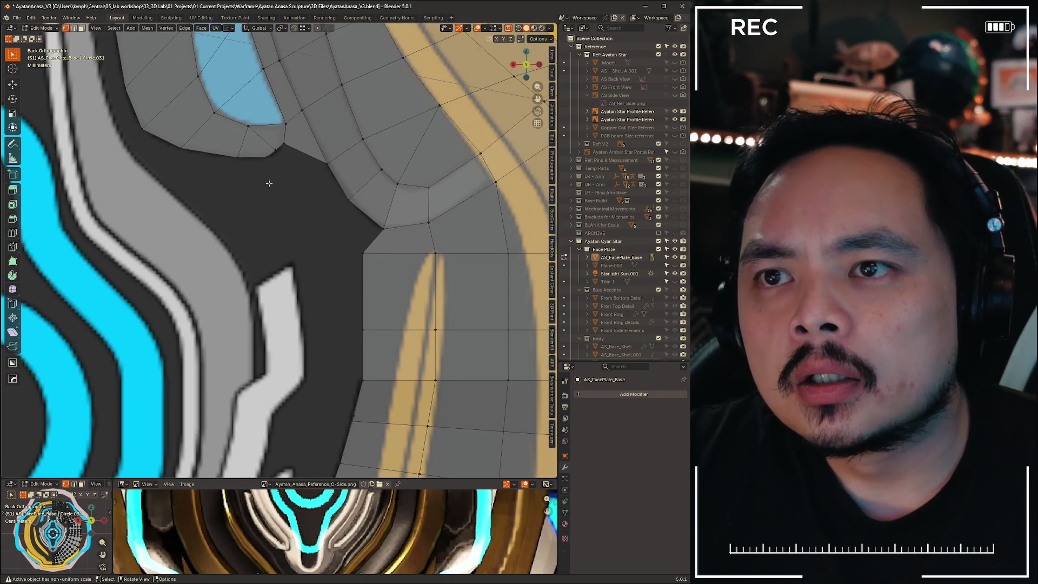
left_click(444, 257, "alt")
left_click(292, 183)
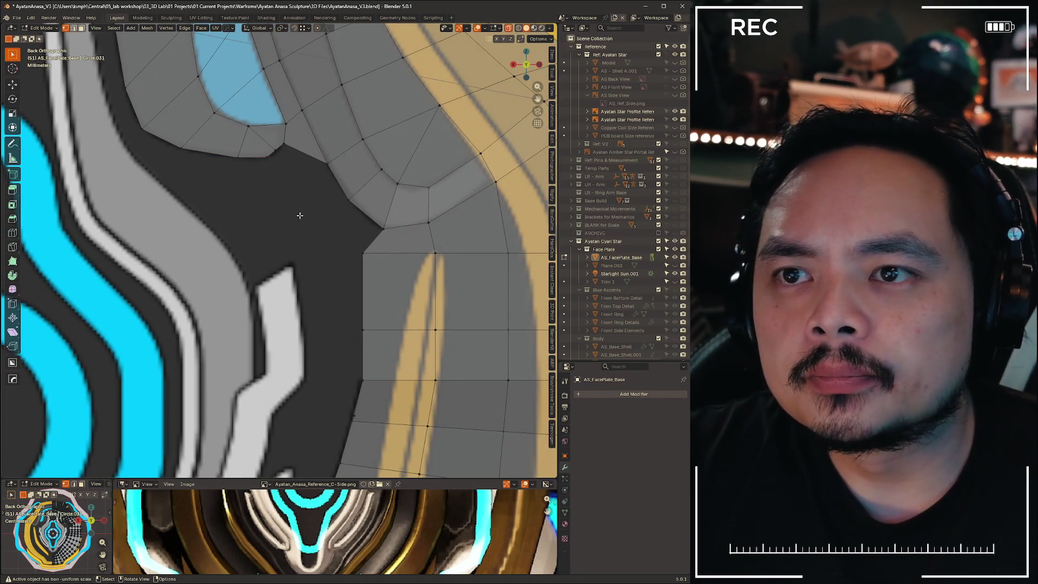
mouse_move(302, 216)
middle_mouse_down()
mouse_move(290, 186)
mouse_move(243, 186)
mouse_move(301, 193)
mouse_move(306, 229)
mouse_move(291, 145)
mouse_move(324, 199)
middle_mouse_up()
left_click(287, 146)
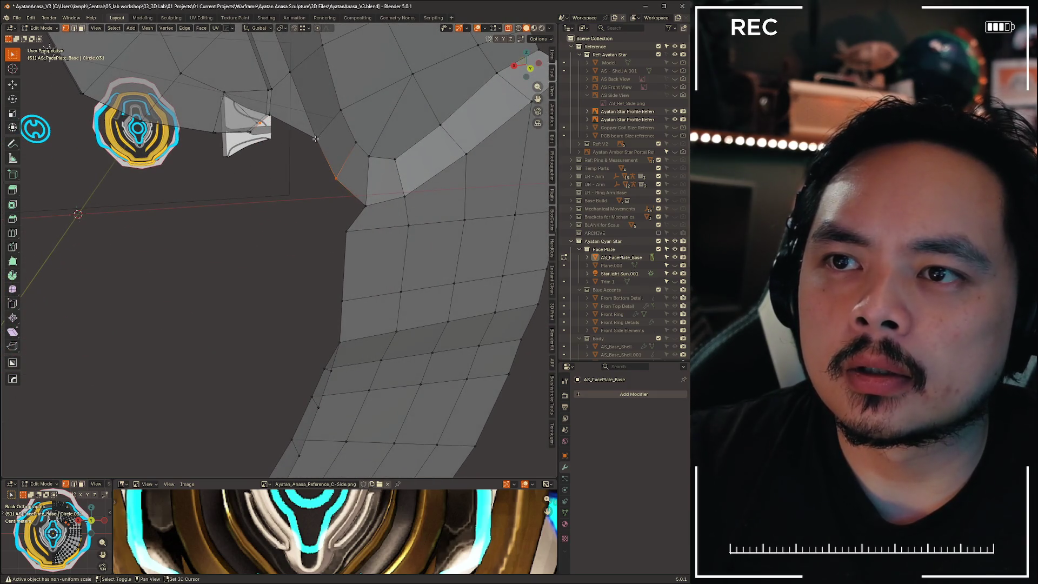
mouse_move(269, 227)
middle_mouse_down()
mouse_move(247, 278)
mouse_move(260, 233)
mouse_move(275, 229)
mouse_move(220, 232)
mouse_move(262, 220)
middle_mouse_up()
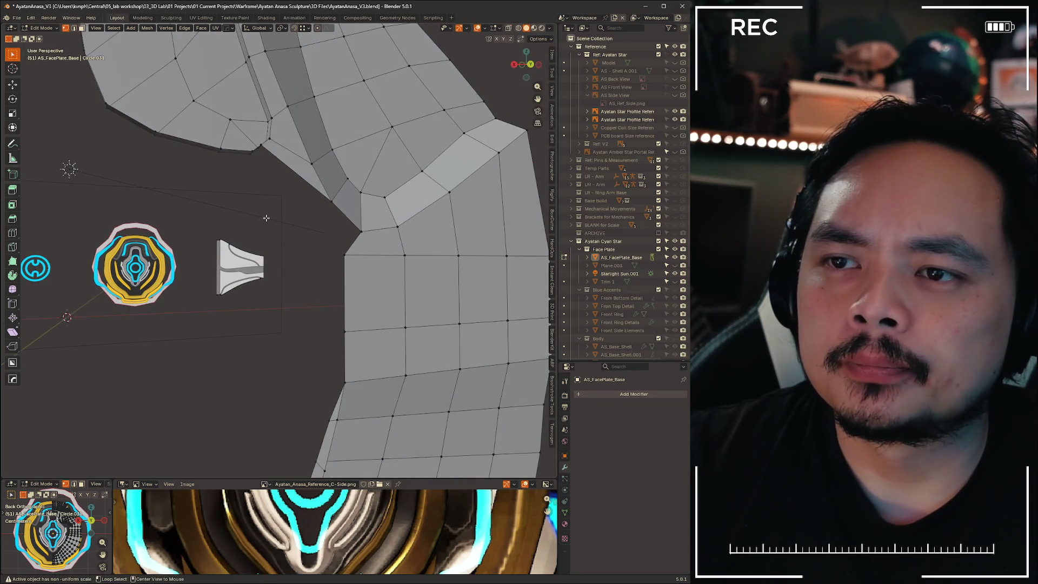
key("ctrl+KP_1")
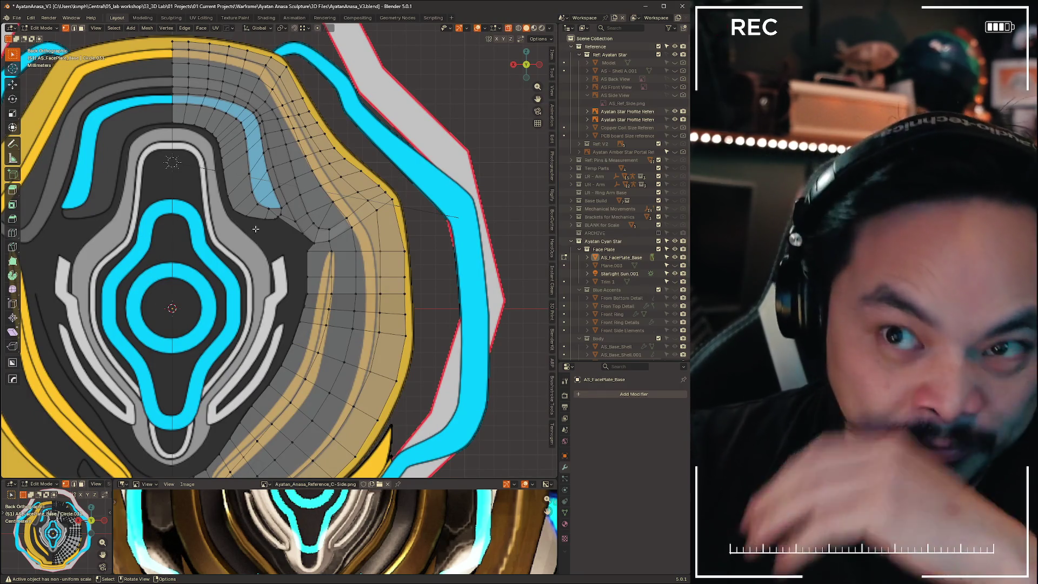
scroll(250, 225, "up", 3)
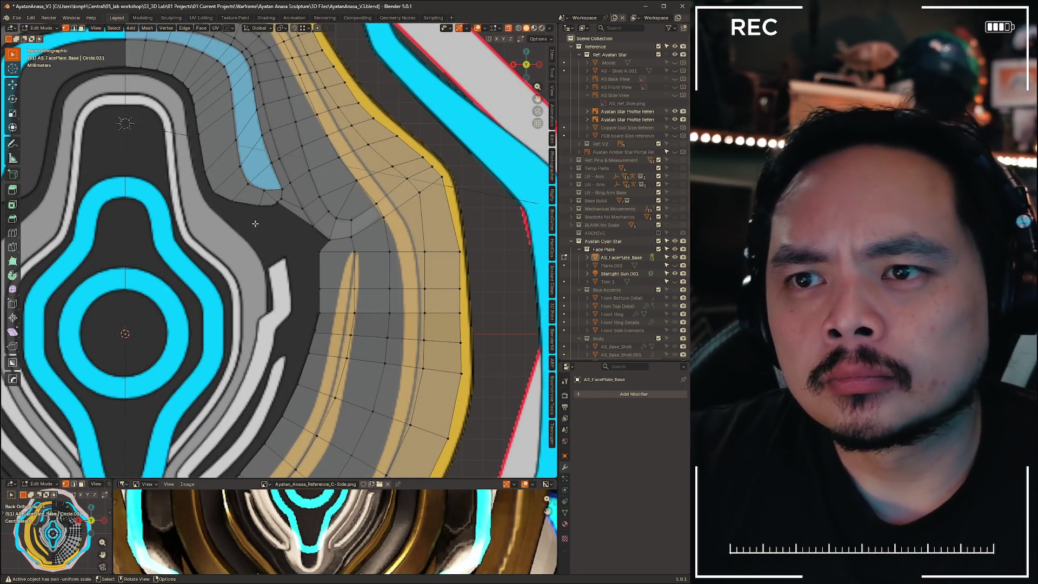
scroll(250, 215, "up", 3)
scroll(335, 324, "down", 3)
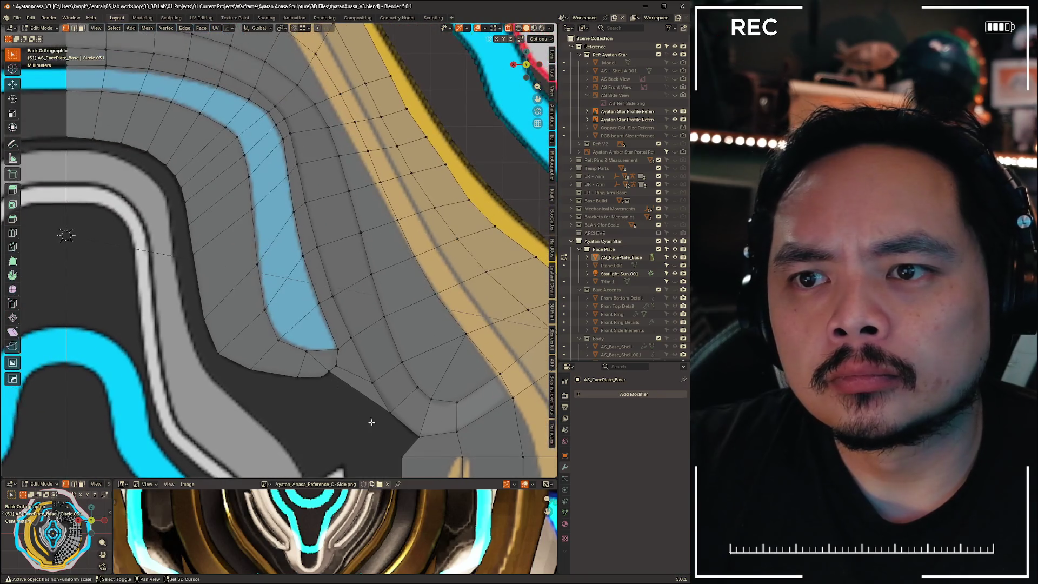
scroll(308, 249, "up", 3)
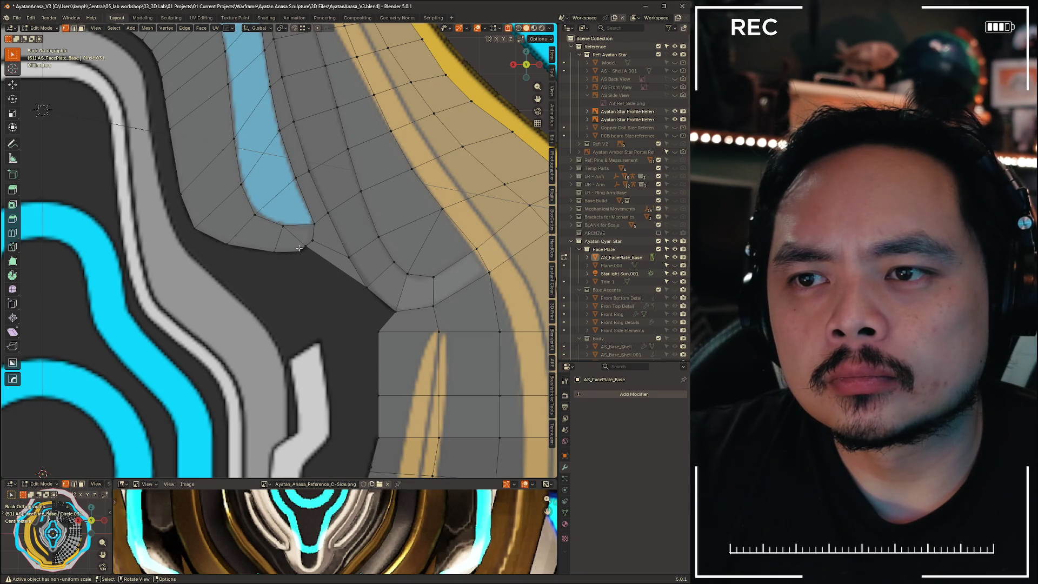
Delete the edges and adjoining face strip beside the blue panel's lower tip
scroll(305, 291, "up", 3)
key("2")
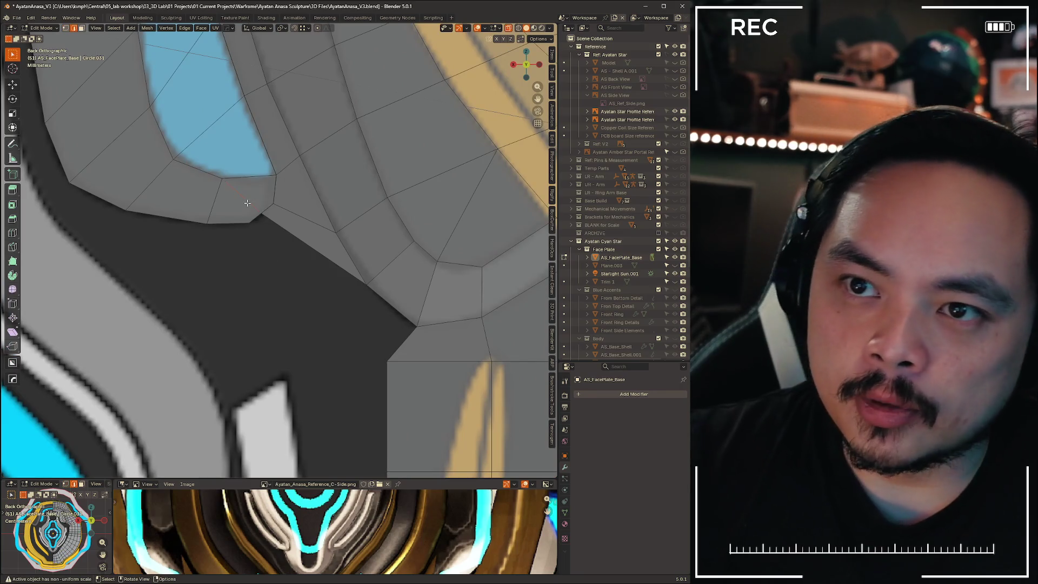
key("x")
left_click(244, 160)
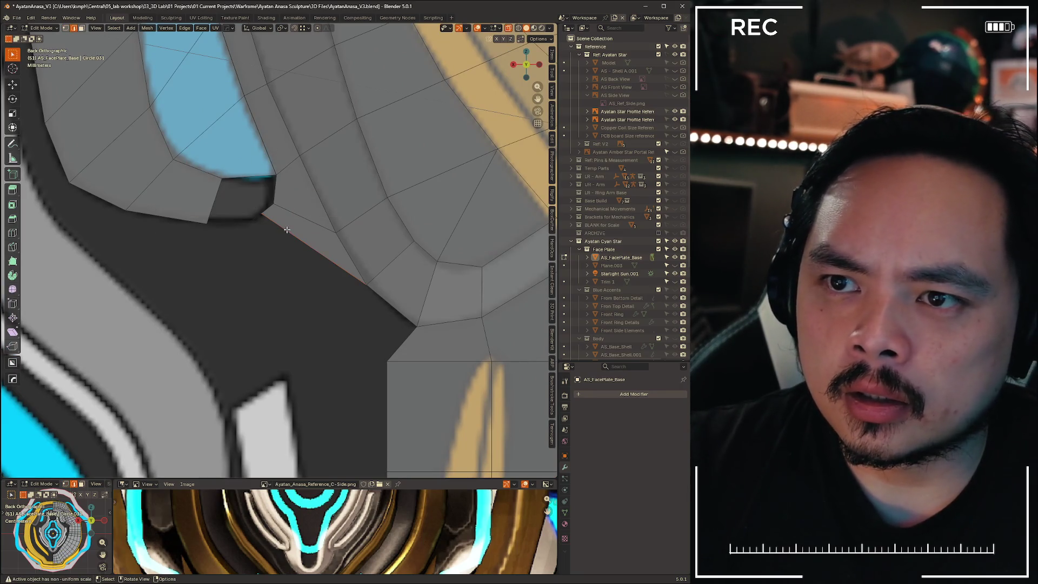
key("x")
left_click(264, 223)
Nudge a rim vertex about 0.08 mm in X and -0.11 mm in Z, then inspect the gap
key("1")
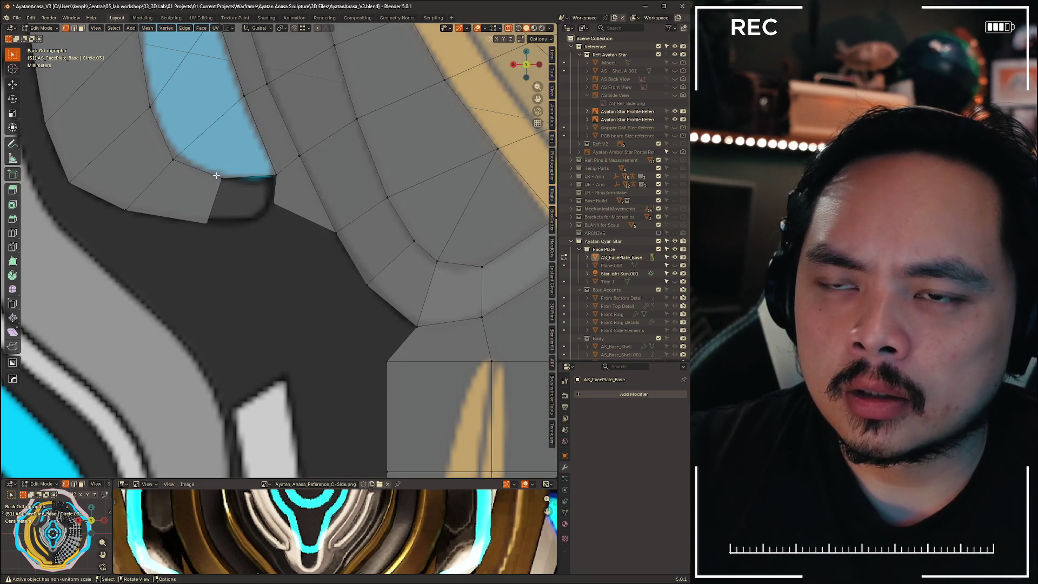
left_click(216, 175)
left_click(485, 336, "ctrl+shift")
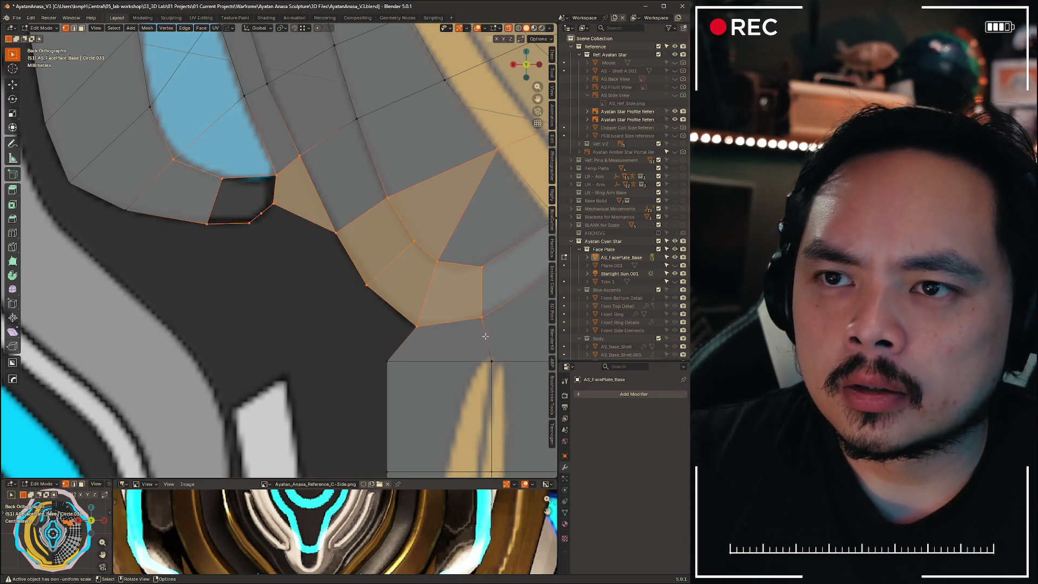
left_click(249, 211)
key("g")
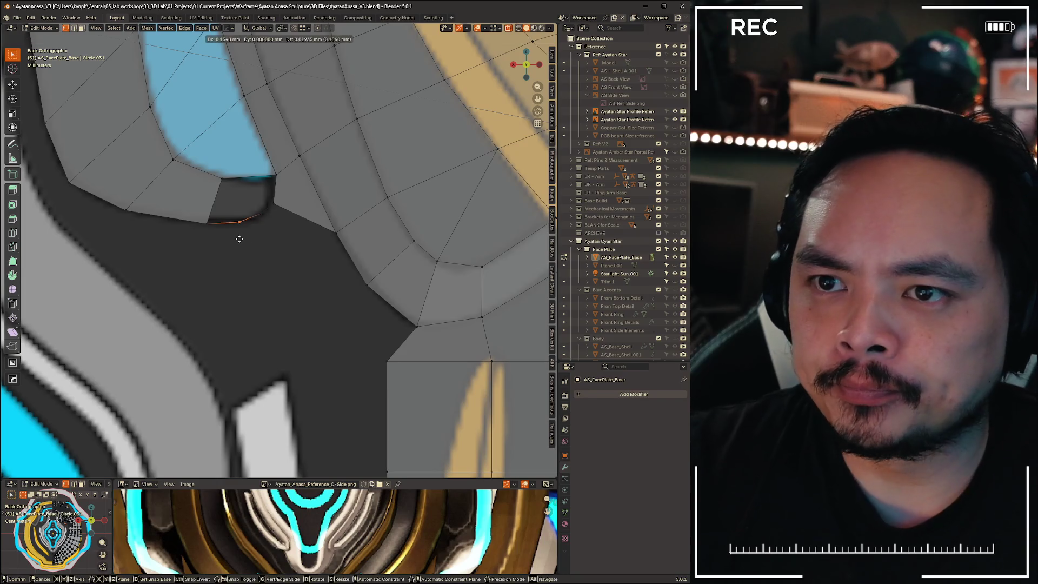
left_click(269, 238)
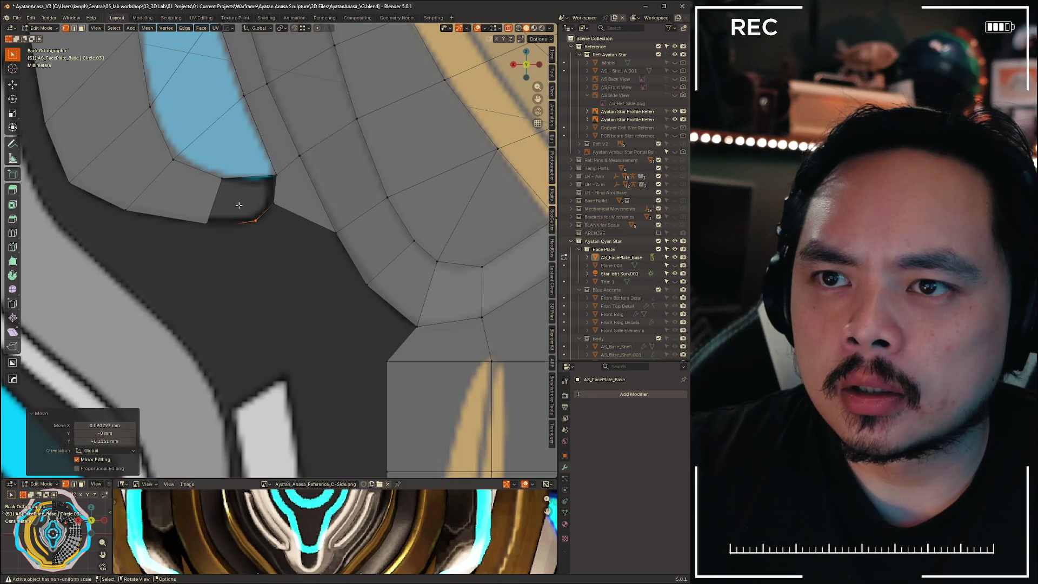
key("2")
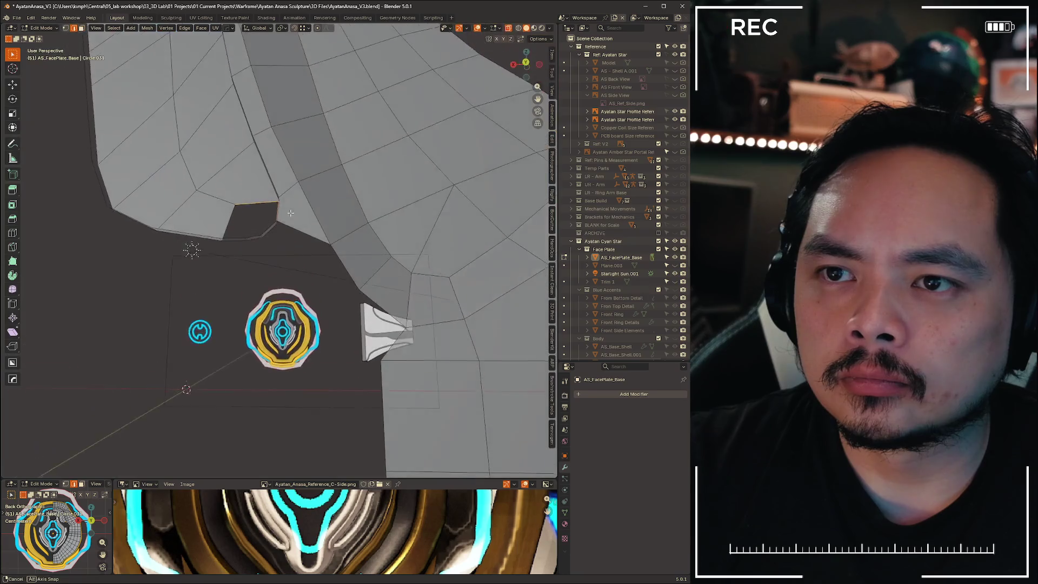
middle_click_drag(284, 218, 246, 217)
mouse_move(247, 283)
middle_mouse_down()
mouse_move(197, 292)
mouse_move(175, 163)
mouse_move(214, 191)
middle_mouse_up()
mouse_move(220, 256)
middle_mouse_down()
mouse_move(248, 257)
mouse_move(216, 285)
mouse_move(224, 219)
mouse_move(248, 241)
mouse_move(279, 233)
middle_mouse_up()
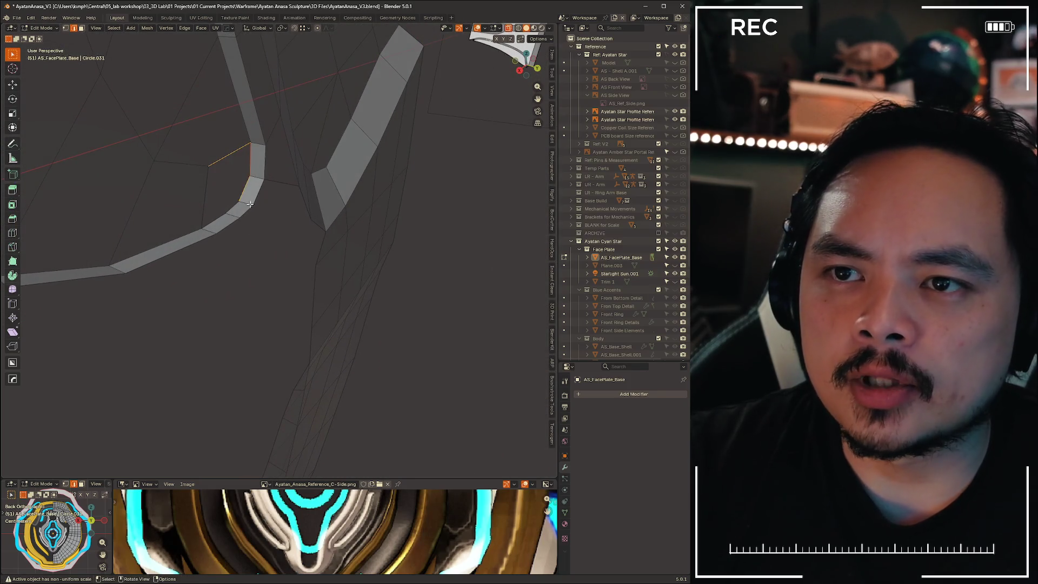
Dissolve the selected edges and fill the hole with a new face
key("x")
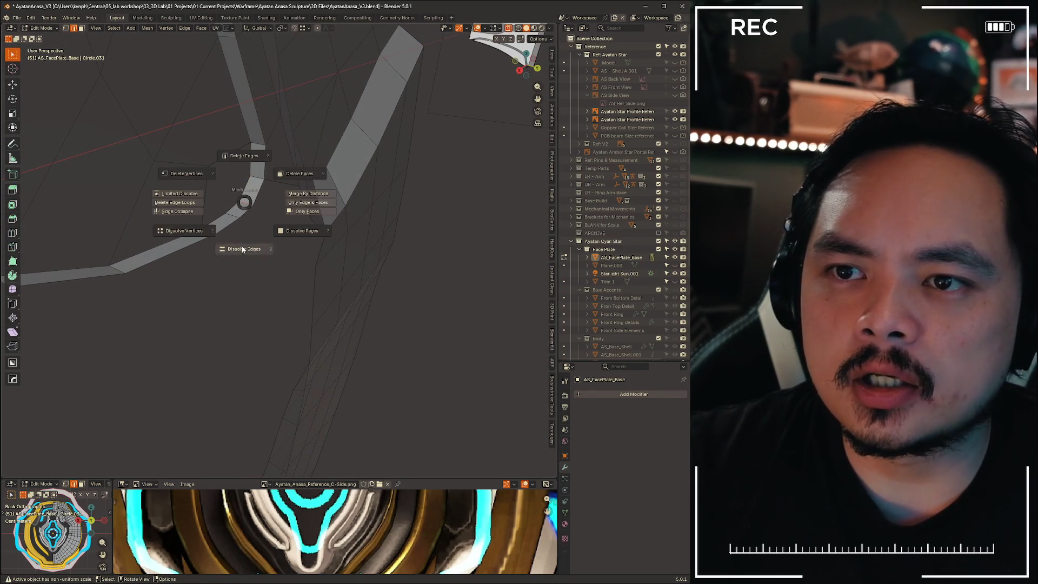
left_click(242, 250)
mouse_move(242, 249)
middle_mouse_down()
mouse_move(238, 220)
mouse_move(221, 225)
mouse_move(220, 239)
mouse_move(253, 191)
middle_mouse_up()
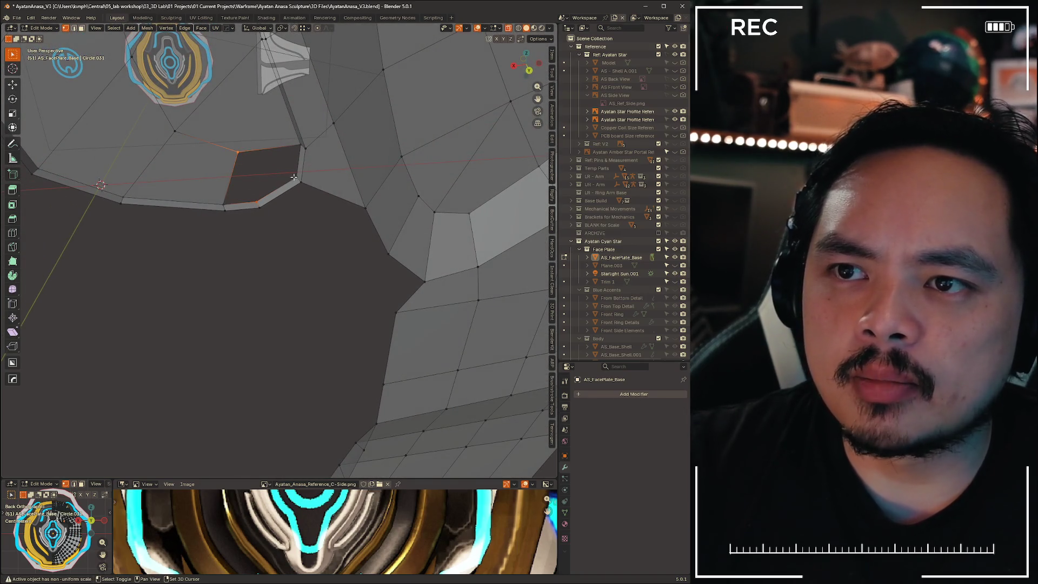
key("f")
mouse_move(248, 269)
middle_mouse_down()
mouse_move(280, 292)
mouse_move(204, 292)
mouse_move(244, 221)
mouse_move(245, 271)
middle_mouse_up()
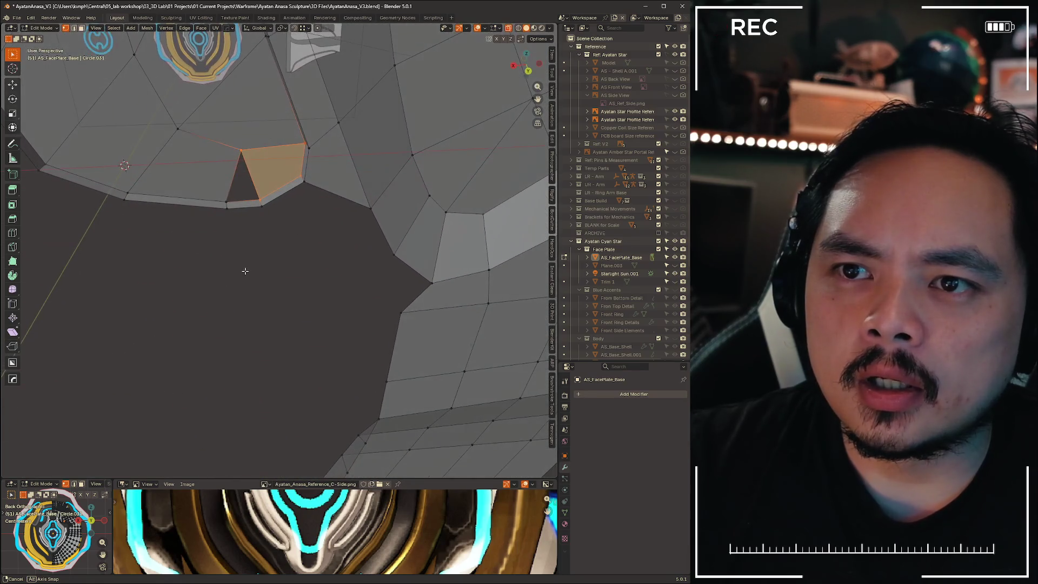
Dissolve the small stray edge beside the new face and delete the stray vertex
key("2")
left_click_drag(251, 194, 266, 221)
key("x")
left_click(259, 268)
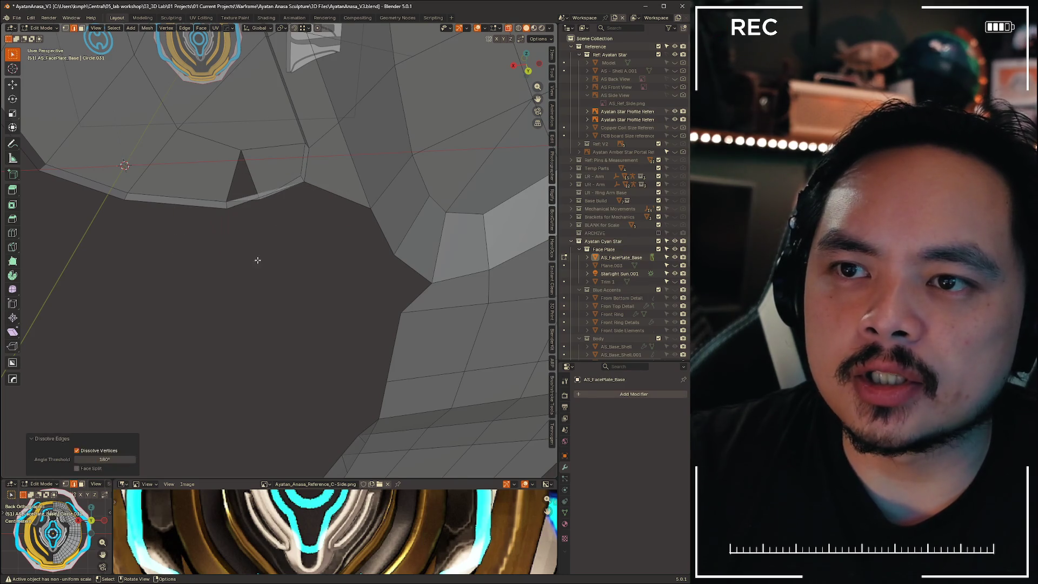
key("1")
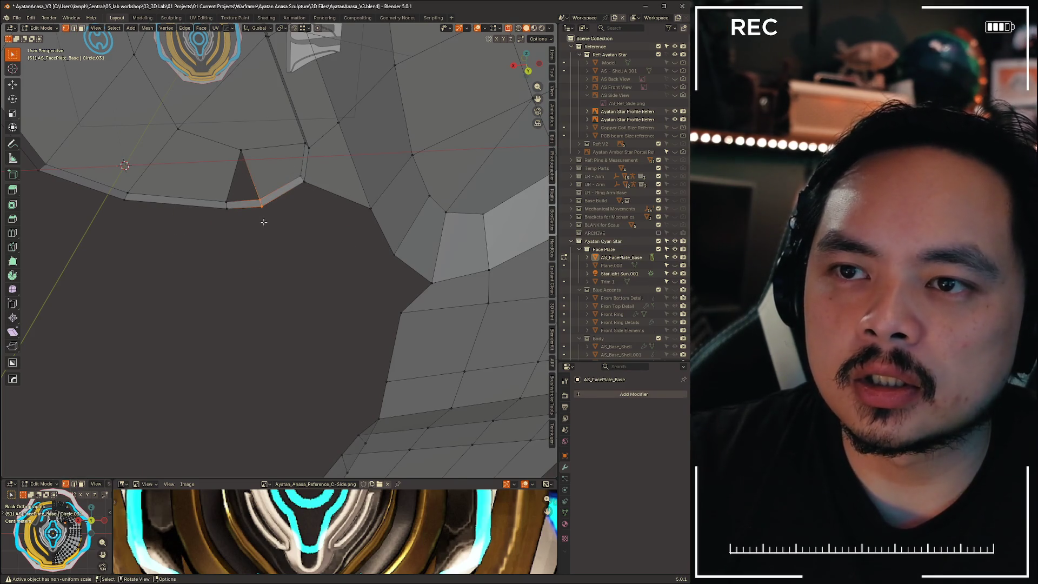
key("x")
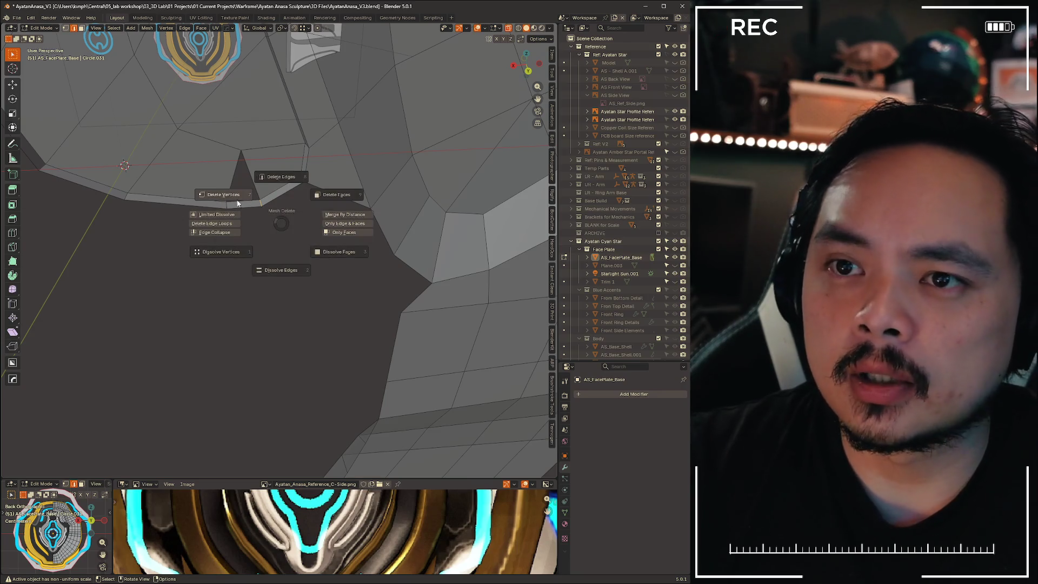
left_click(246, 204)
Fill the remaining hole at the corner with a quad face
key("1")
key("2")
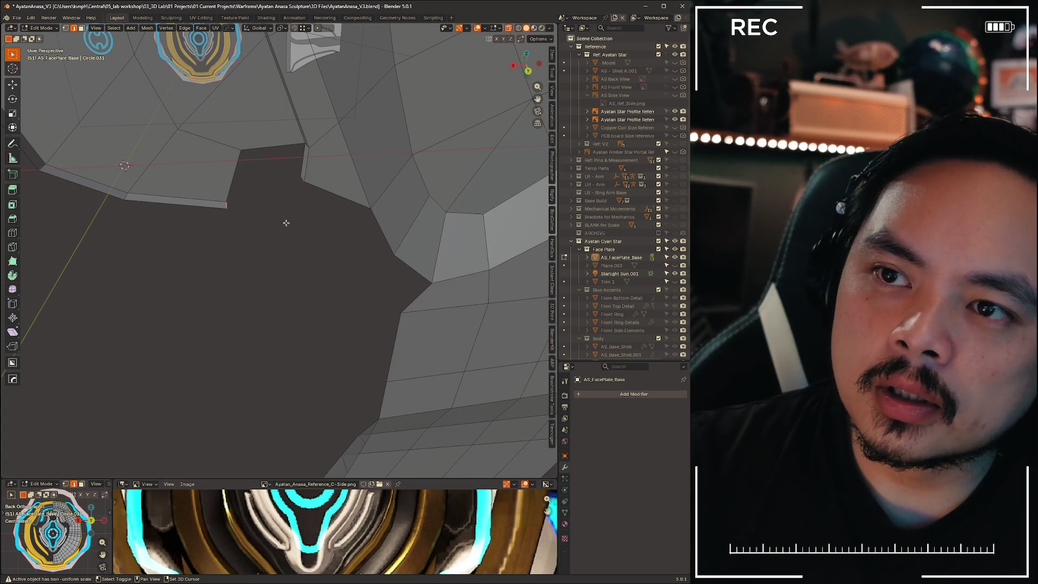
key("f")
key("b")
key("f")
mouse_move(287, 253)
middle_mouse_down()
mouse_move(264, 261)
mouse_move(287, 255)
mouse_move(273, 271)
mouse_move(180, 202)
middle_mouse_up()
Check the shell mesh from a few angles and save it as AyatanAnasa_V3.blend
key("1")
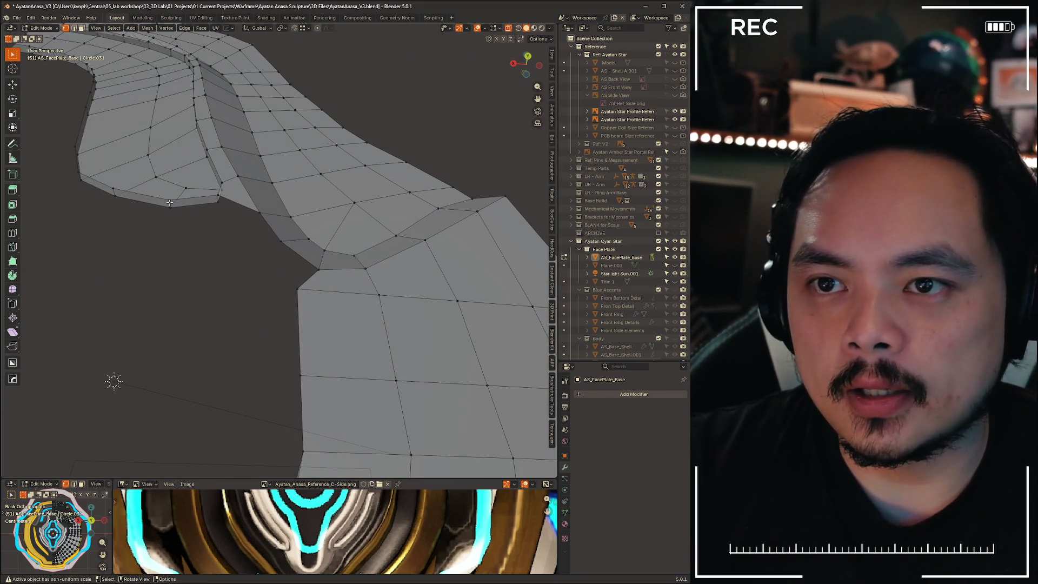
mouse_move(282, 245)
middle_mouse_down()
mouse_move(153, 222)
mouse_move(213, 299)
mouse_move(259, 254)
mouse_move(232, 167)
middle_mouse_up()
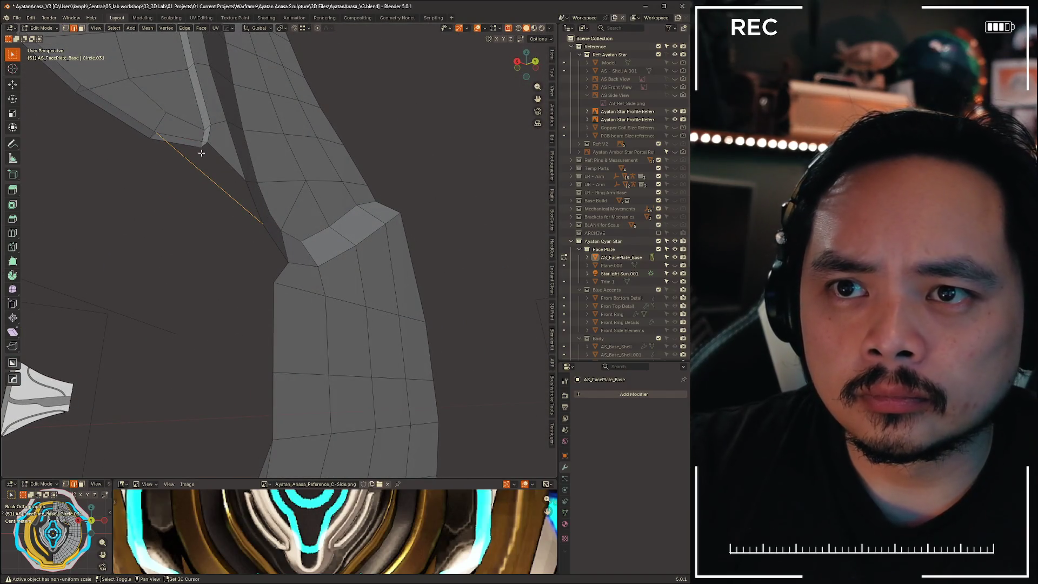
mouse_move(197, 245)
middle_mouse_down()
mouse_move(153, 294)
mouse_move(181, 310)
mouse_move(188, 276)
mouse_move(236, 289)
middle_mouse_up()
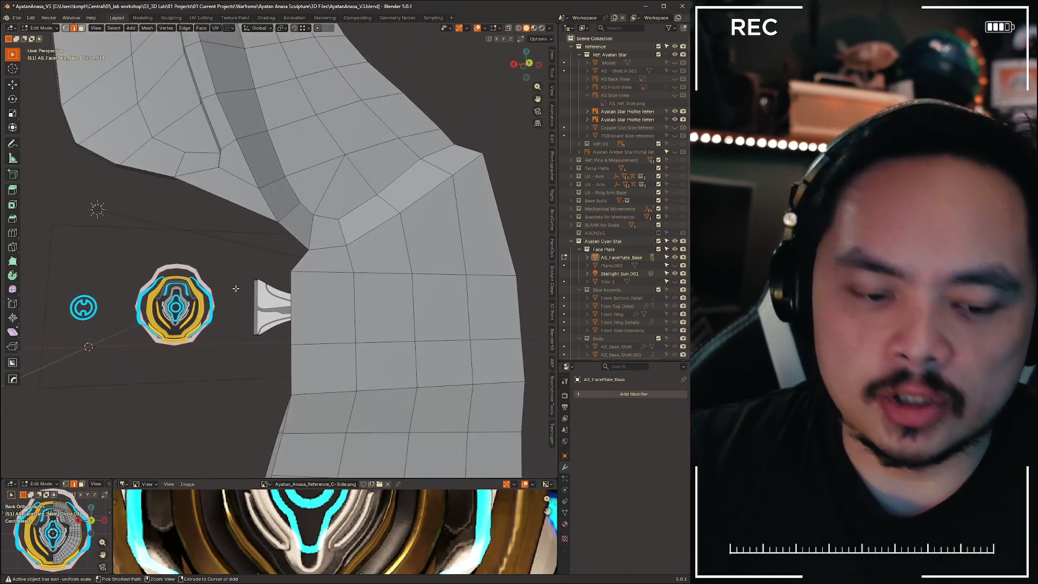
key("ctrl+s")
Switch to the straight Back Orthographic view and select the shell's boundary edge loop
scroll(332, 326, "down", 3)
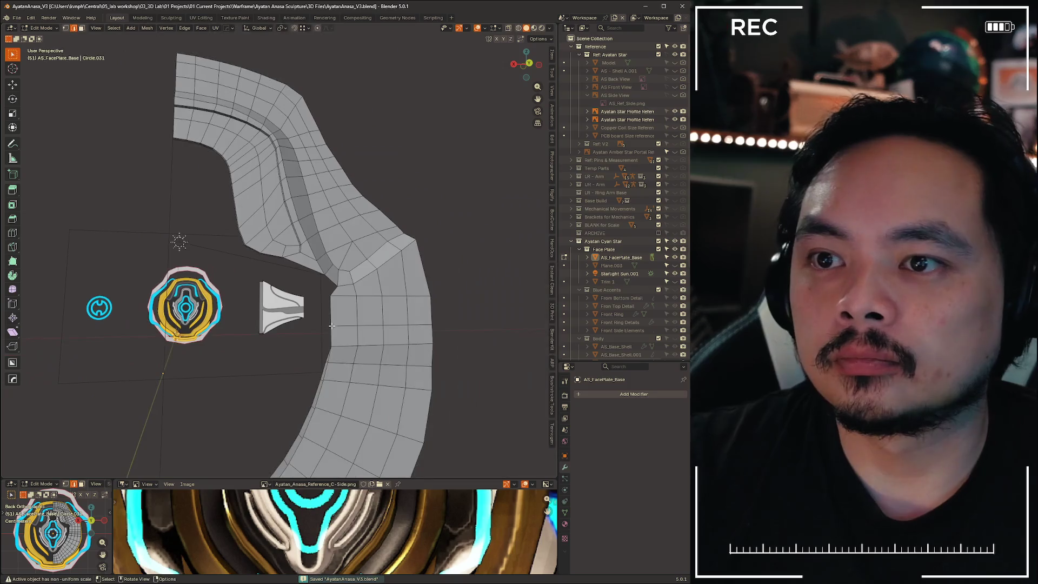
mouse_move(321, 325)
middle_mouse_down()
mouse_move(201, 306)
mouse_move(272, 425)
middle_mouse_up()
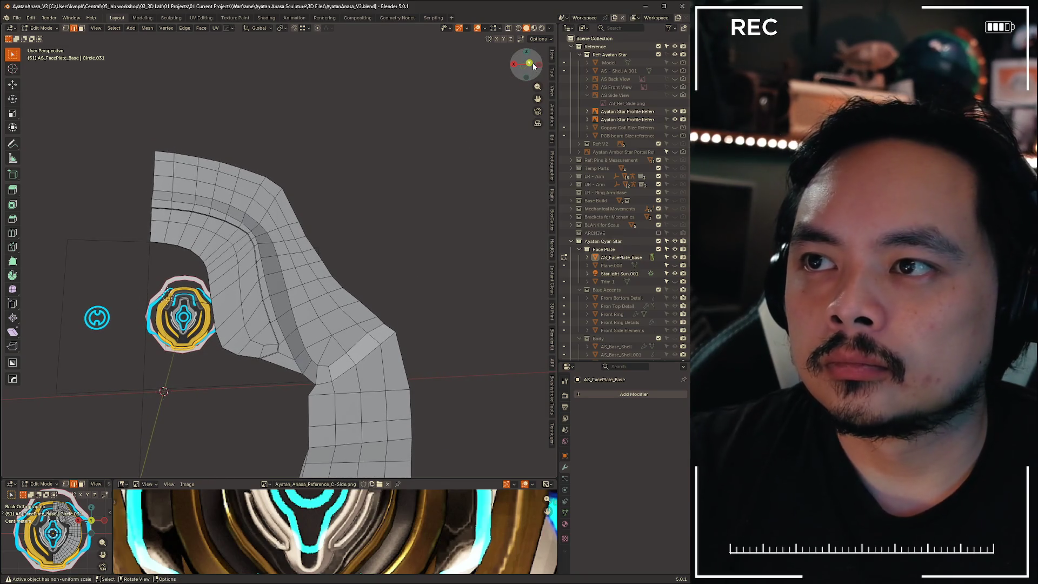
left_click(530, 64)
scroll(293, 358, "up", 8)
scroll(289, 282, "down", 3)
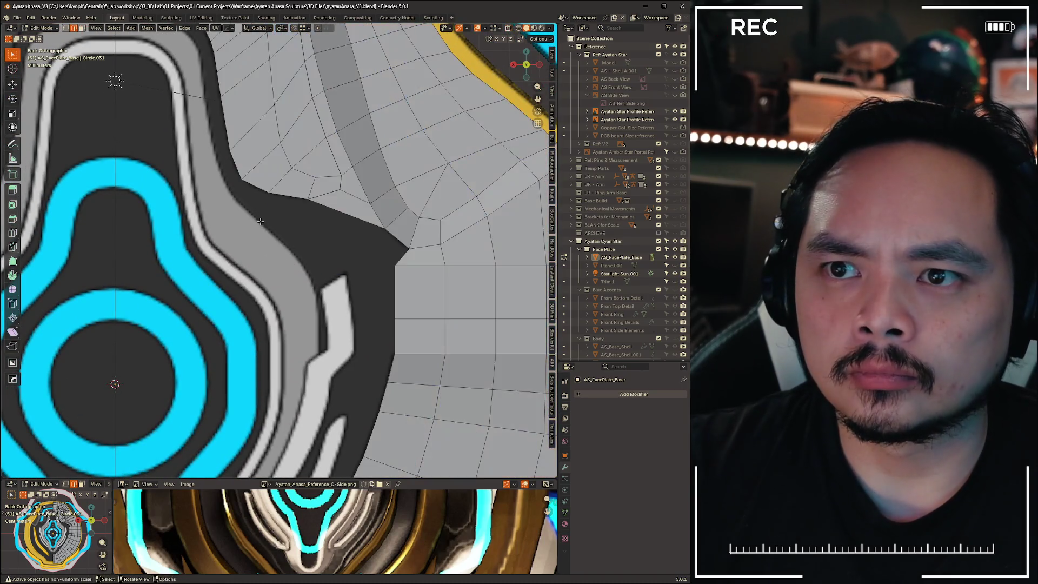
left_click(208, 125, "alt")
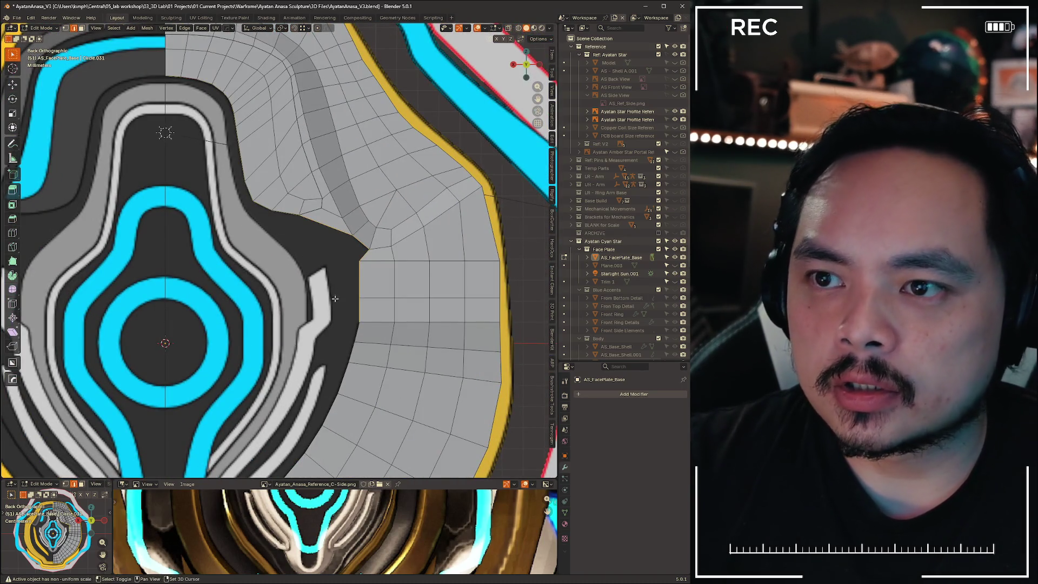
middle_click_drag(335, 298, 341, 313, "shift")
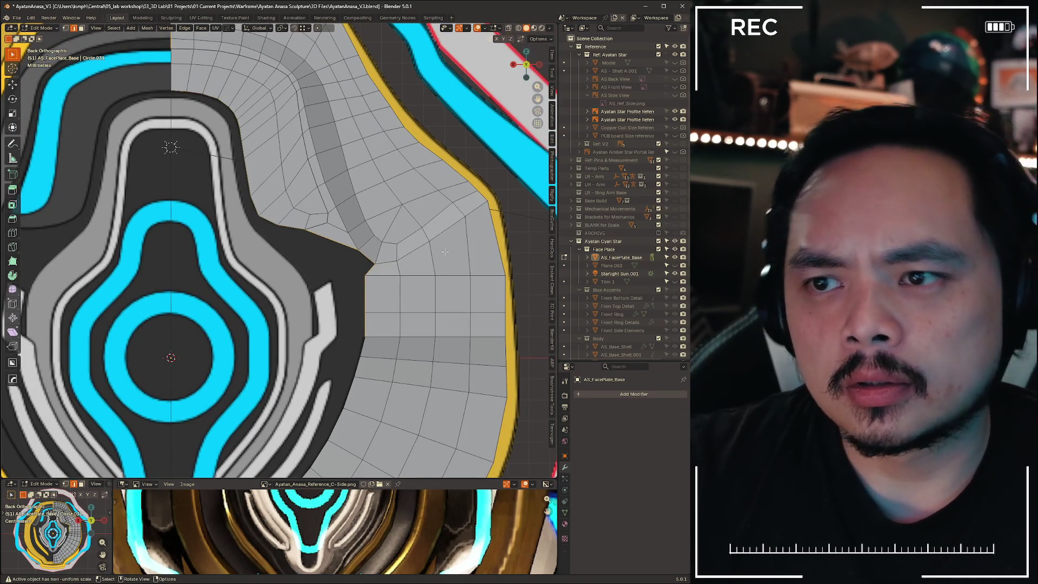
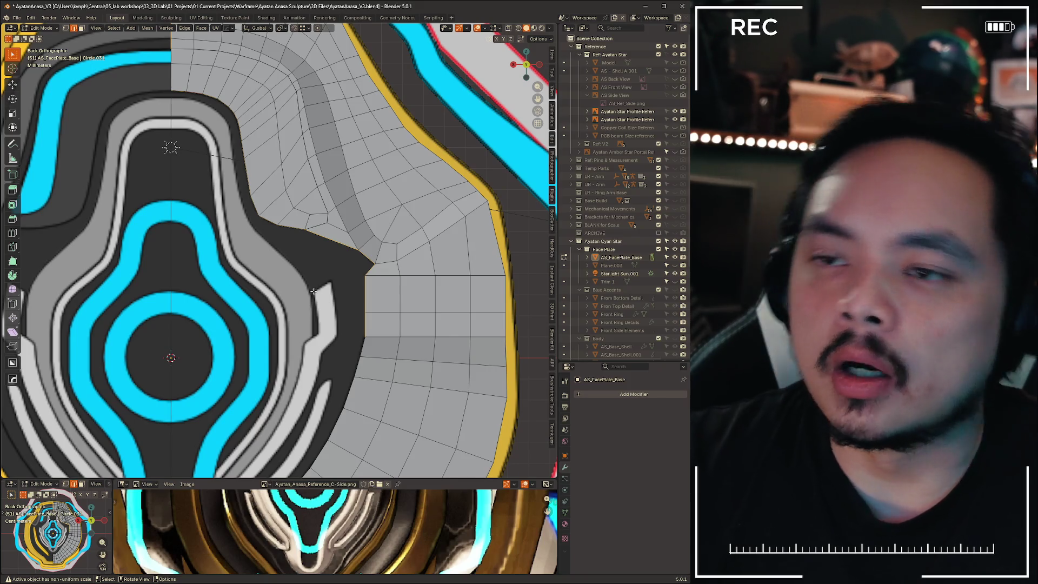
Delete the stray triangular face in the face plate's gap
left_click(331, 233)
key("x")
left_click(378, 213)
scroll(357, 218, "up", 4)
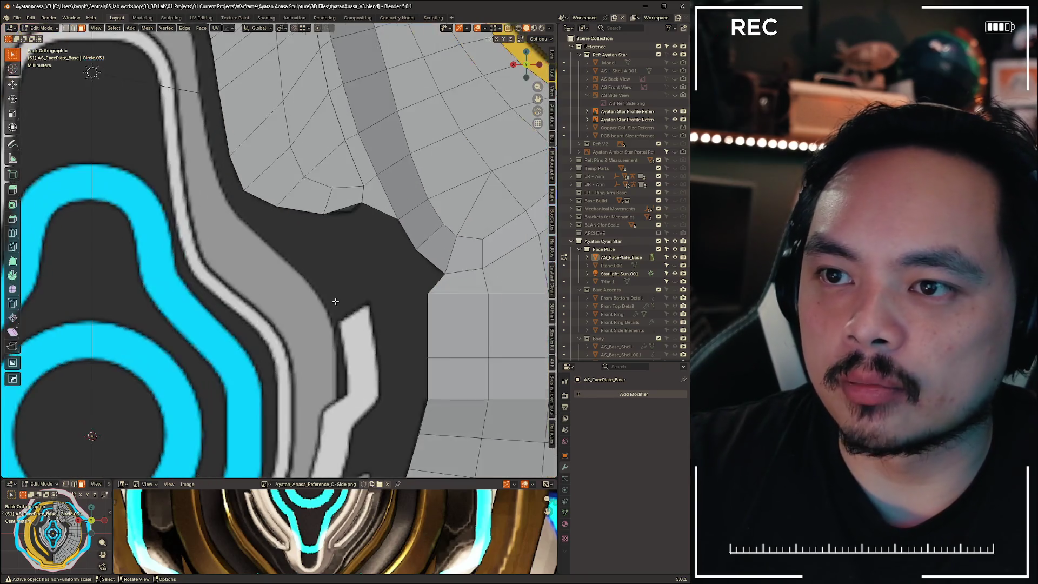
Select the shortest edge path along the lower border and start extruding it
key("1")
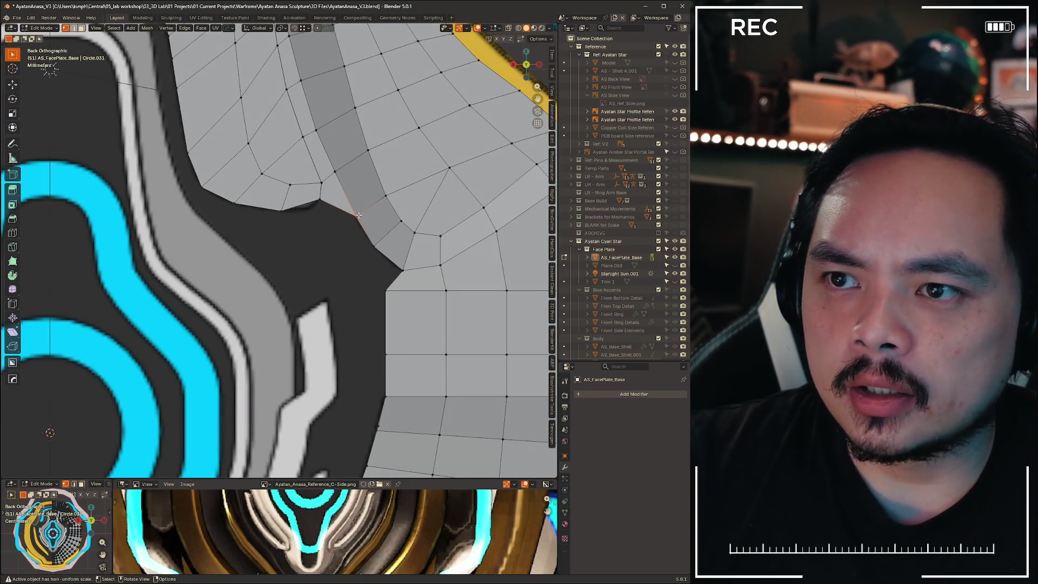
scroll(325, 243, "down", 3)
scroll(291, 258, "up", 3)
middle_click_drag(291, 259, 321, 260, "shift")
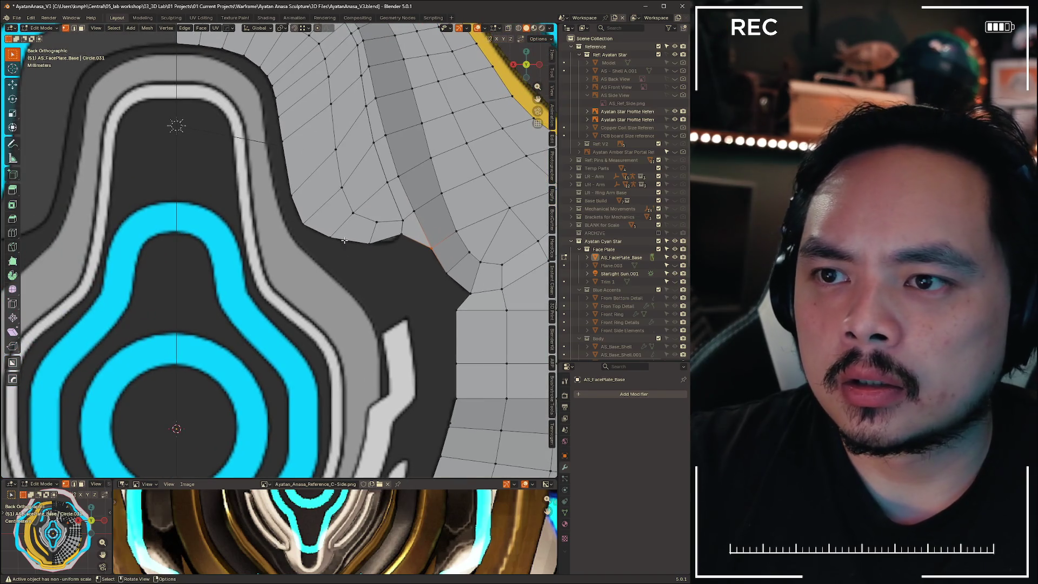
key("3")
middle_click_drag(359, 292, 365, 282)
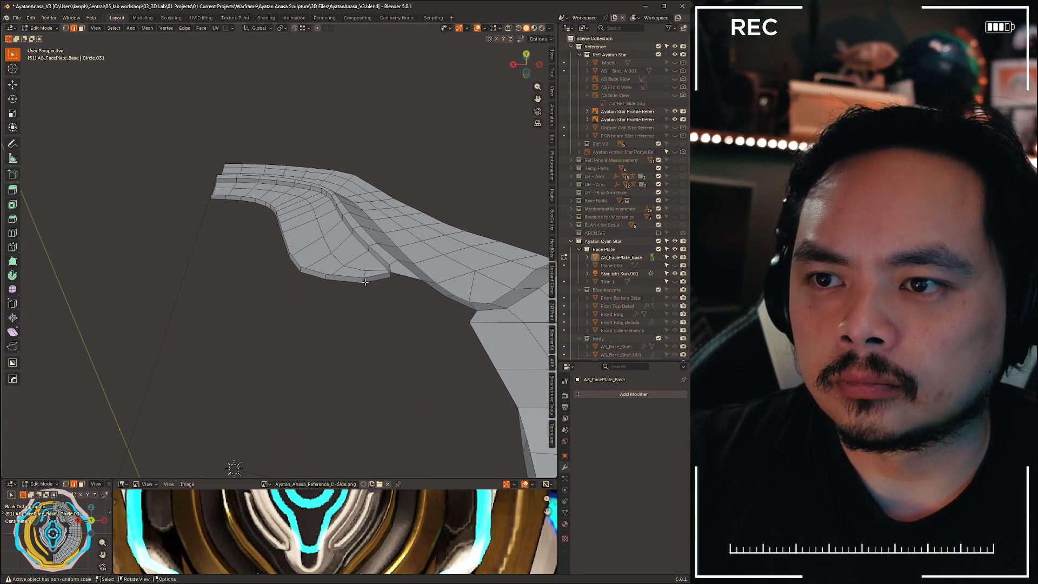
left_click(220, 195, "ctrl")
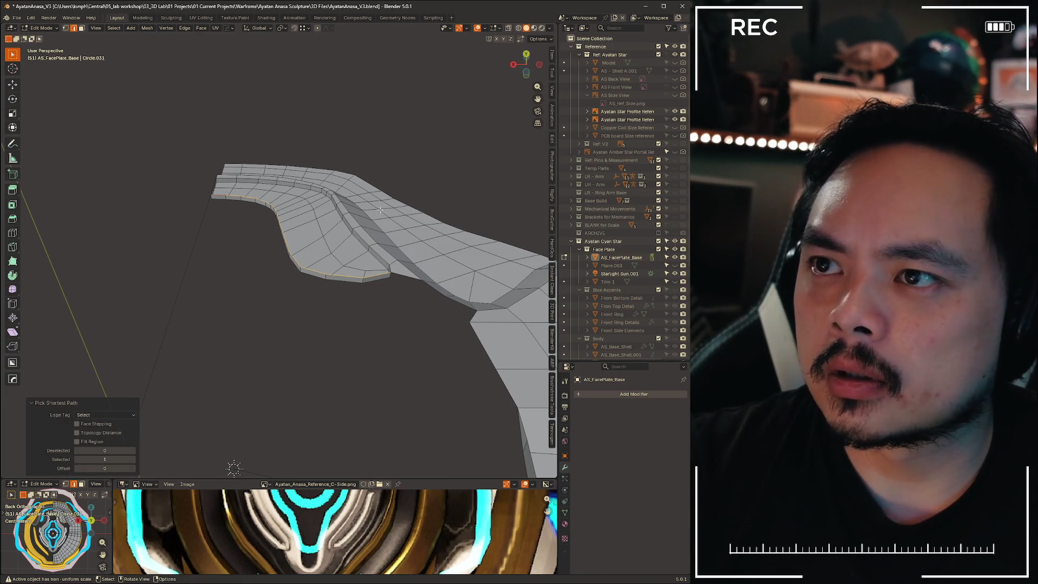
key("ctrl+KP_1")
scroll(411, 216, "up", 5)
key("g")
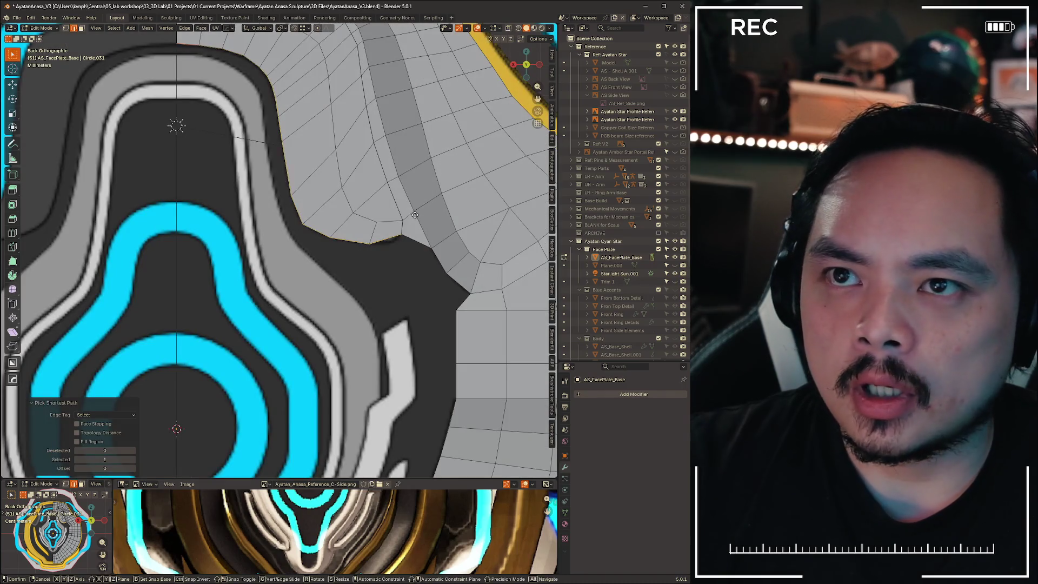
Extrude the lower border down along Z into the gap, then shift it along X
key("z")
left_click(418, 264)
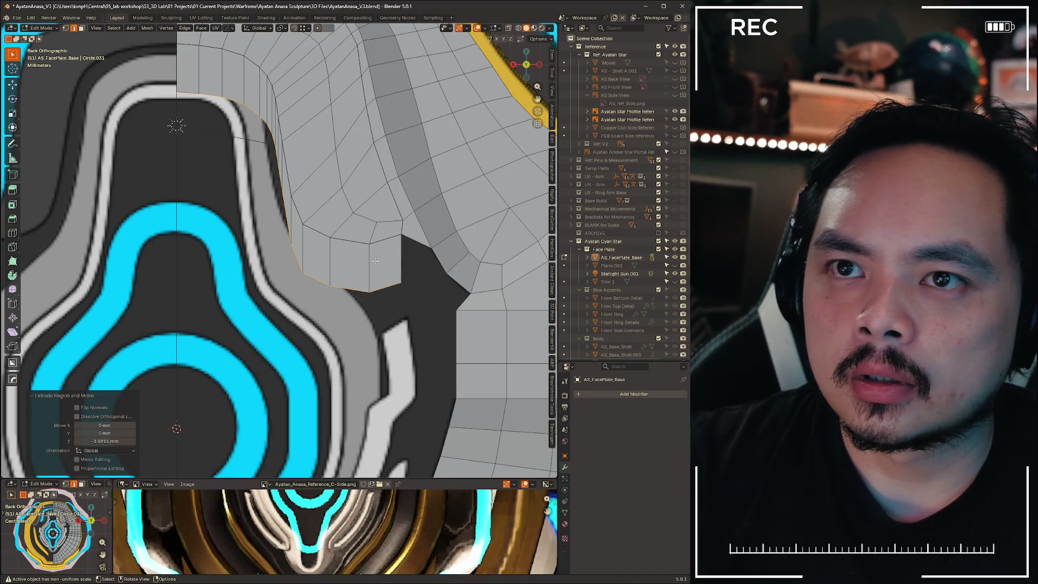
key("g")
key("x")
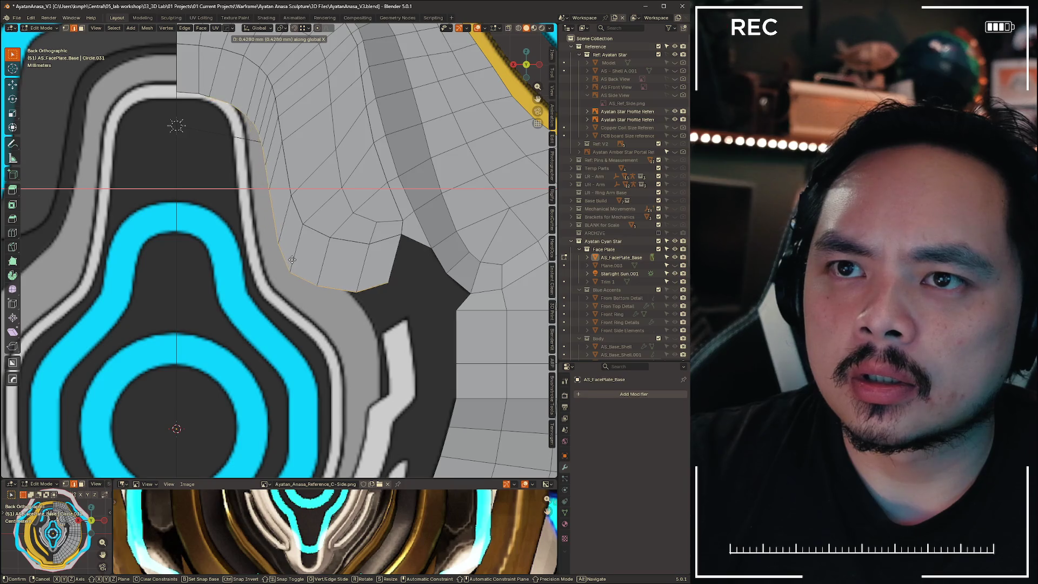
left_click(286, 261)
Move the gap's corner vertex and the next vertex along the edge into place
middle_click_drag(203, 86, 198, 184, "shift")
left_click(191, 190)
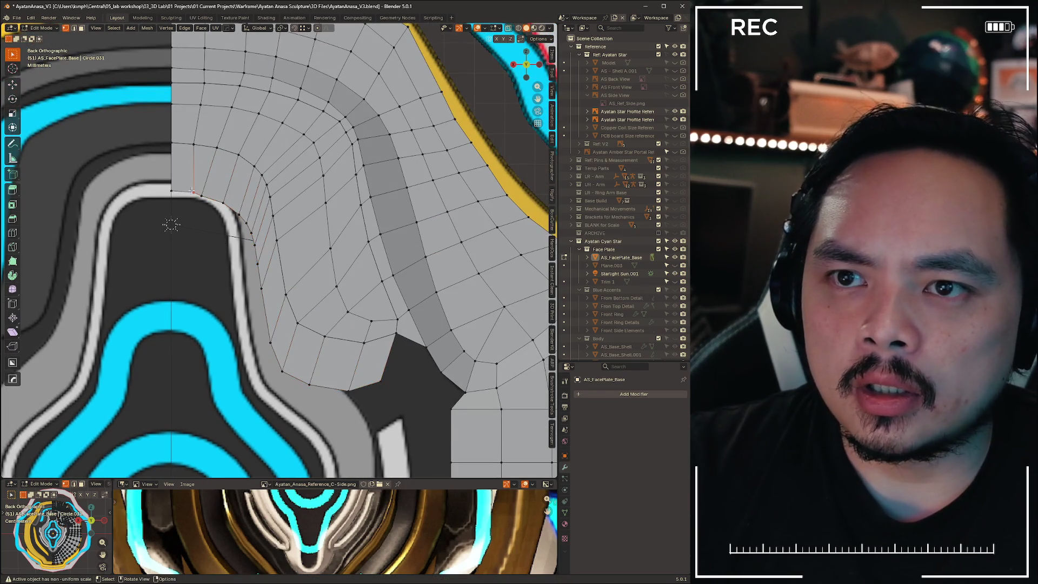
middle_click_drag(287, 319, 273, 253, "shift")
left_click(296, 299)
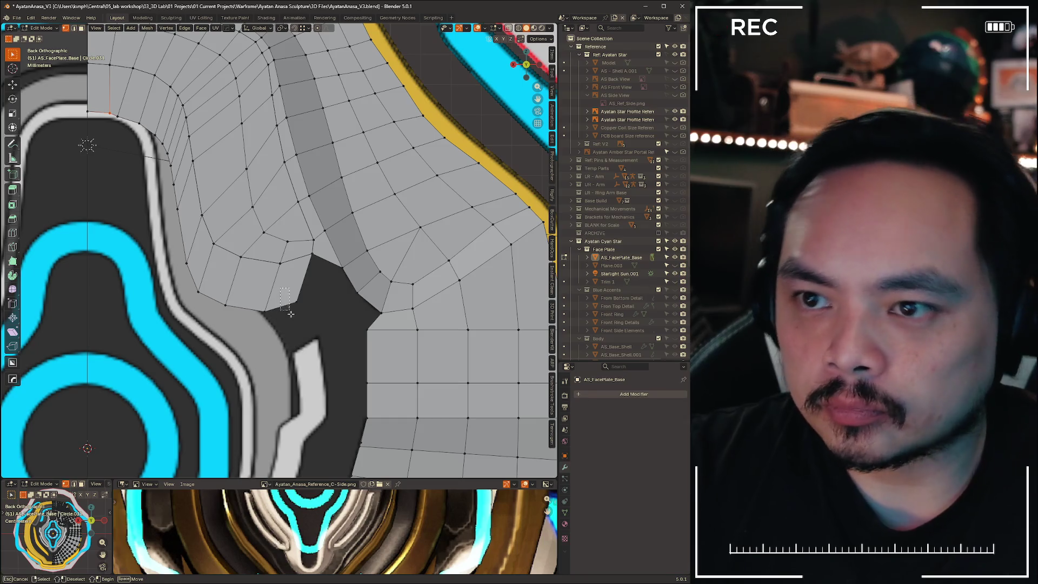
key("g")
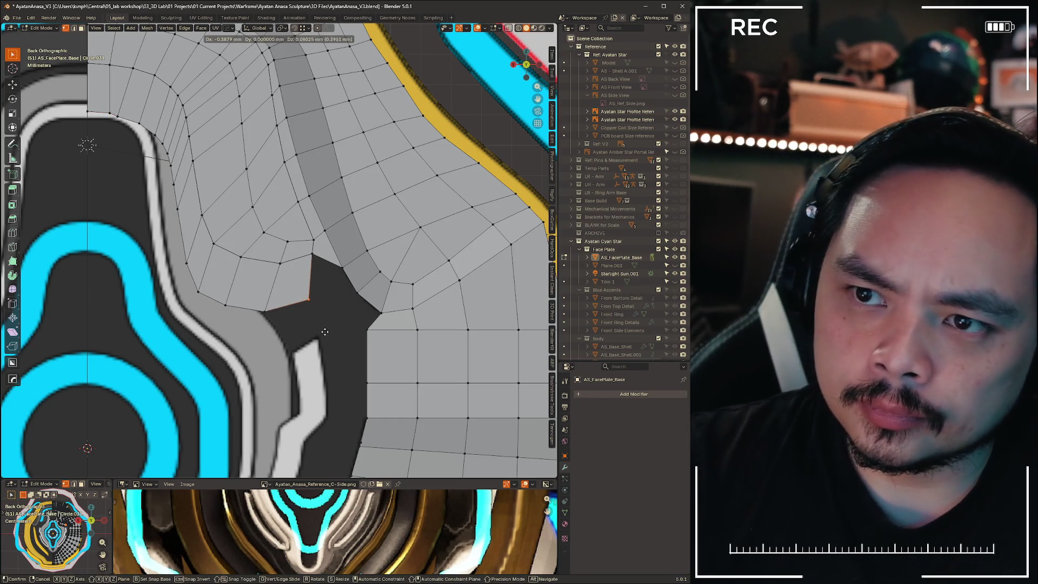
left_click(324, 332)
middle_click_drag(244, 278, 352, 275, "shift")
left_click_drag(327, 288, 349, 315)
key("g")
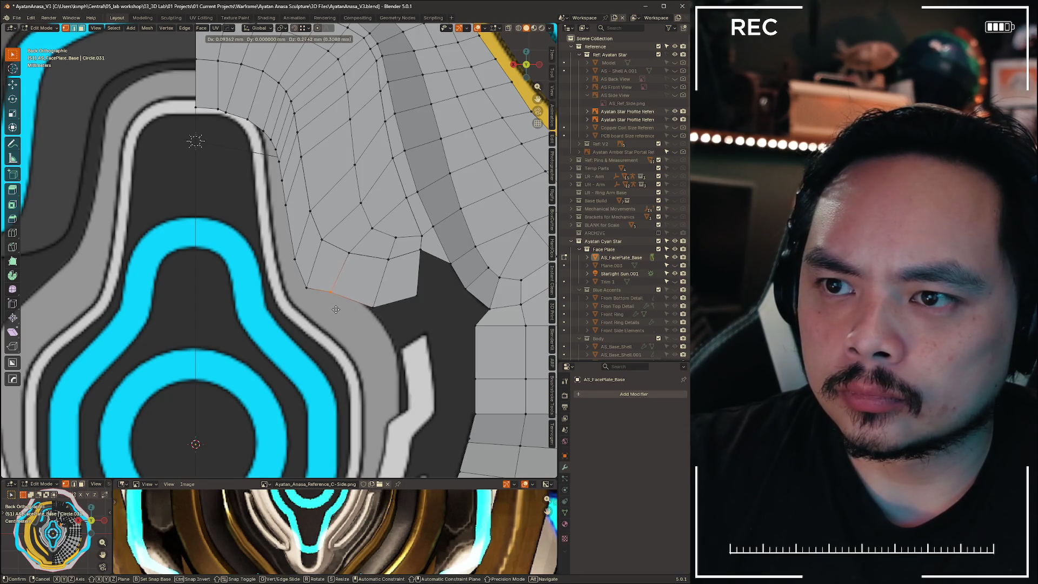
left_click(305, 290)
Reposition the remaining left-edge vertices so the new faces are evenly spaced
key("b")
key("g")
mouse_move(296, 262)
left_mouse_down()
mouse_move(287, 246)
mouse_move(309, 282)
left_mouse_up()
left_click(293, 237)
key("g")
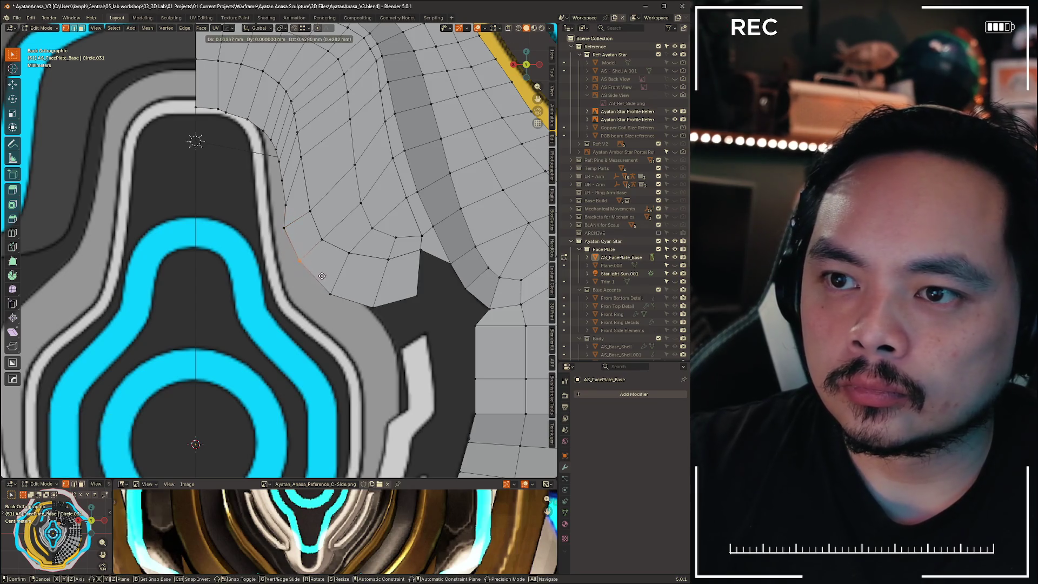
left_click(319, 278)
left_click(330, 294)
key("g")
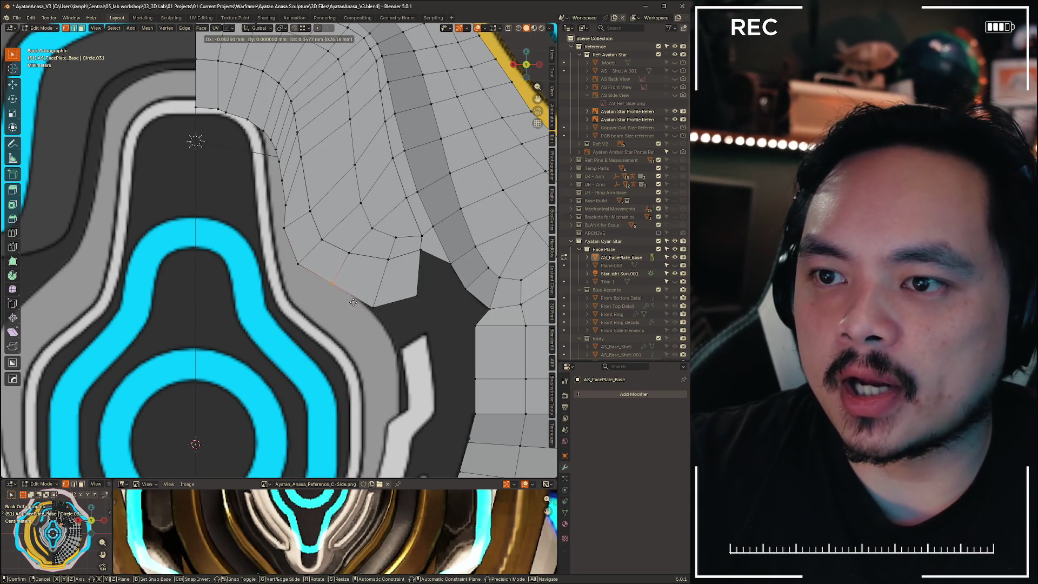
left_click(348, 299)
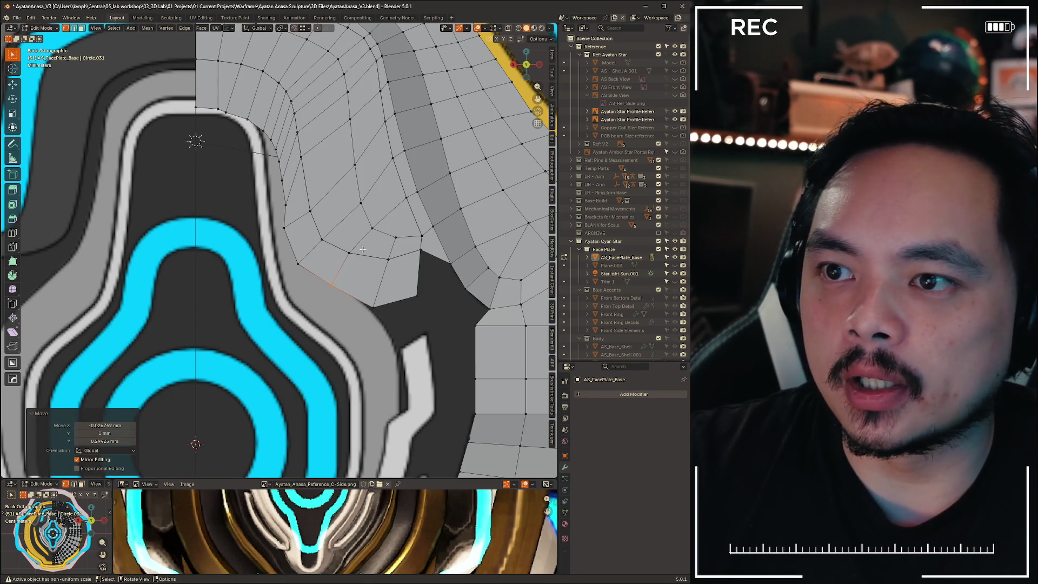
scroll(343, 204, "up", 5)
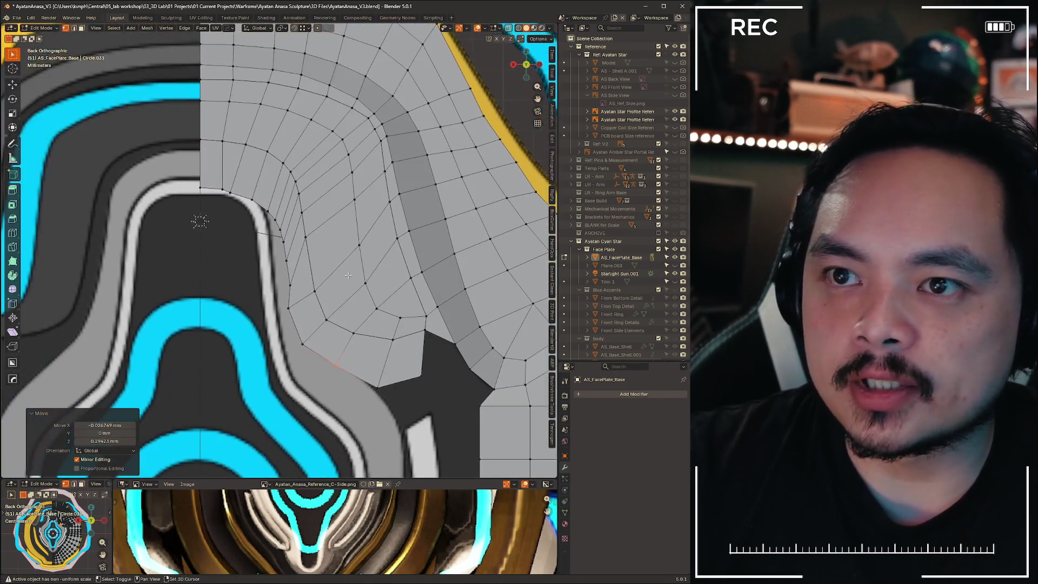
key("2")
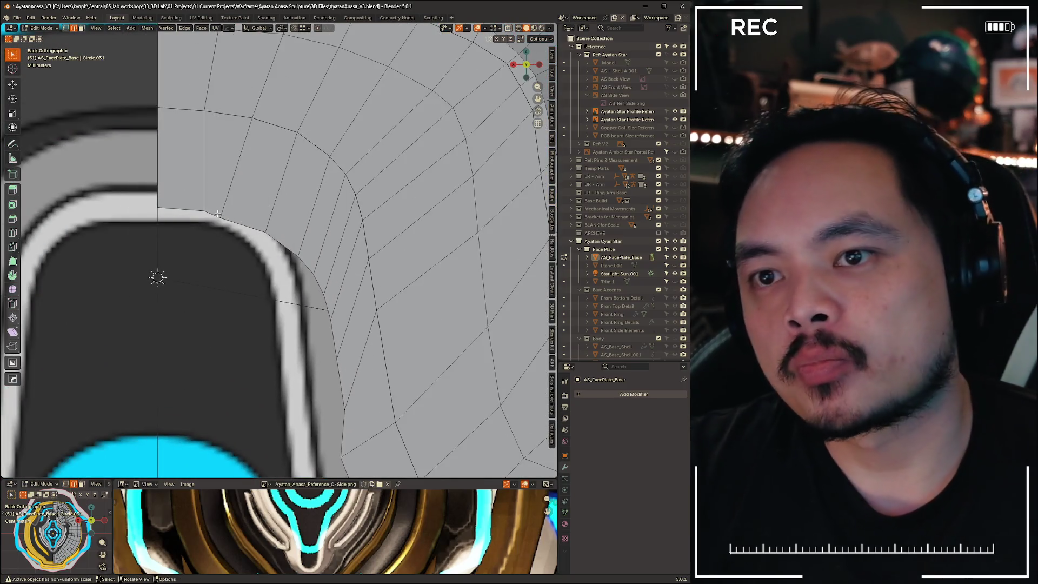
Raise the bottom-left edge vertically along Z
key("2")
left_click(181, 208)
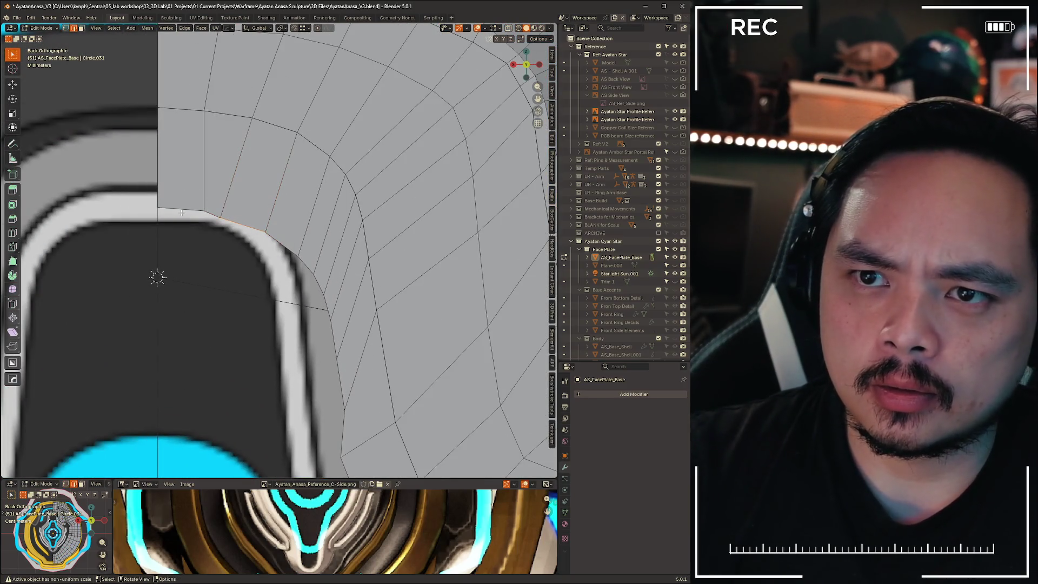
key("g")
key("z")
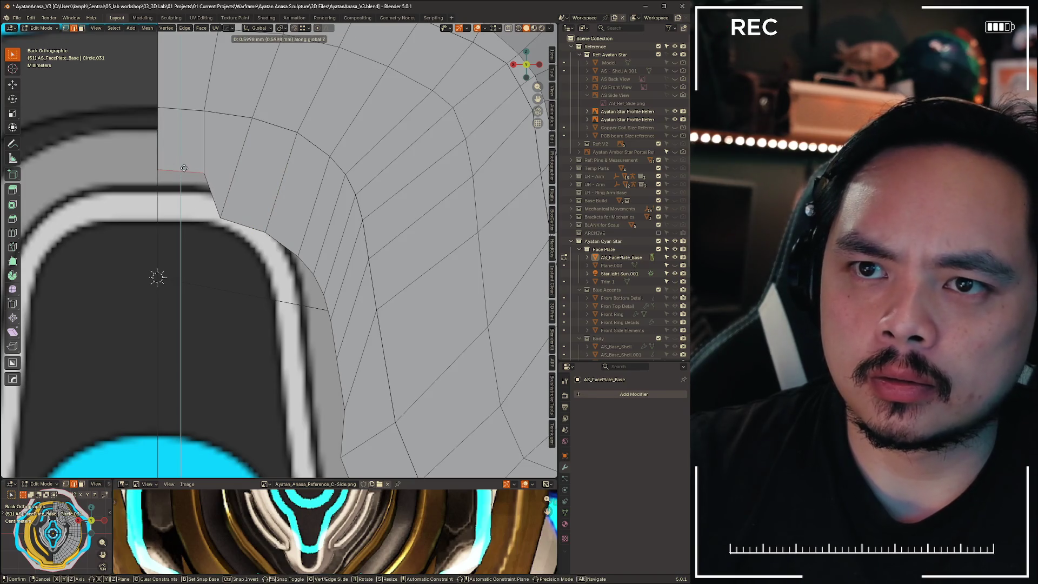
left_click(185, 168)
Slide two corner vertices along their edges, undoing a trial move of the edge vertices
key("1")
left_click(268, 216)
key("g")
key("g")
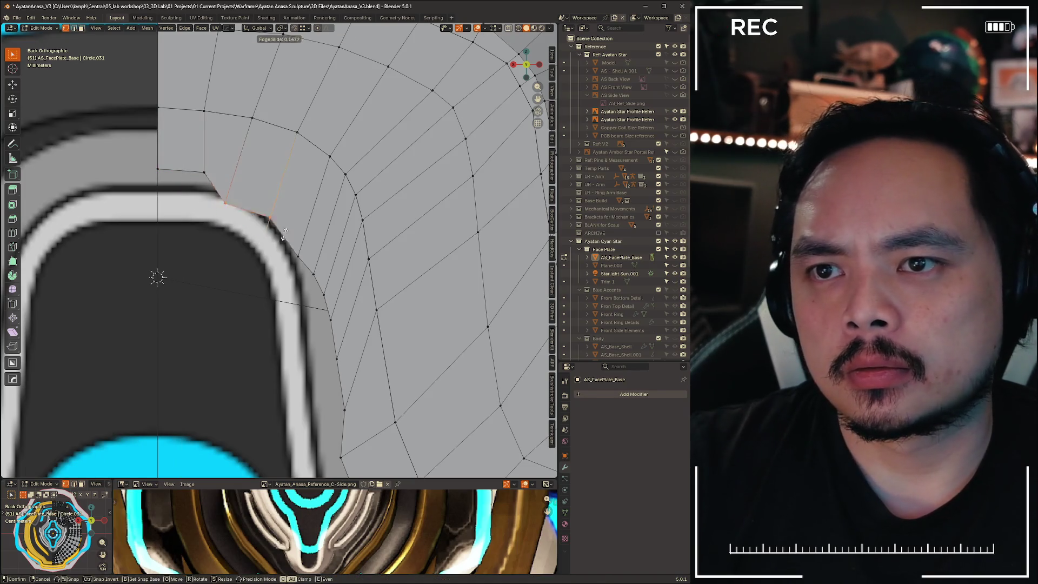
left_click(321, 270)
middle_click_drag(322, 270, 211, 205, "shift")
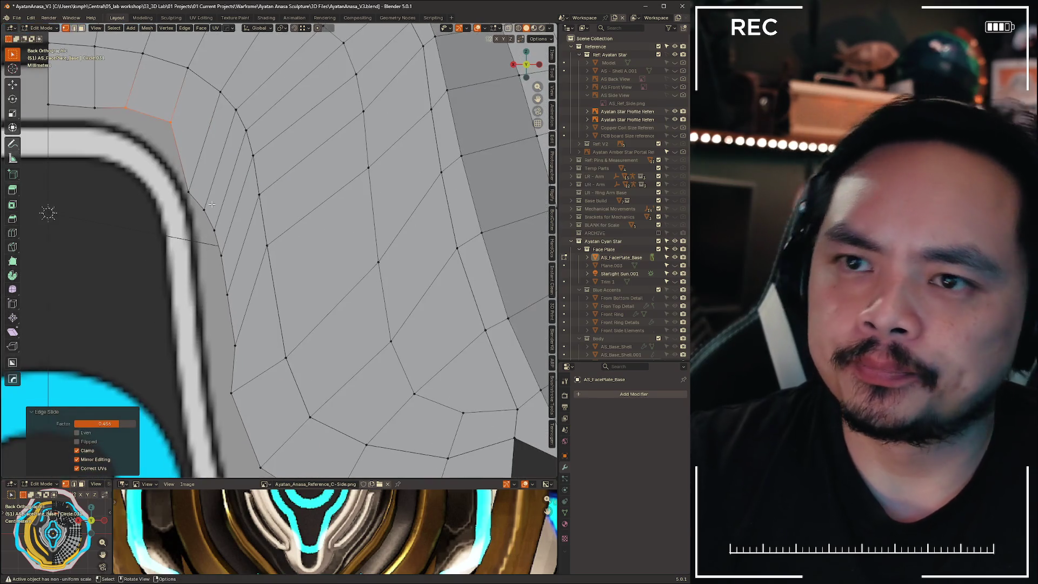
left_click(188, 192)
key("g")
key("g")
left_click(202, 211)
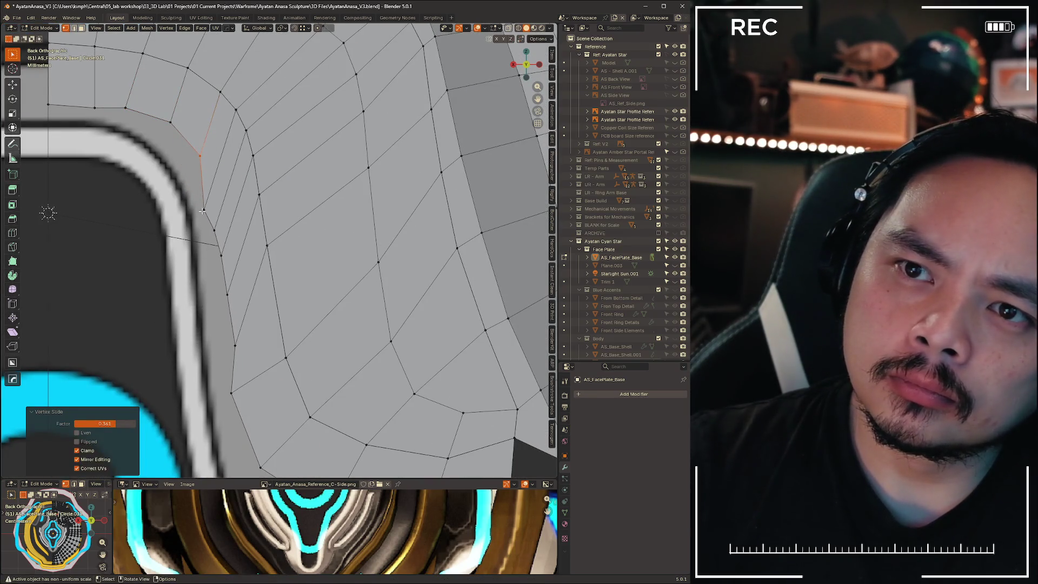
left_click_drag(201, 194, 228, 256)
key("g")
left_click(201, 153)
key("ctrl+z")
key("ctrl+z")
key("ctrl+z")
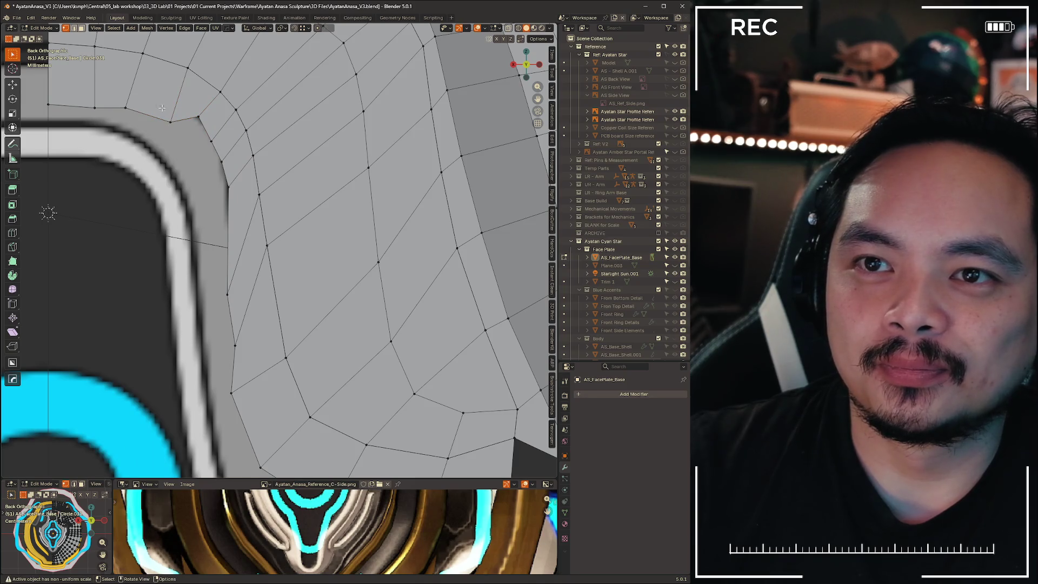
Move a rounded-corner vertex up-left and raise the left-edge vertices along Z
left_click(171, 121)
key("g")
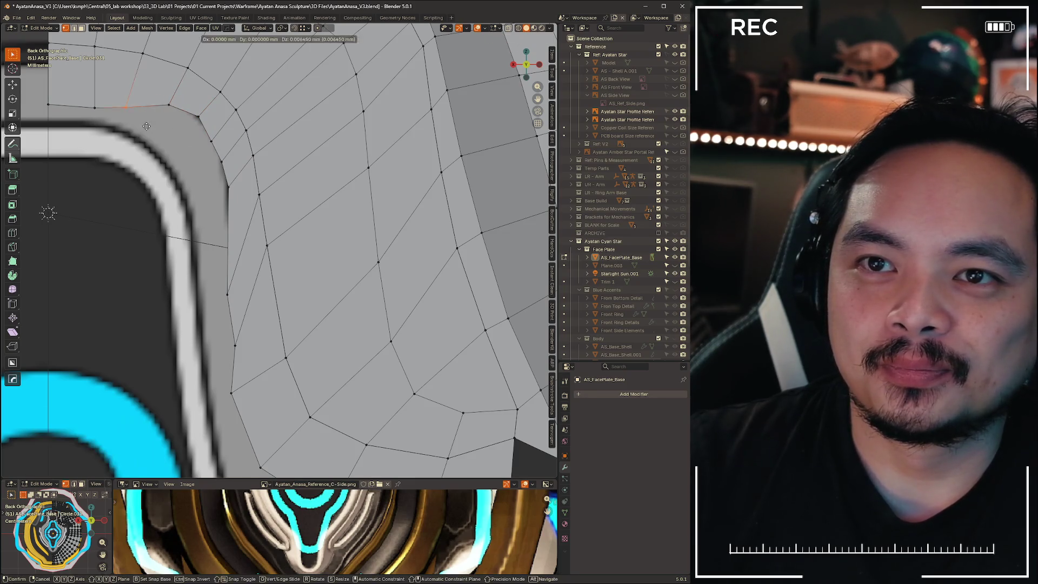
left_click(103, 115)
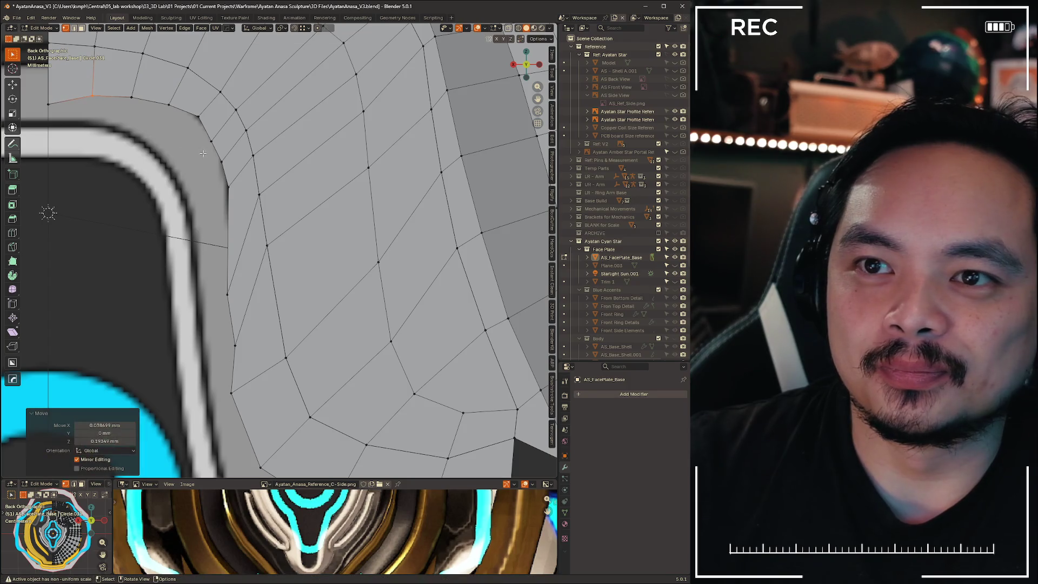
scroll(236, 238, "down", 5, "shift")
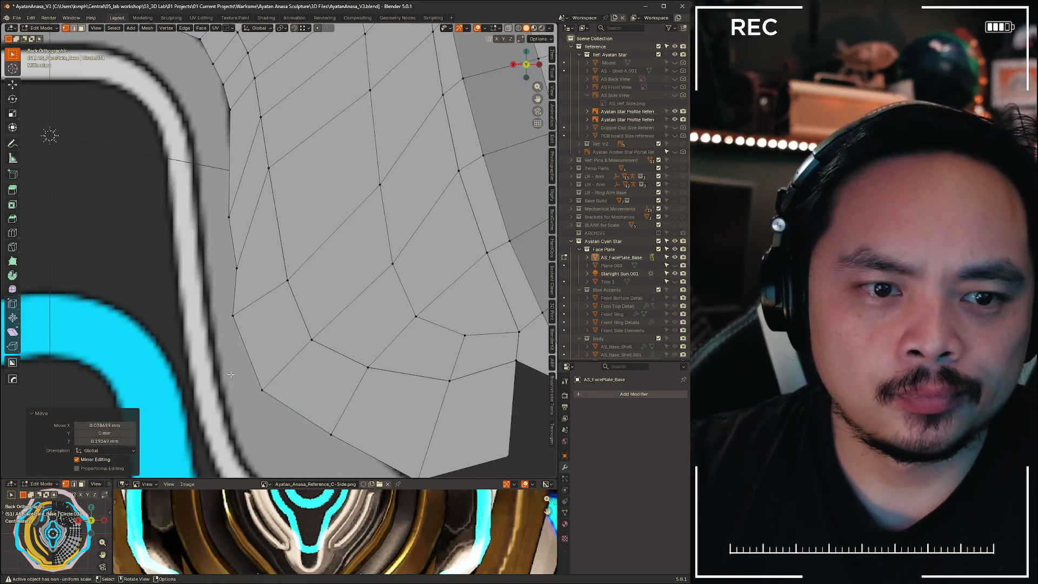
left_click(228, 218)
key("g")
key("z")
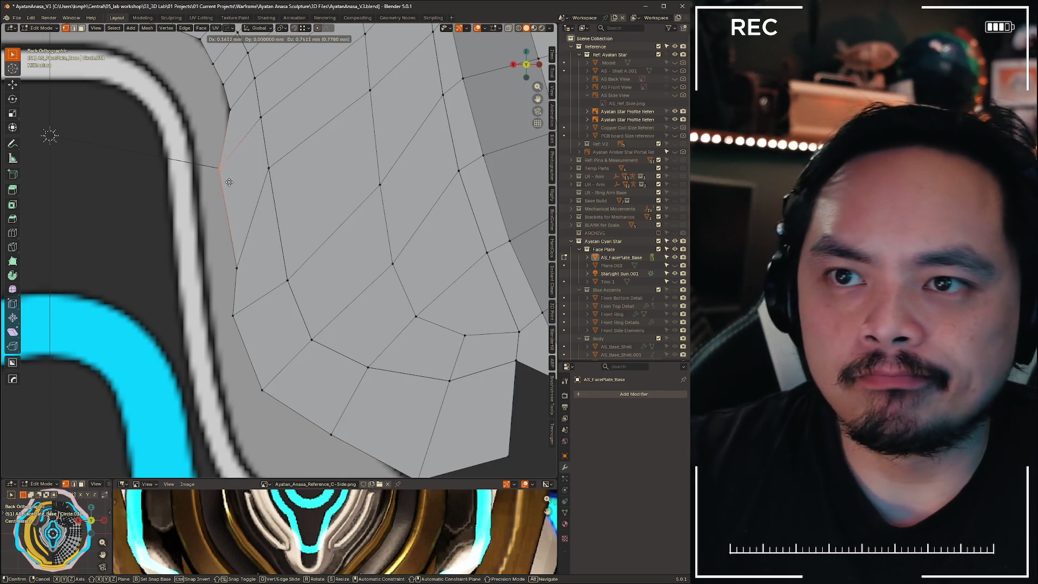
left_click(238, 168)
left_click(237, 268)
key("g")
left_click(238, 211)
key("g")
left_click(214, 284)
Adjust a curved-edge vertex and move the three corner vertices up-left together
mouse_move(261, 388)
middle_mouse_down("shift")
mouse_move(205, 232)
mouse_move(199, 311)
middle_mouse_up("shift")
scroll(199, 311, "down", 2)
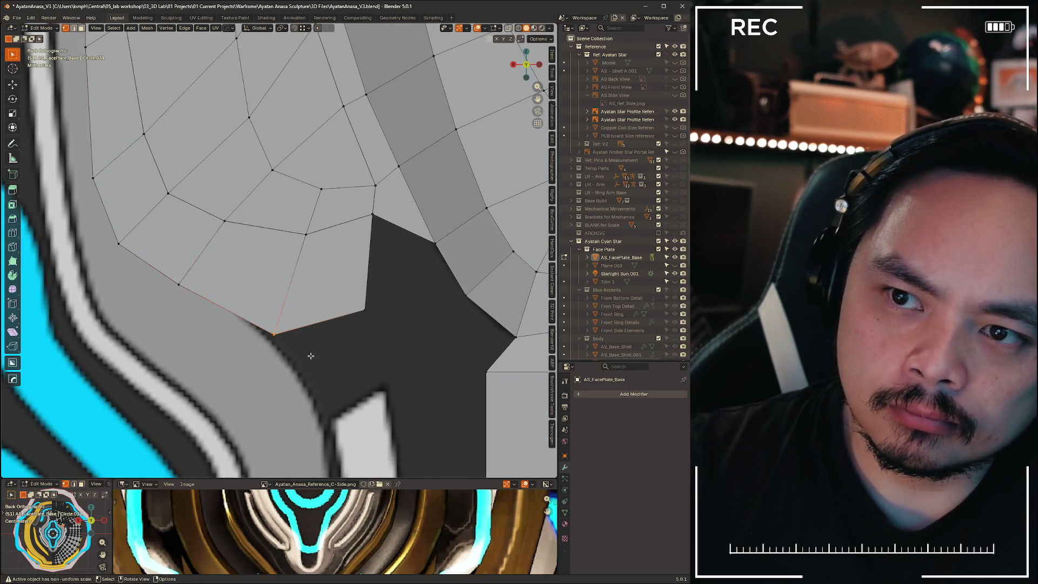
scroll(308, 355, "down", 3)
scroll(326, 305, "up", 3)
mouse_move(162, 81)
middle_mouse_down("shift")
mouse_move(267, 240)
mouse_move(222, 248)
middle_mouse_up("shift")
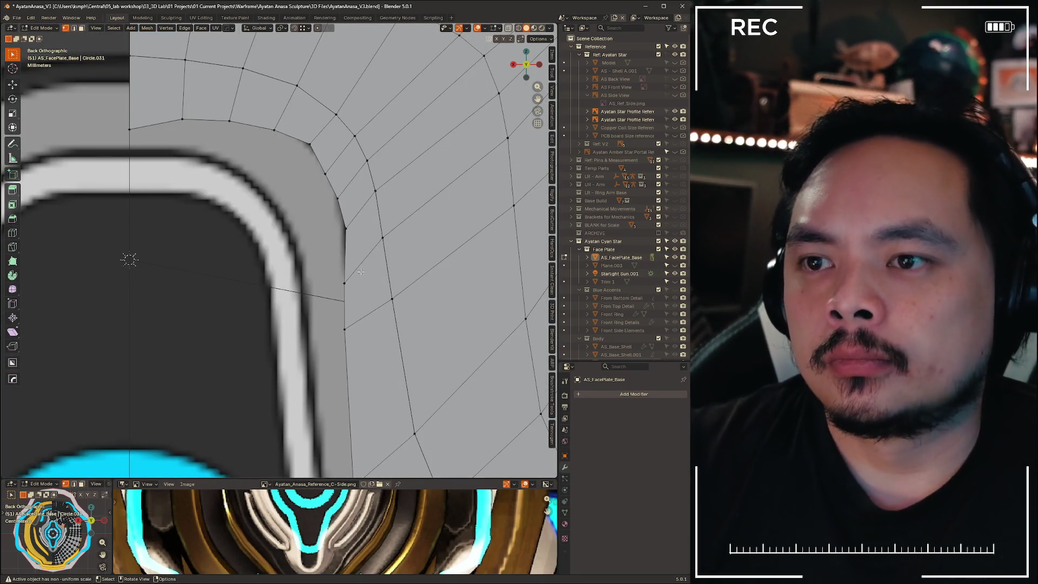
left_click(344, 282)
key("g")
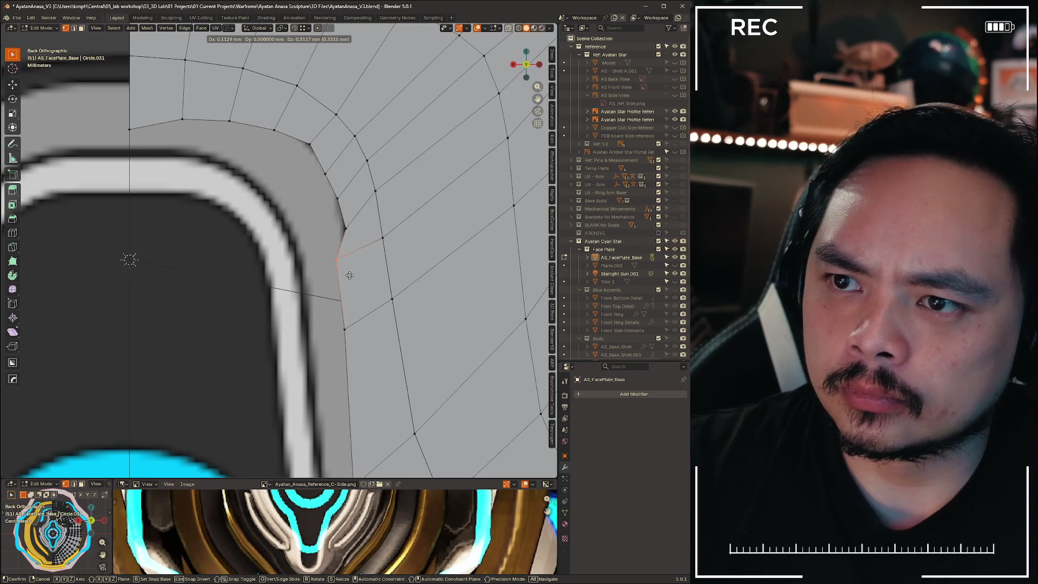
left_click(350, 276)
left_click(356, 230)
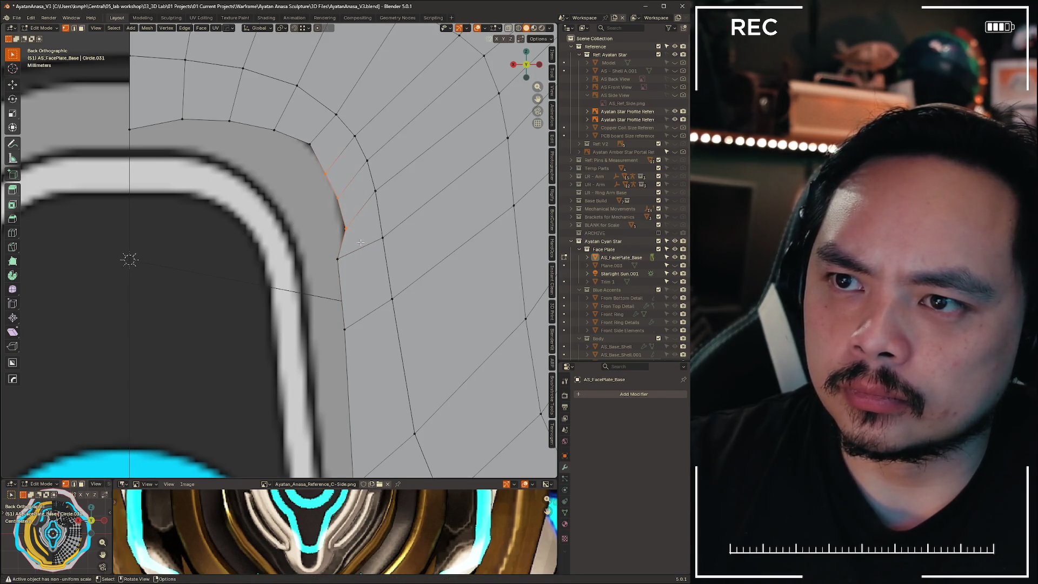
left_click_drag(294, 158, 357, 238)
key("g")
left_click(300, 125)
Place the corner vertices one by one down along the reference curve
key("g")
key("Escape")
key("g")
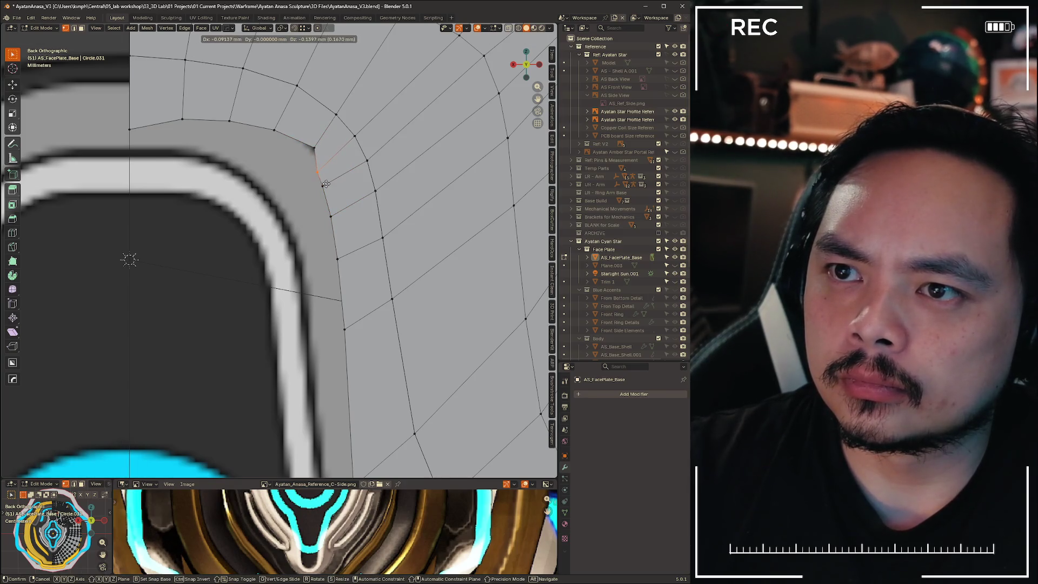
left_click(327, 185)
key("g")
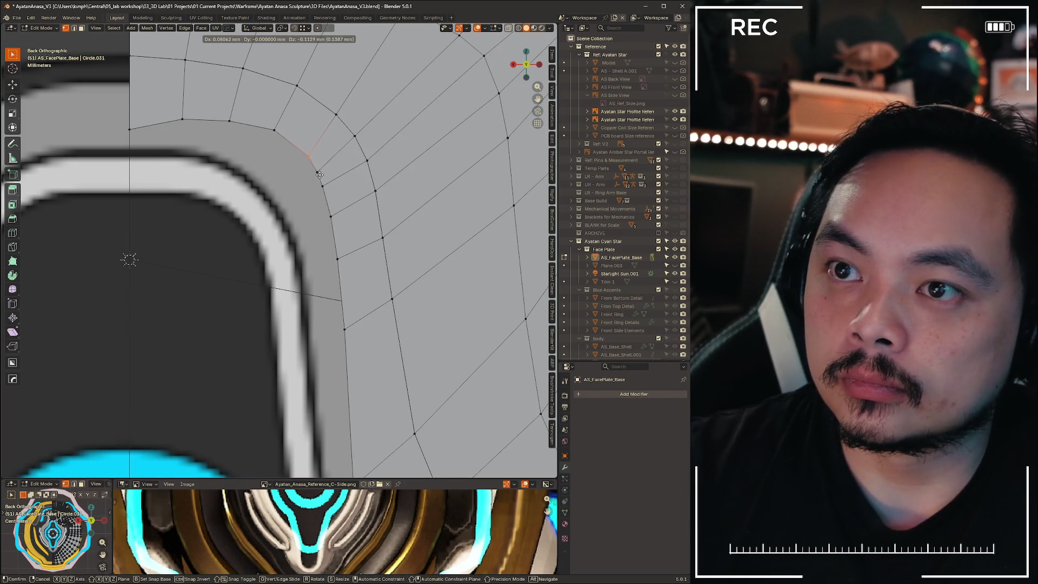
left_click(319, 176)
left_click(322, 186)
key("g")
left_click(335, 200)
left_click(331, 217)
key("g")
left_click(344, 240)
left_click(337, 259)
key("g")
left_click(380, 303)
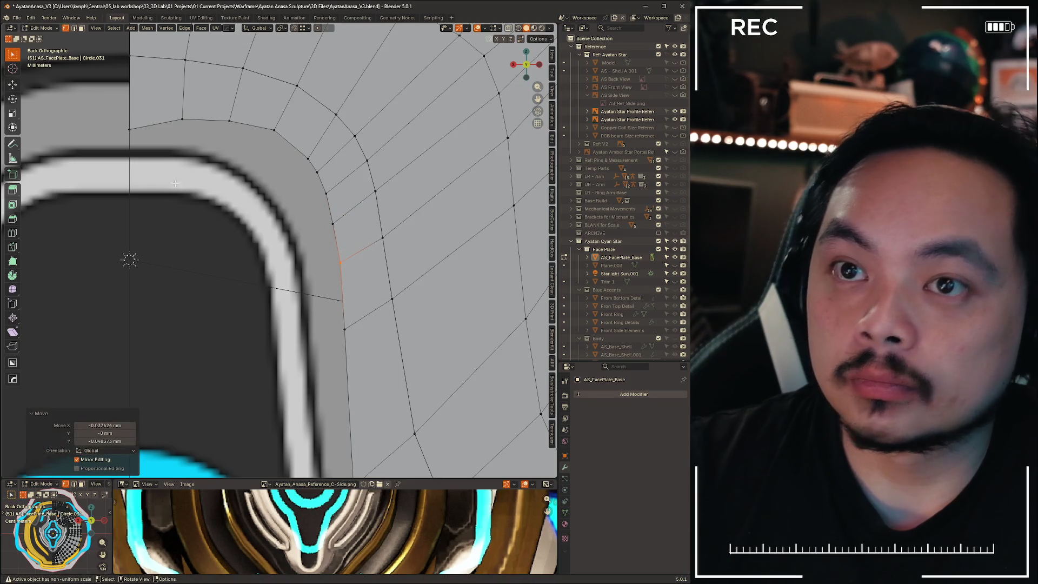
Even out the heights of three top-row vertices with Z-constrained moves
left_click(130, 120)
key("g")
key("z")
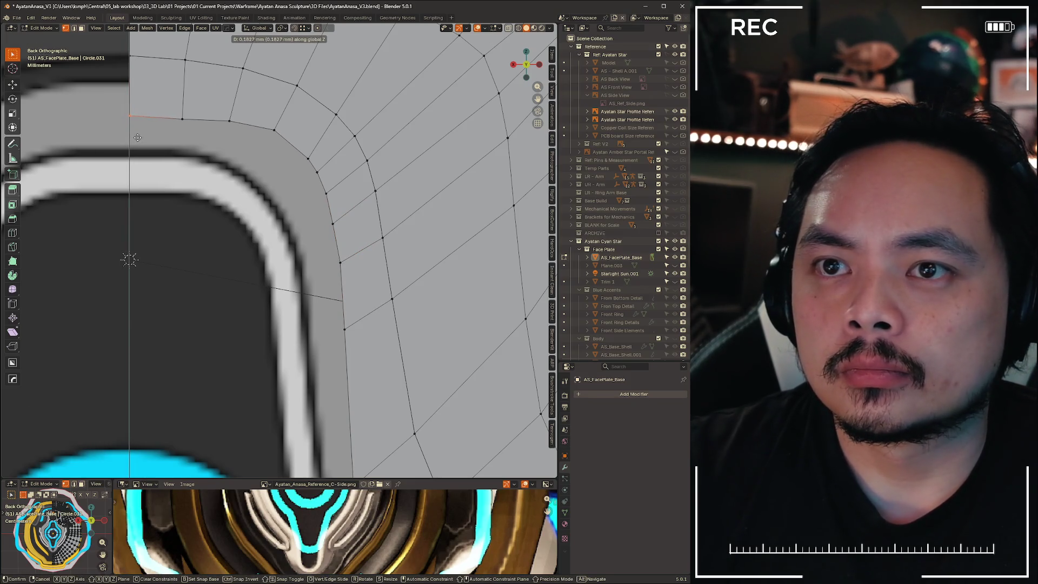
left_click(140, 128)
left_click(183, 118)
key("g")
key("z")
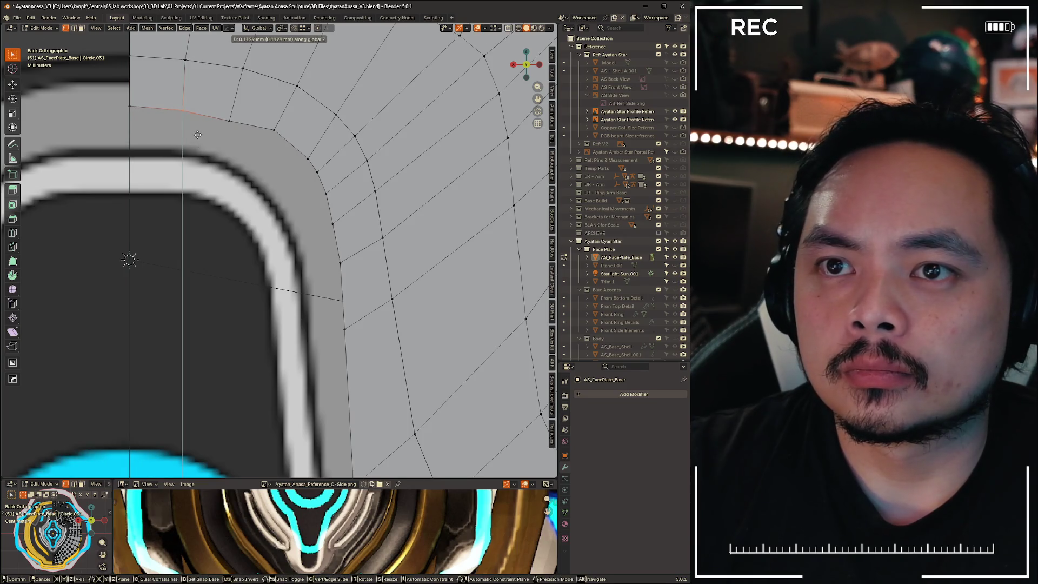
left_click(196, 135)
key("g")
left_click(190, 133)
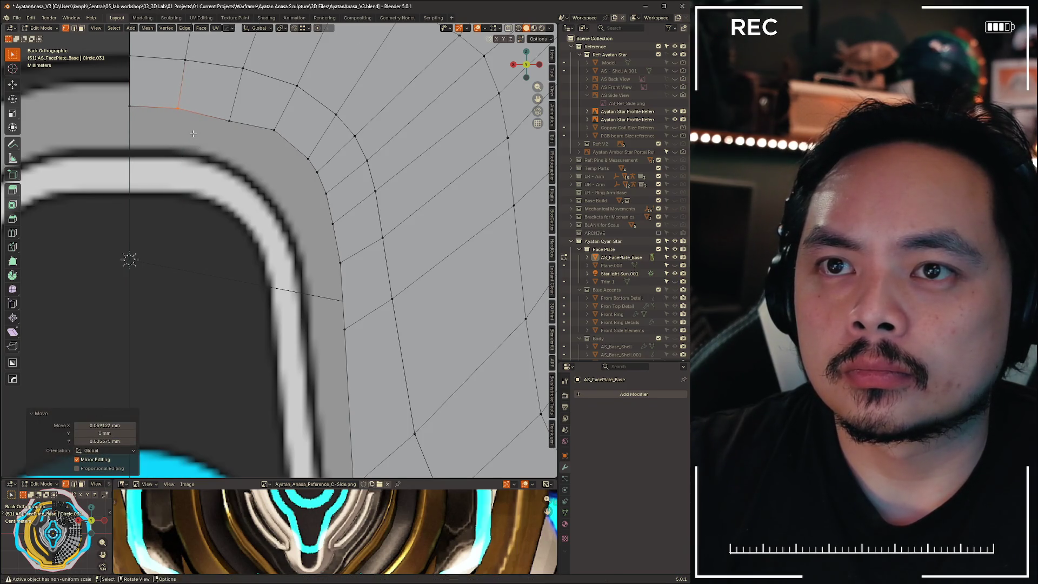
left_click(230, 120)
key("g")
key("z")
left_click(264, 169)
scroll(263, 168, "down", 5)
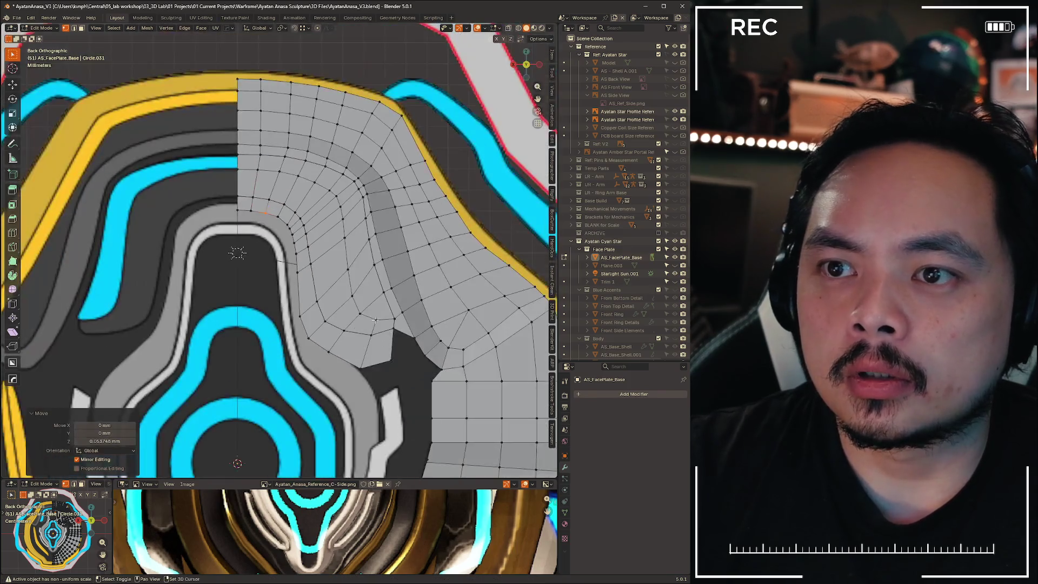
Fill the notch gap with a new face from its boundary edges
scroll(272, 185, "up", 5)
scroll(282, 188, "up", 2)
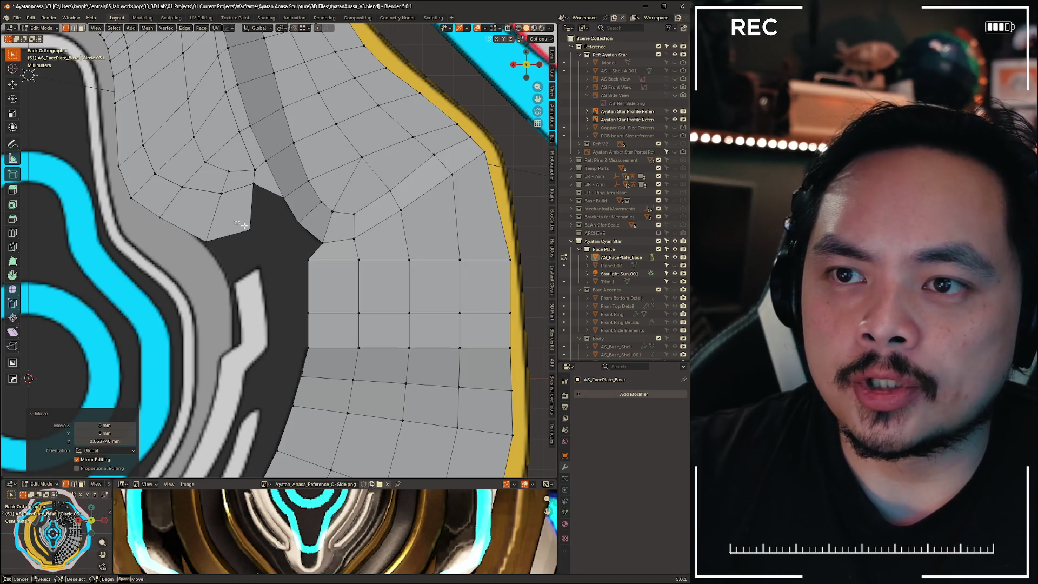
left_click(281, 230, "alt")
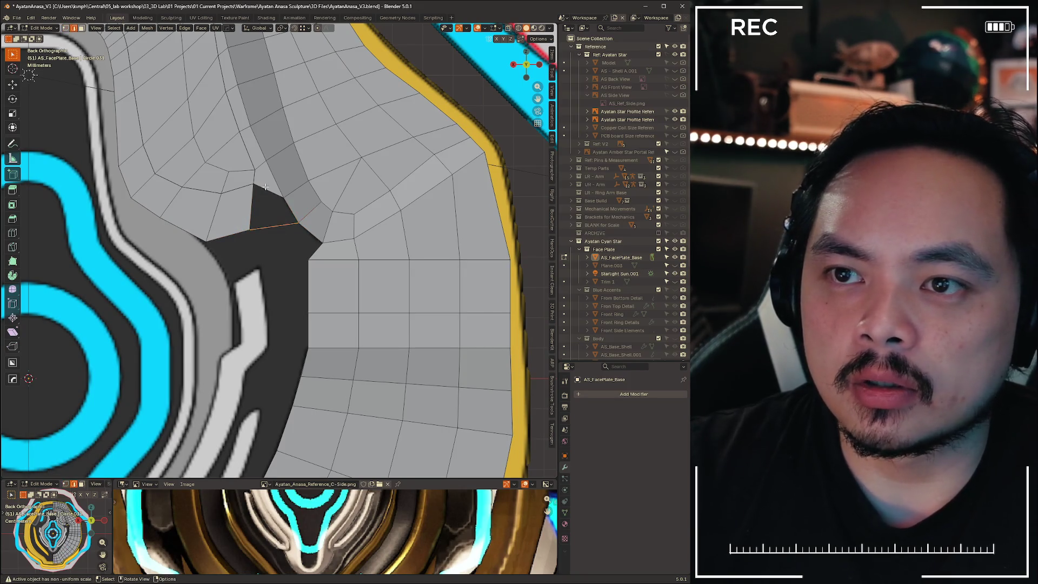
key("f")
Move the notch corner vertex into line with the surrounding grid
scroll(245, 309, "down", 5)
scroll(245, 309, "up", 5)
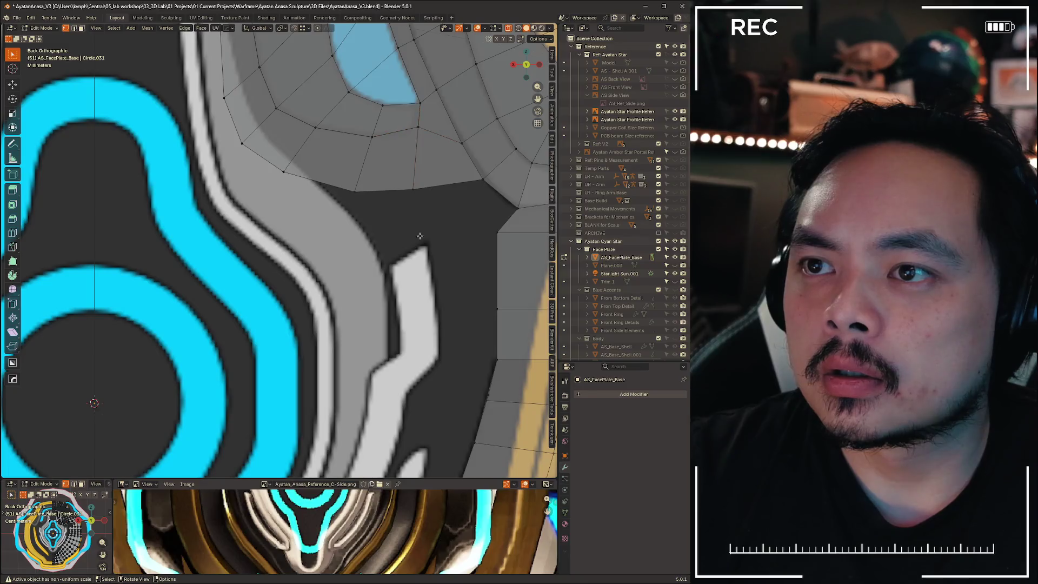
scroll(303, 270, "down", 3)
scroll(335, 255, "up", 1)
scroll(369, 247, "up", 2)
left_click(390, 189)
middle_click_drag(420, 227, 251, 222, "shift")
key("g")
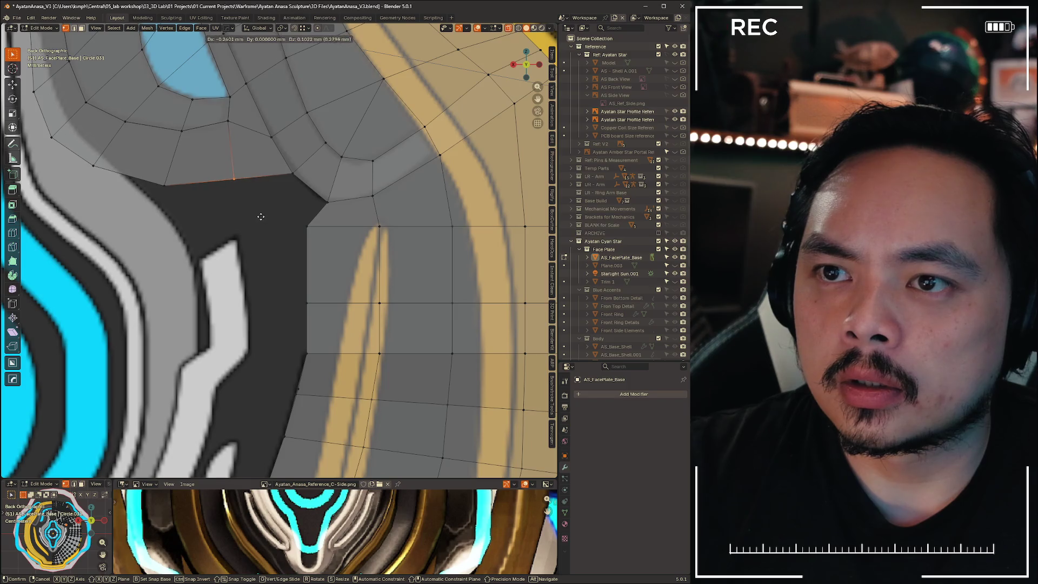
left_click(260, 216)
scroll(262, 216, "down", 5)
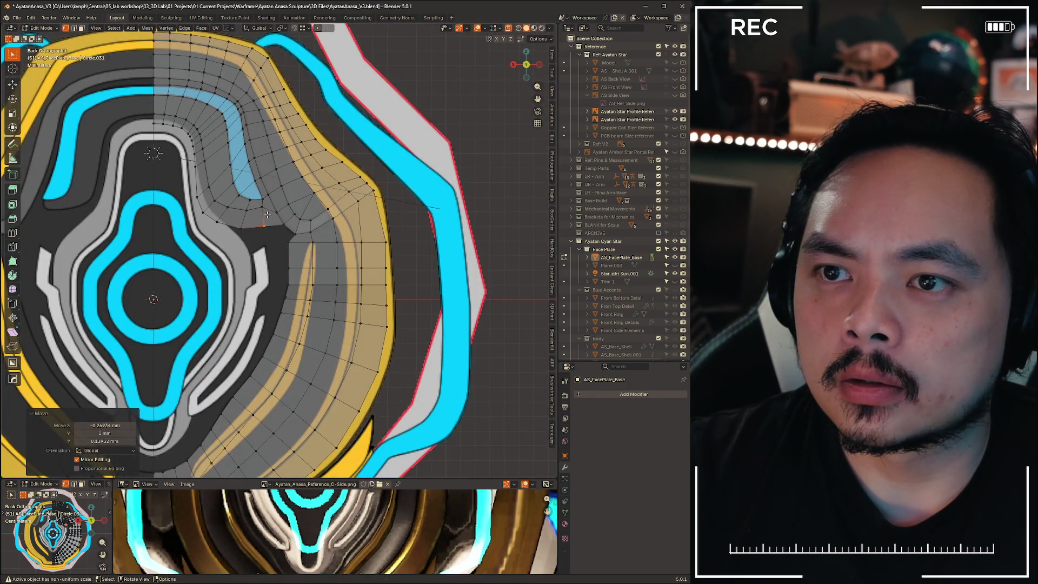
scroll(267, 214, "up", 7)
left_click(306, 222, "shift")
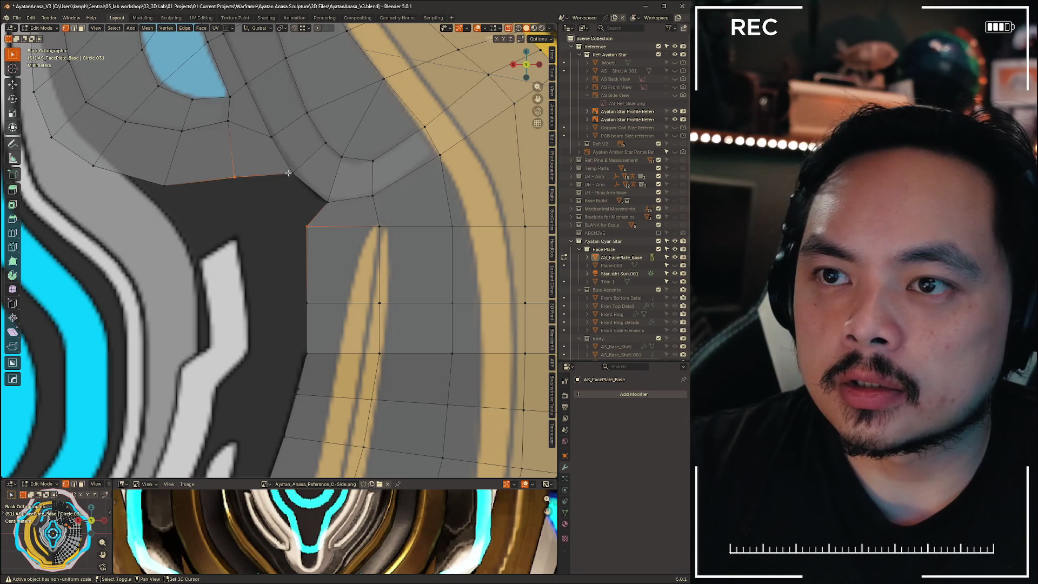
left_click(300, 203)
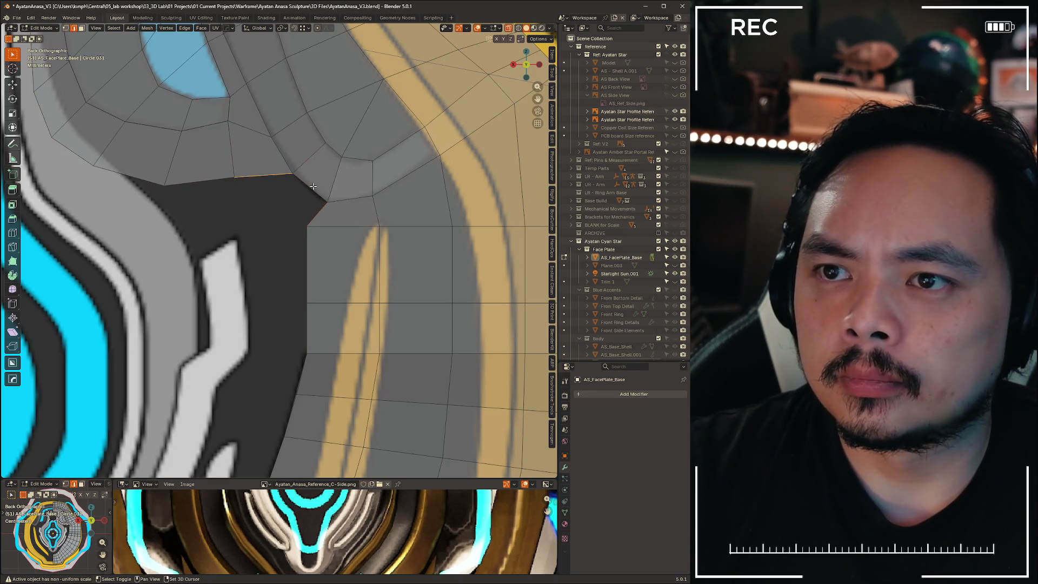
Orbit to inspect the filled notch, then return to the back view and reframe the mesh
scroll(290, 214, "down", 5)
mouse_move(291, 214)
middle_mouse_down()
mouse_move(303, 254)
mouse_move(350, 297)
mouse_move(236, 307)
mouse_move(338, 285)
middle_mouse_up()
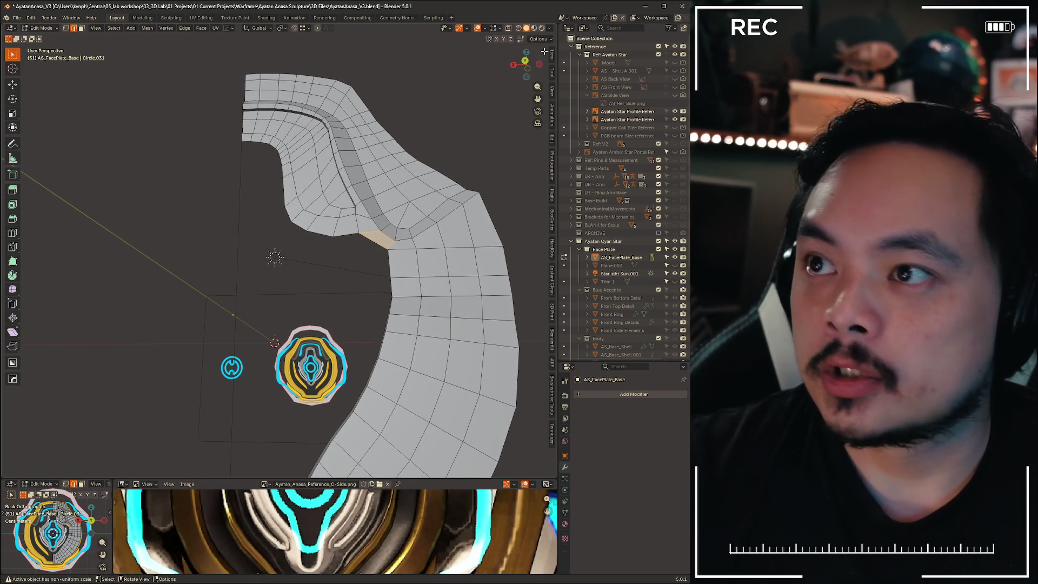
left_click(525, 61)
middle_click_drag(340, 350, 296, 271, "shift")
key("1")
key("3")
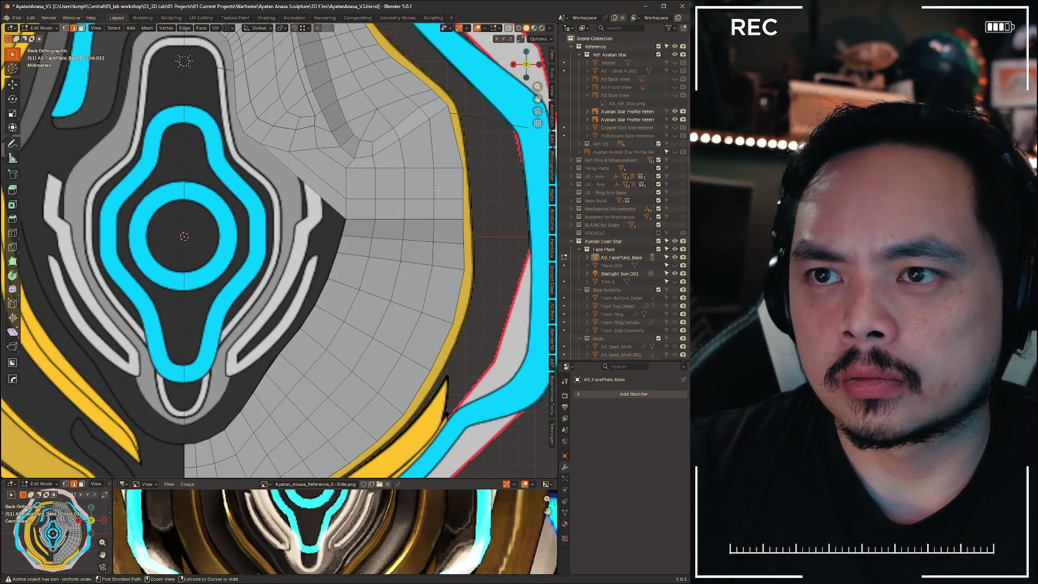
key("ctrl+z")
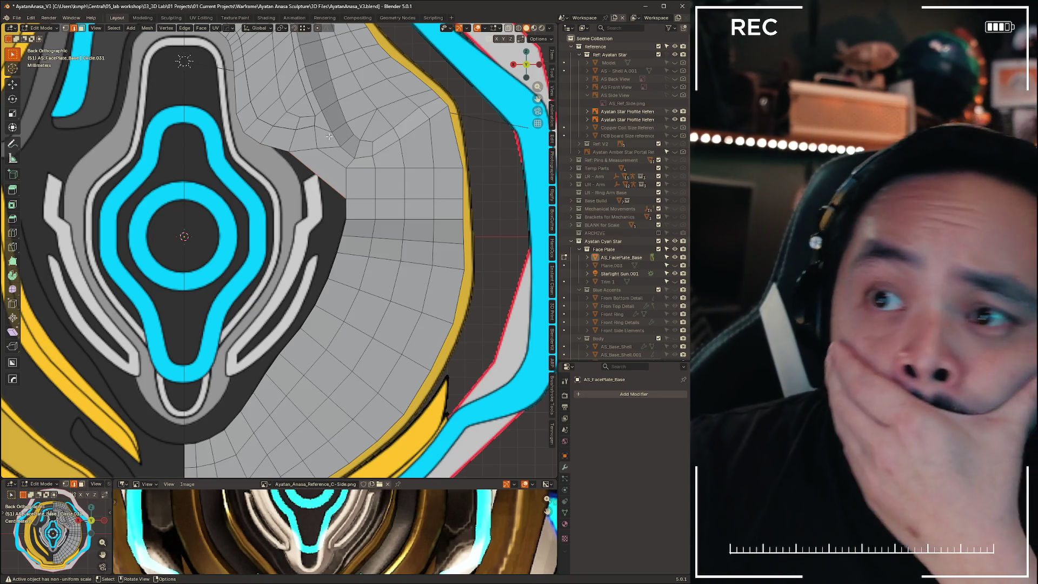
scroll(370, 142, "up", 3)
middle_click_drag(370, 142, 281, 184, "shift")
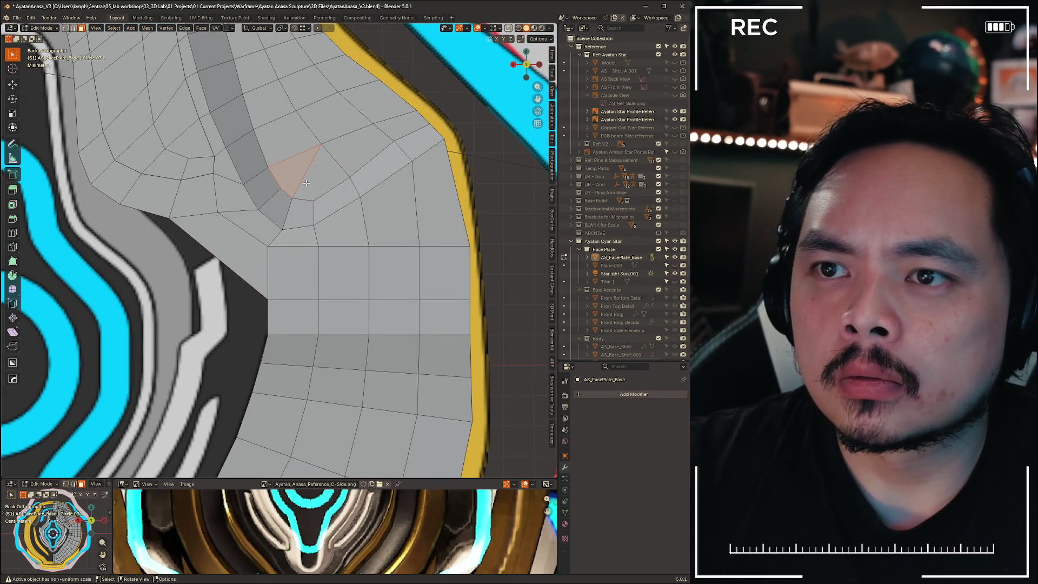
middle_click_drag(325, 185, 379, 227, "shift")
scroll(293, 296, "down", 3)
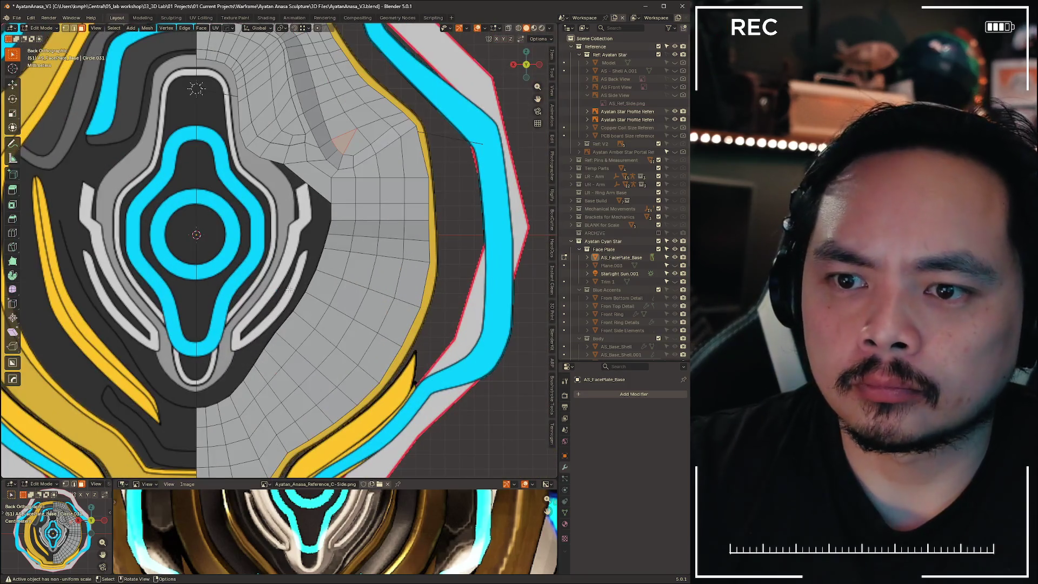
mouse_move(227, 331)
middle_mouse_down("shift")
mouse_move(281, 333)
mouse_move(282, 379)
middle_mouse_up("shift")
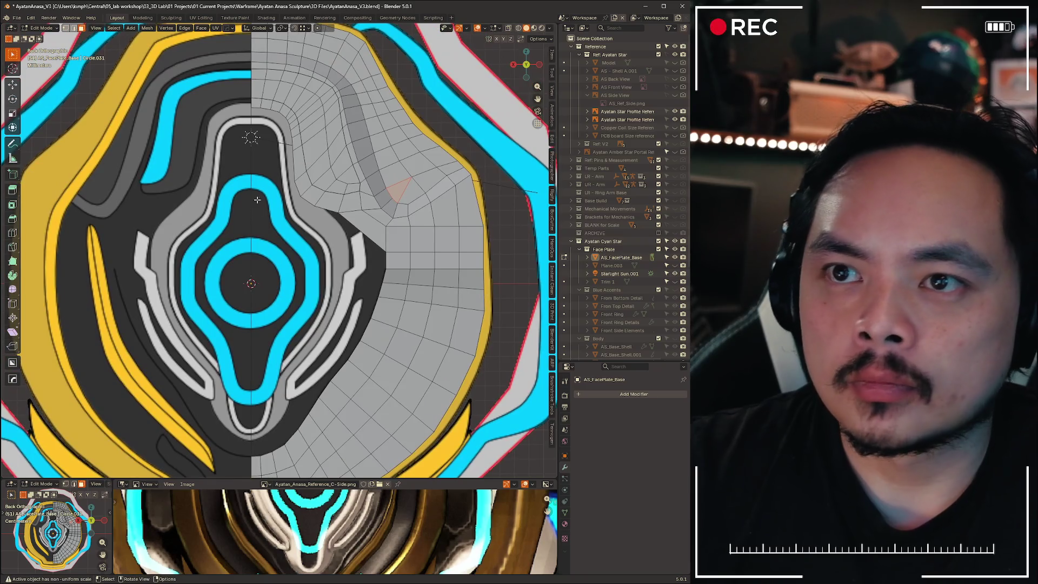
Switch to Object Mode and move Starlight Sun.001 into the Ayatan Cyan Star collection
key("ctrl+Tab")
left_click(257, 144)
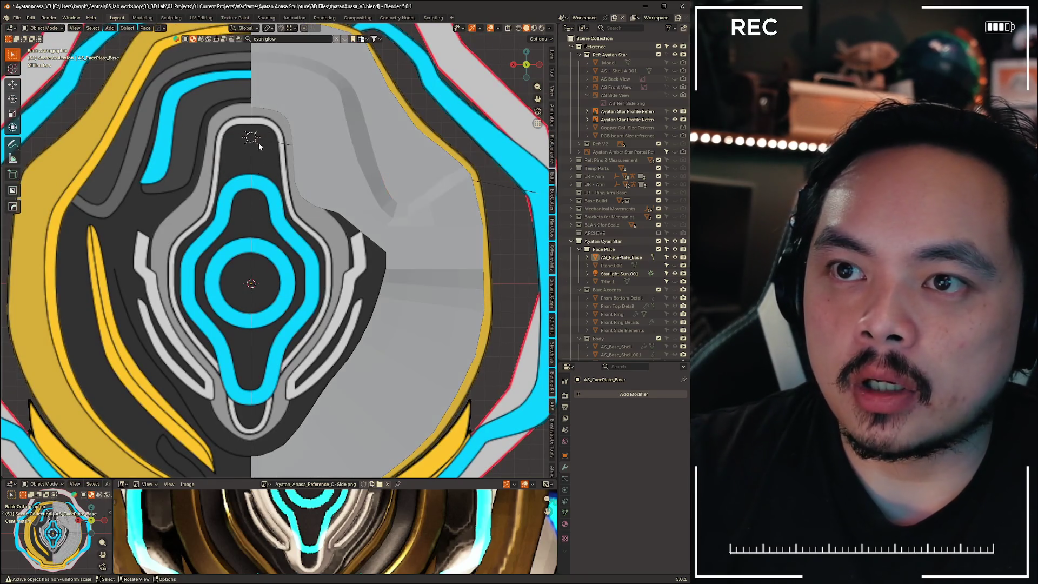
left_click(254, 138)
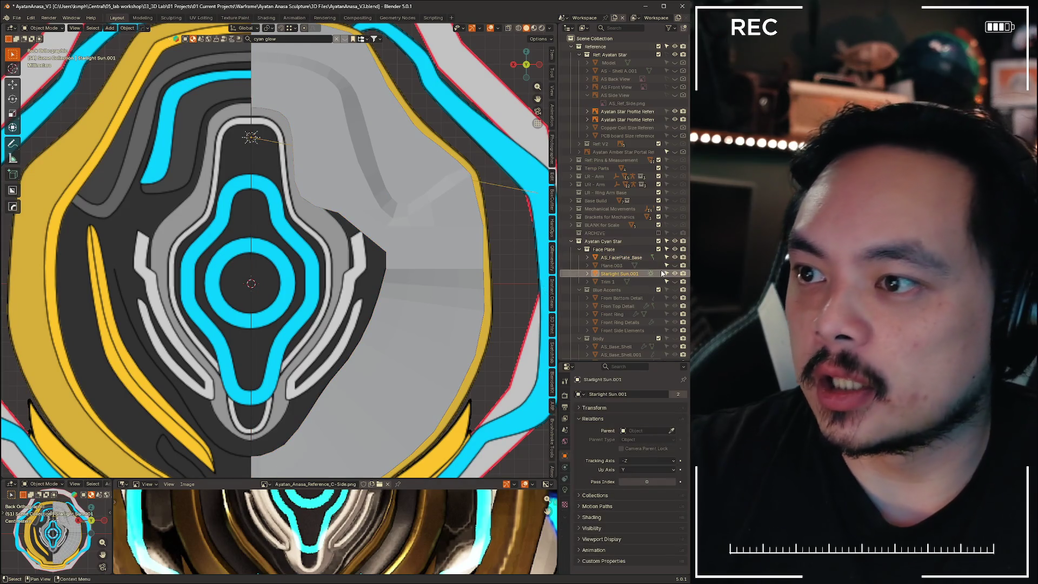
left_click_drag(620, 276, 603, 350)
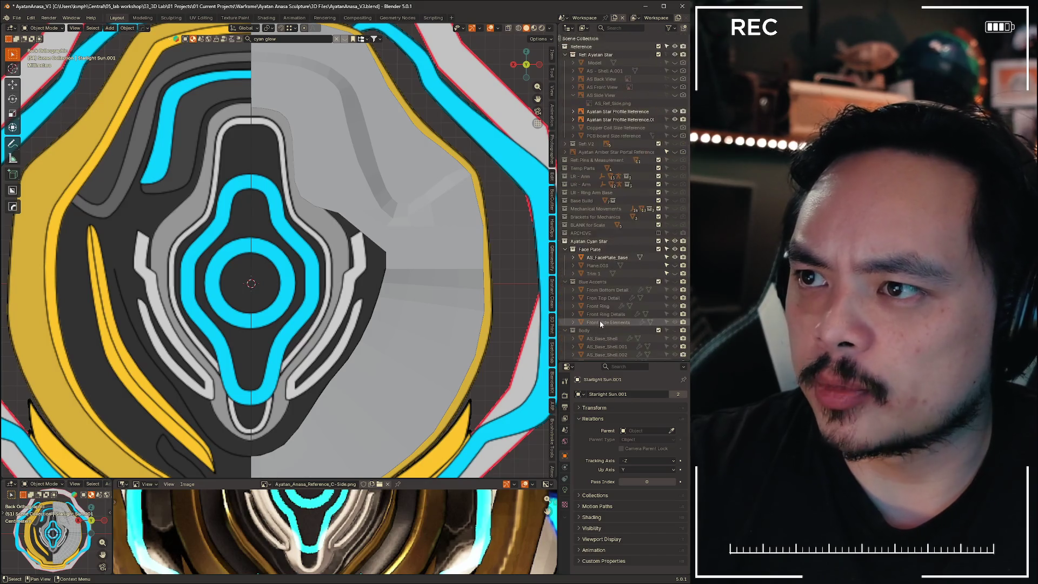
Select AS_FacePlate_Base and re-enter Edit Mode
scroll(599, 320, "up", 5)
mouse_move(339, 227)
middle_mouse_down("shift")
mouse_move(329, 207)
mouse_move(308, 233)
middle_mouse_up("shift")
left_click(316, 165)
key("Tab")
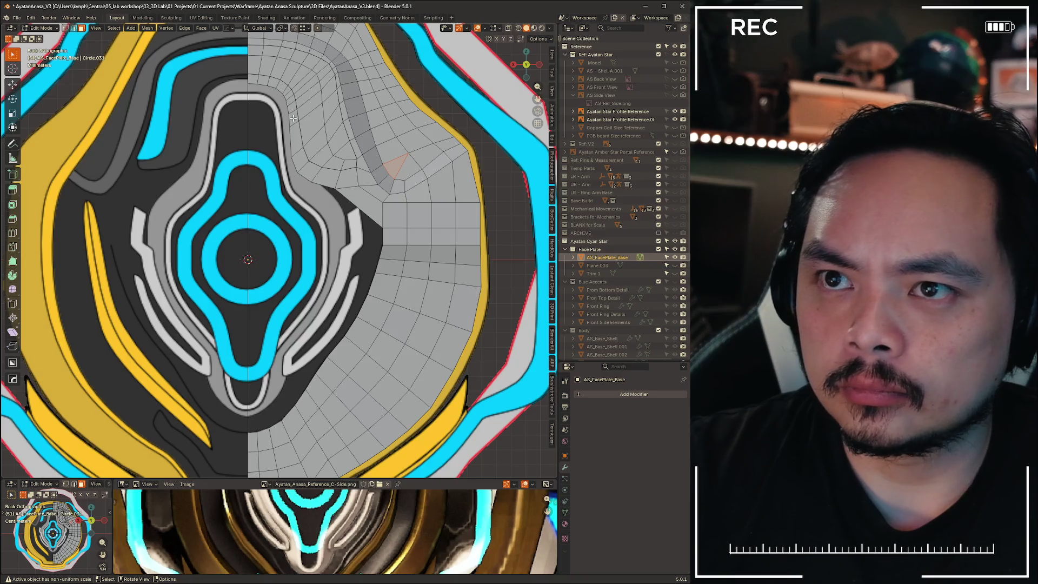
In vertex select mode, select only the top vertex of the face plate mesh
key("1")
left_click(257, 83)
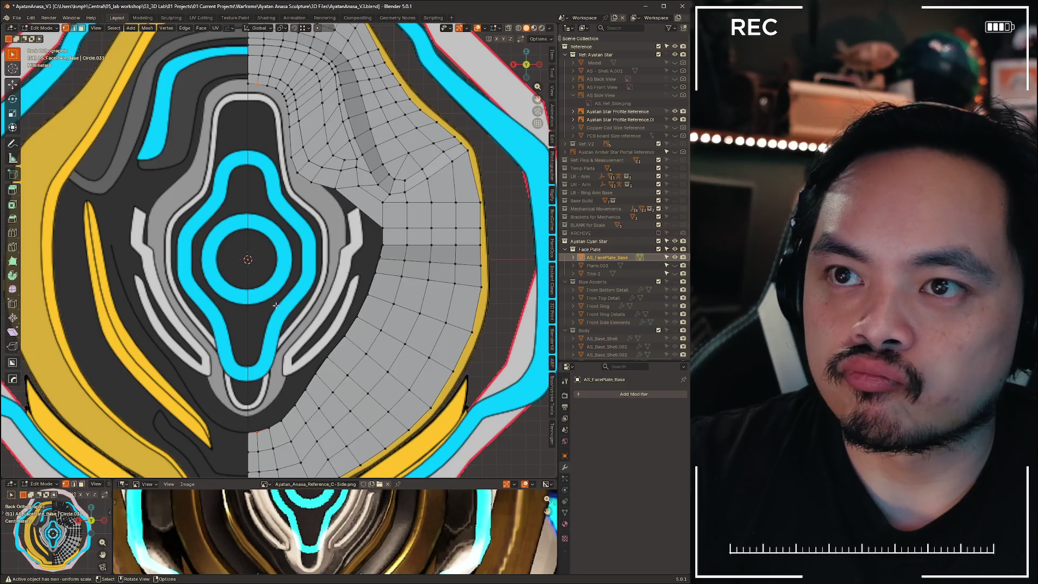
scroll(276, 306, "up", 3)
scroll(266, 353, "up", 5, "shift")
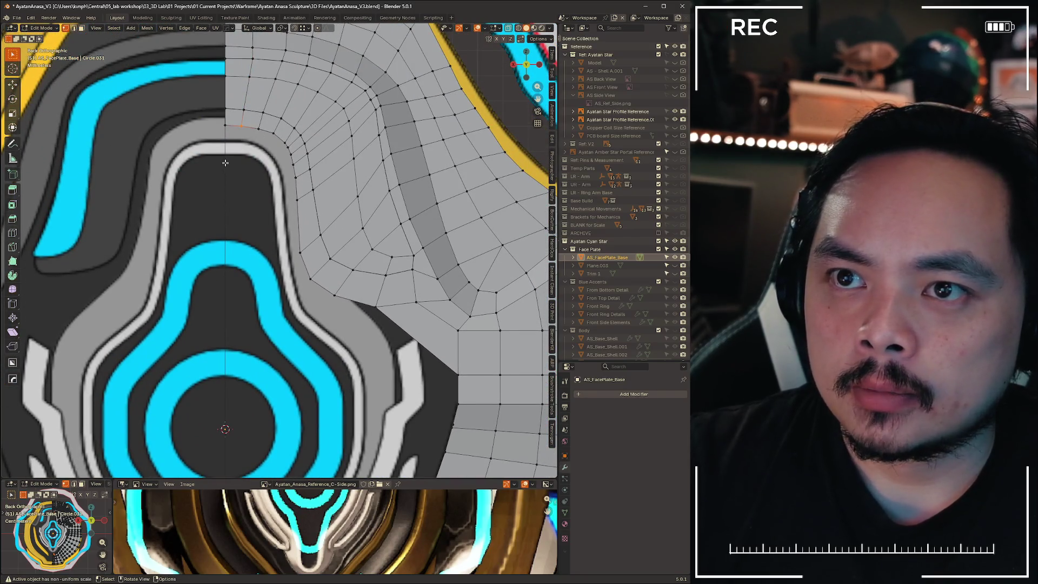
scroll(262, 287, "down", 6)
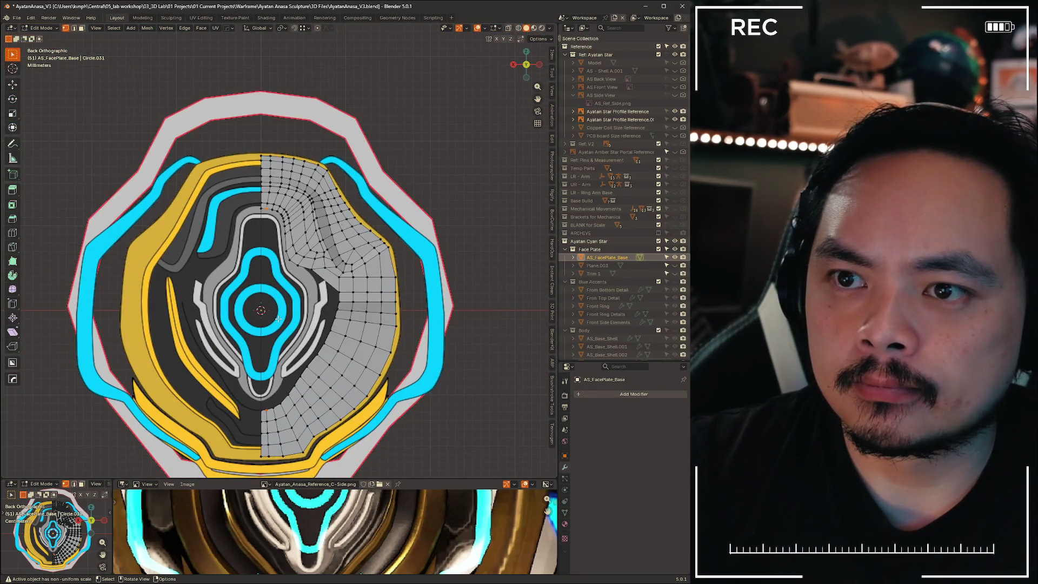
scroll(278, 319, "up", 5)
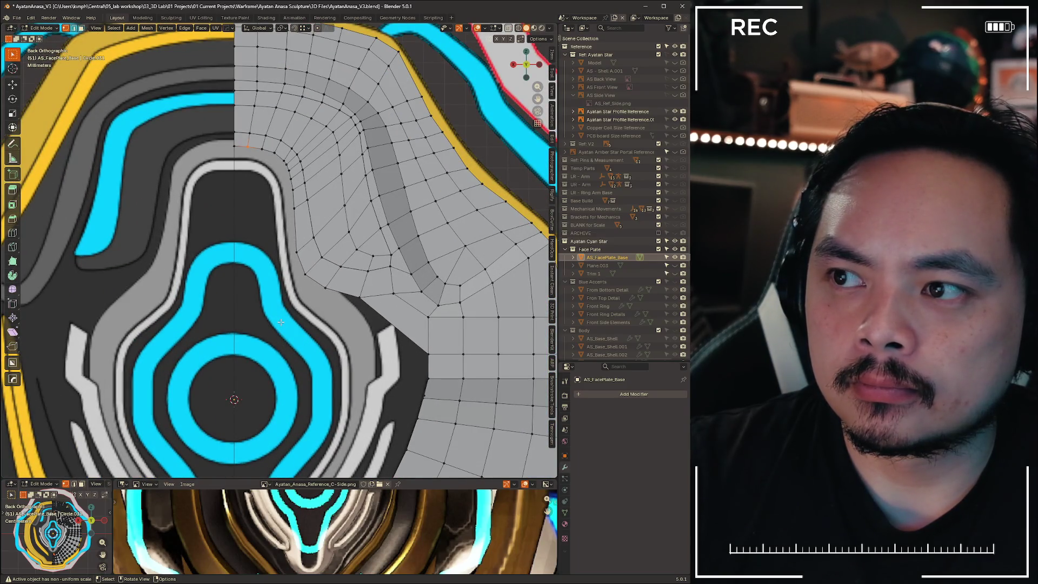
scroll(280, 322, "down", 5)
scroll(375, 280, "up", 4)
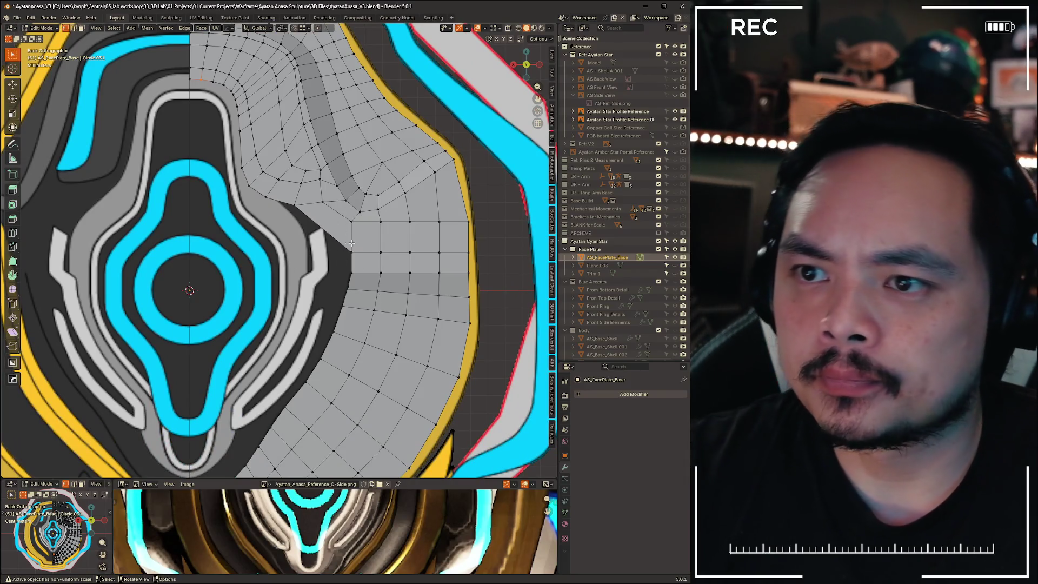
Check the mesh against the reference in X-ray, then frame the area above the cyan ring
key("alt+z")
key("alt+z")
key("alt+z")
key("alt+z")
mouse_move(323, 229)
middle_mouse_down()
mouse_move(318, 299)
mouse_move(503, 92)
middle_mouse_up()
left_click(521, 68)
key("alt+z")
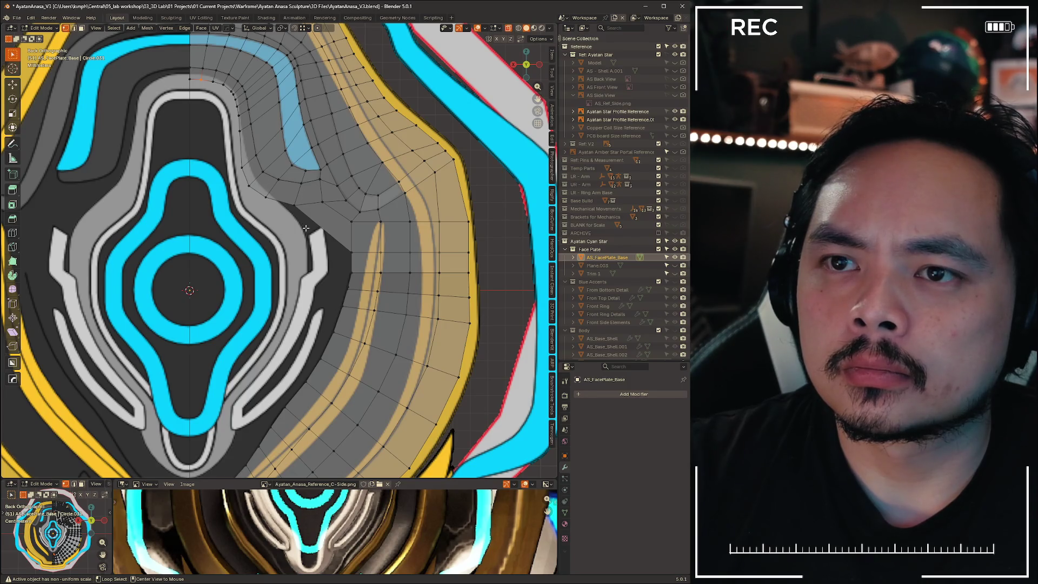
middle_click_drag(306, 228, 391, 236, "shift")
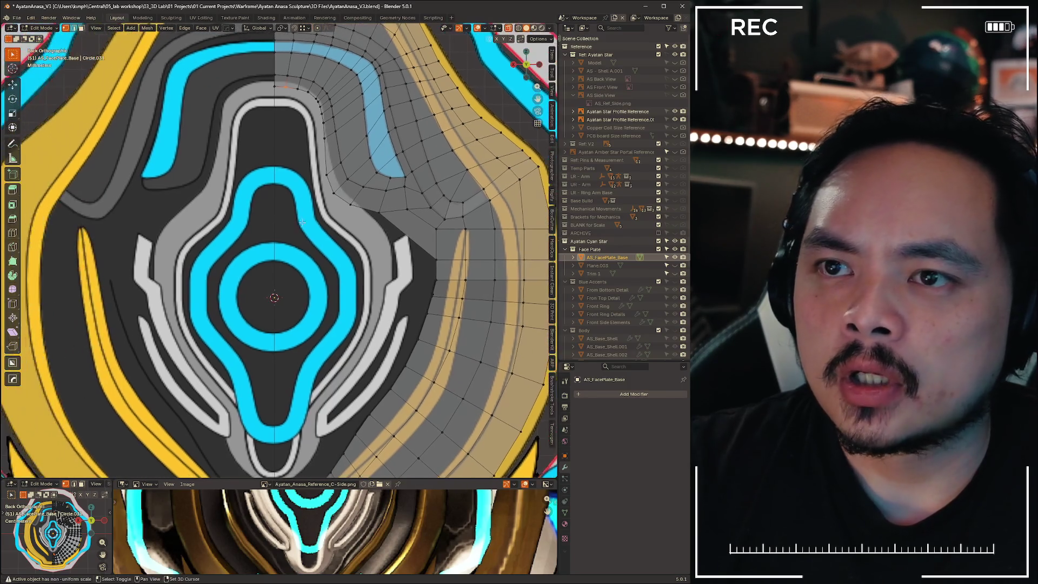
scroll(328, 182, "up", 2)
scroll(328, 182, "down", 2)
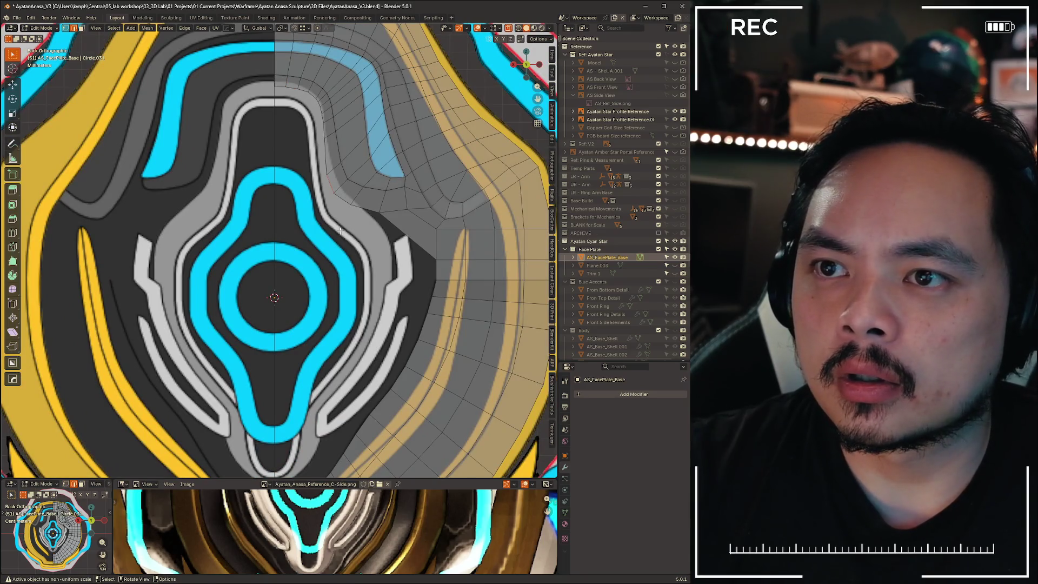
Extrude the mesh edge toward the cyan ring and tilt the new face 15.7°
key("g")
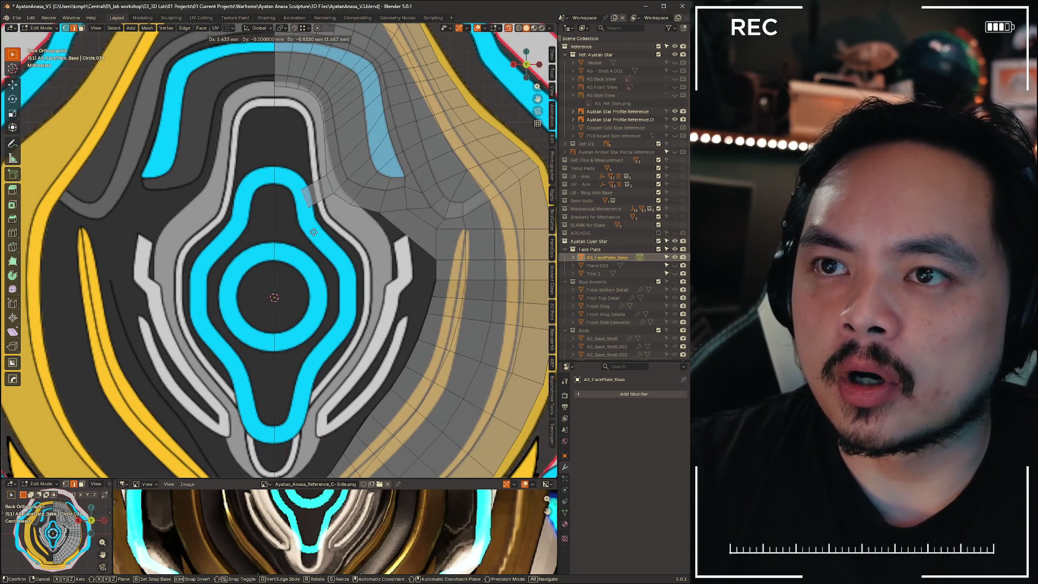
left_click(314, 233)
key("r")
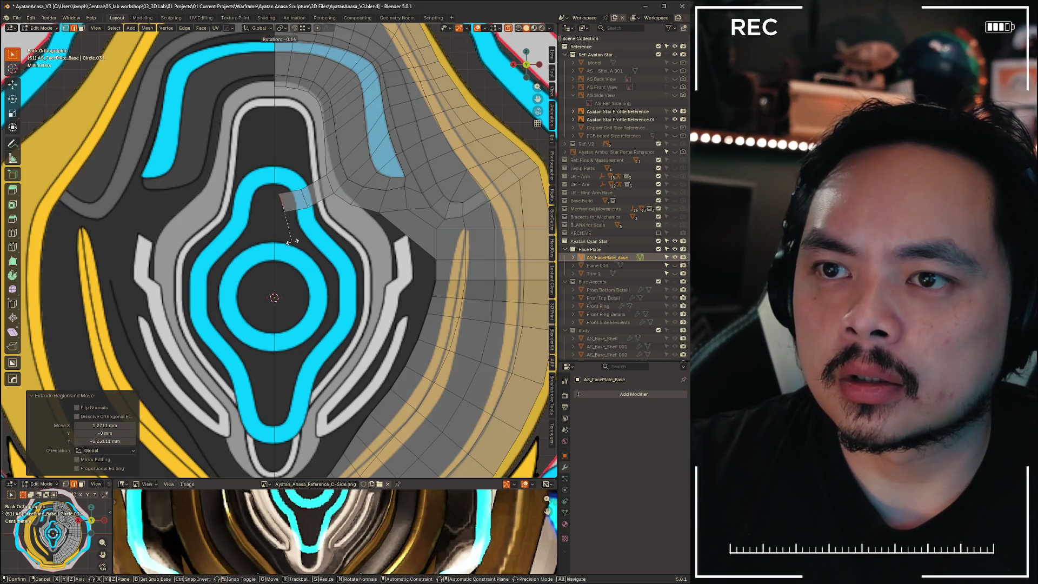
left_click(265, 178)
middle_click_drag(318, 220, 258, 222)
Slide the new strip along X until its end edge sits on the centre seam
key("g")
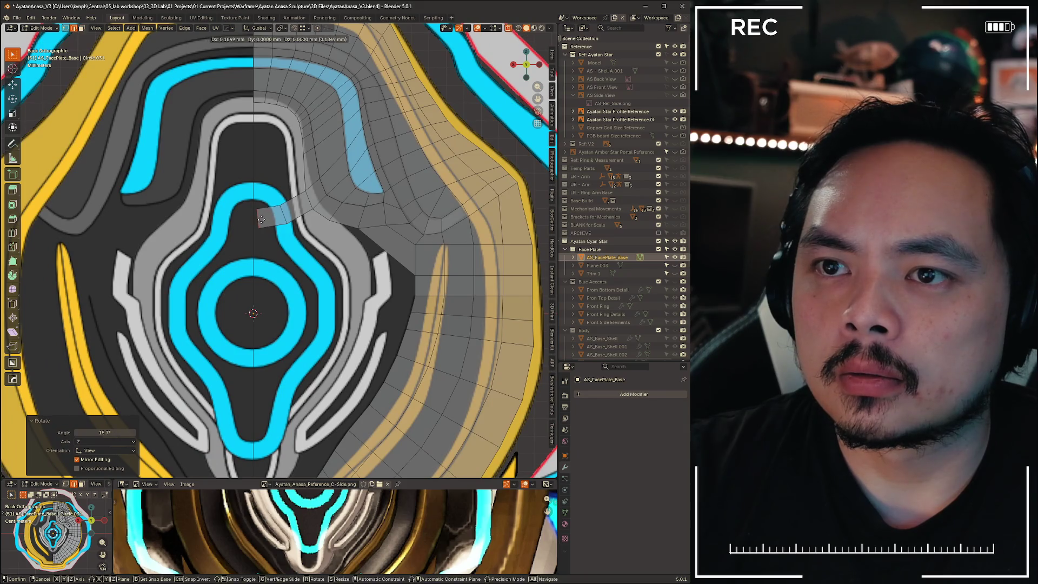
key("x")
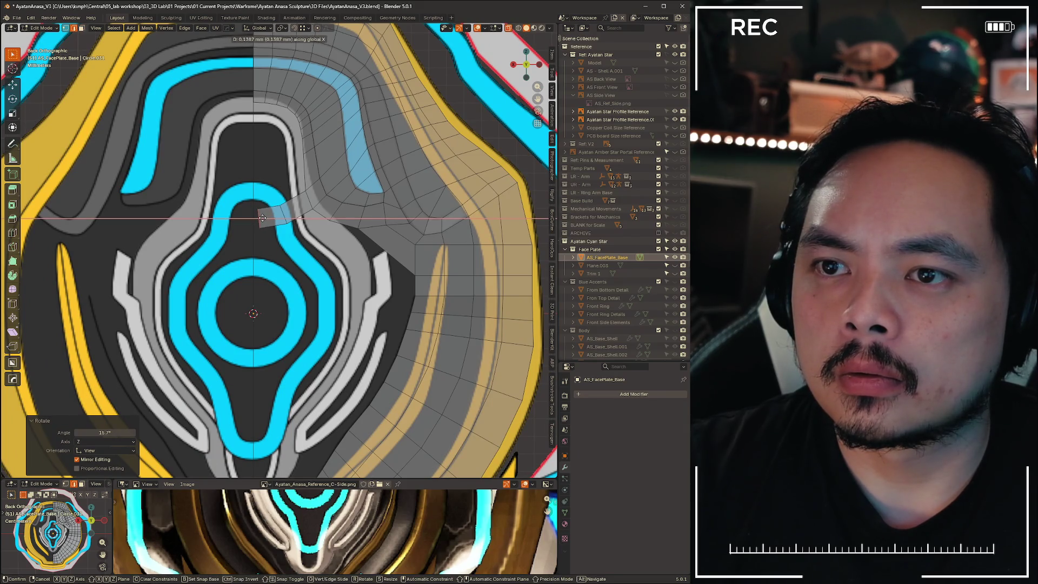
left_click(263, 218)
scroll(164, 246, "up", 5)
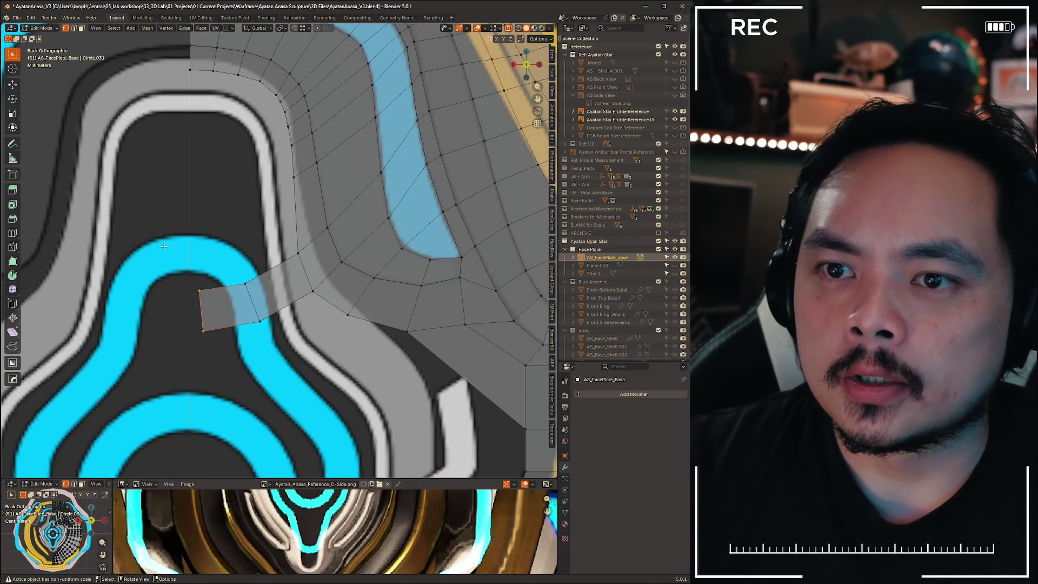
key("g")
key("x")
left_click(181, 294)
key("g")
key("x")
left_click(184, 294)
scroll(280, 210, "down", 5)
scroll(281, 210, "up", 5)
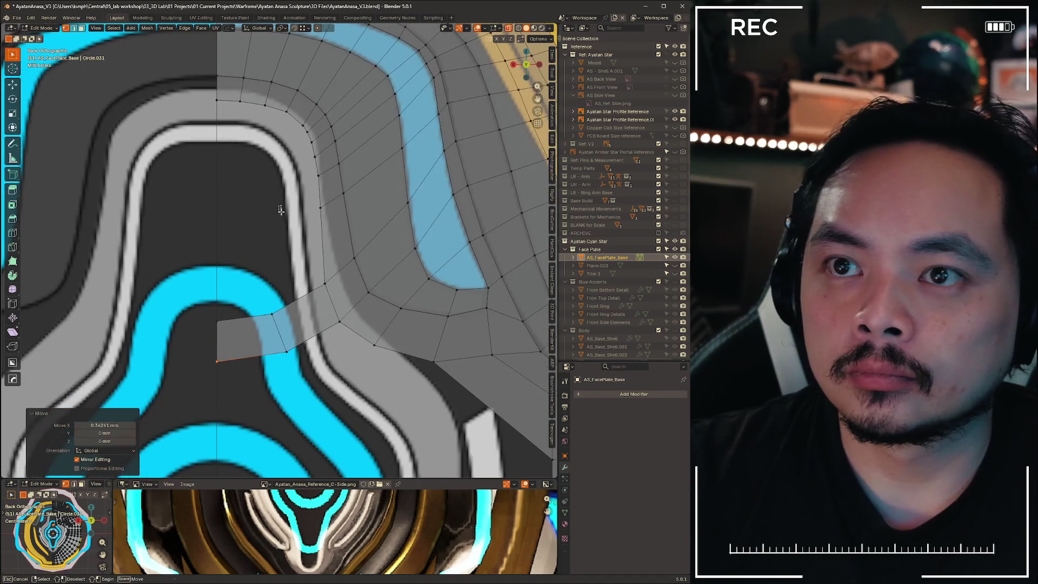
Subdivide the new strip's boundary edges, then pick a vertex on the inner mesh border
left_click(280, 210)
scroll(287, 167, "down", 5)
scroll(275, 300, "up", 5)
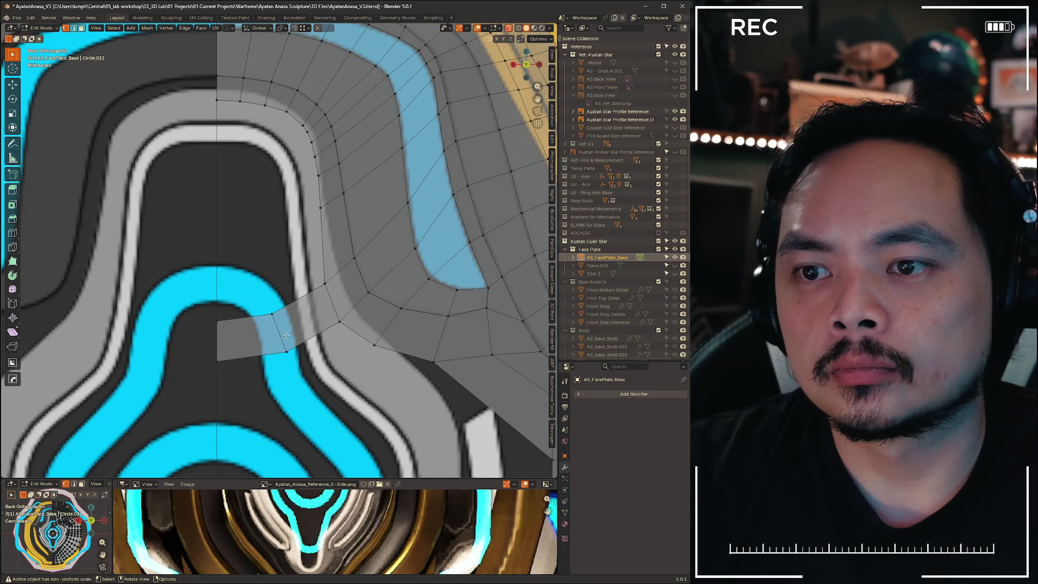
key("2")
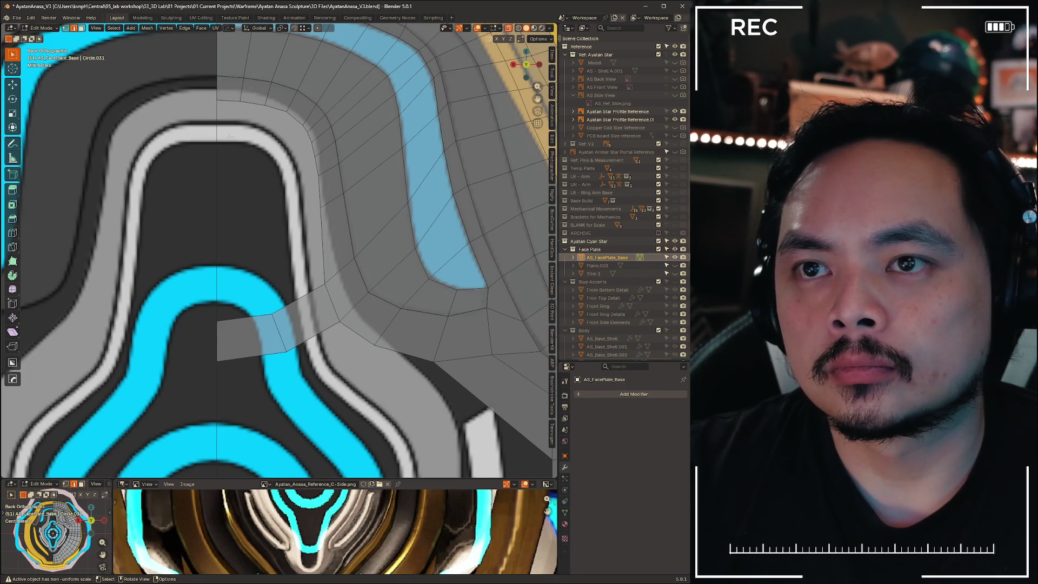
left_click(317, 334, "alt")
right_click(307, 305)
left_click(307, 305)
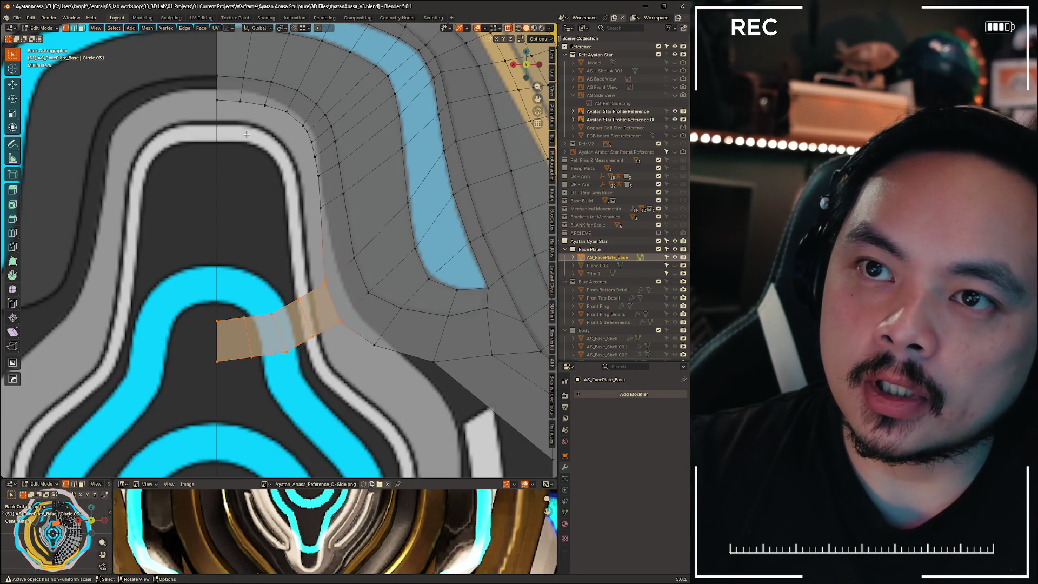
key("alt+a")
key("1")
left_click(240, 102)
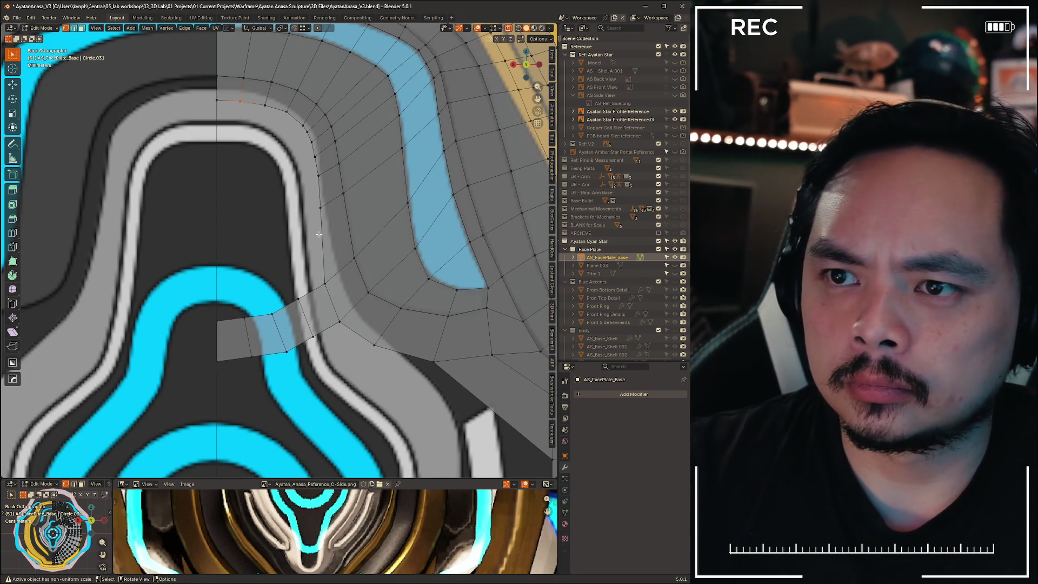
Extrude the selected vertex twice toward the centre, the second extrusion locked to X
key("e")
left_click(294, 228)
key("e")
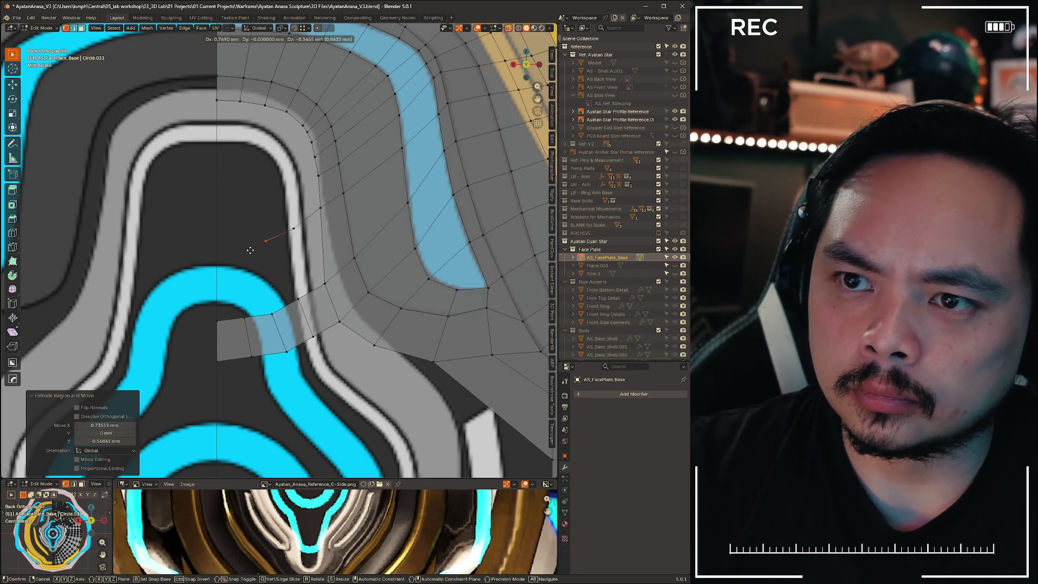
key("z")
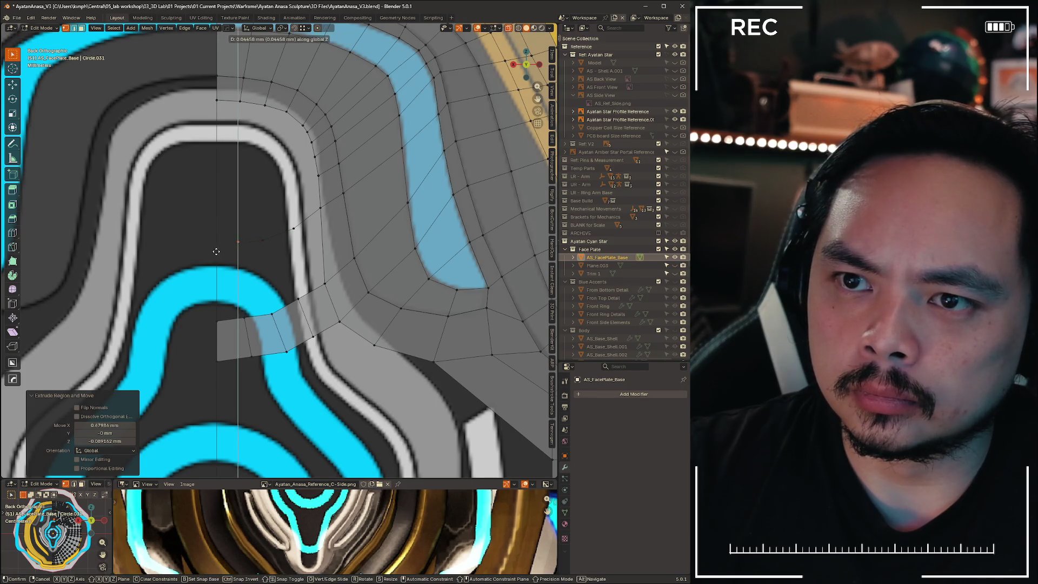
key("x")
left_click(199, 253)
Extrude an inner-border edge twice toward the seam, locking the second to X
middle_click_drag(317, 183, 280, 212, "shift")
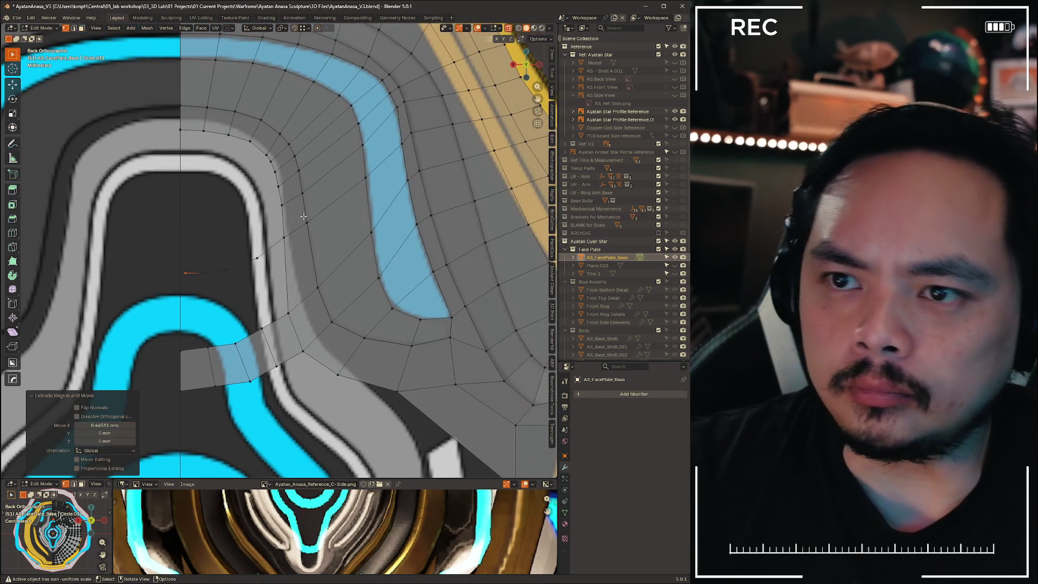
left_click(280, 196)
key("e")
left_click(240, 205)
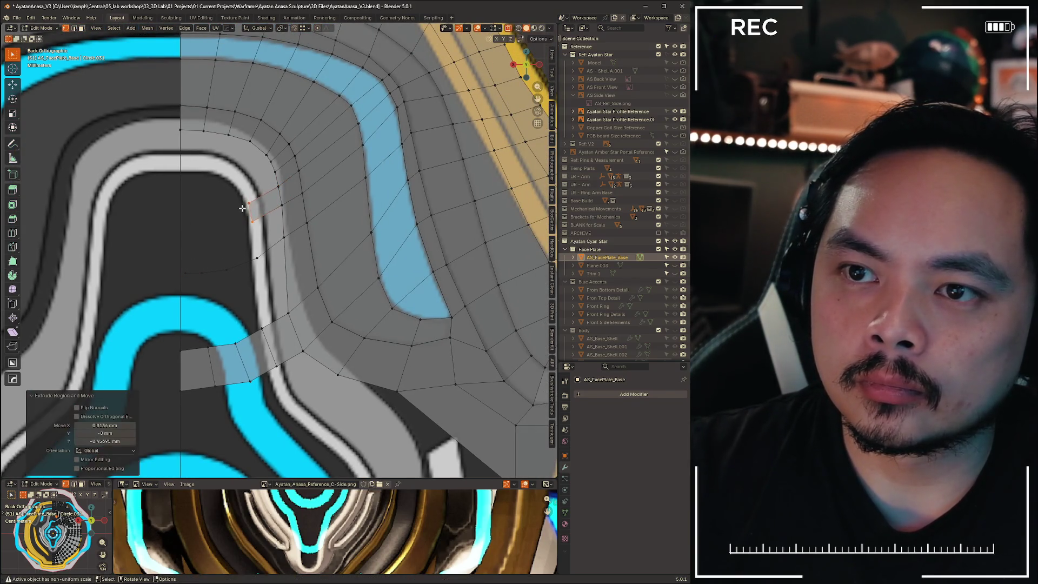
key("e")
key("x")
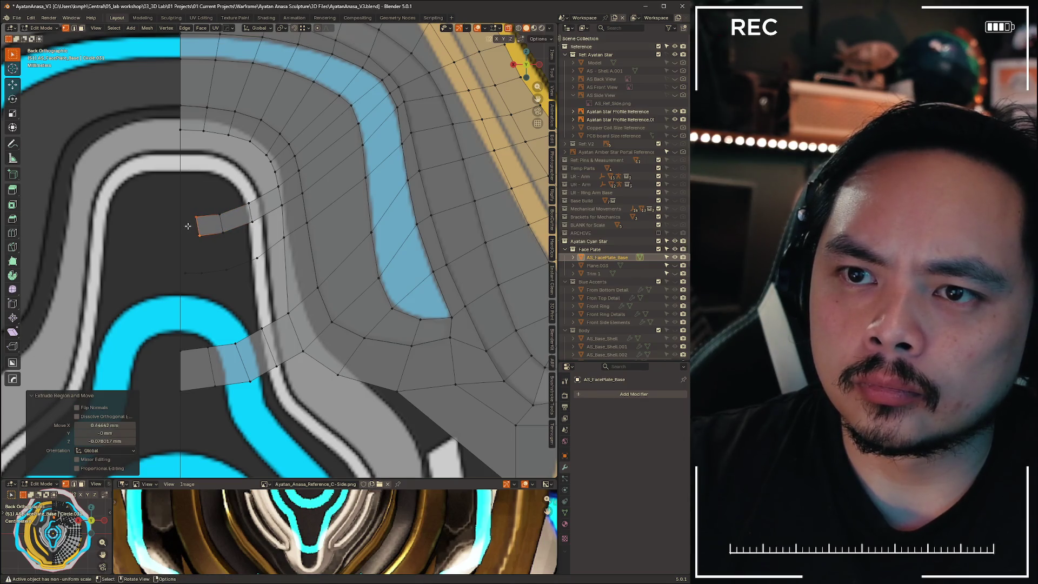
left_click(286, 306)
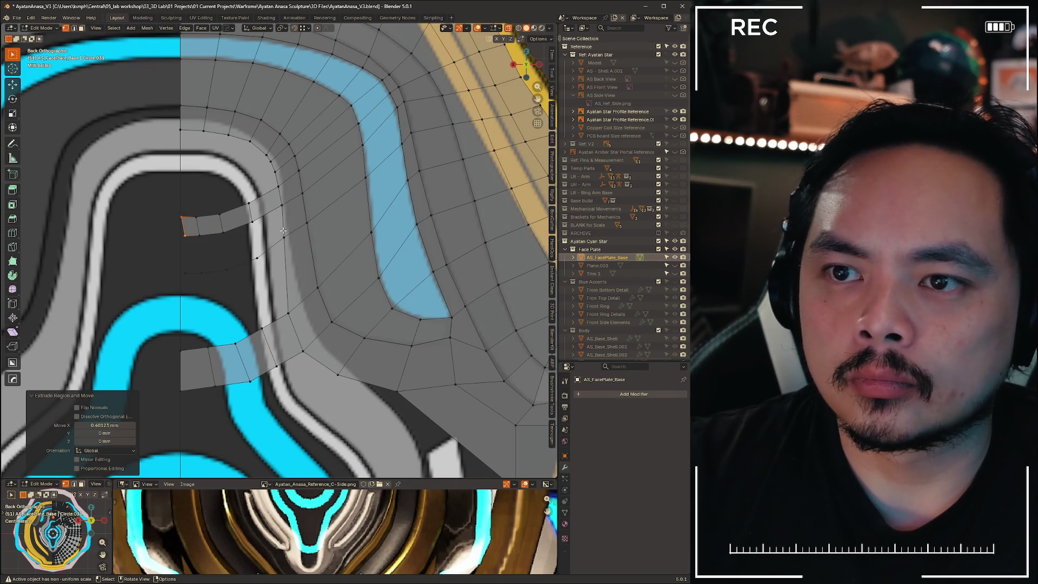
Extrude the vertical edge beside the gap and drop its vertex onto the mirror seam
key("2")
left_click(272, 303)
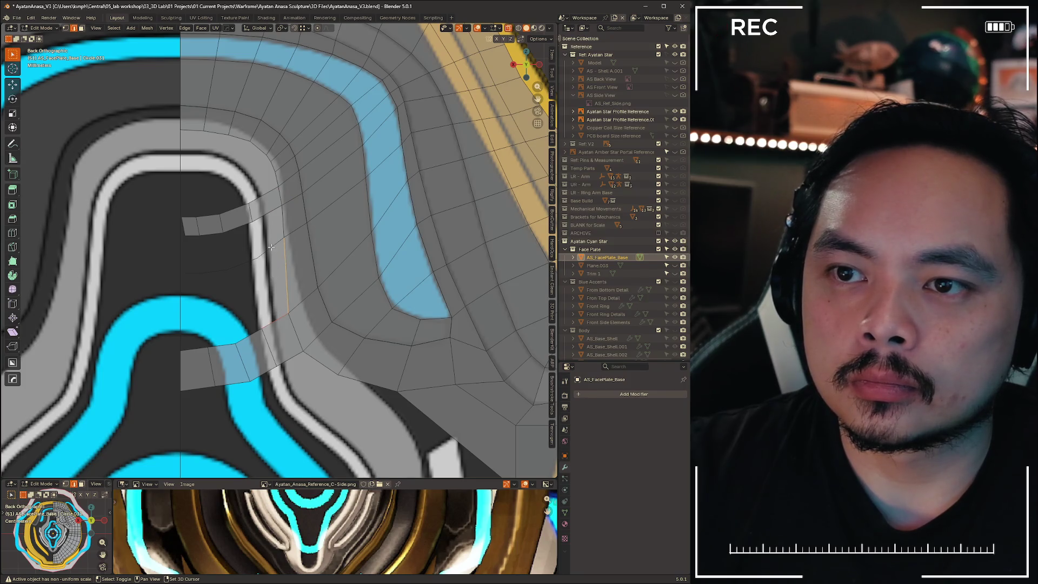
left_click(264, 285, "shift")
key("e")
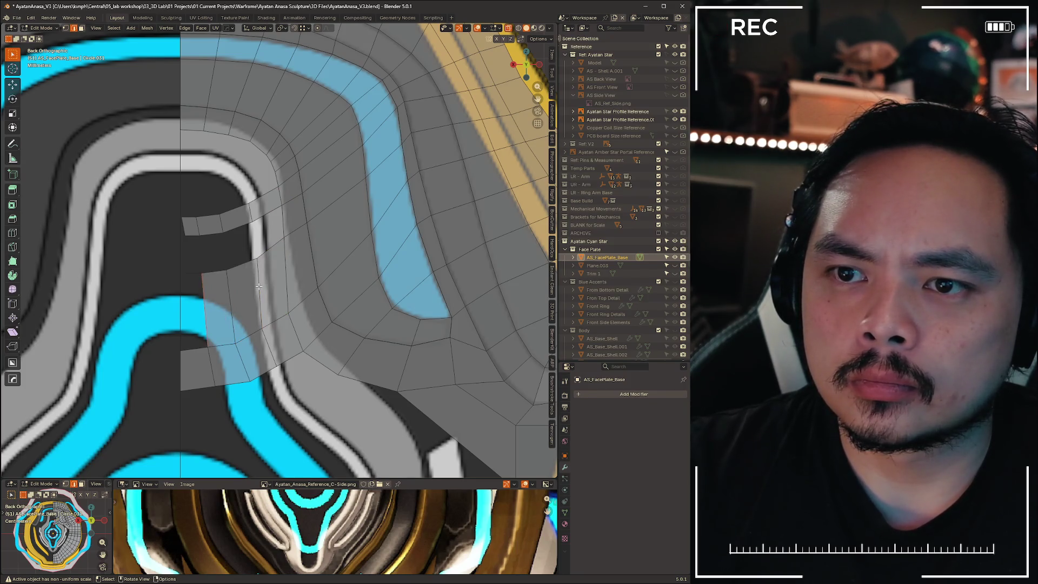
key("1")
key("g")
key("x")
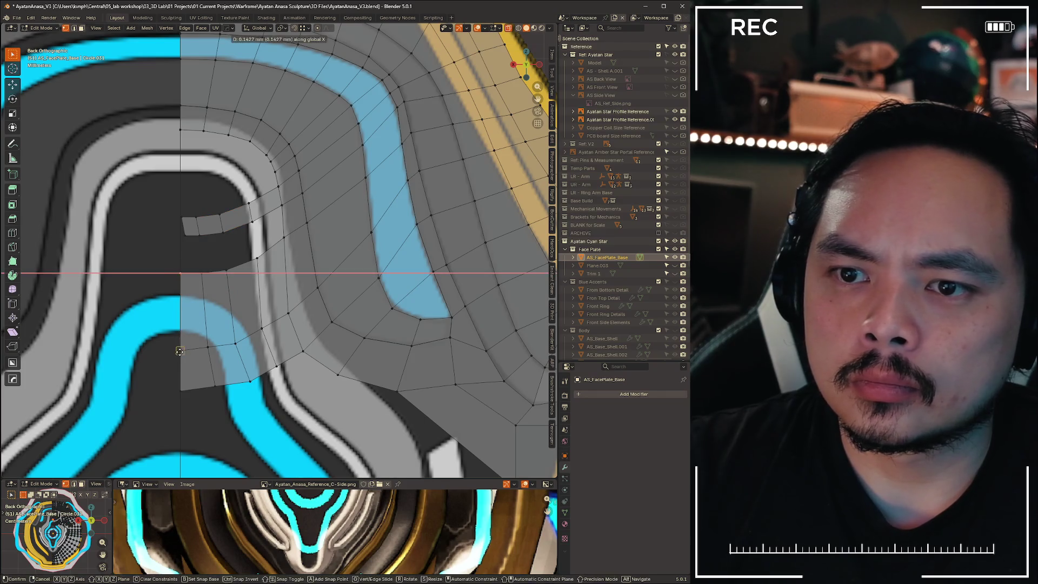
left_click(176, 232)
Scale the two left-edge vertices to 0 on X to flatten them onto the seam
left_click_drag(189, 241, 189, 238)
key("s")
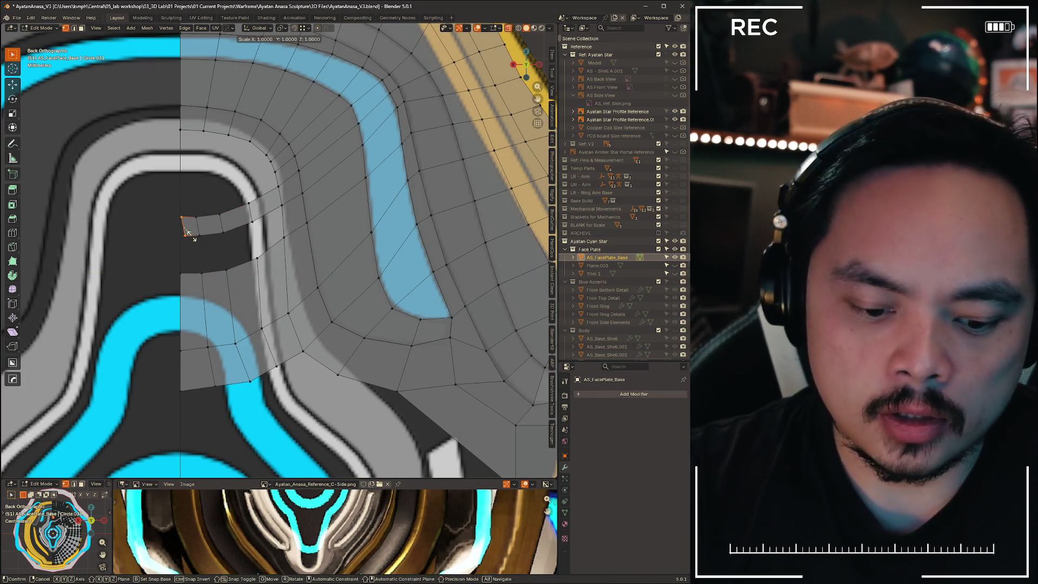
key("x")
key("0")
key("Return")
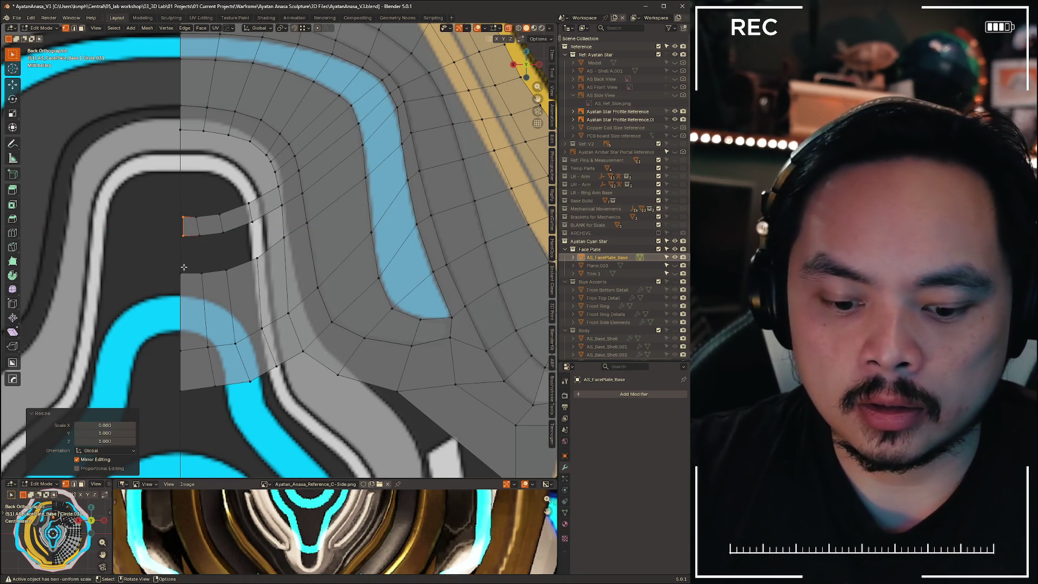
Fill the remaining gap and slide the strip's corner vertex along its edge
scroll(219, 205, "up", 5)
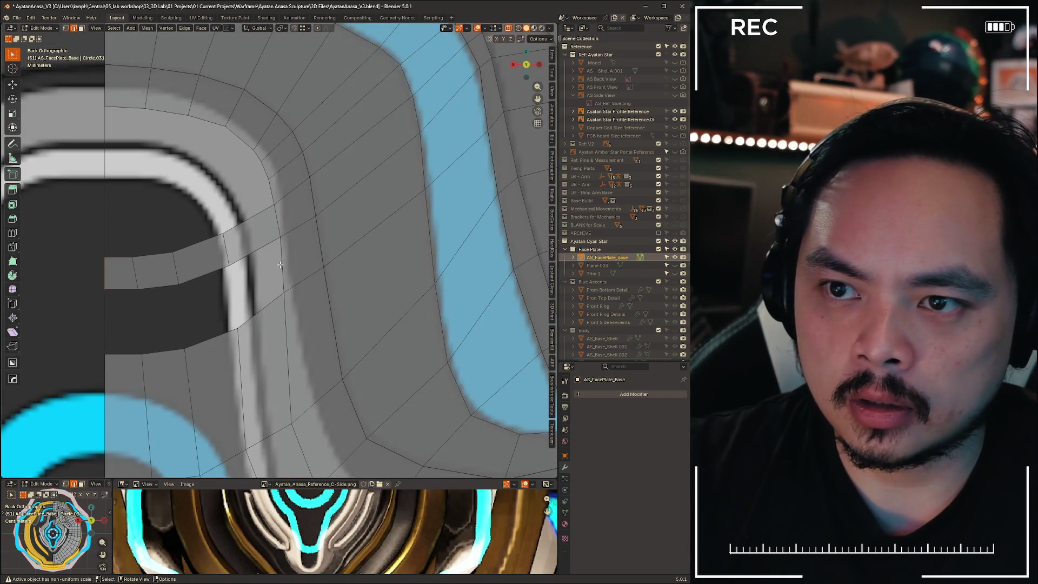
key("g")
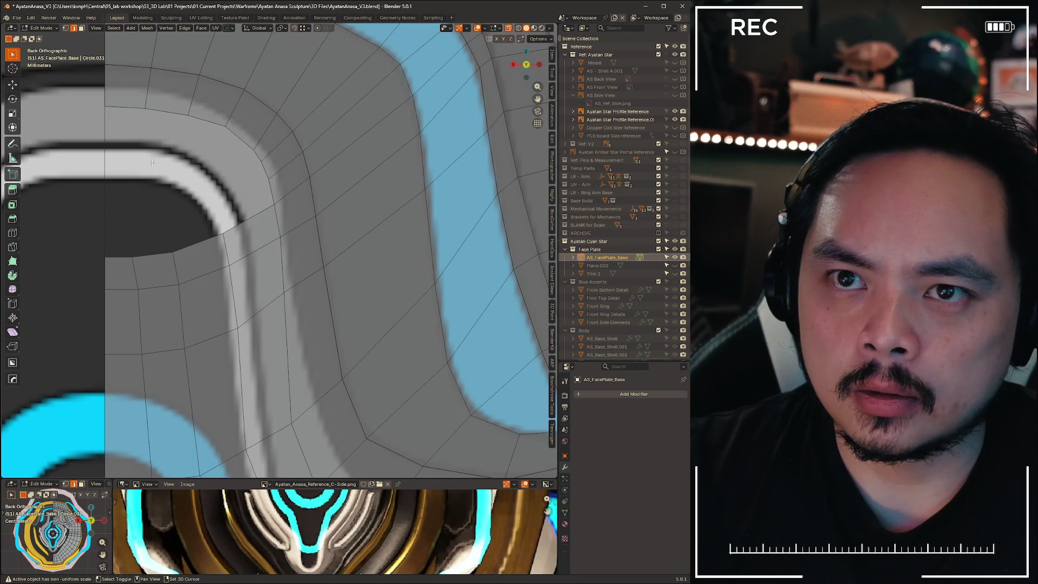
middle_click_drag(152, 163, 165, 306, "shift")
left_click_drag(165, 303, 165, 303)
key("shift+v")
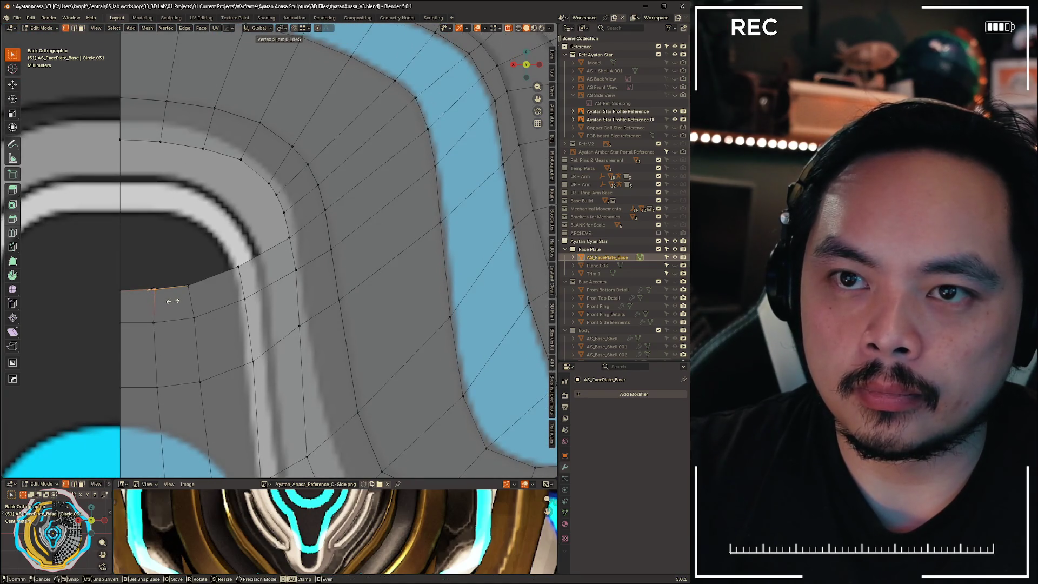
left_click(168, 300)
scroll(162, 220, "down", 3)
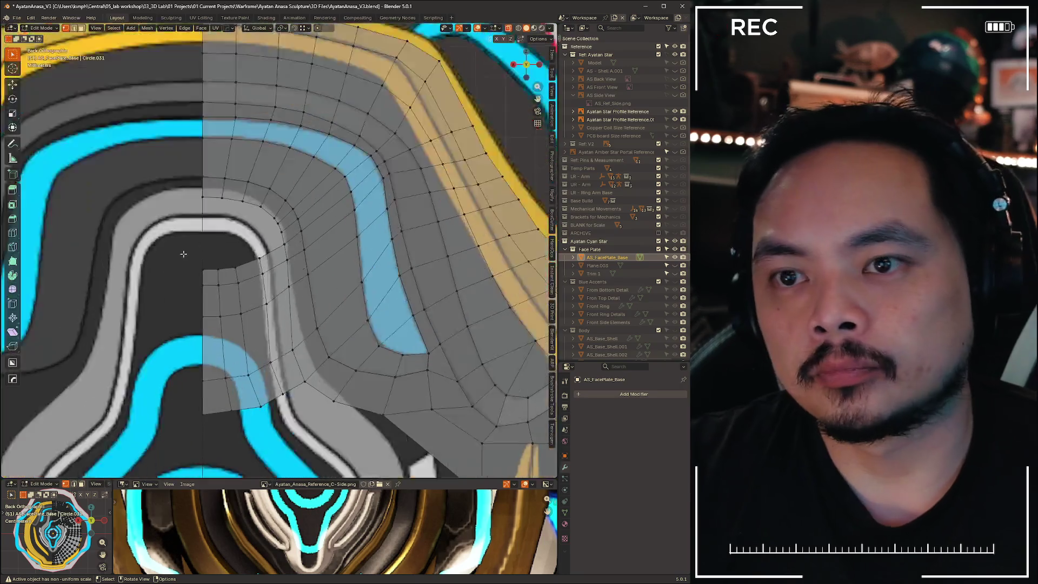
Delete the unwanted vertices and faces above the cyan ring
scroll(295, 255, "up", 3)
middle_click_drag(296, 255, 323, 270, "shift")
scroll(213, 184, "down", 8)
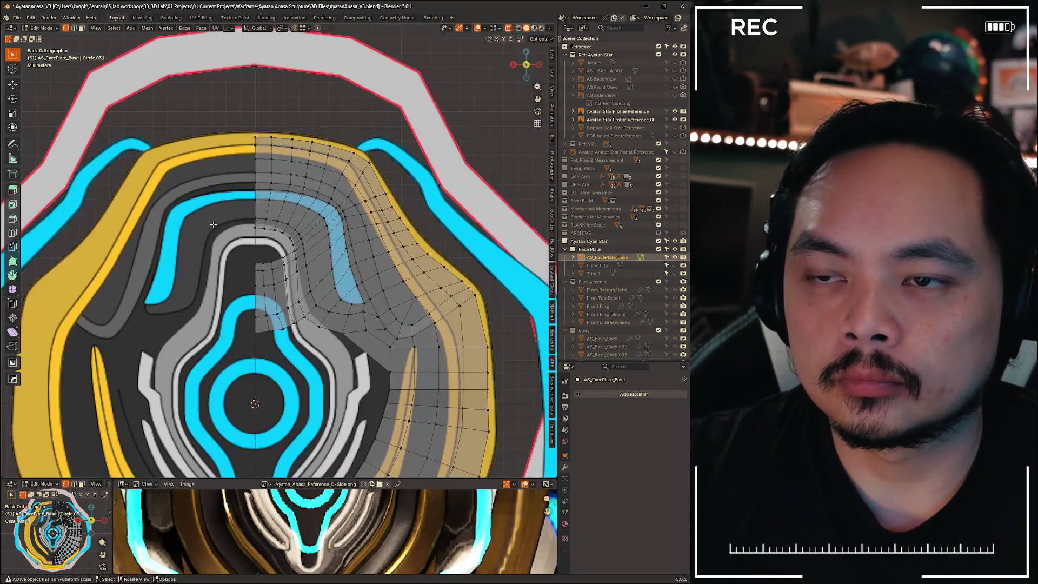
middle_click_drag(423, 320, 342, 106, "shift")
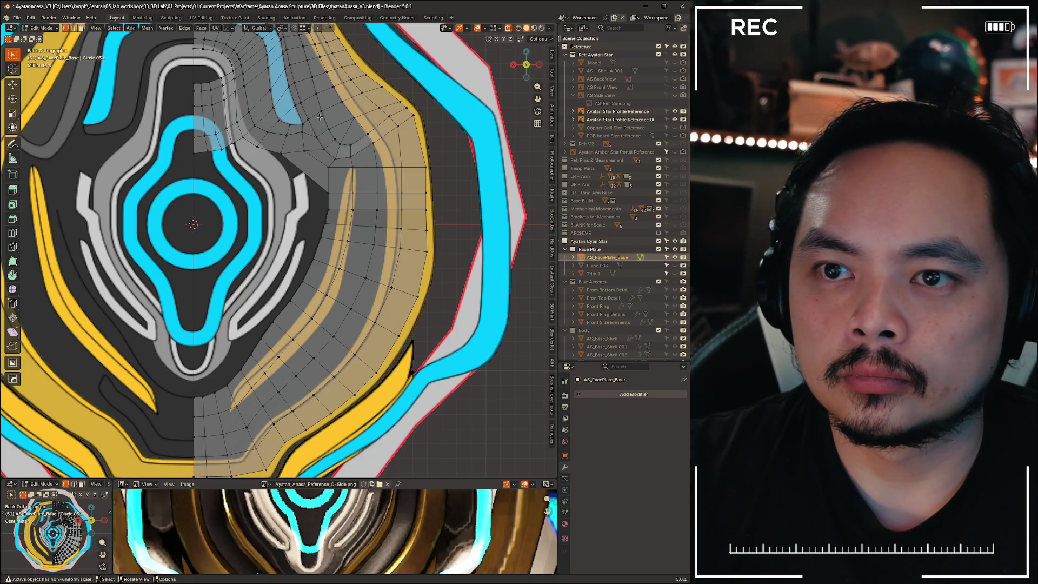
left_click_drag(228, 168, 224, 163)
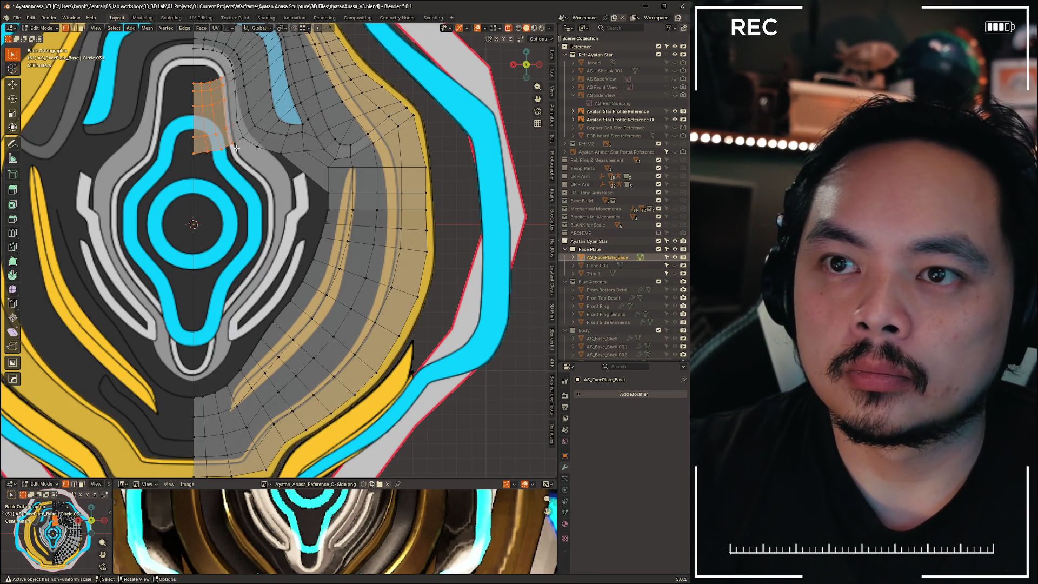
key("x")
left_click(247, 234)
left_click_drag(206, 142, 223, 81)
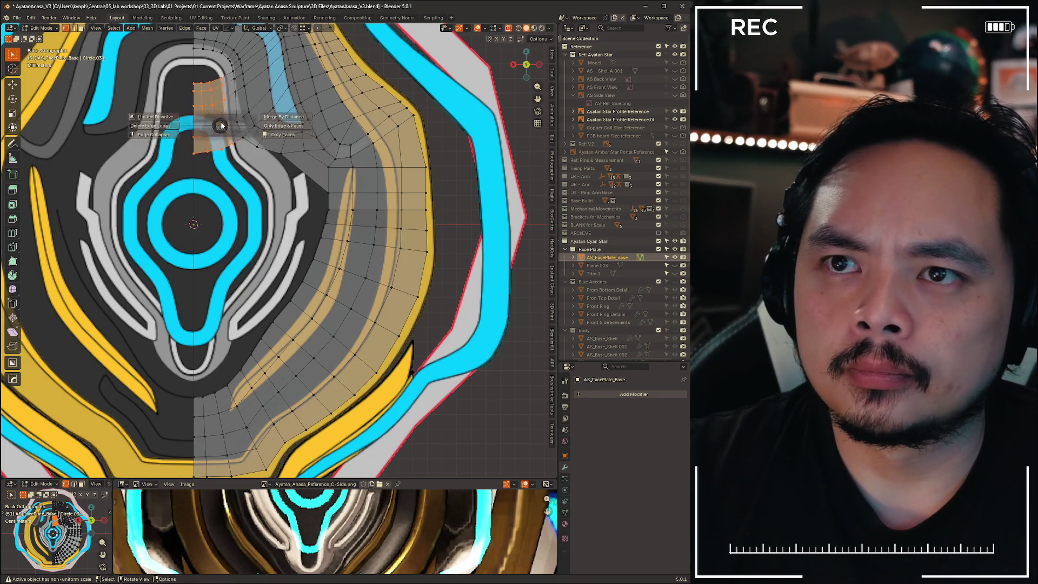
key("x")
left_click(127, 80)
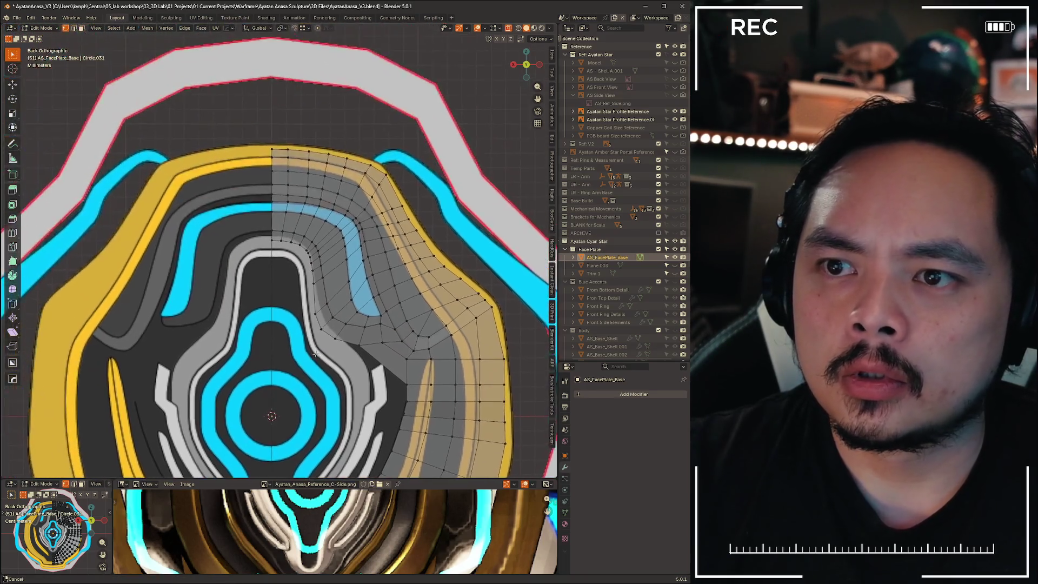
Bring up the Add > Mesh menu of shapes
scroll(322, 281, "up", 5)
scroll(323, 280, "down", 1)
key("ctrl+Tab")
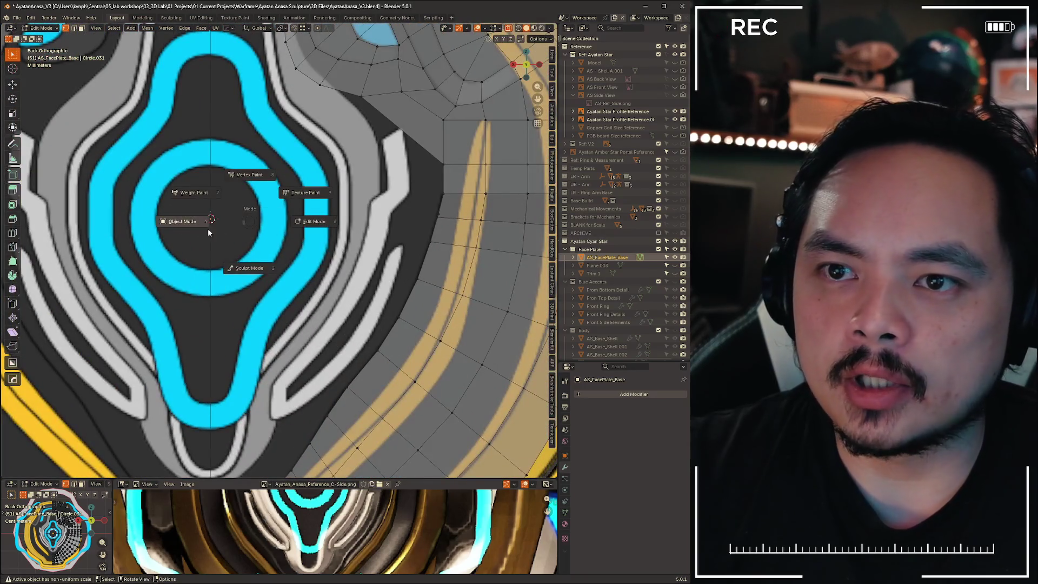
key("shift+a")
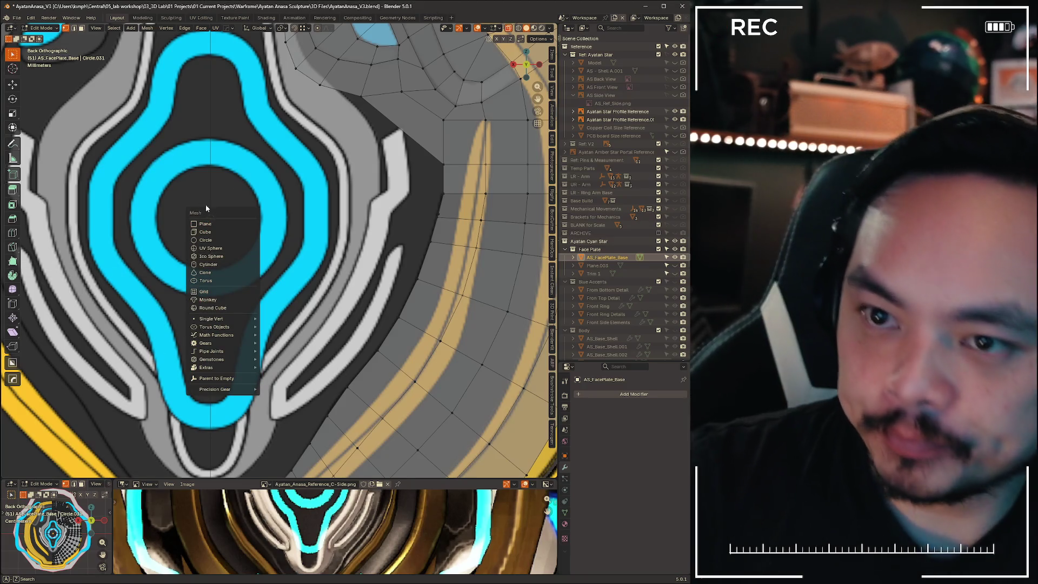
Add a circle with 2 mm radius and 90° X rotation, then undo the edge-on result
left_click(205, 240)
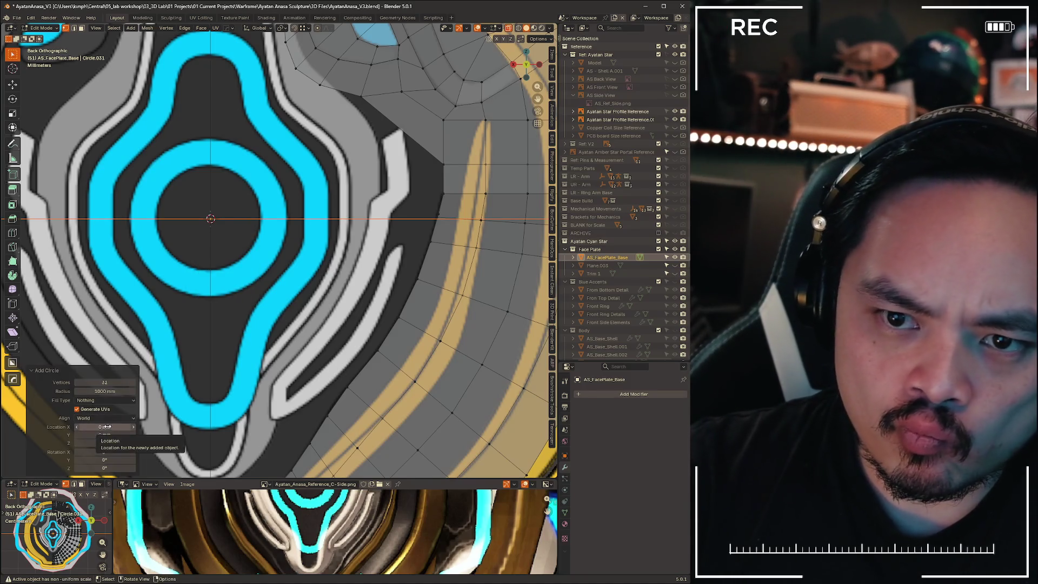
left_click(116, 392)
type("2")
key("Return")
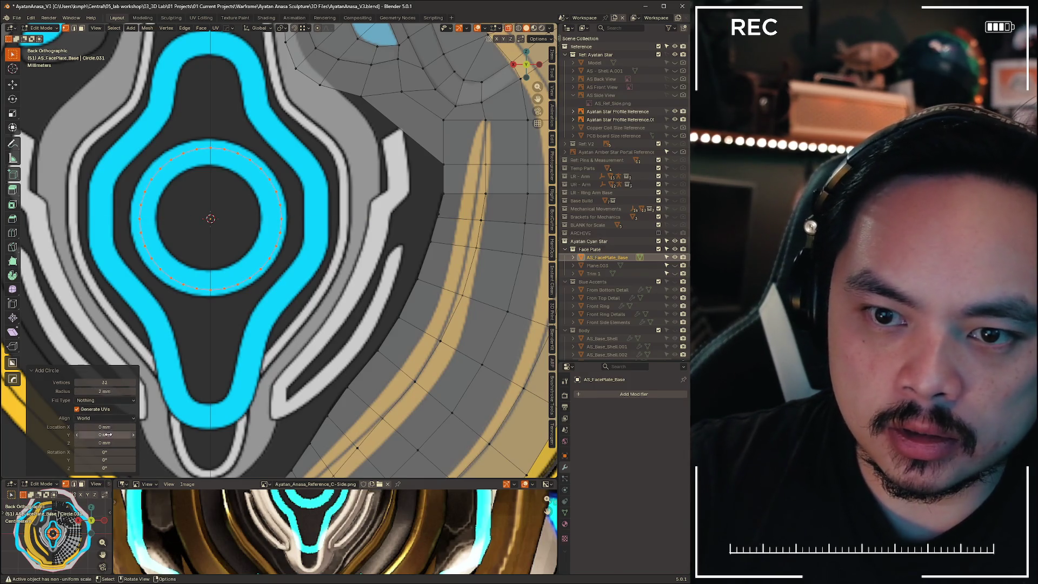
left_click(102, 452)
type("90")
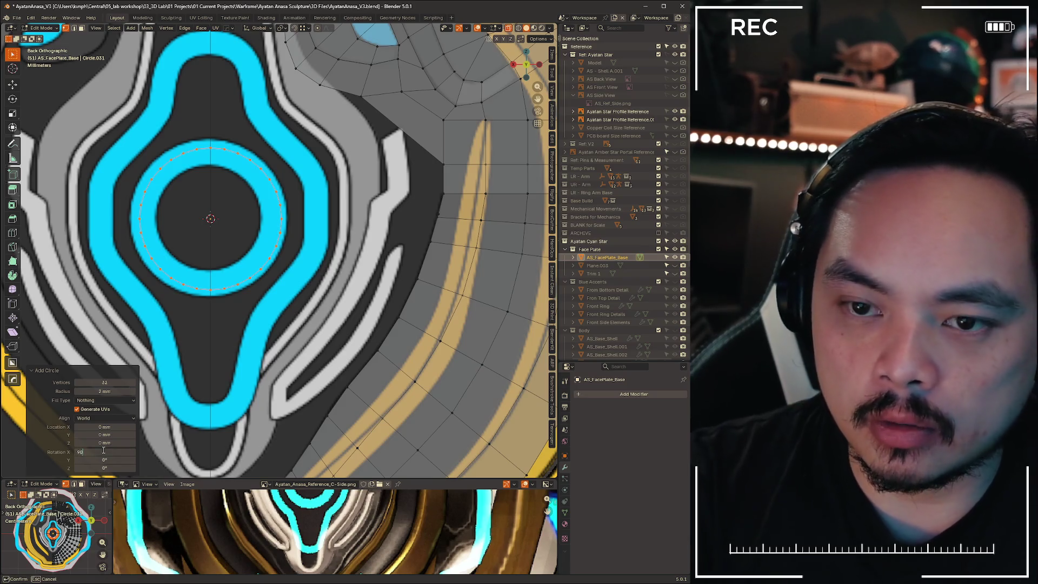
key("Return")
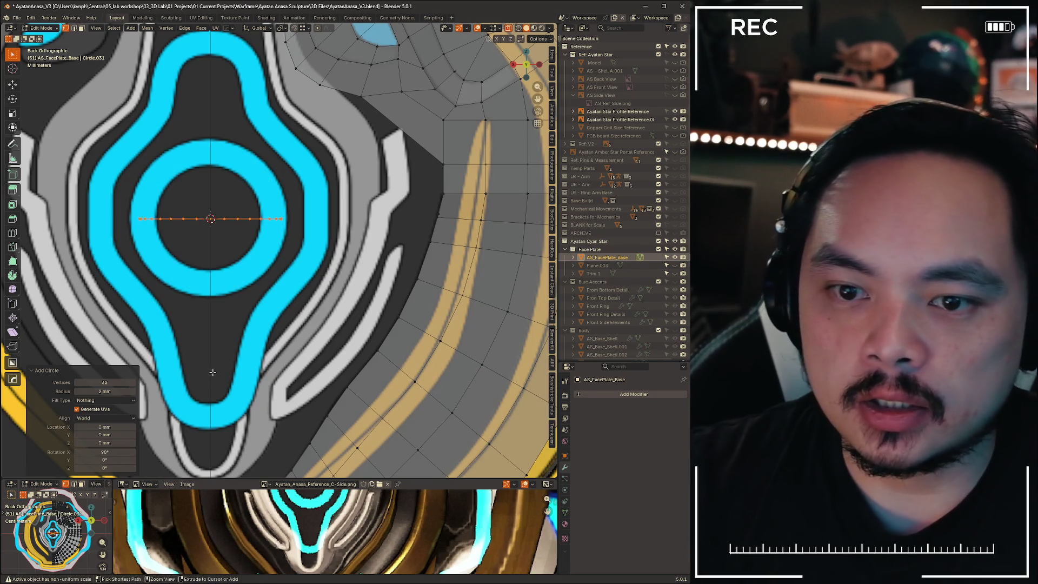
key("ctrl+z")
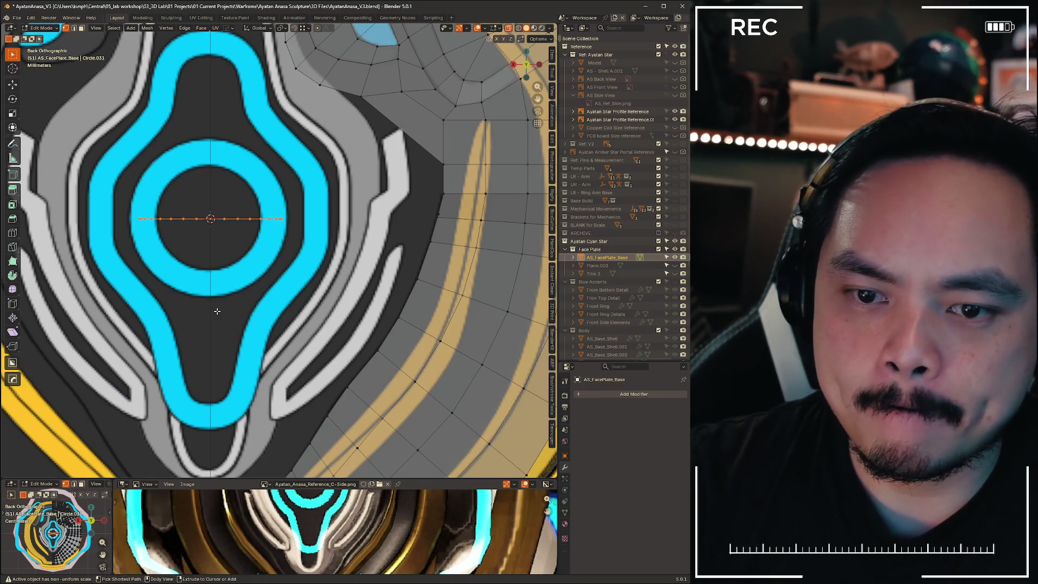
Rotate the circle 90° around X and check it from several angles against the face plate
key("r")
key("x")
key("9")
key("0")
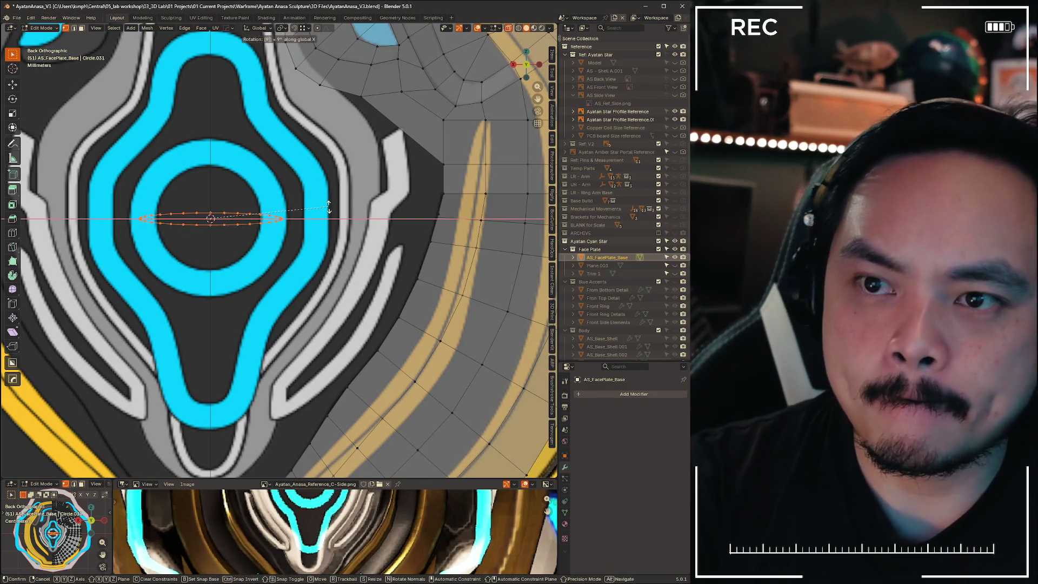
key("Return")
mouse_move(329, 207)
middle_mouse_down()
mouse_move(282, 257)
mouse_move(276, 378)
mouse_move(268, 346)
mouse_move(313, 274)
mouse_move(366, 352)
mouse_move(497, 397)
mouse_move(335, 332)
mouse_move(225, 348)
mouse_move(95, 347)
mouse_move(290, 338)
middle_mouse_up()
left_click(529, 68)
mouse_move(433, 216)
middle_mouse_down()
mouse_move(346, 324)
mouse_move(291, 367)
middle_mouse_up()
Add a fresh circle at the 3D cursor and rotate it upright around X
key("shift+a")
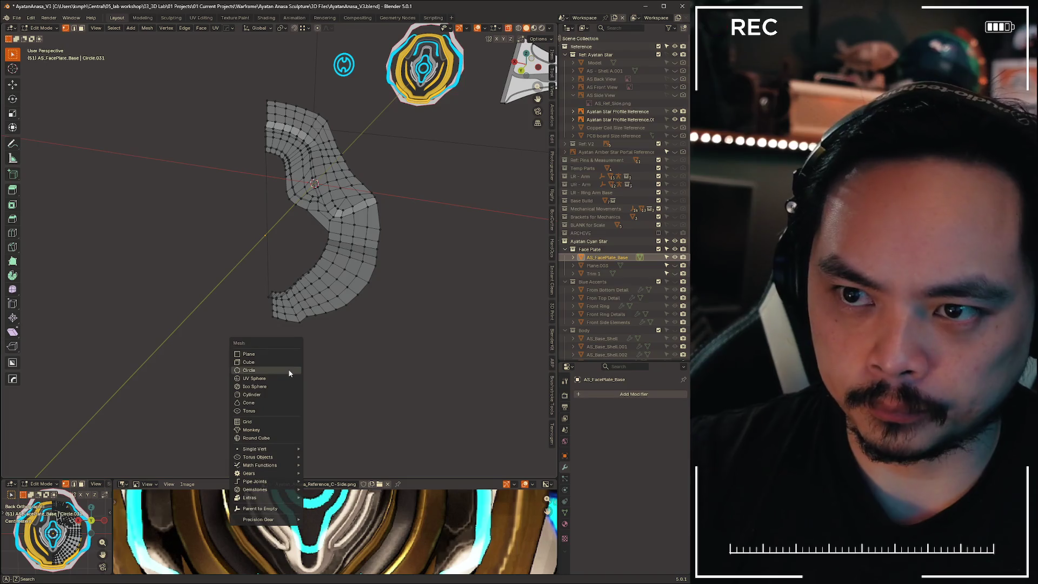
left_click(291, 369)
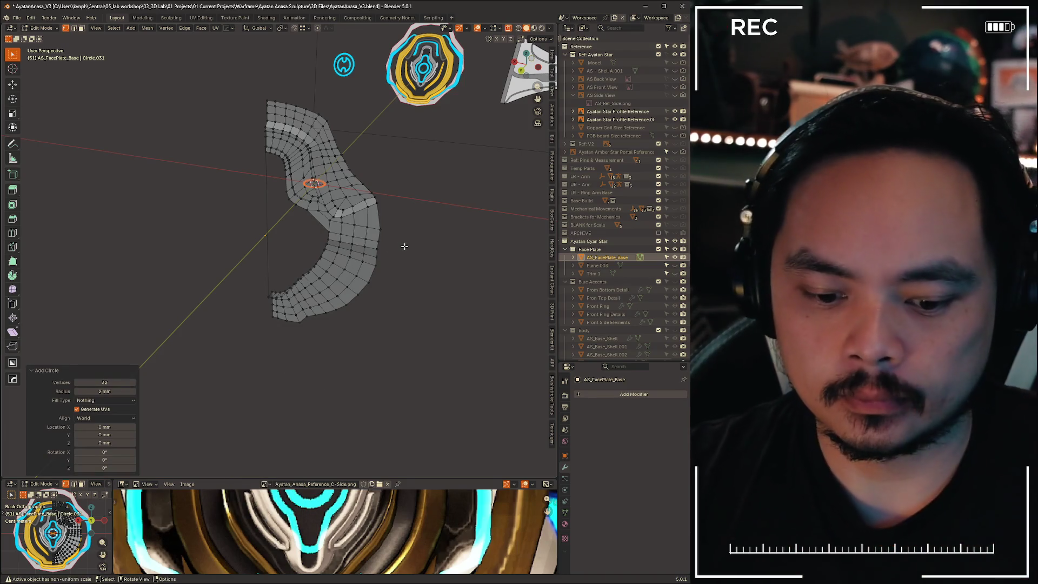
key("r")
key("x")
type("90")
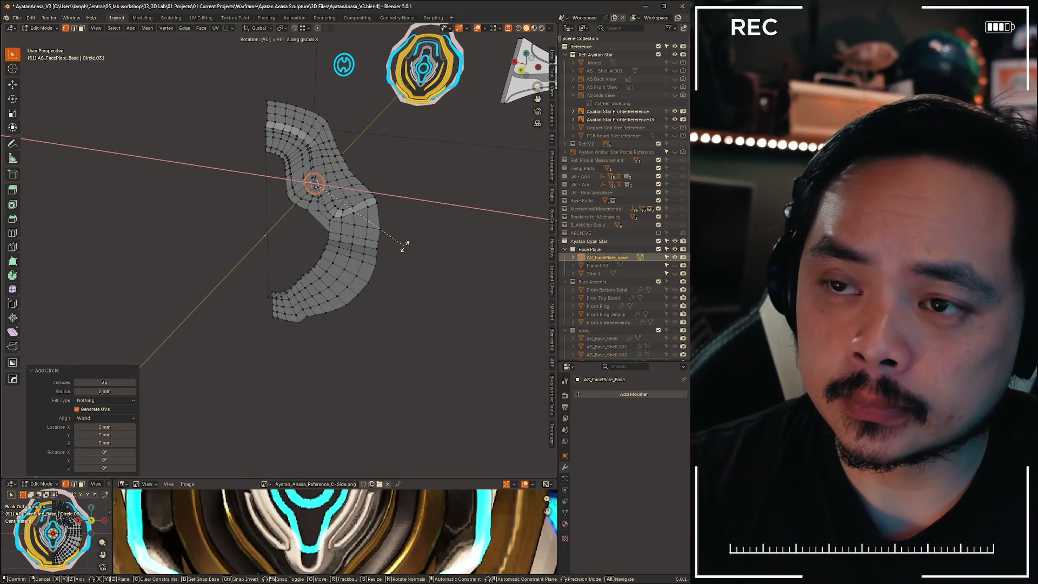
key("Return")
Move the circle 21.347 mm along Y into the centre ring, then return to the back view
middle_click_drag(350, 212, 307, 212)
key("g")
key("y")
left_click(307, 212)
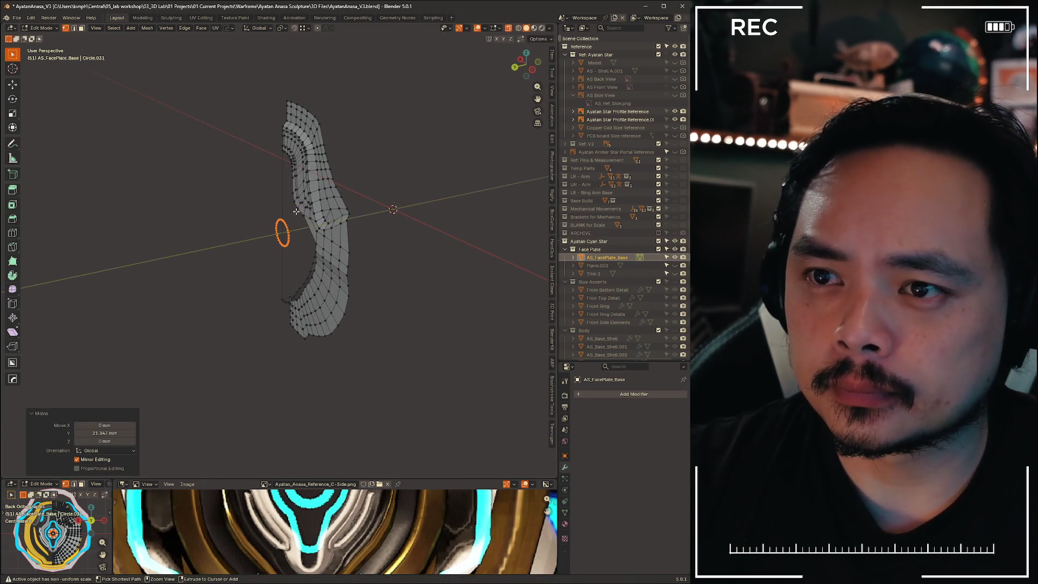
scroll(302, 256, "up", 3)
left_click(517, 70)
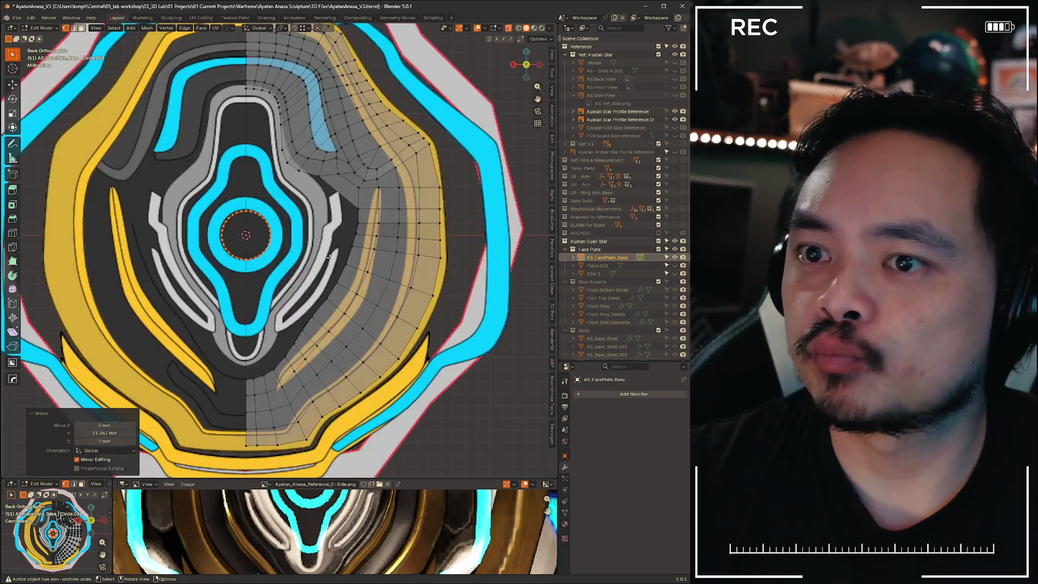
Fill the 32-vertex circle with a single face
scroll(260, 215, "up", 5)
scroll(260, 215, "down", 5)
scroll(260, 216, "up", 5)
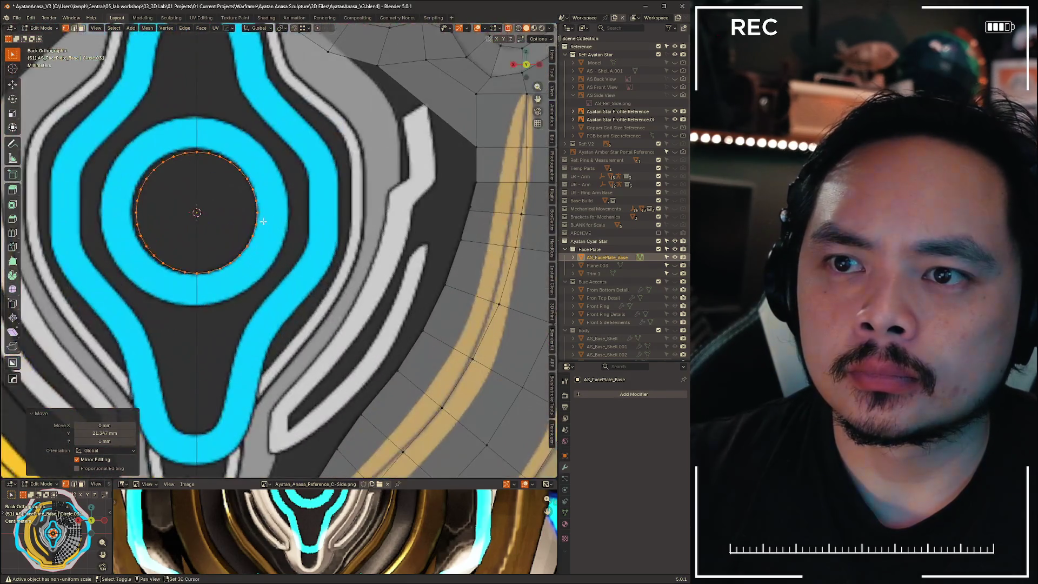
key("f")
scroll(276, 286, "down", 4)
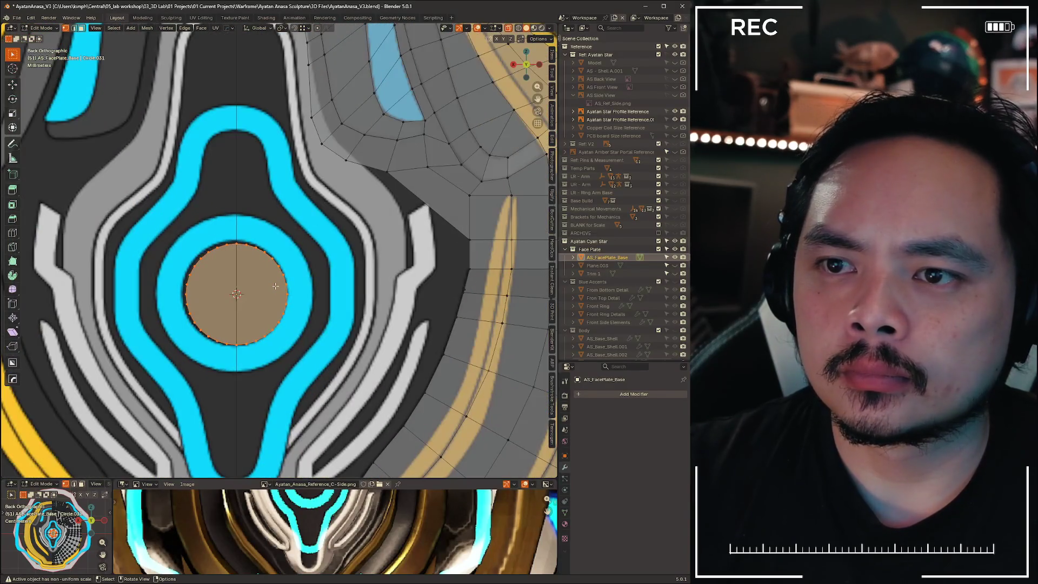
scroll(276, 282, "up", 3)
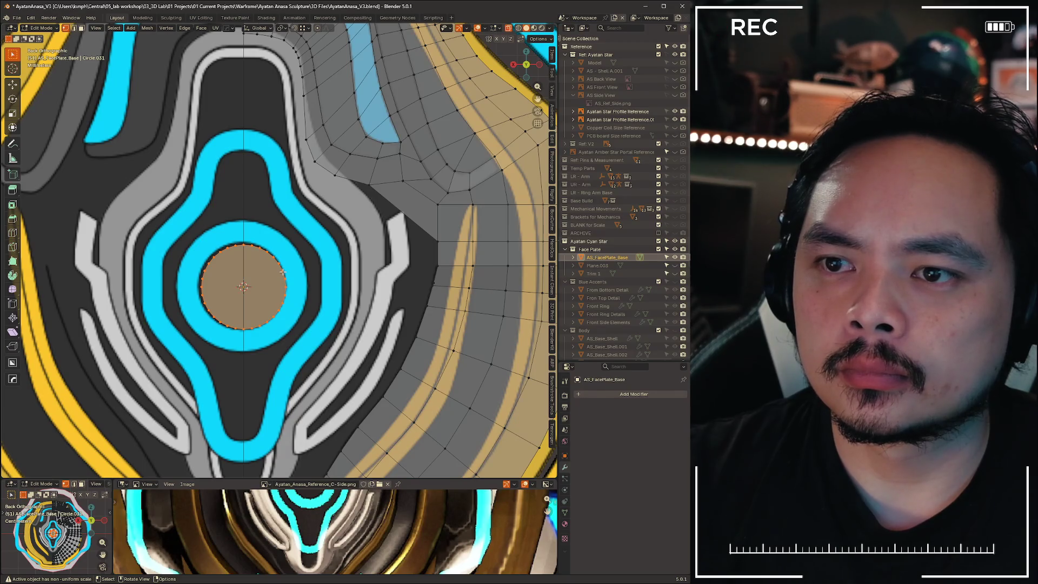
In edge mode, extrude the circle's rim and scale it by 2.573 into a ring, then deselect
key("ctrl+Tab")
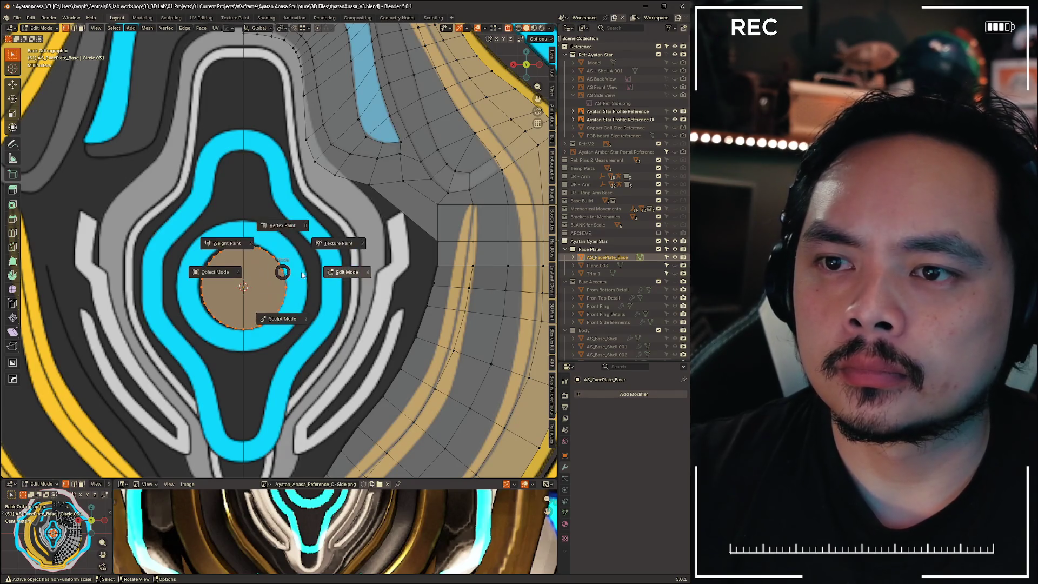
left_click(273, 256)
right_click(270, 258)
key("Escape")
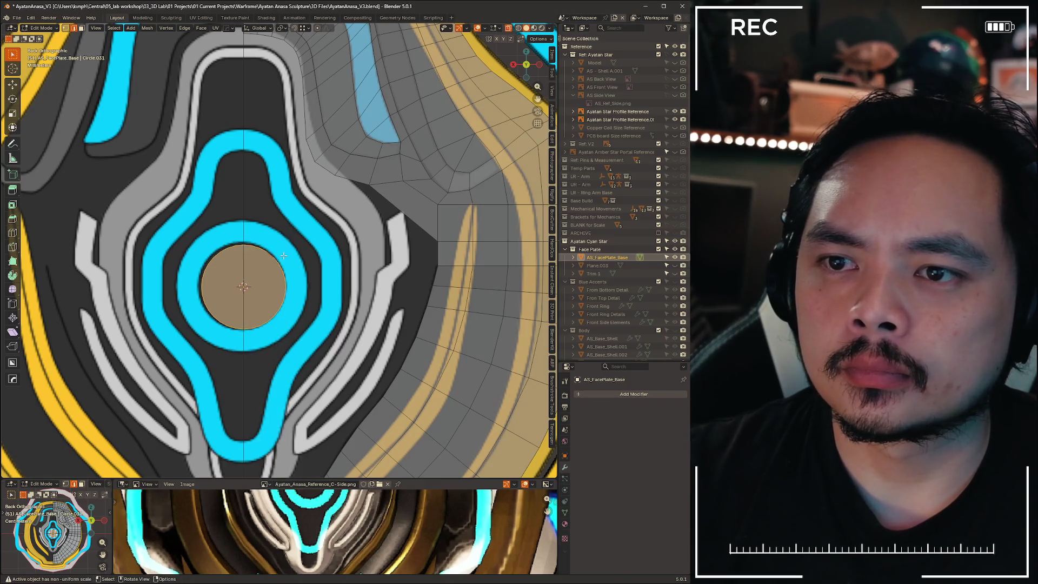
key("s")
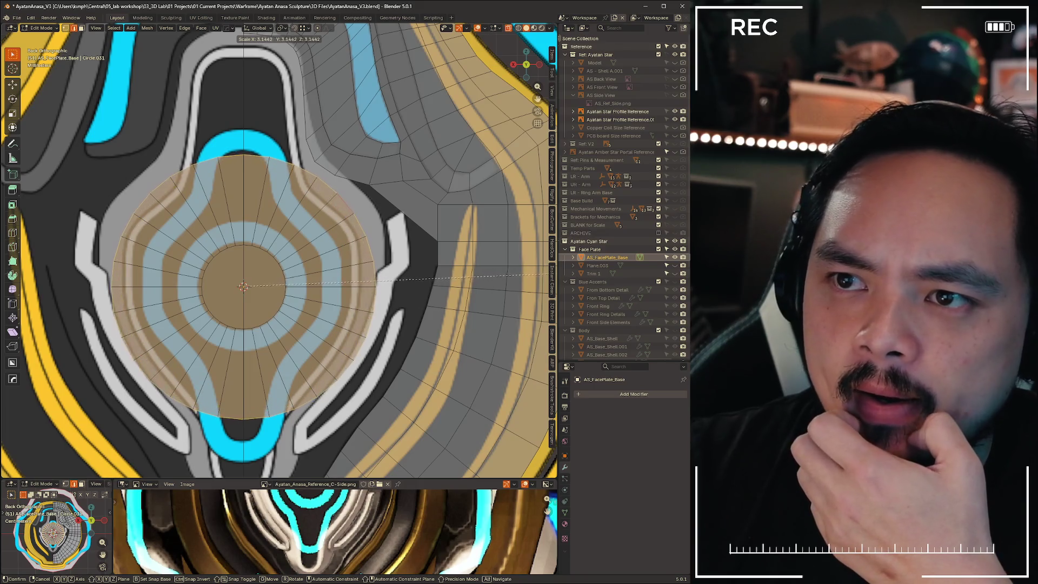
left_click(498, 281)
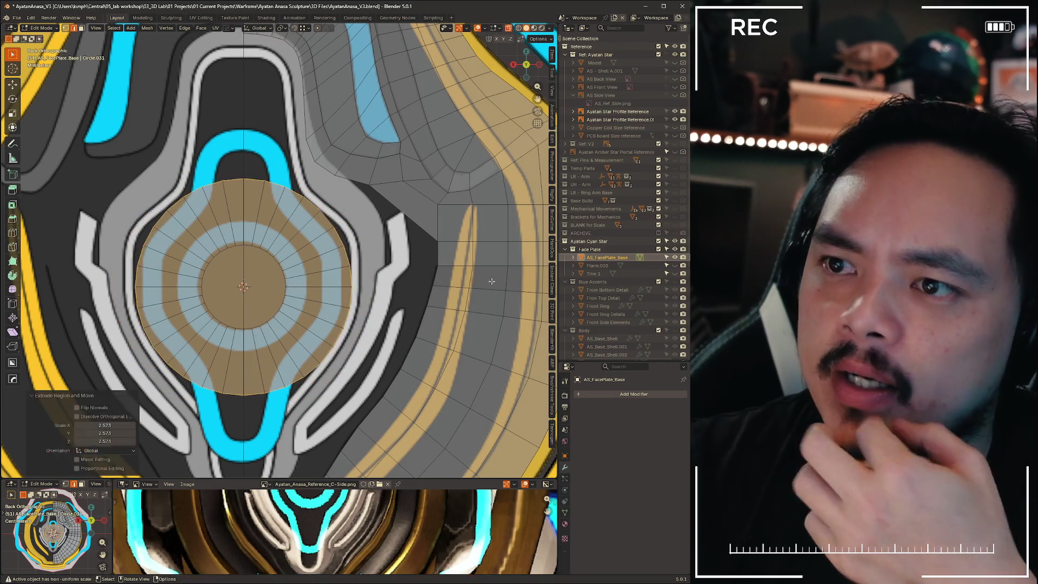
scroll(351, 159, "down", 8)
scroll(351, 159, "up", 8)
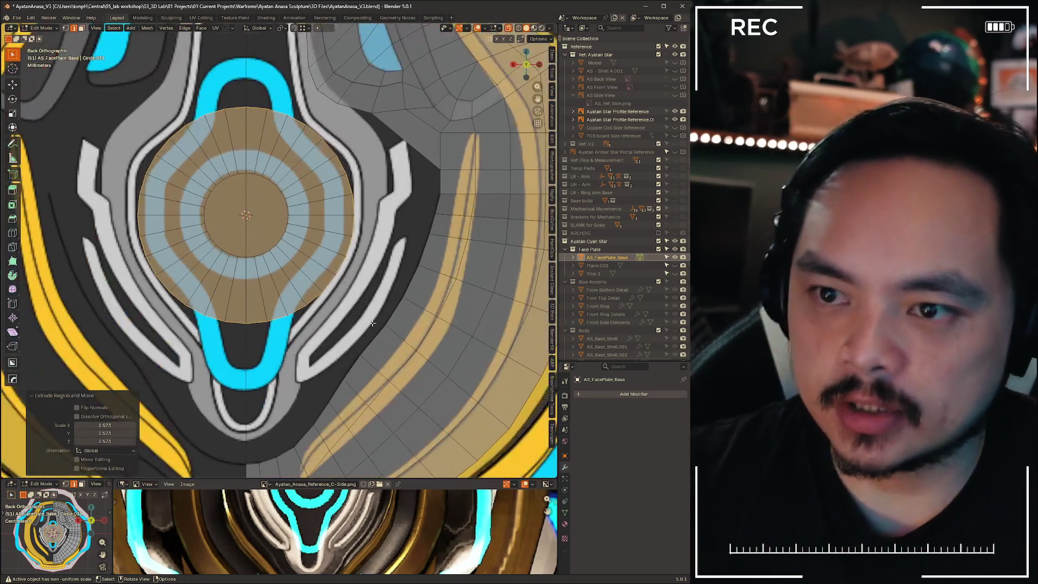
mouse_move(340, 244)
middle_mouse_down("shift")
mouse_move(290, 280)
mouse_move(277, 270)
middle_mouse_up("shift")
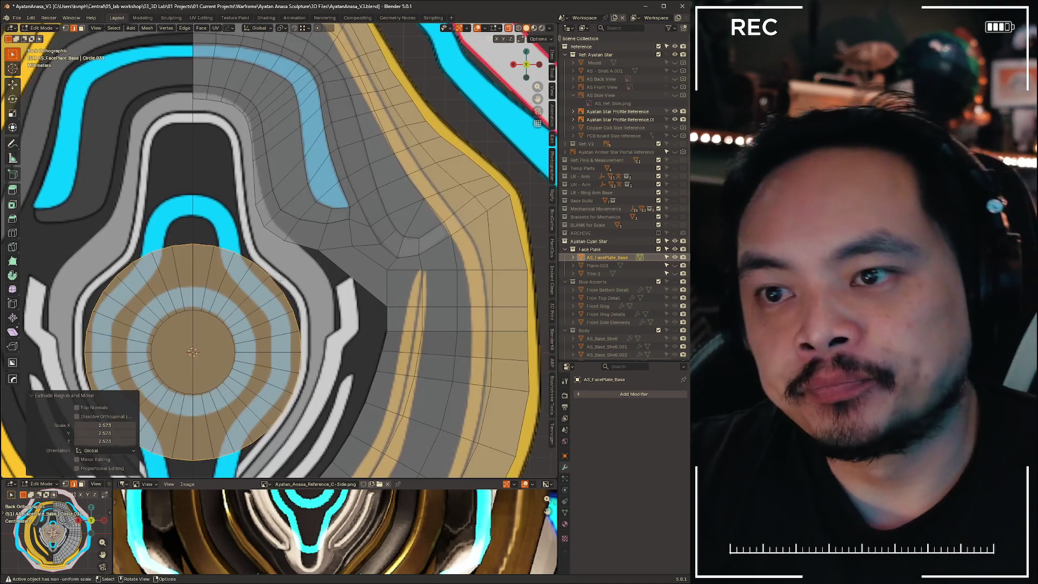
key("alt+a")
scroll(277, 270, "up", 3)
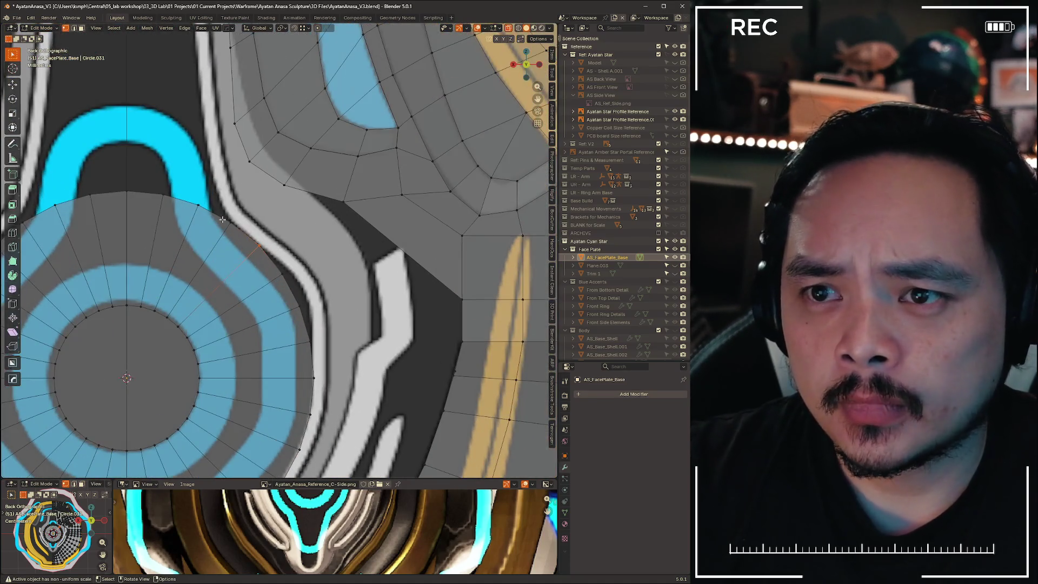
Select the edges on either side of the gap and fill them with a quad face
key("2")
left_click(277, 254)
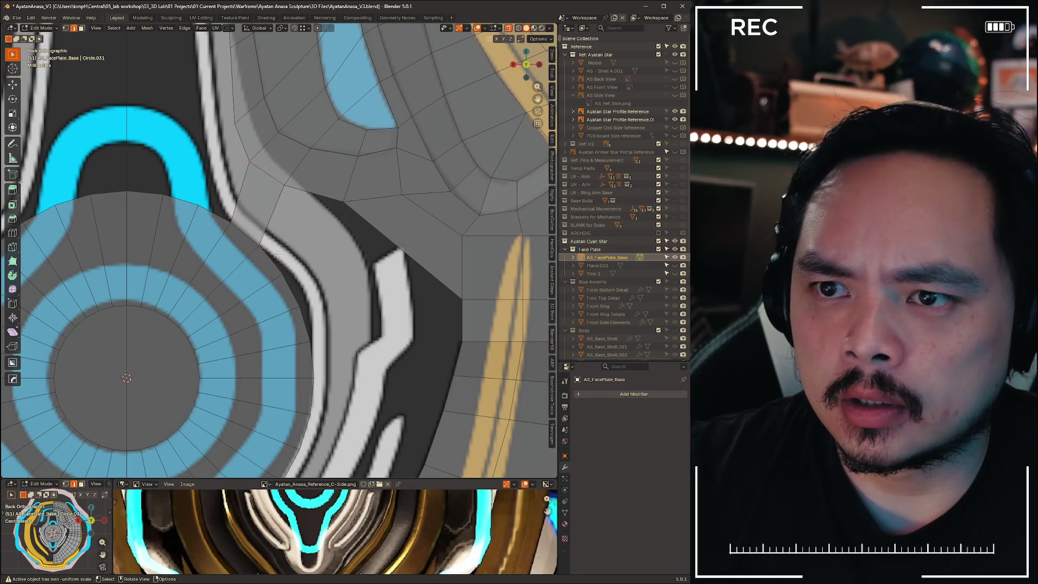
left_click(324, 192, "shift")
scroll(292, 294, "down", 5, "shift")
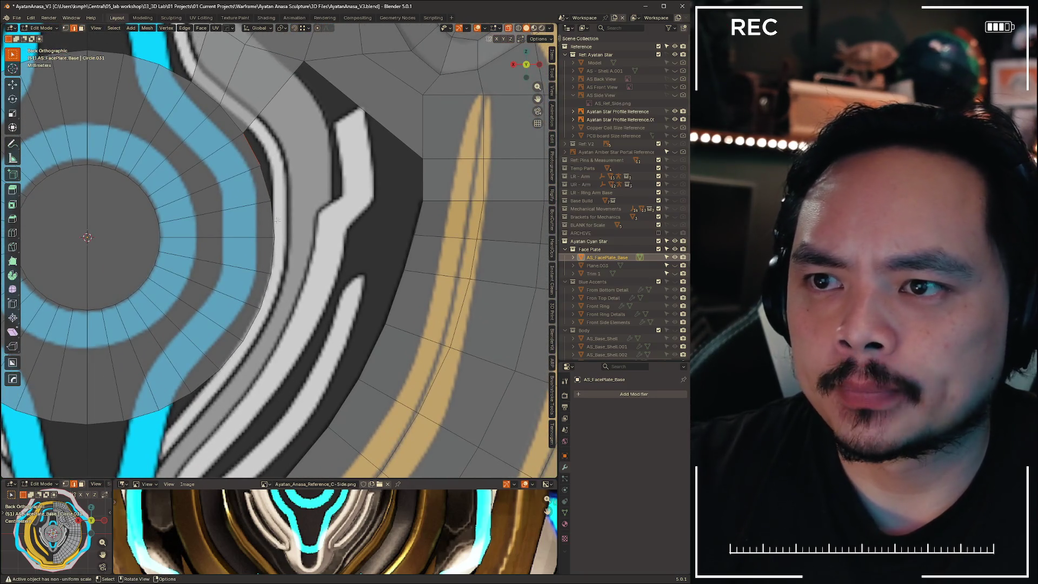
middle_click_drag(306, 203, 173, 217, "shift")
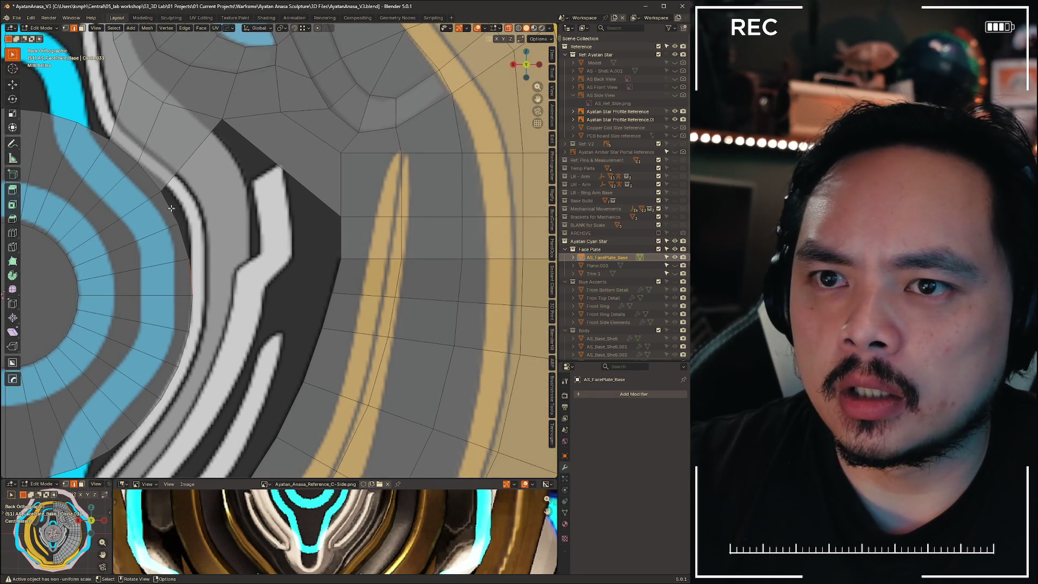
key("f")
left_click(340, 230)
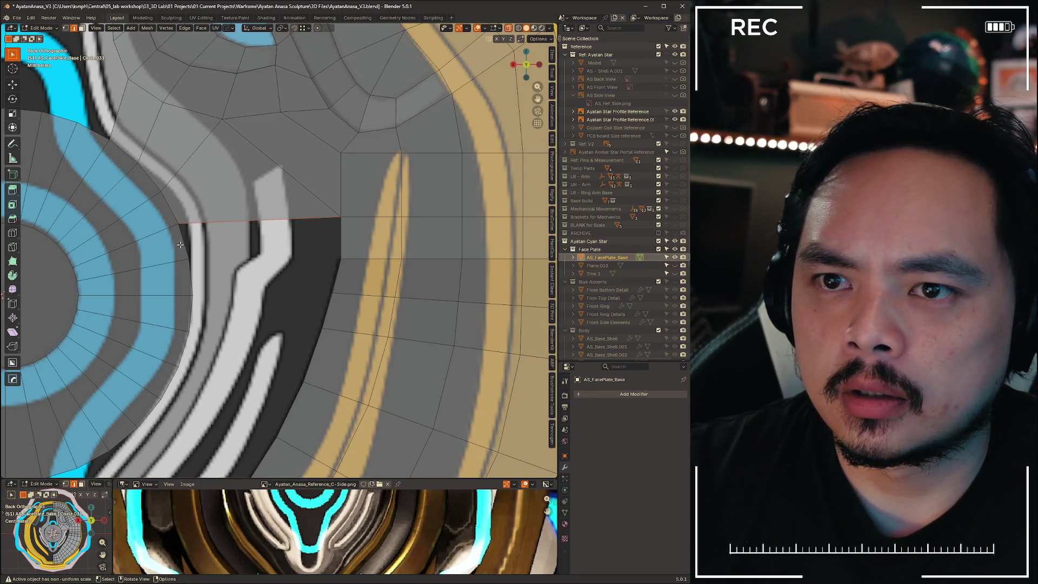
Select the new bridging quad's vertex, edges and faces plus the short edges below it
key("1")
left_click(203, 251)
key("2")
left_click(204, 231)
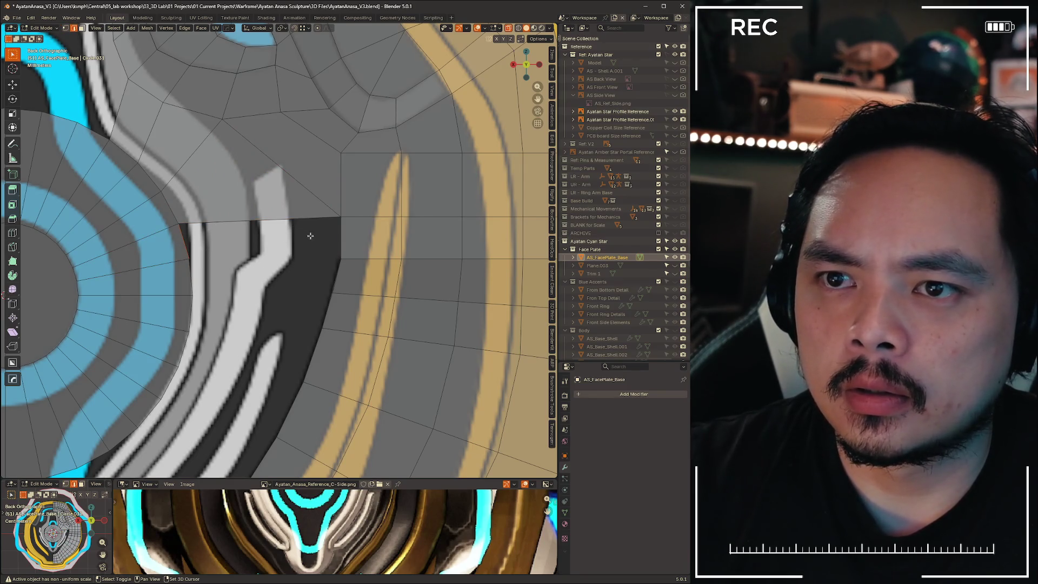
left_click(306, 217, "shift")
left_click(341, 242, "shift")
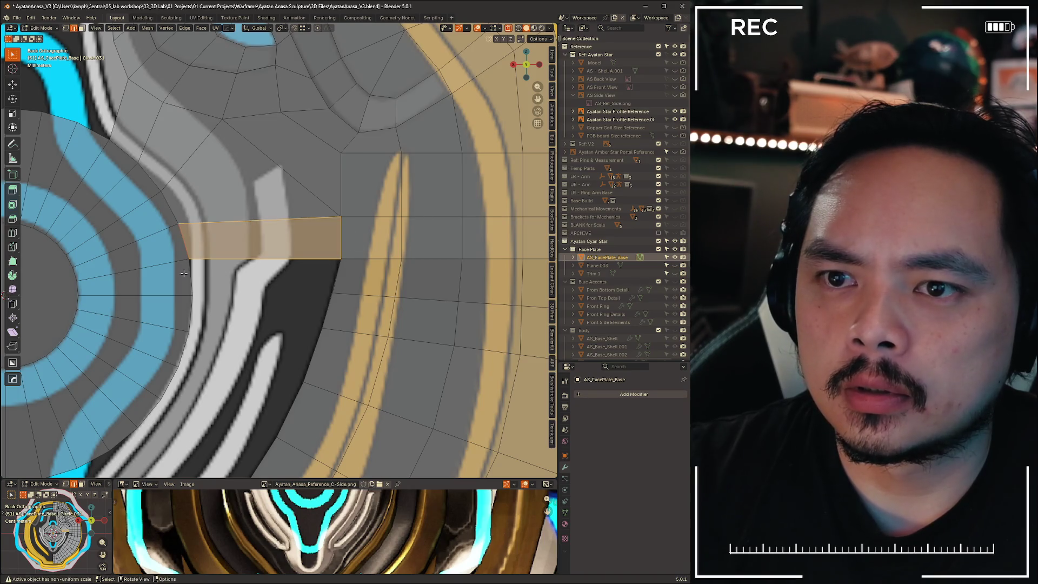
left_click(357, 276, "ctrl+alt")
mouse_move(294, 297)
middle_mouse_down()
mouse_move(250, 287)
mouse_move(298, 289)
mouse_move(139, 290)
mouse_move(327, 287)
mouse_move(160, 290)
mouse_move(283, 289)
middle_mouse_up()
scroll(265, 272, "down", 5)
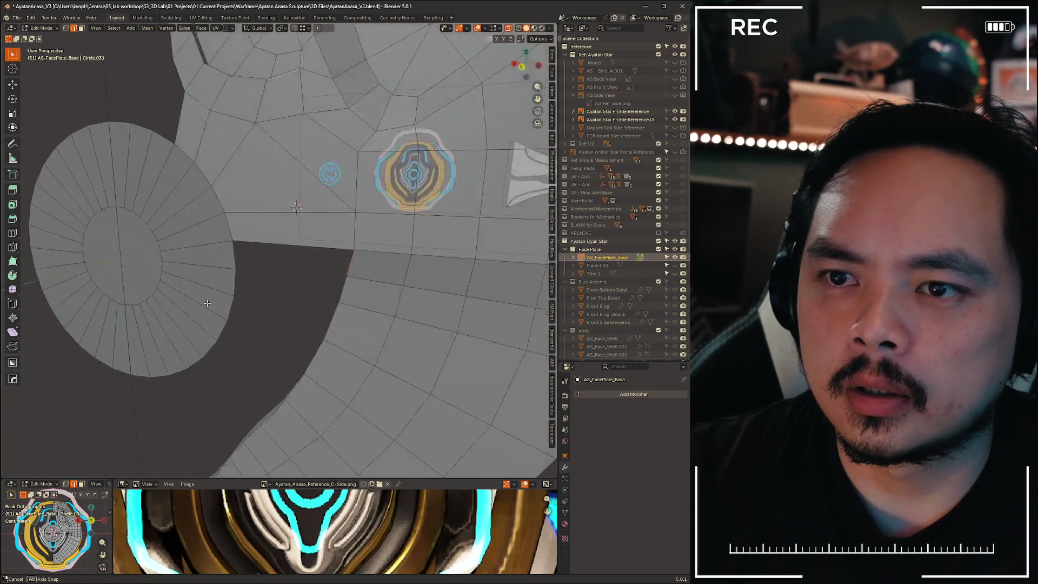
Select and delete the connecting face between disc and plate, then undo the deletion
left_click(271, 251)
middle_click_drag(271, 251, 251, 197)
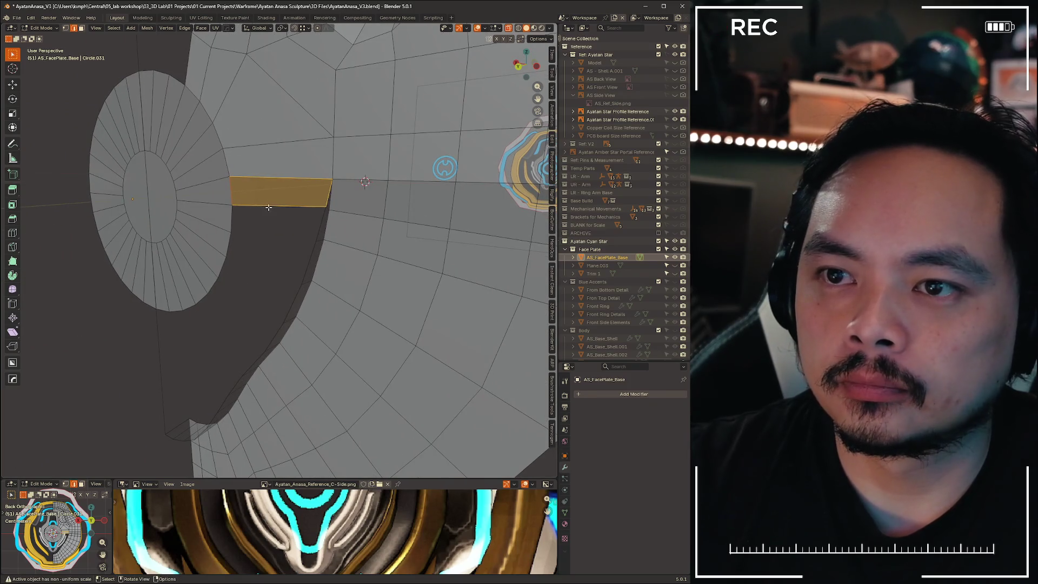
key("Delete")
key("ctrl+z")
key("ctrl+z")
mouse_move(280, 231)
middle_mouse_down()
mouse_move(281, 222)
mouse_move(448, 228)
mouse_move(343, 229)
mouse_move(290, 216)
mouse_move(366, 216)
mouse_move(302, 218)
middle_mouse_up()
Select the whole mesh and recalculate its normals to point inside
key("a")
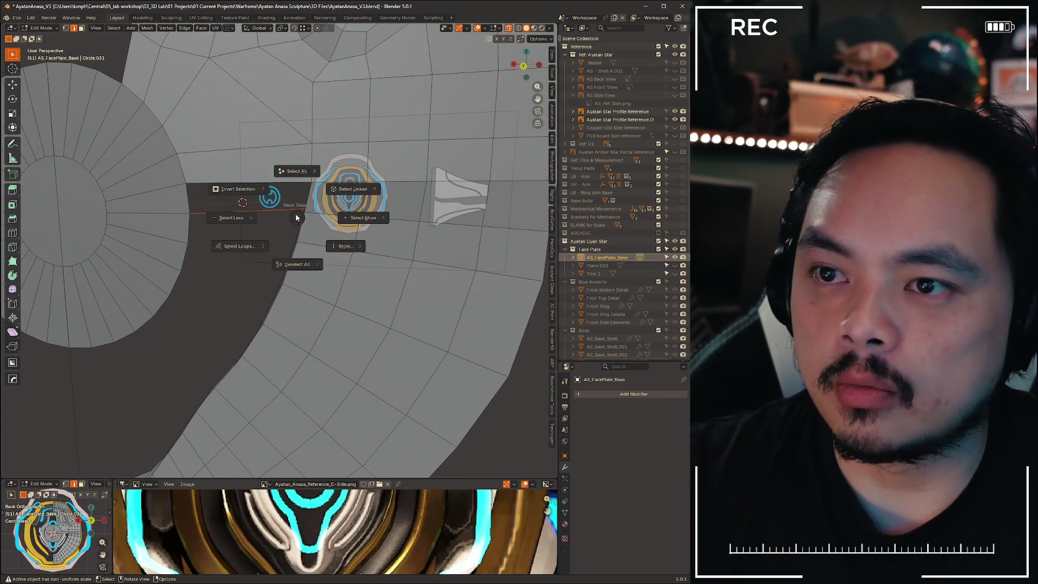
left_click(297, 176)
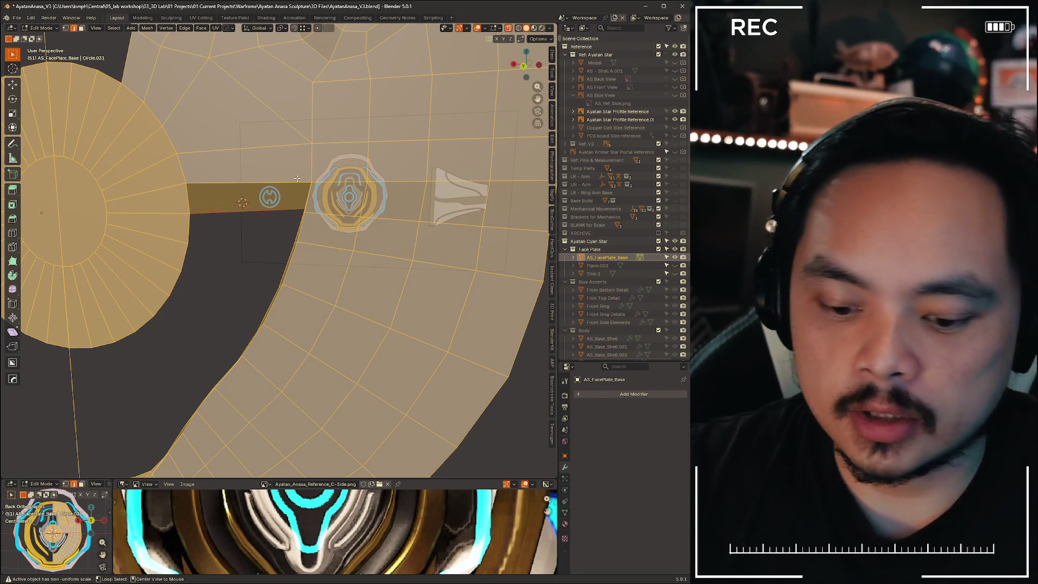
key("alt+n")
left_click(297, 176)
key("alt+a")
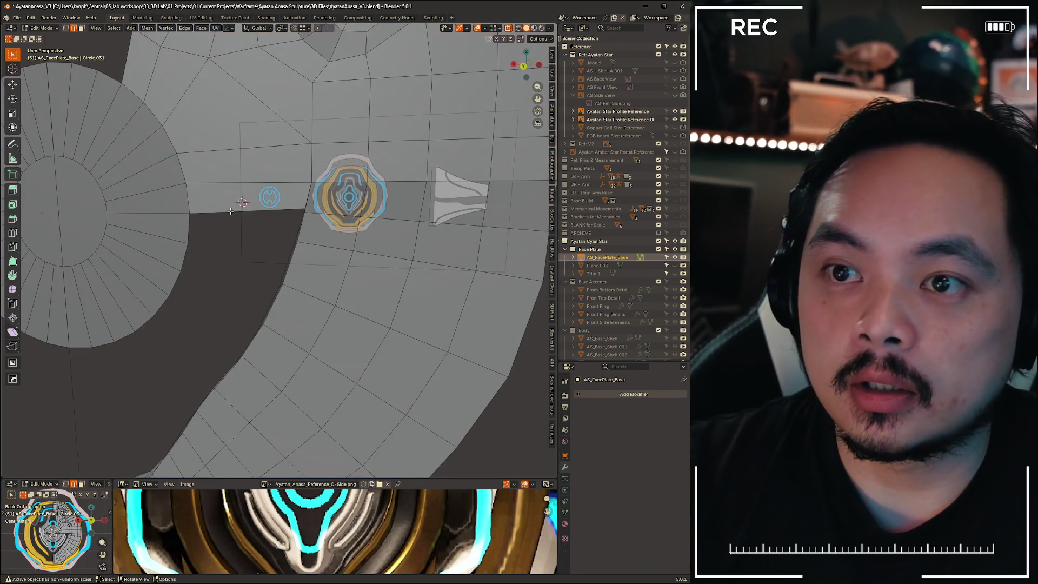
mouse_move(326, 281)
middle_mouse_down()
mouse_move(206, 227)
mouse_move(288, 234)
mouse_move(151, 241)
mouse_move(225, 234)
mouse_move(151, 253)
mouse_move(211, 226)
middle_mouse_up()
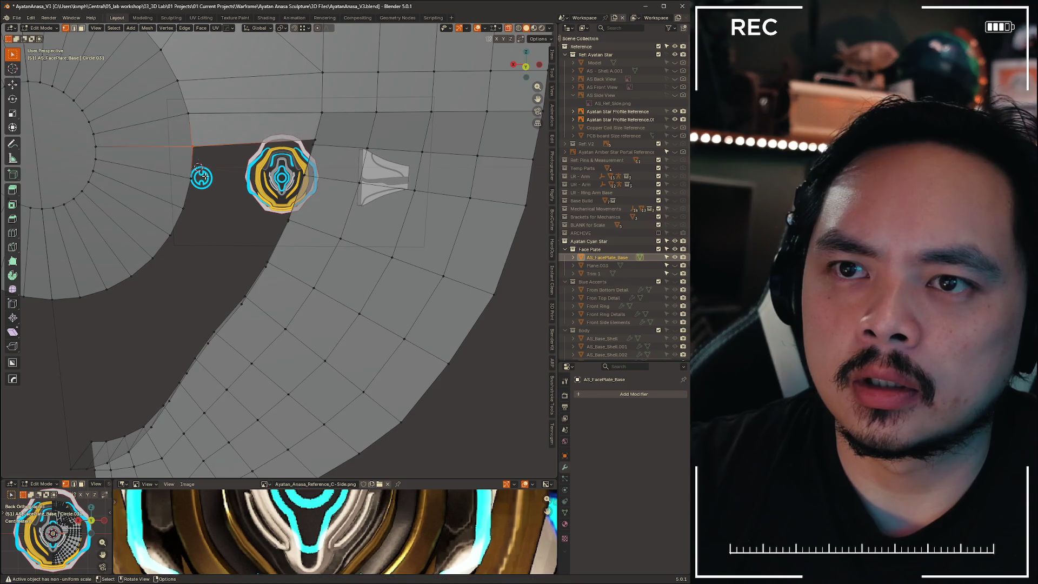
Select the dark face's top and side edges, then return to vertex select
key("2")
left_click(233, 145)
middle_click_drag(232, 150, 362, 174)
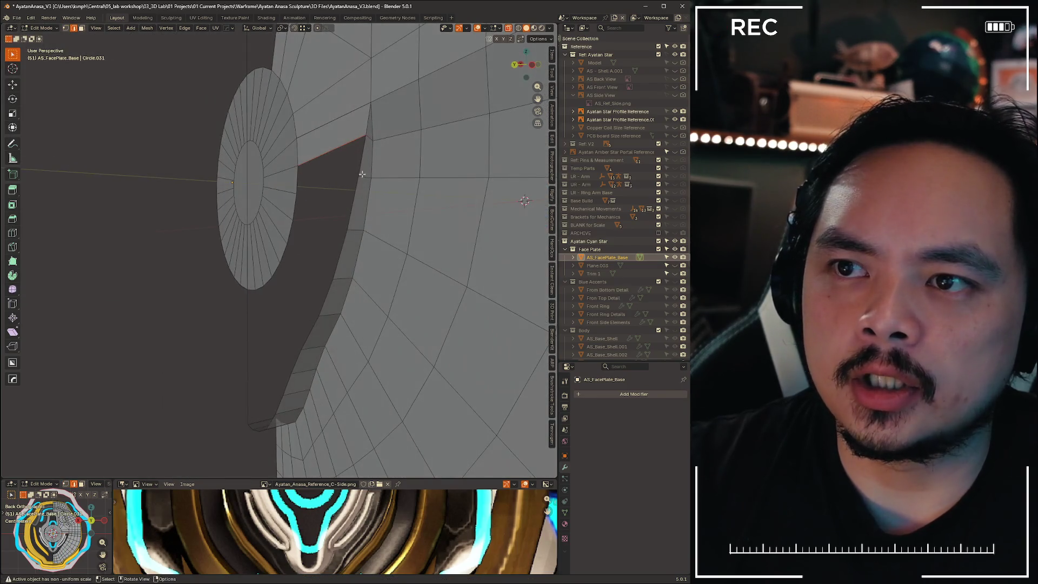
left_click(358, 163, "shift")
key("1")
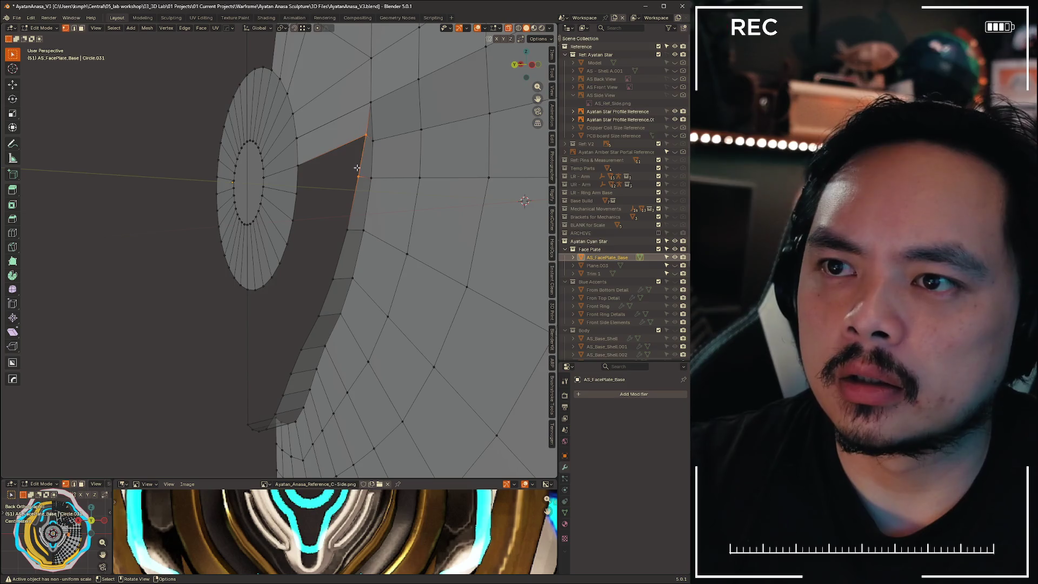
mouse_move(347, 169)
middle_mouse_down()
mouse_move(305, 180)
mouse_move(335, 168)
mouse_move(398, 171)
mouse_move(292, 213)
mouse_move(375, 210)
mouse_move(387, 227)
mouse_move(304, 232)
mouse_move(371, 248)
mouse_move(348, 229)
middle_mouse_up()
Hide the Ref: Ayatan Star reference collection and open the viewport shading options
left_click(675, 54)
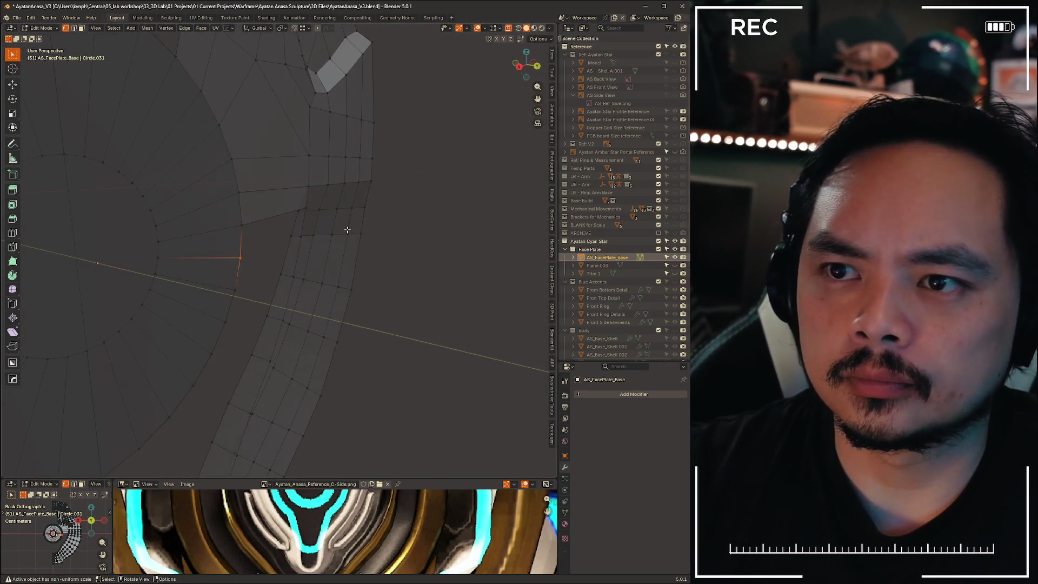
middle_click_drag(417, 222, 537, 42)
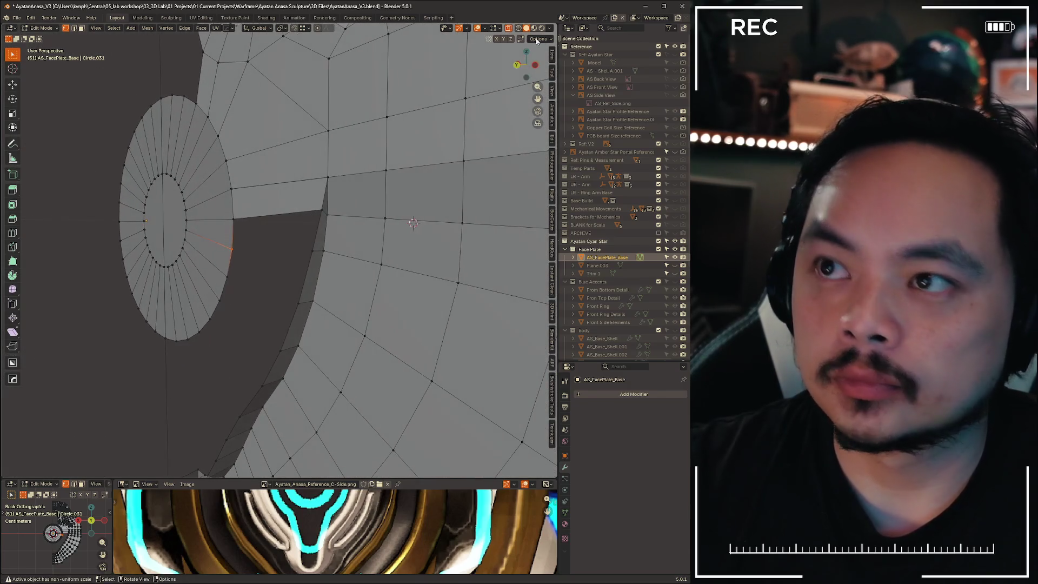
left_click(550, 28)
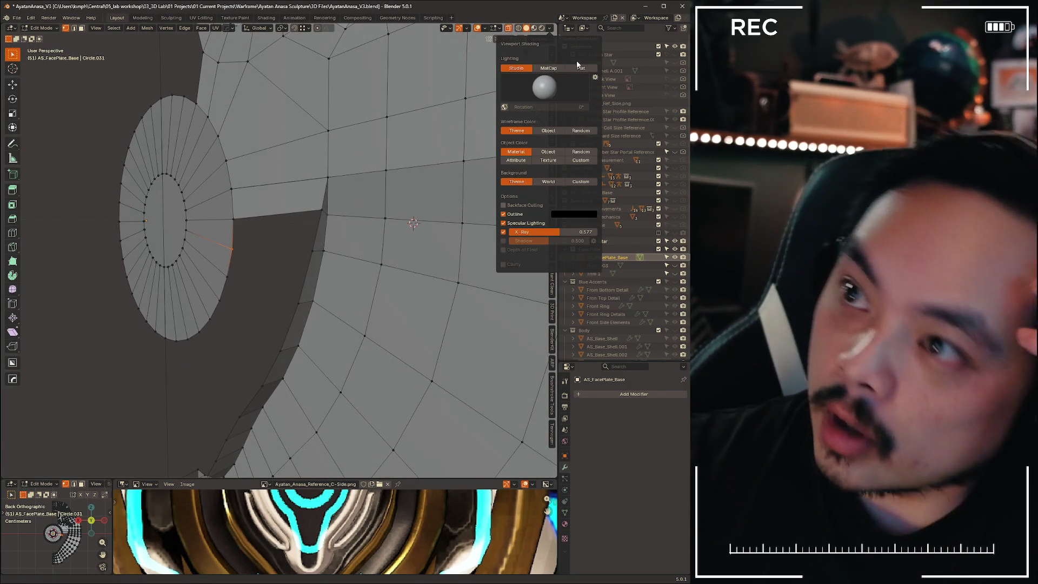
Switch the viewport lighting to Flat
left_click(580, 69)
key("2")
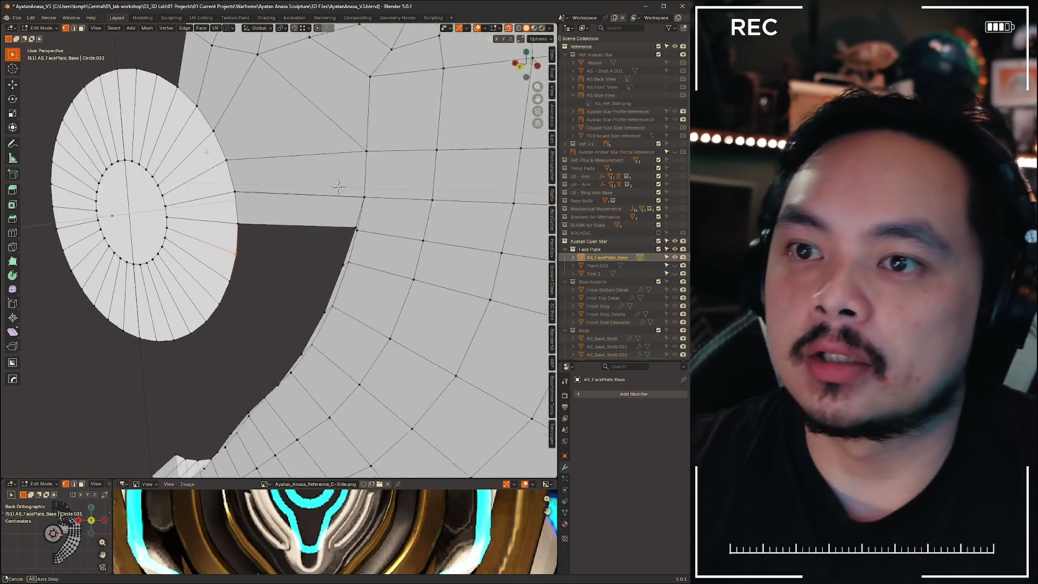
scroll(350, 245, "up", 3)
mouse_move(349, 244)
middle_mouse_down()
mouse_move(250, 241)
mouse_move(146, 204)
mouse_move(292, 203)
mouse_move(195, 309)
mouse_move(420, 273)
mouse_move(379, 203)
middle_mouse_up()
Select the whole face plate mesh and flip its normals
key("a")
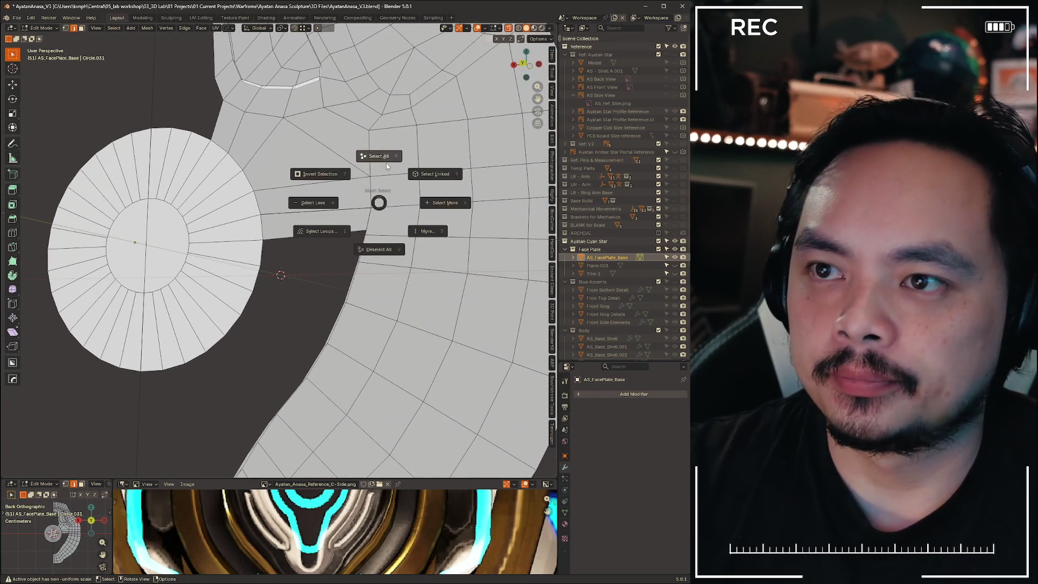
left_click(386, 163)
key("alt+n")
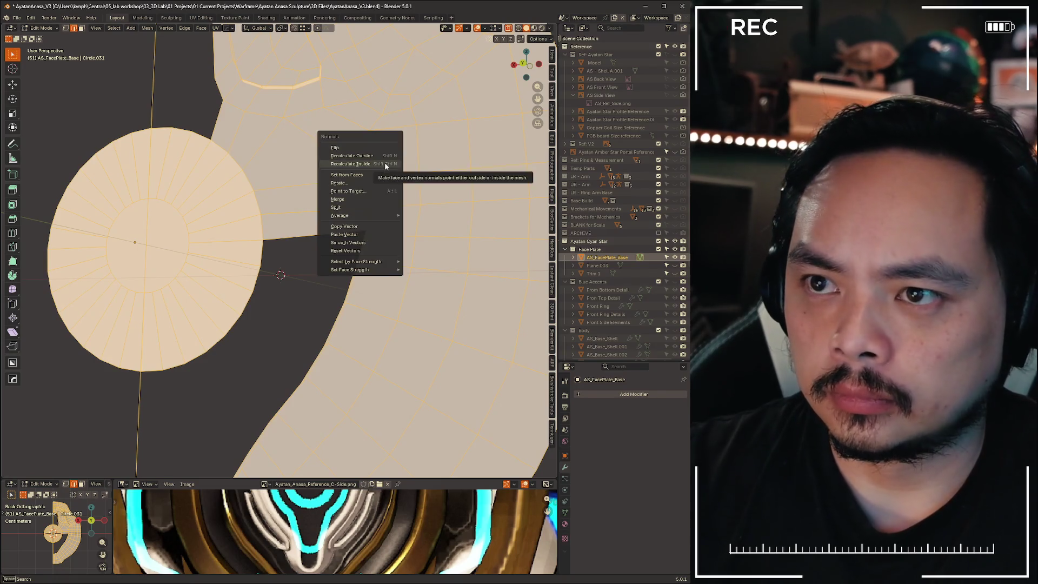
left_click(387, 152)
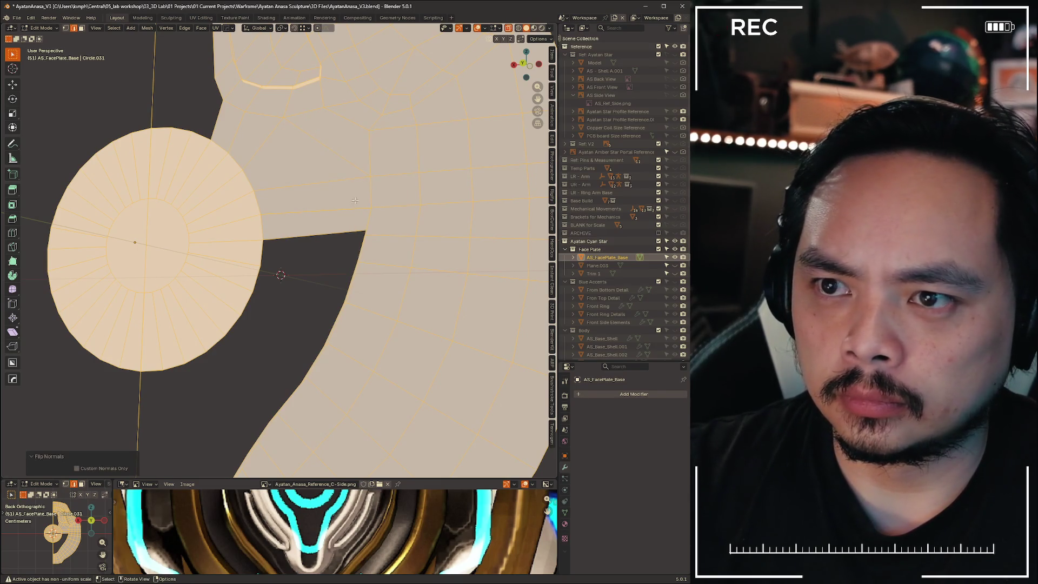
left_click(329, 275)
mouse_move(310, 255)
middle_mouse_down()
mouse_move(331, 327)
mouse_move(305, 233)
middle_mouse_up()
middle_click_drag(343, 244, 338, 230)
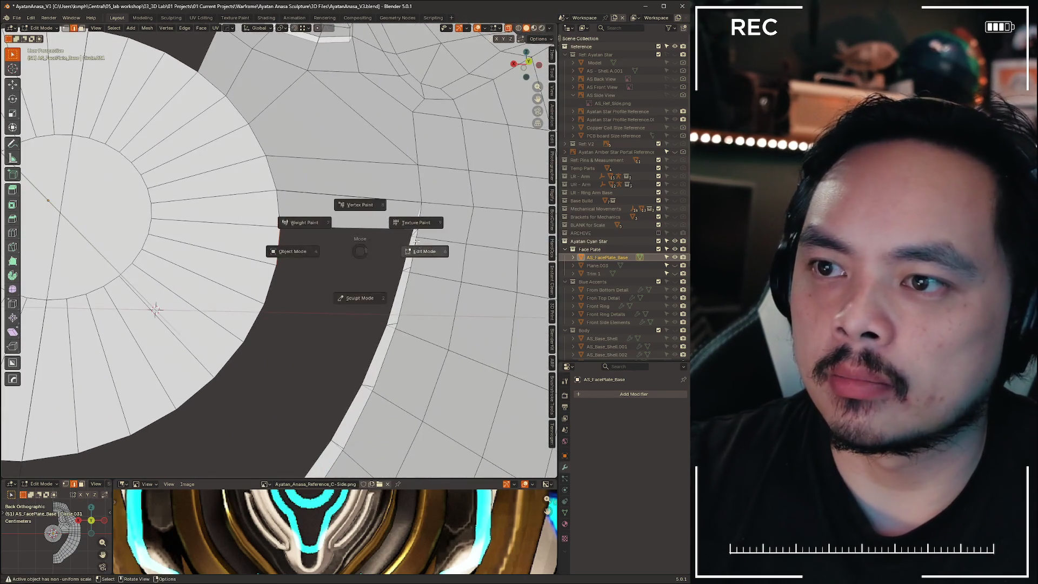
mouse_move(278, 246)
middle_mouse_down()
mouse_move(280, 266)
mouse_move(238, 275)
mouse_move(310, 283)
middle_mouse_up()
scroll(310, 283, "up", 5)
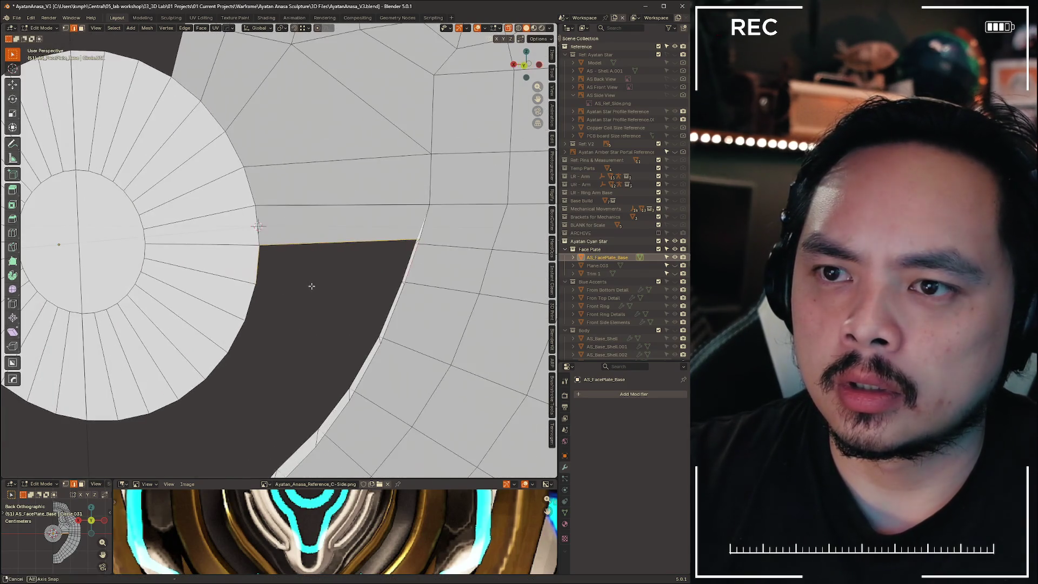
Select the disc's face ring and centre face and recalculate their normals inside
left_click(319, 273)
scroll(318, 340, "down", 3)
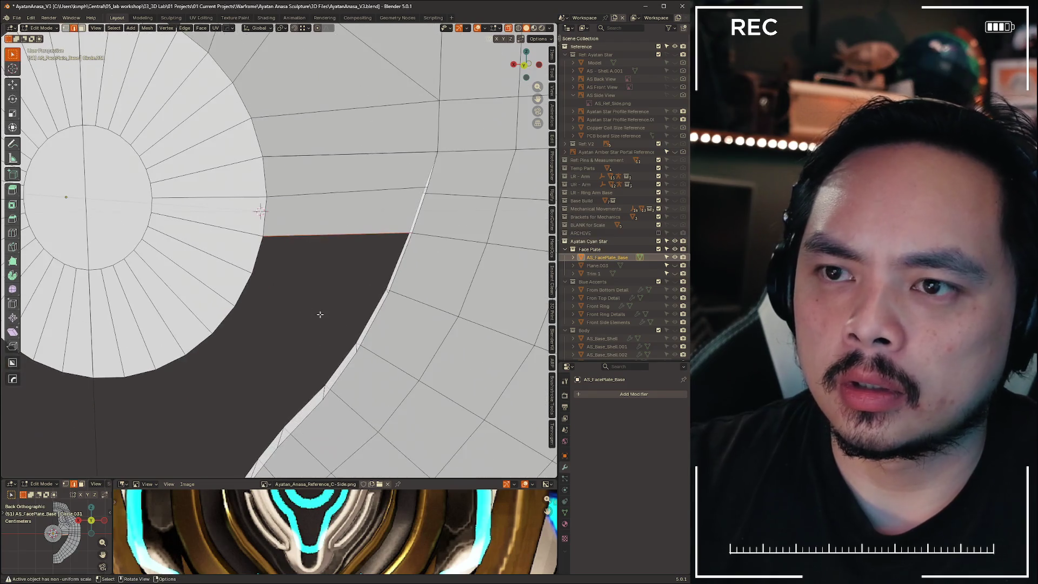
scroll(232, 276, "down", 1)
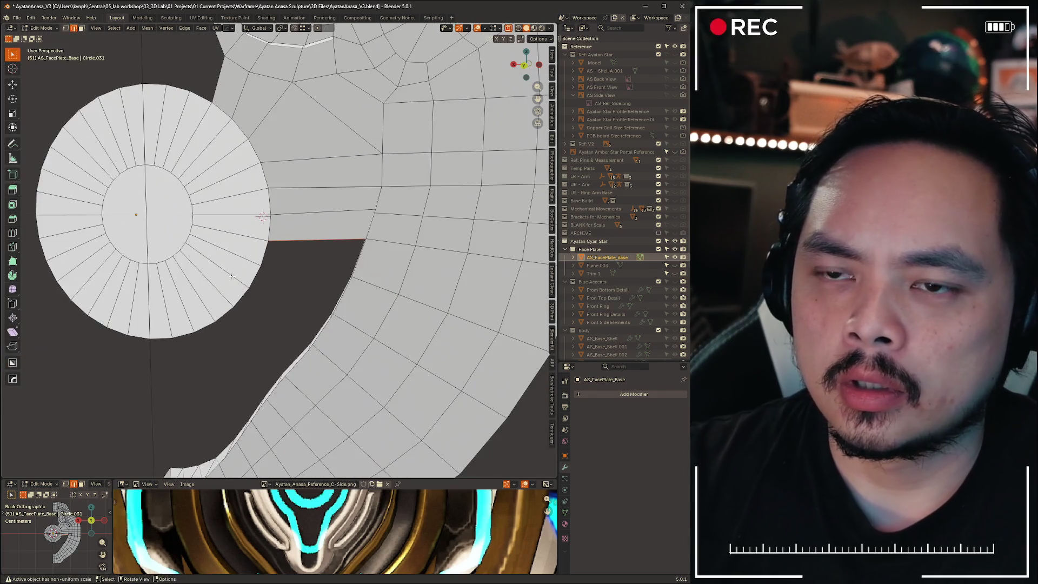
left_click(262, 216, "alt")
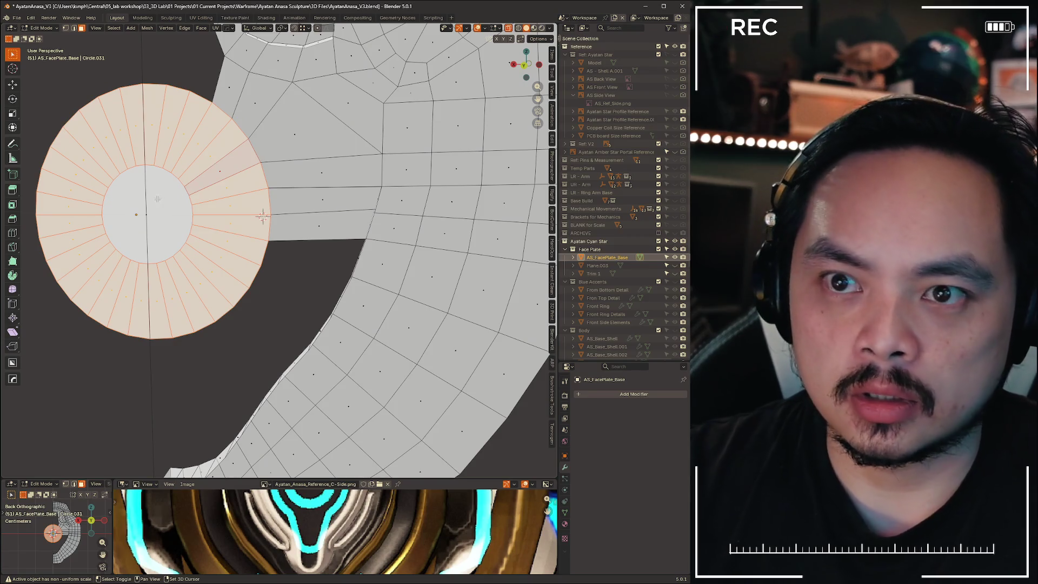
left_click(157, 199, "shift")
key("alt+n")
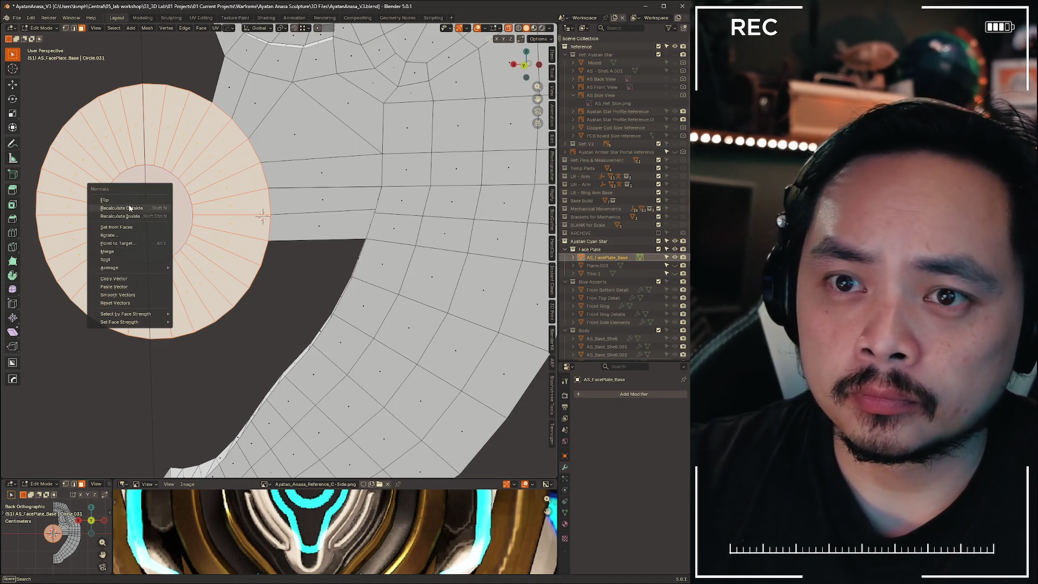
left_click(130, 209)
key("alt+n")
left_click(128, 213)
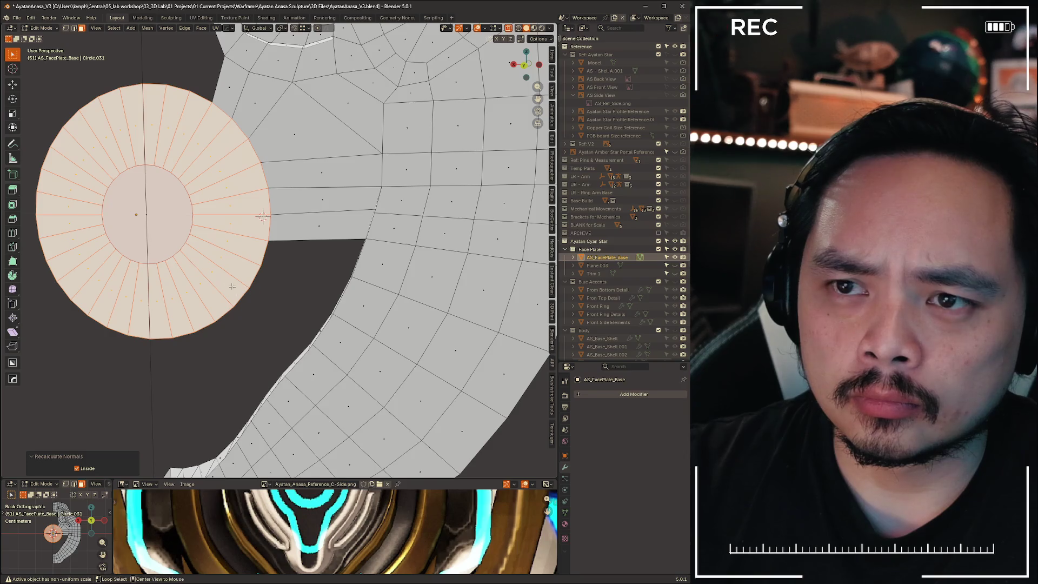
key("alt+n")
left_click(290, 286)
mouse_move(290, 285)
middle_mouse_down()
mouse_move(515, 203)
mouse_move(213, 290)
mouse_move(297, 280)
mouse_move(404, 325)
mouse_move(489, 220)
mouse_move(270, 294)
mouse_move(292, 277)
middle_mouse_up()
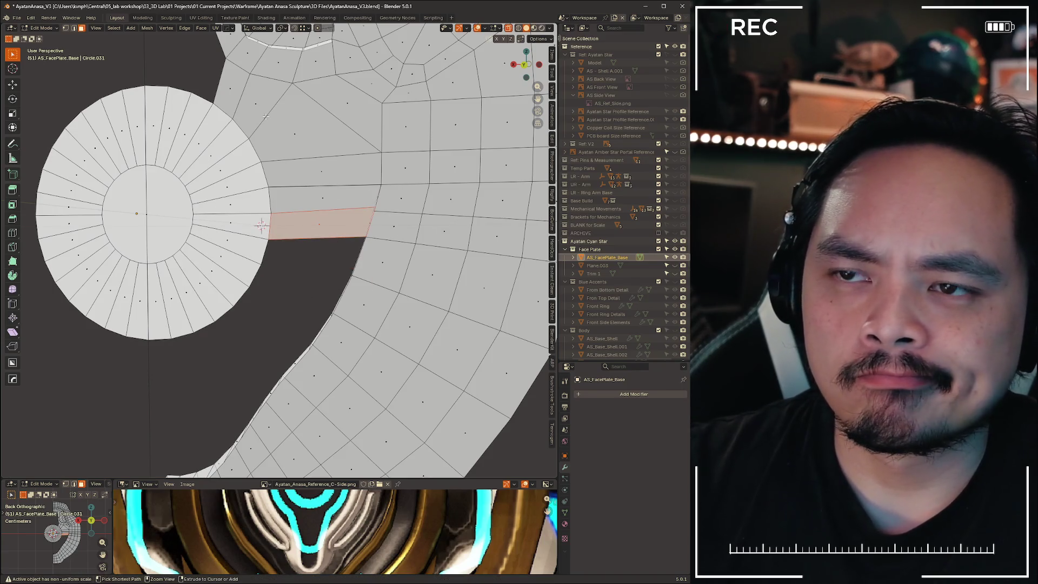
Recalculate normals on the faces between disc and plate, then undo it
left_click(233, 95, "ctrl")
left_click(267, 121, "shift")
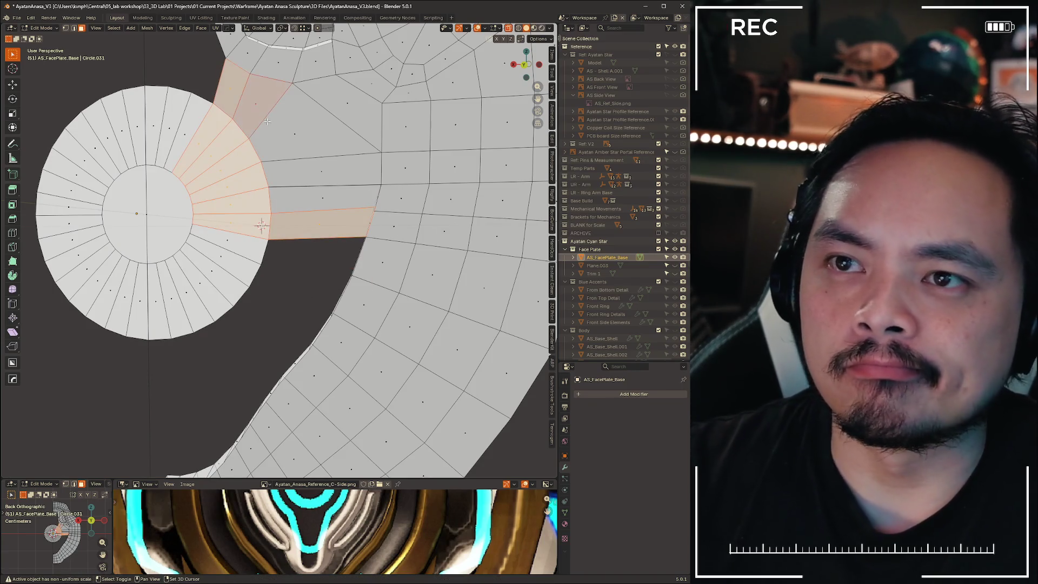
left_click_drag(328, 226, 319, 218, "shift")
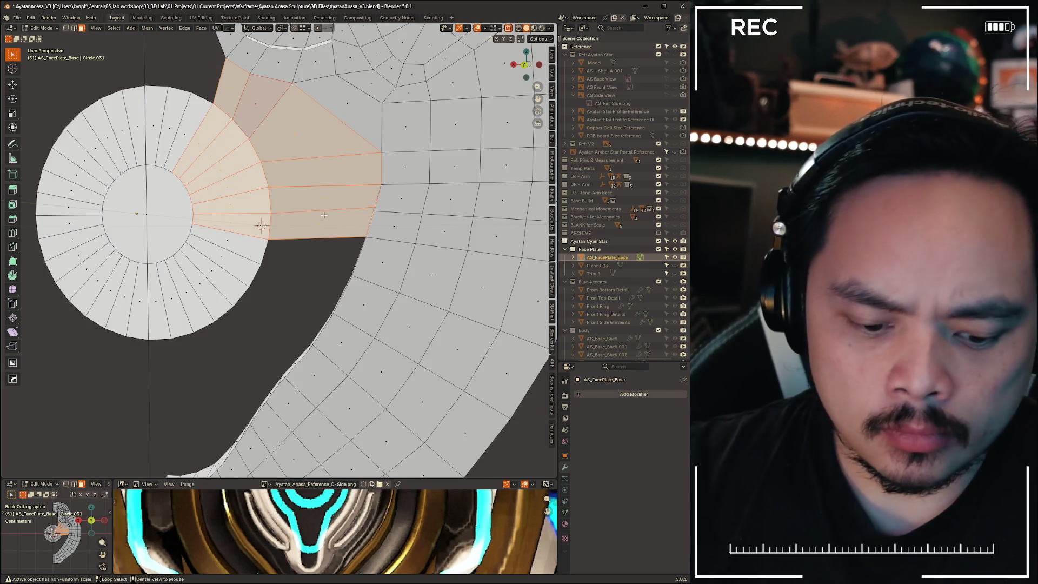
key("alt+n")
left_click(322, 219)
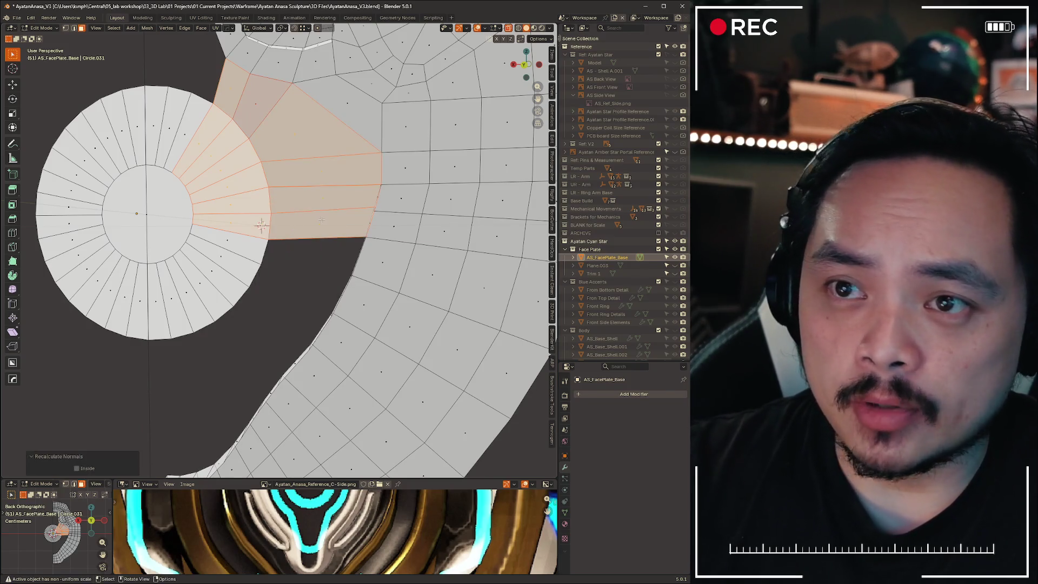
left_click(302, 248)
key("ctrl+z")
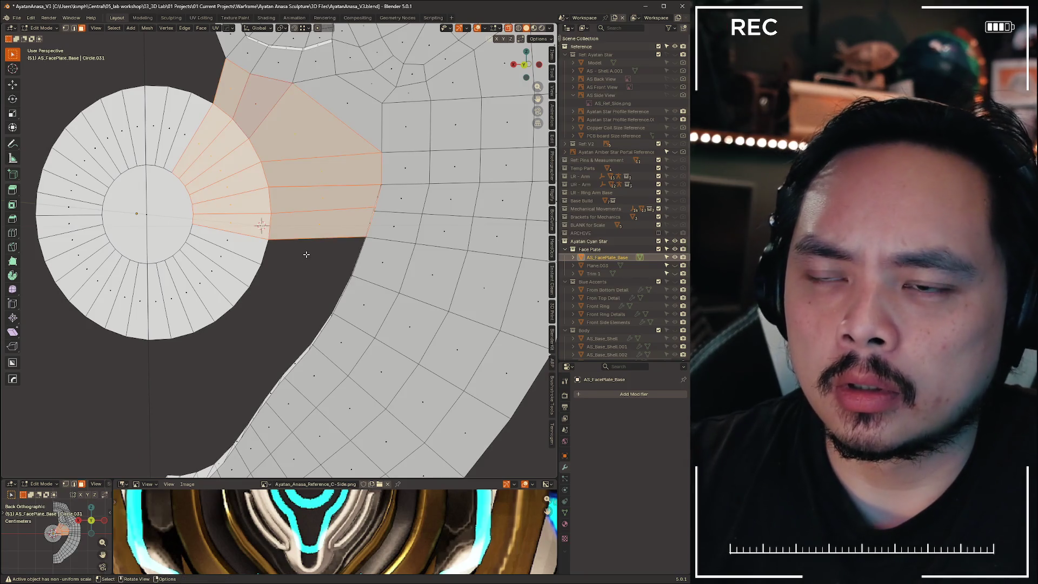
Flip the normals of the connecting face and the column of faces above it
left_click(319, 226)
left_click_drag(329, 247, 328, 248)
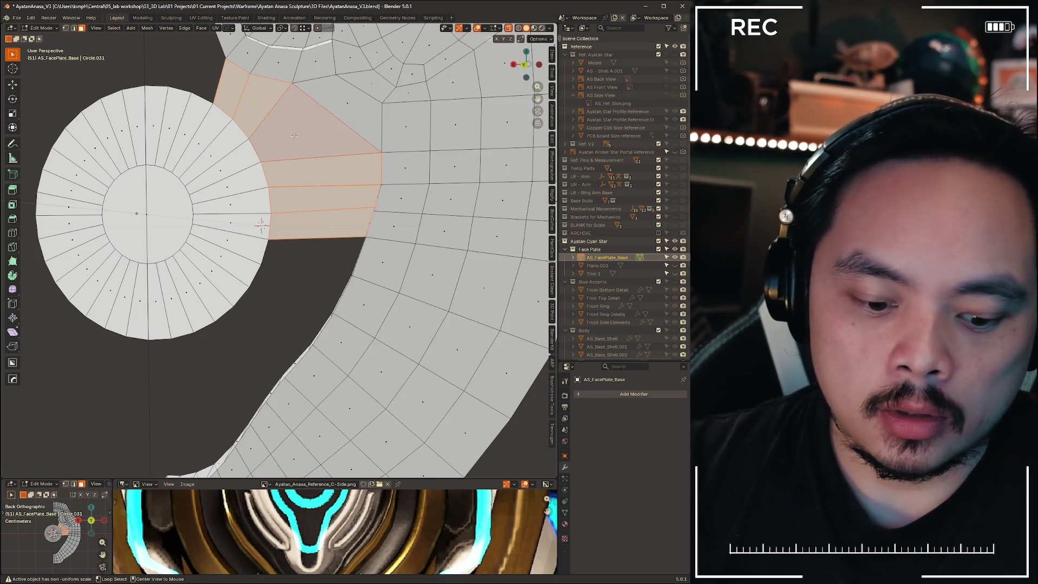
key("alt+n")
left_click(285, 131)
mouse_move(325, 262)
middle_mouse_down()
mouse_move(292, 255)
mouse_move(238, 267)
mouse_move(189, 257)
middle_mouse_up()
mouse_move(541, 259)
middle_mouse_down("shift")
mouse_move(243, 227)
mouse_move(252, 234)
middle_mouse_up("shift")
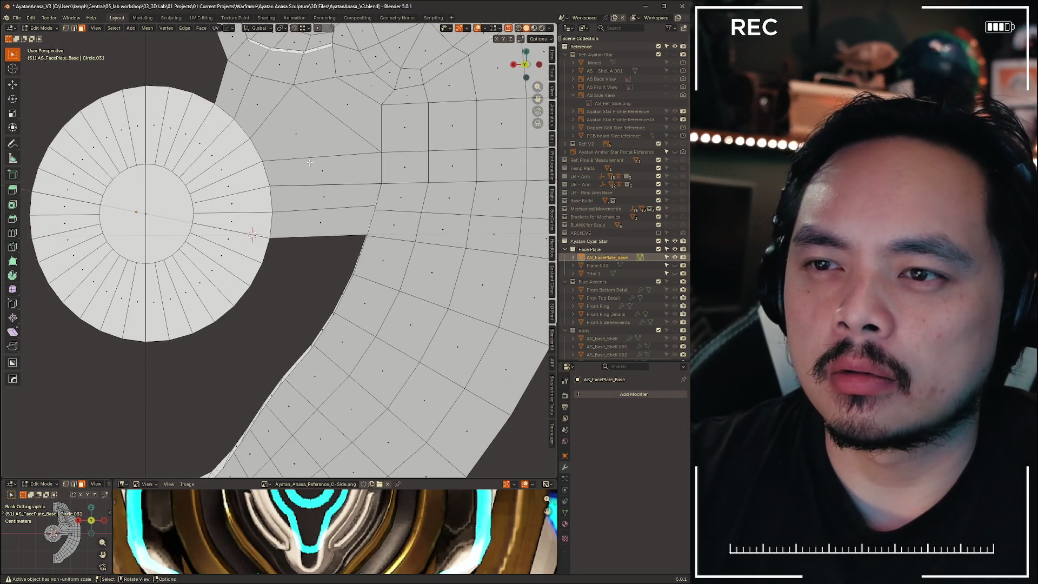
middle_click_drag(318, 233, 378, 270)
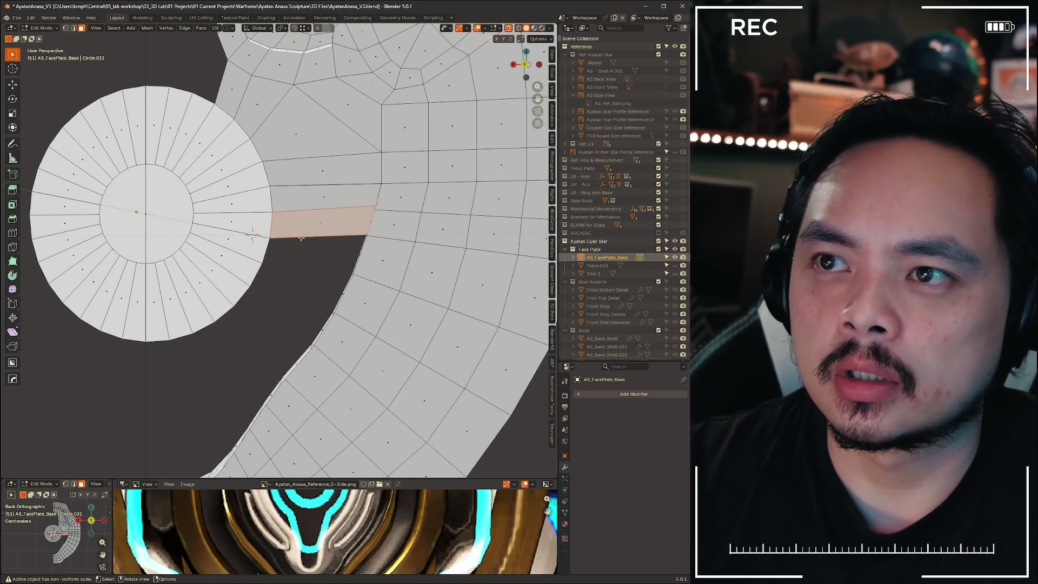
scroll(411, 313, "down", 3)
scroll(443, 345, "up", 1)
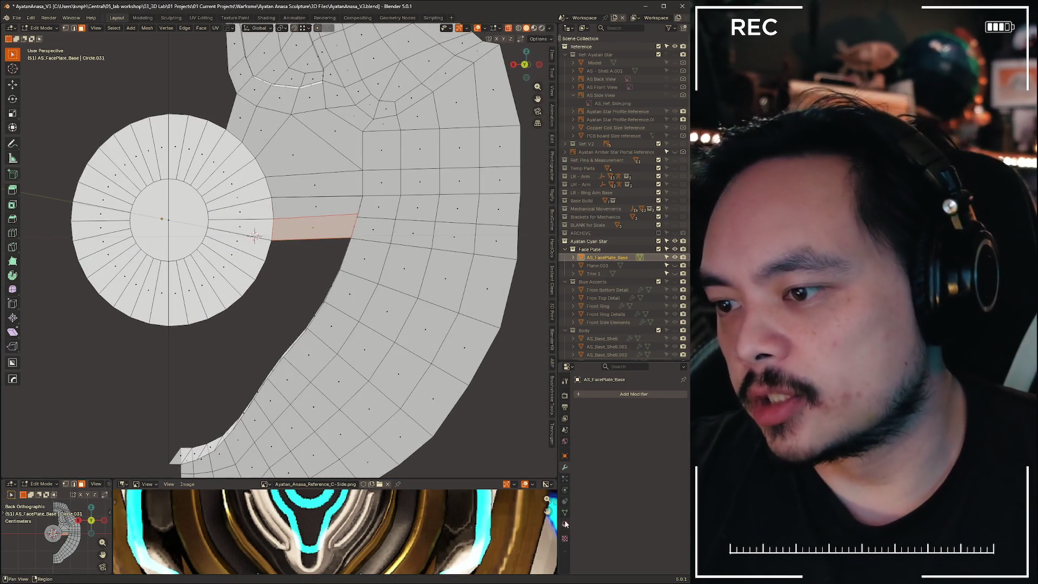
Show the mesh's material slots and switch the face plate back to Object Mode
left_click(564, 524)
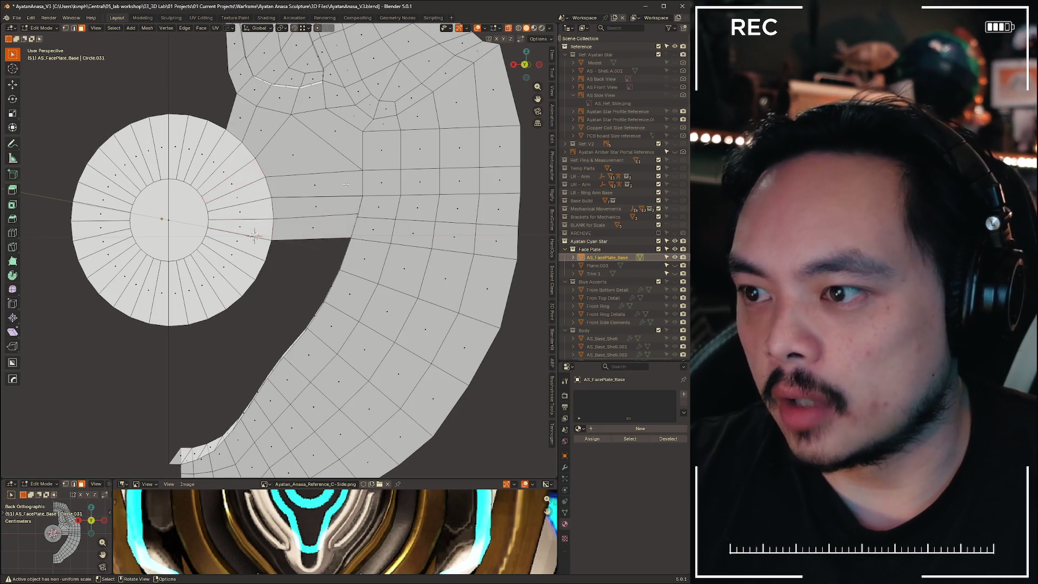
key("Tab")
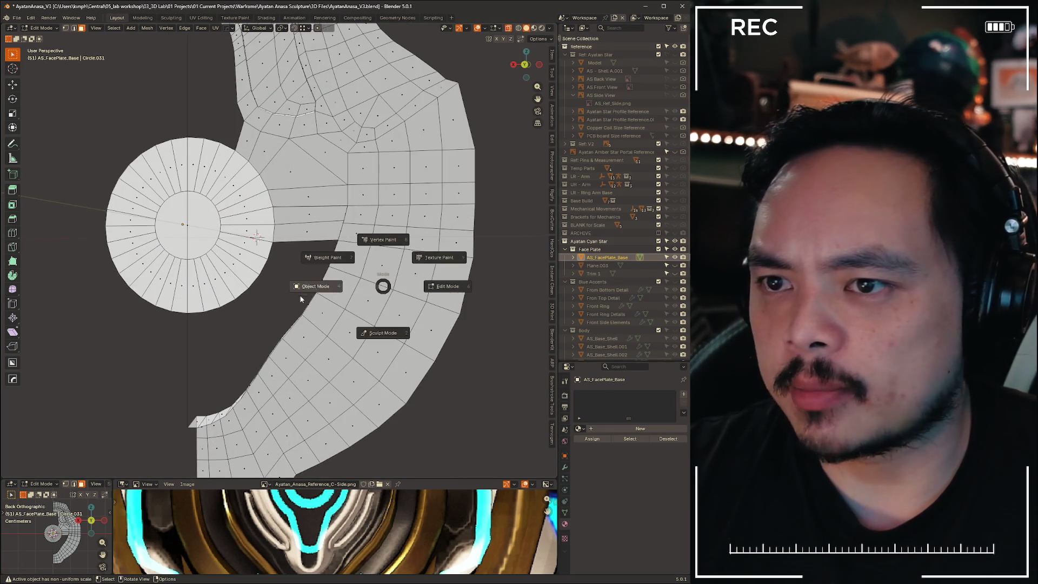
left_click(219, 342)
mouse_move(220, 341)
middle_mouse_down()
mouse_move(365, 314)
mouse_move(408, 322)
mouse_move(417, 386)
mouse_move(261, 226)
mouse_move(267, 298)
mouse_move(411, 172)
middle_mouse_up()
left_click(550, 28)
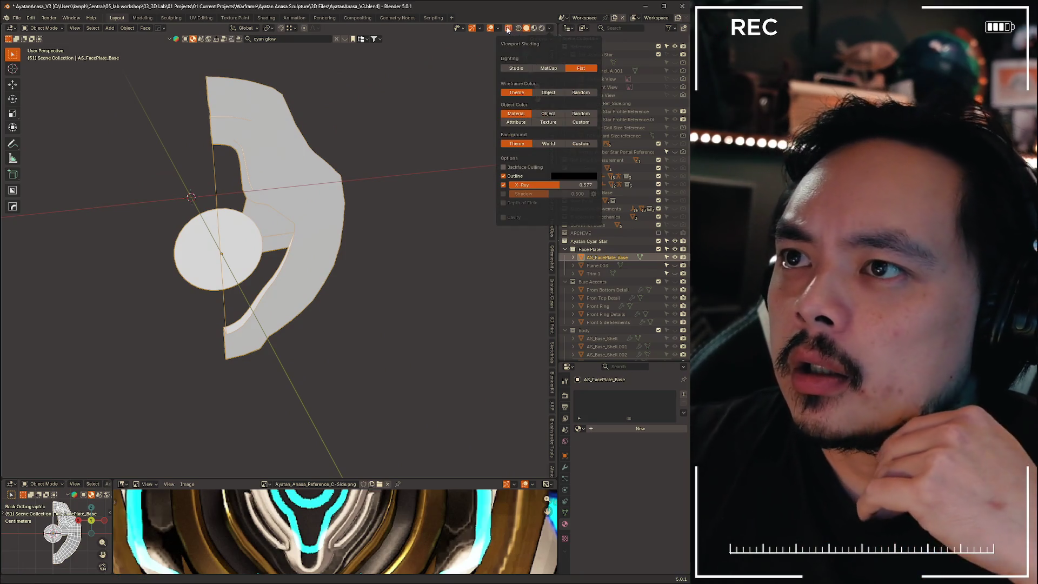
Toggle object colour to Random and back to Material, then enable the Wireframe overlay
left_click(499, 29)
left_click(551, 28)
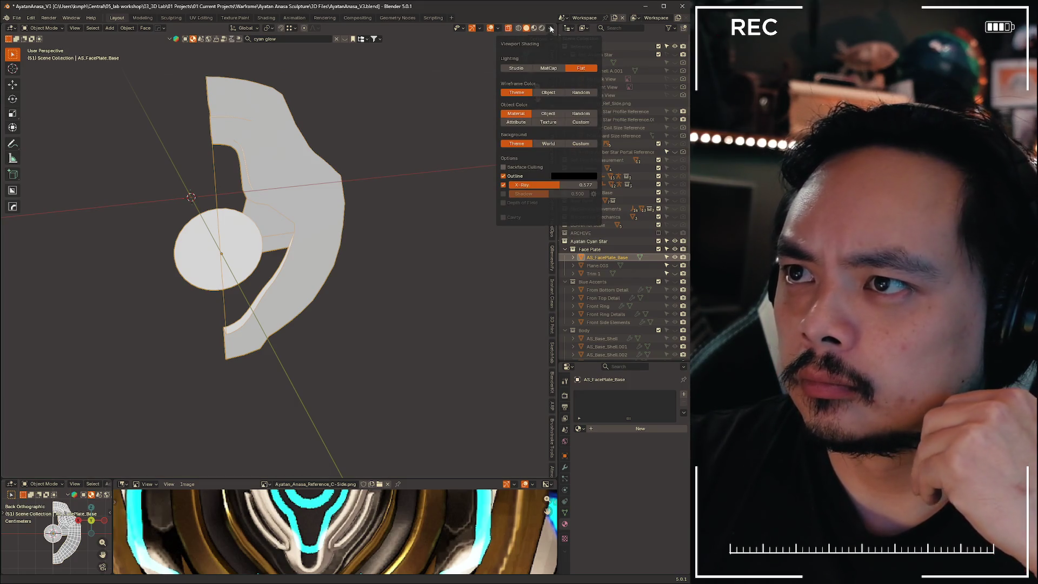
left_click(579, 114)
left_click(515, 114)
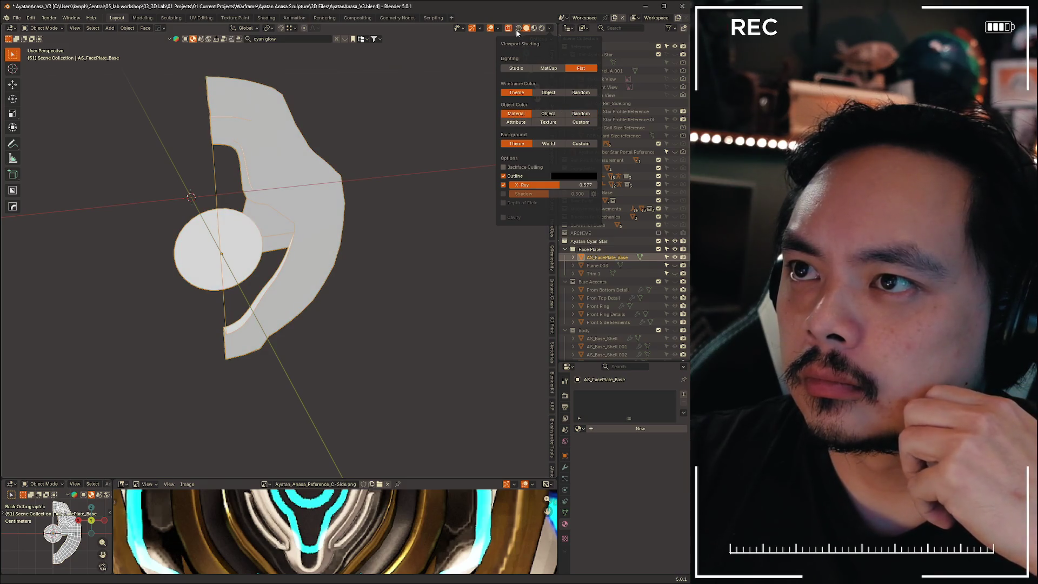
left_click(499, 28)
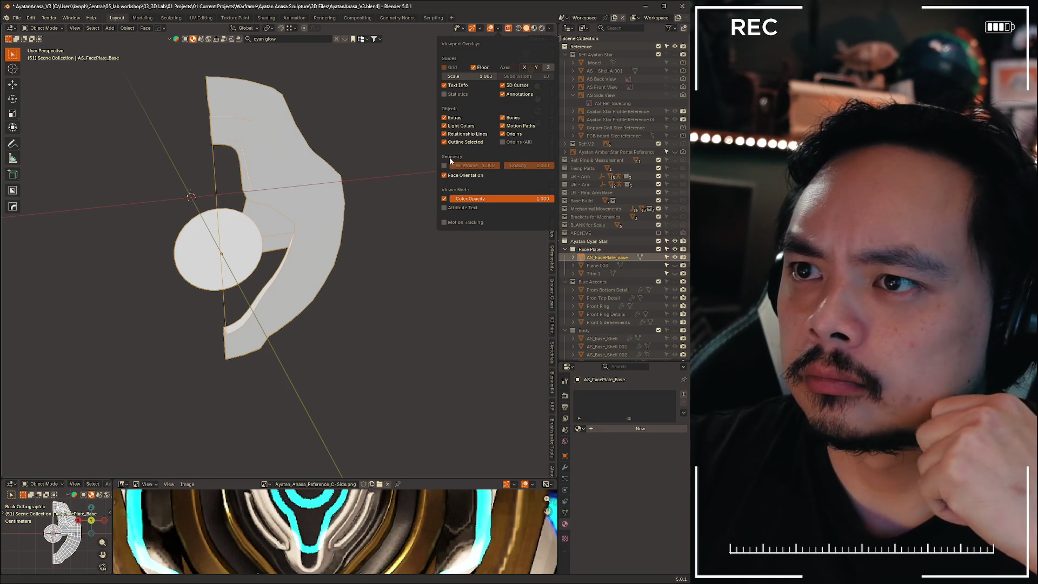
left_click(445, 165)
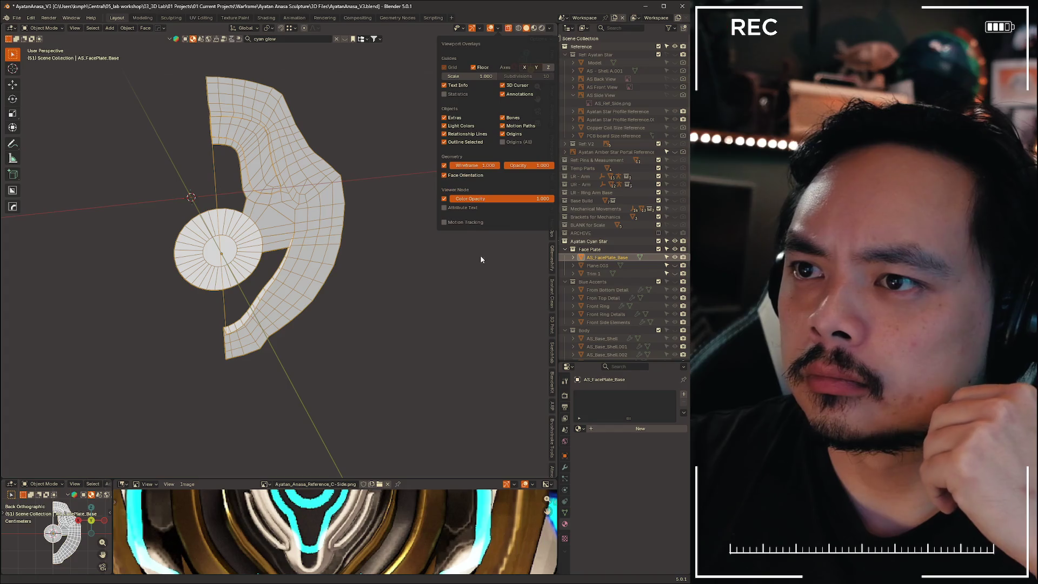
right_click(365, 203)
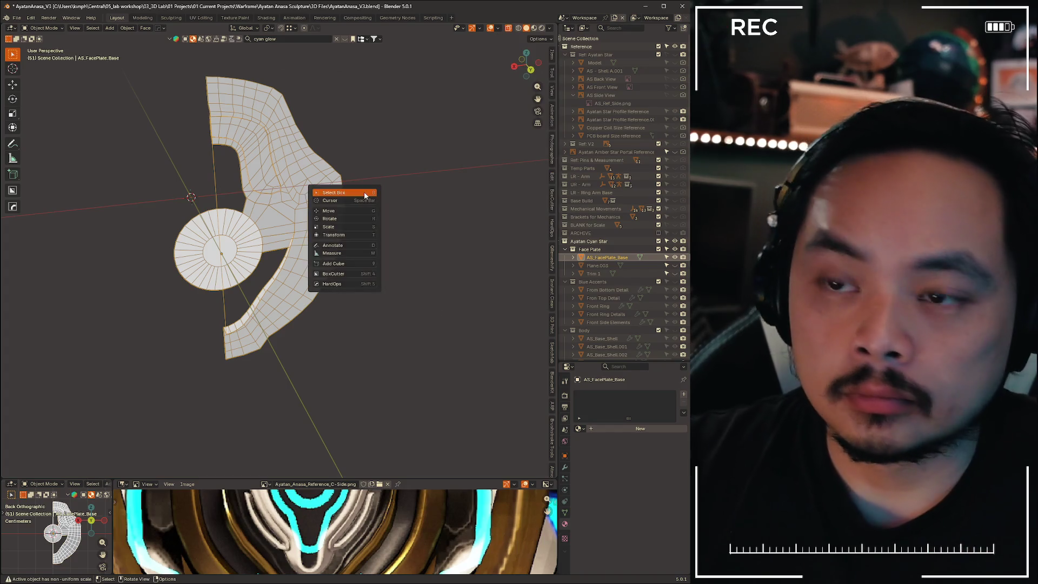
Keep Solid shading, select the face plate and turn on the Face Orientation overlay
key("Escape")
key("z")
left_click(441, 193)
mouse_move(440, 198)
middle_mouse_down()
mouse_move(254, 192)
mouse_move(274, 174)
mouse_move(323, 179)
middle_mouse_up()
scroll(274, 174, "up", 4)
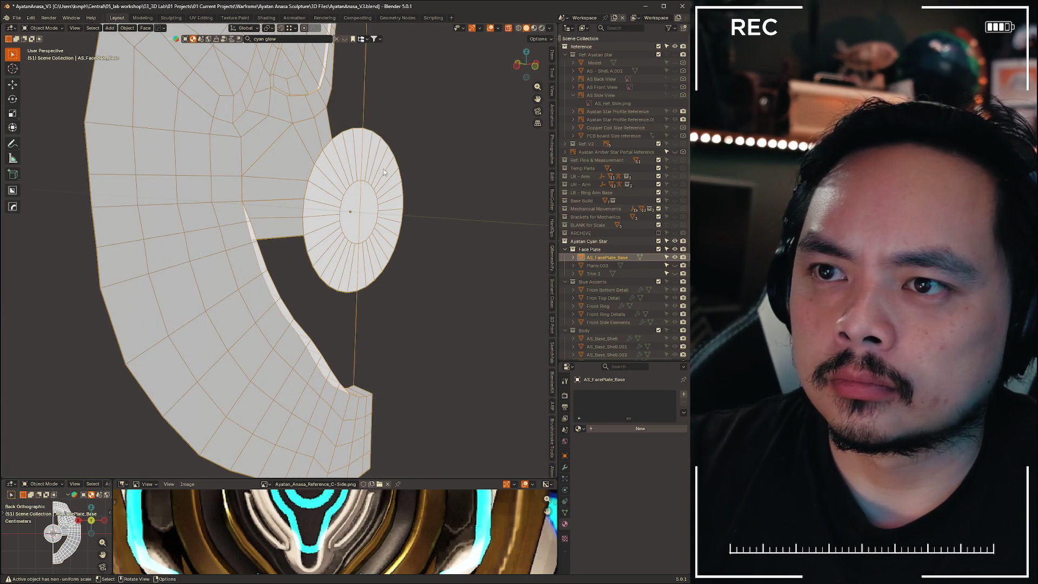
middle_click_drag(452, 145, 293, 161)
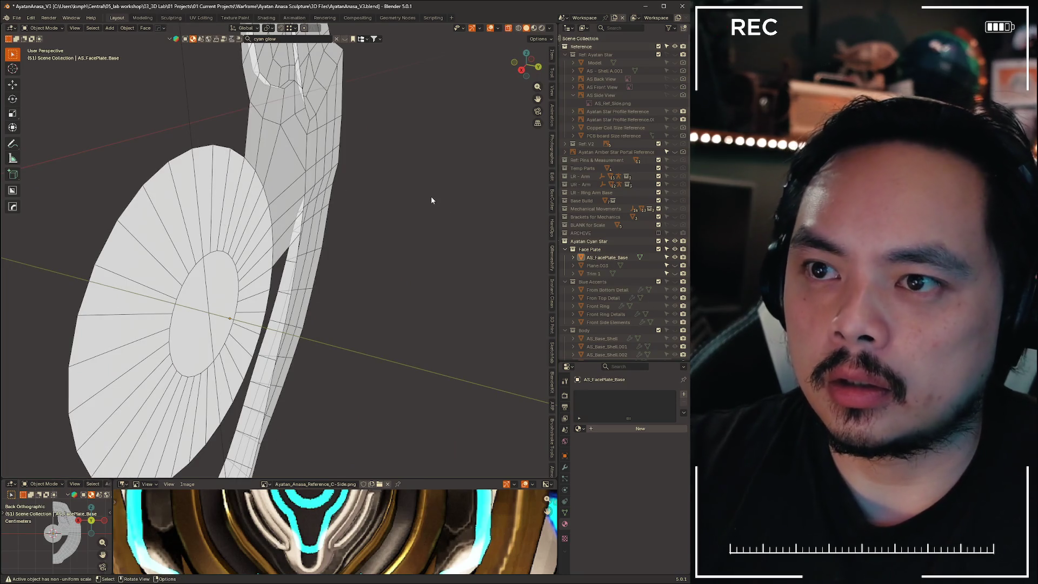
left_click(284, 170)
mouse_move(284, 170)
middle_mouse_down()
mouse_move(316, 220)
mouse_move(310, 207)
mouse_move(504, 22)
middle_mouse_up()
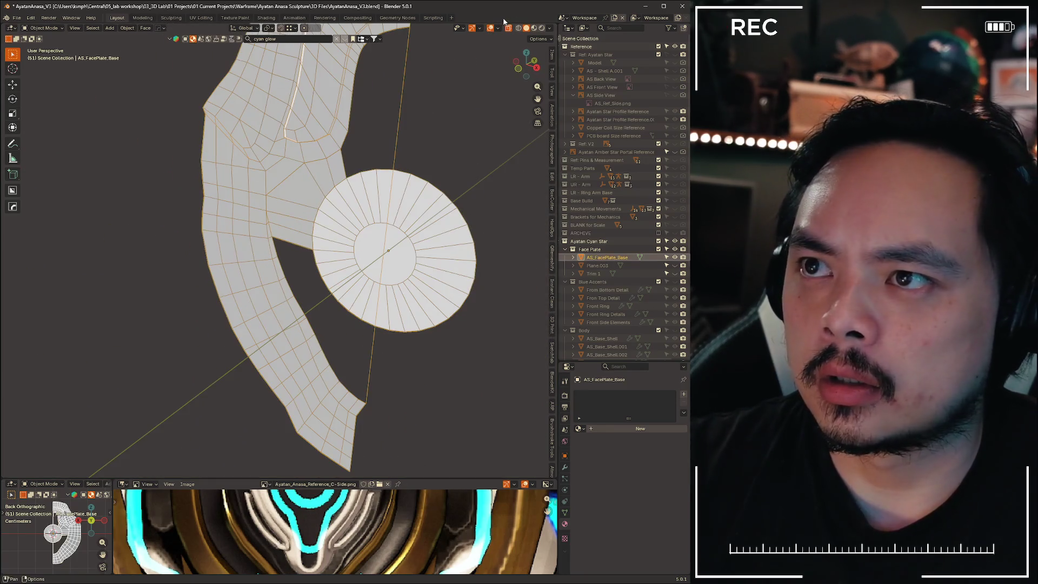
left_click(507, 31)
Orbit to the back of the face plate and switch it into Edit Mode
mouse_move(484, 234)
middle_mouse_down()
mouse_move(361, 240)
mouse_move(424, 341)
mouse_move(417, 152)
middle_mouse_up()
key("ctrl+Tab")
left_click(363, 158)
key("ctrl+Tab")
left_click(451, 183)
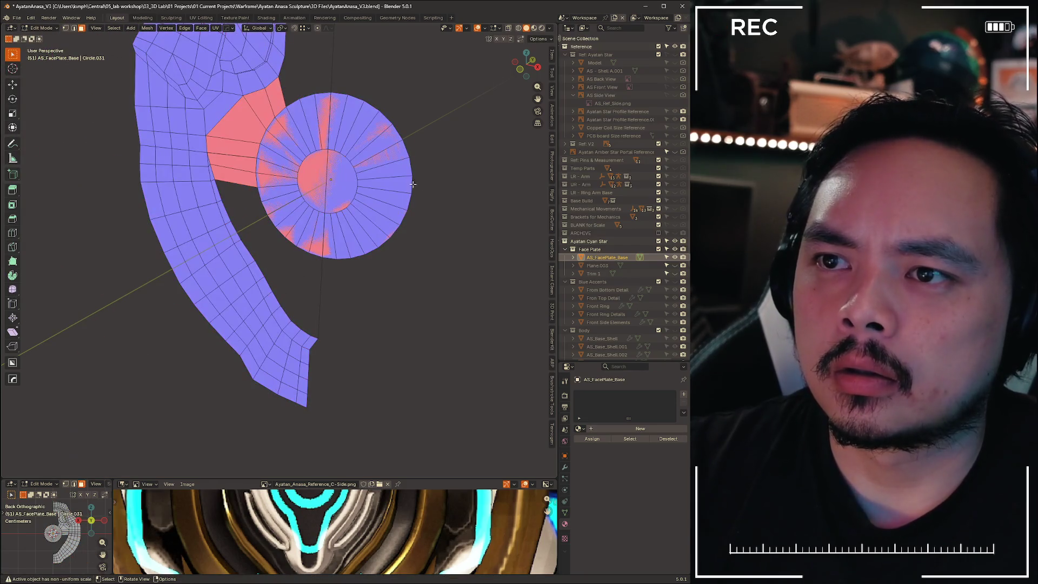
Start moving the disc's rim, cancel, and inspect both sides of the face plate
key("g")
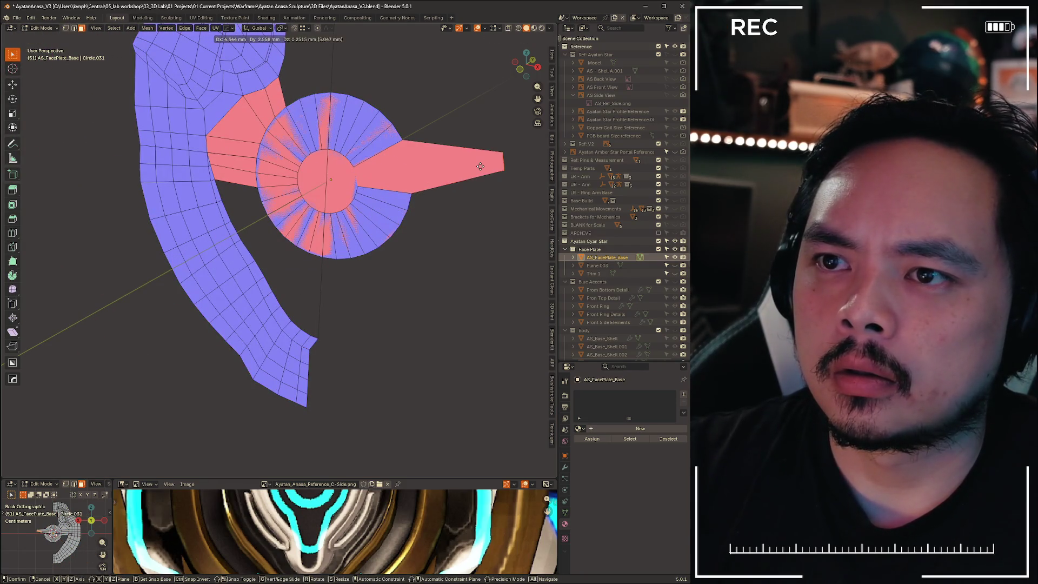
right_click(480, 166)
mouse_move(481, 166)
middle_mouse_down()
mouse_move(281, 214)
mouse_move(317, 278)
mouse_move(290, 281)
mouse_move(243, 224)
middle_mouse_up()
scroll(240, 220, "up", 2)
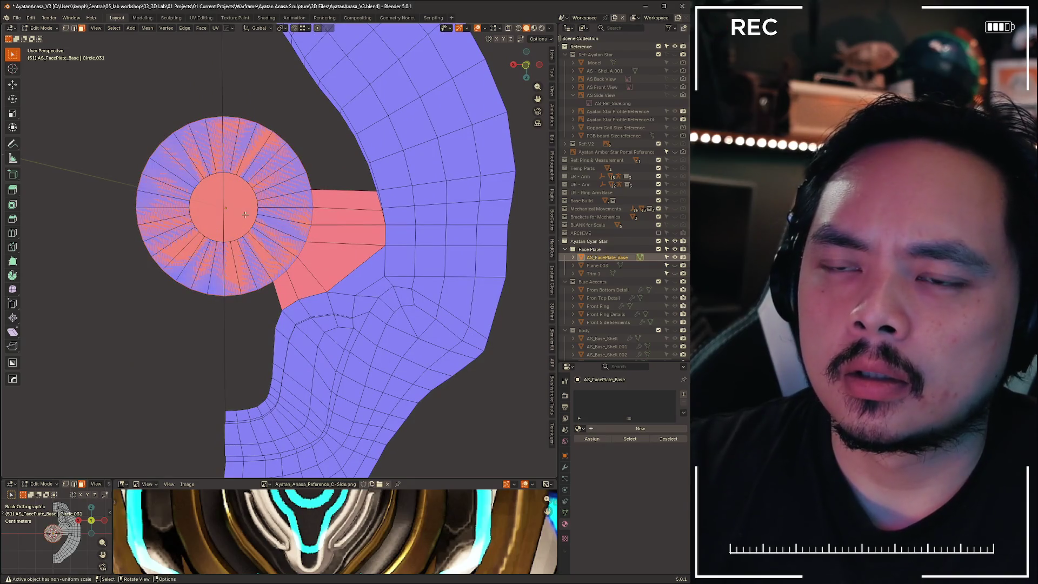
key("z")
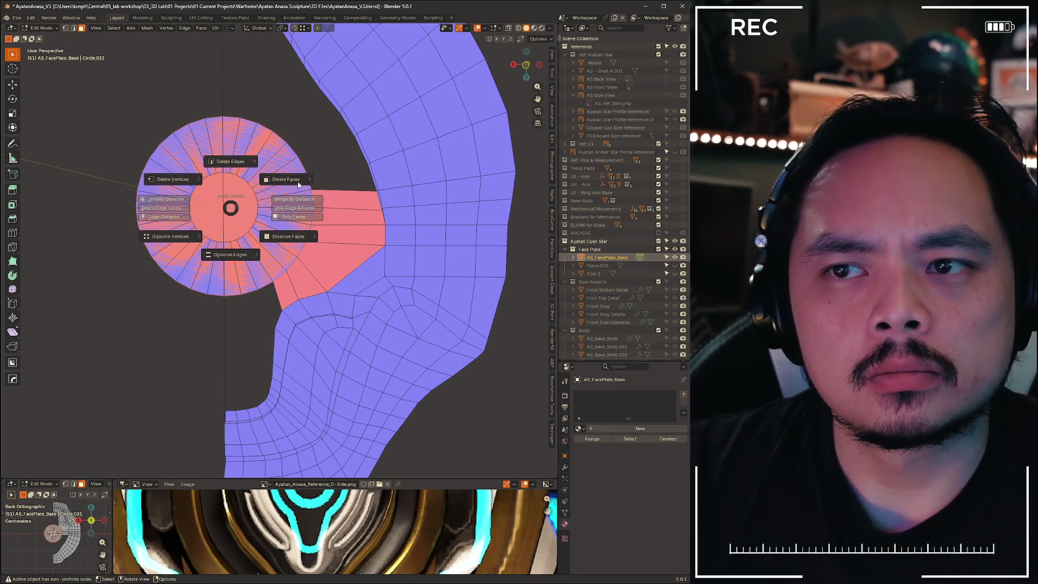
left_click(282, 180)
mouse_move(191, 315)
middle_mouse_down()
mouse_move(244, 308)
mouse_move(147, 266)
mouse_move(151, 204)
mouse_move(201, 258)
mouse_move(179, 254)
middle_mouse_up()
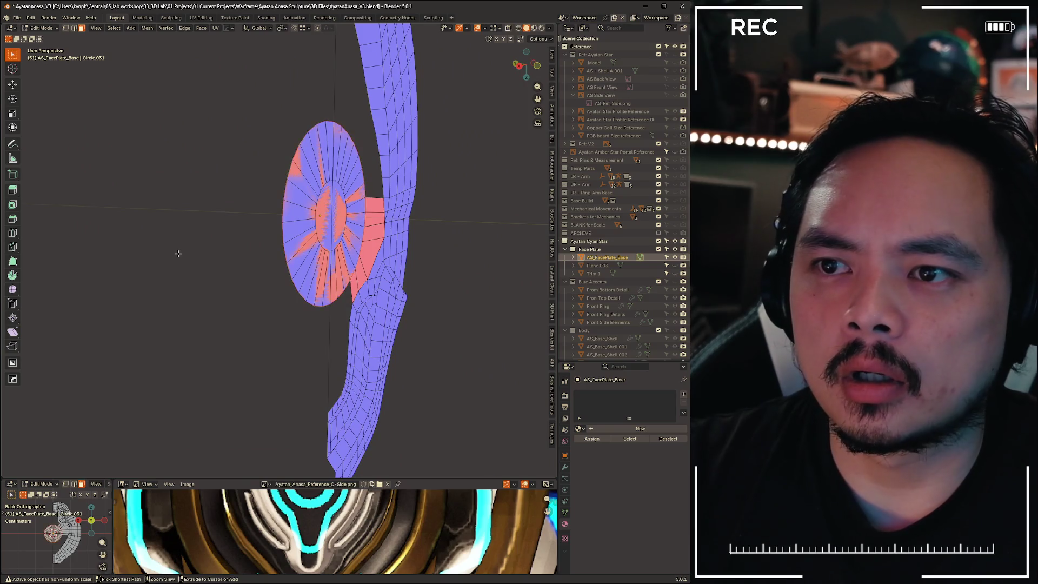
scroll(389, 230, "up", 5)
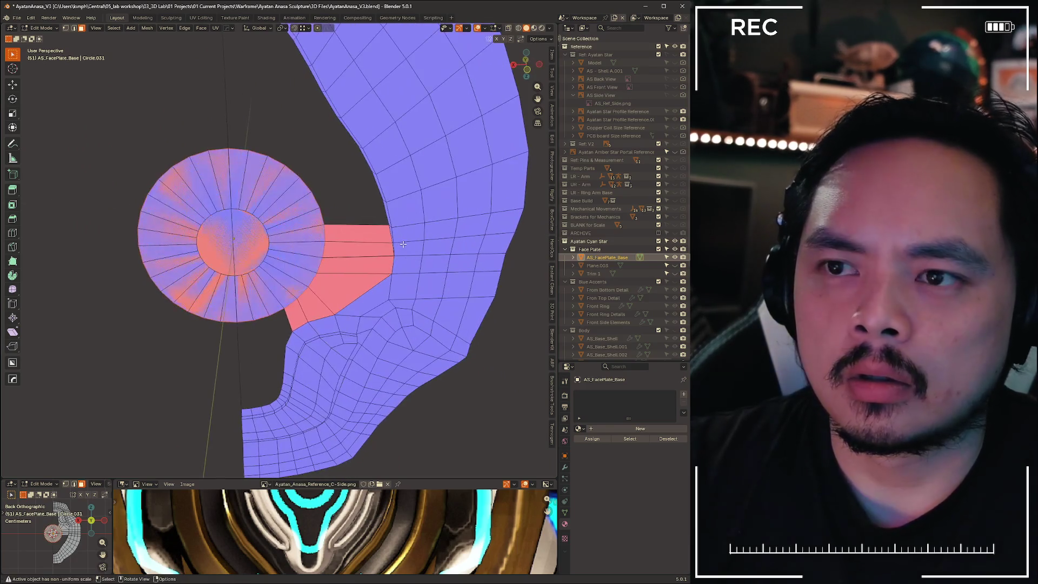
Test moving the disc along the X and Y axes, then cancel so it stays flat
key("g")
key("x")
middle_click_drag(276, 143, 76, 245, "alt")
key("y")
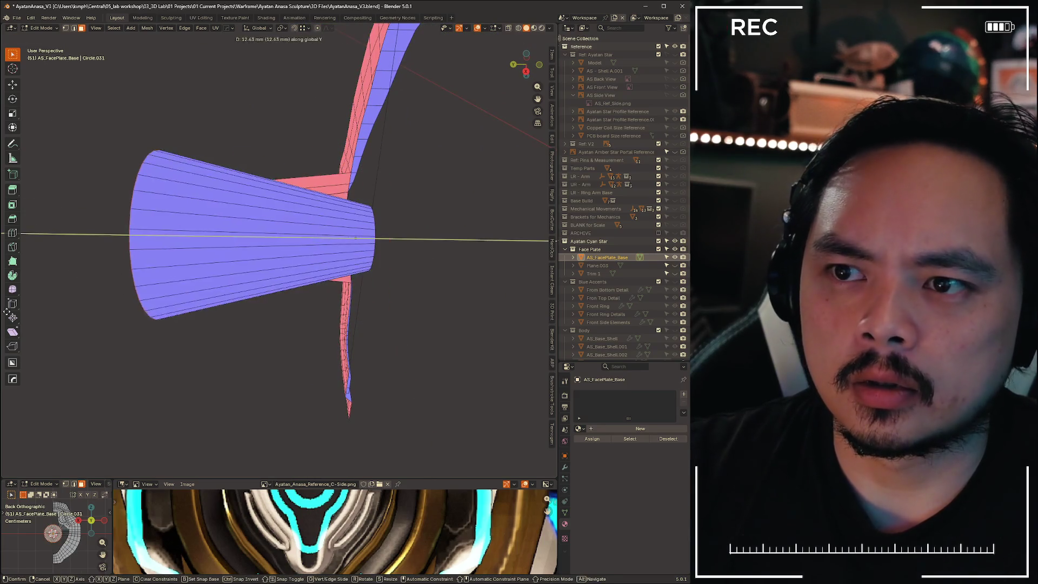
key("Escape")
mouse_move(269, 304)
middle_mouse_down()
mouse_move(162, 291)
mouse_move(225, 282)
middle_mouse_up()
Separate the selected disc into its own object and move it aside in Object Mode
key("p")
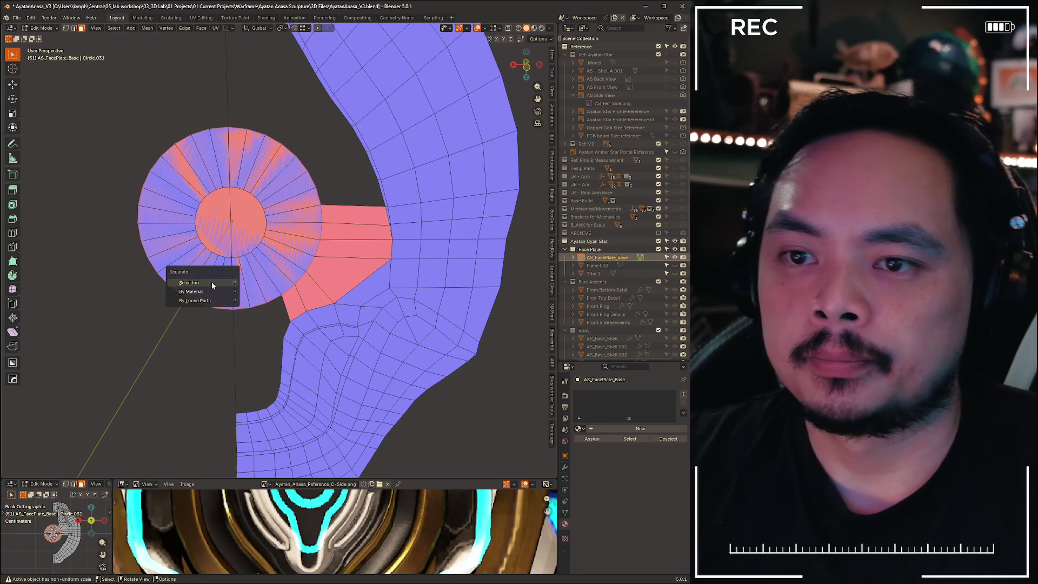
left_click(212, 281)
key("Tab")
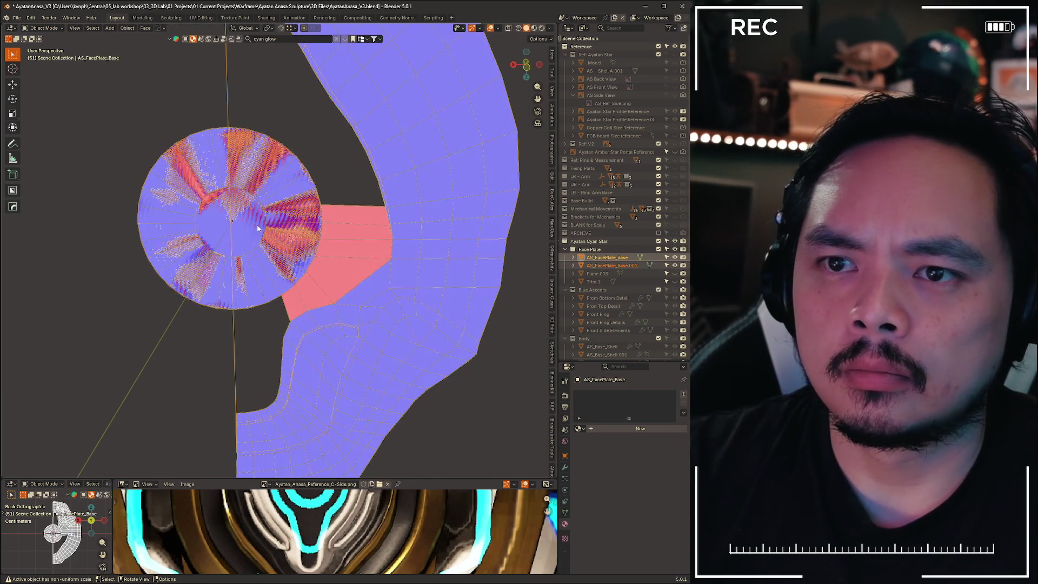
key("g")
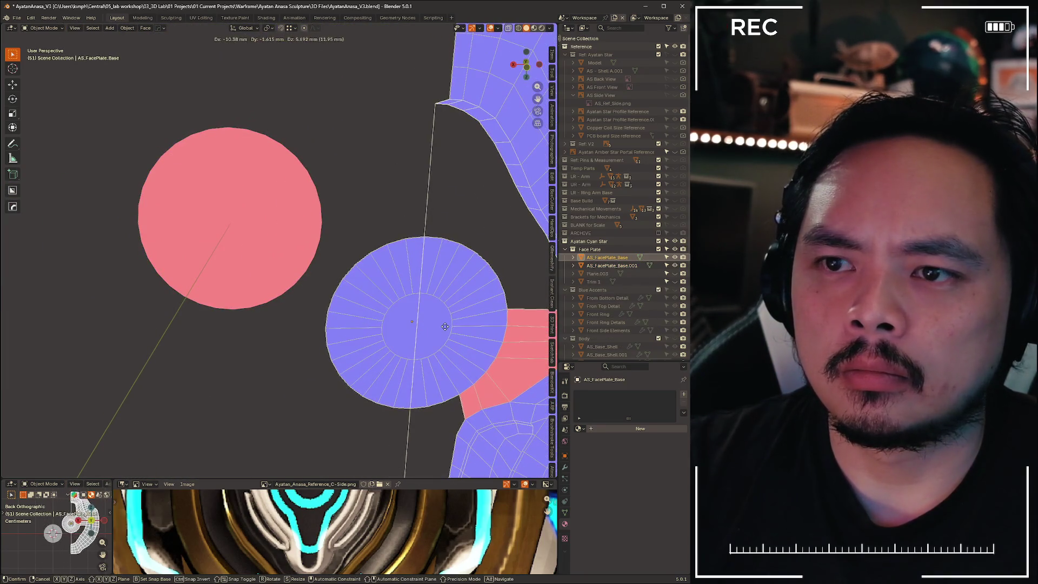
key("Escape")
key("g")
left_click(228, 203)
Delete the extra purple and pink disc objects
mouse_move(227, 203)
middle_mouse_down()
mouse_move(282, 210)
mouse_move(351, 167)
middle_mouse_up()
key("x")
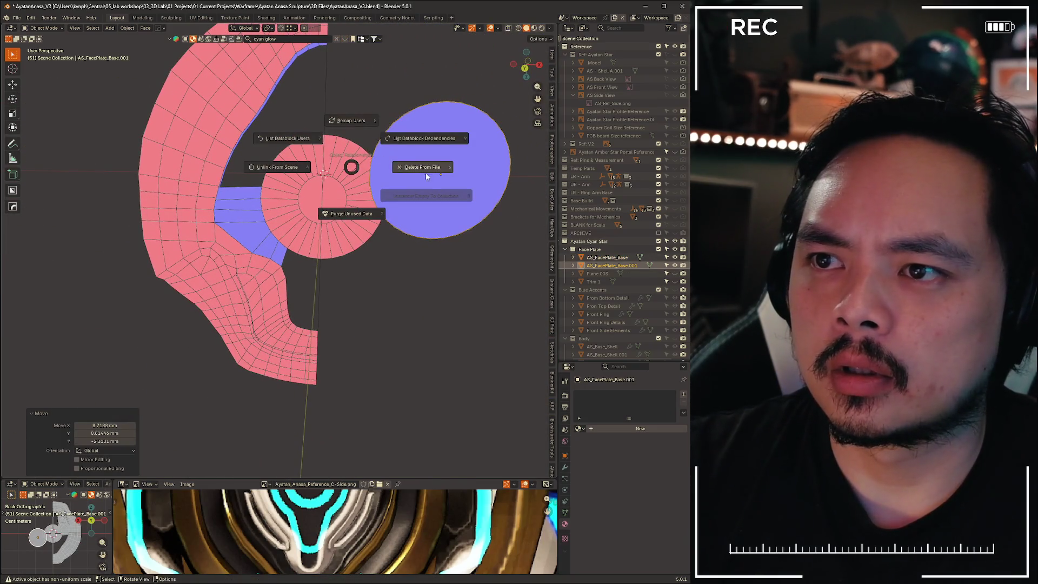
left_click(427, 174)
mouse_move(424, 170)
middle_mouse_down()
mouse_move(259, 194)
mouse_move(286, 179)
middle_mouse_up()
key("Delete")
Put AS_FacePlate_Base back into Edit Mode
mouse_move(210, 389)
middle_mouse_down()
mouse_move(271, 290)
mouse_move(244, 186)
mouse_move(355, 255)
mouse_move(303, 241)
mouse_move(346, 216)
middle_mouse_up()
key("ctrl+Tab")
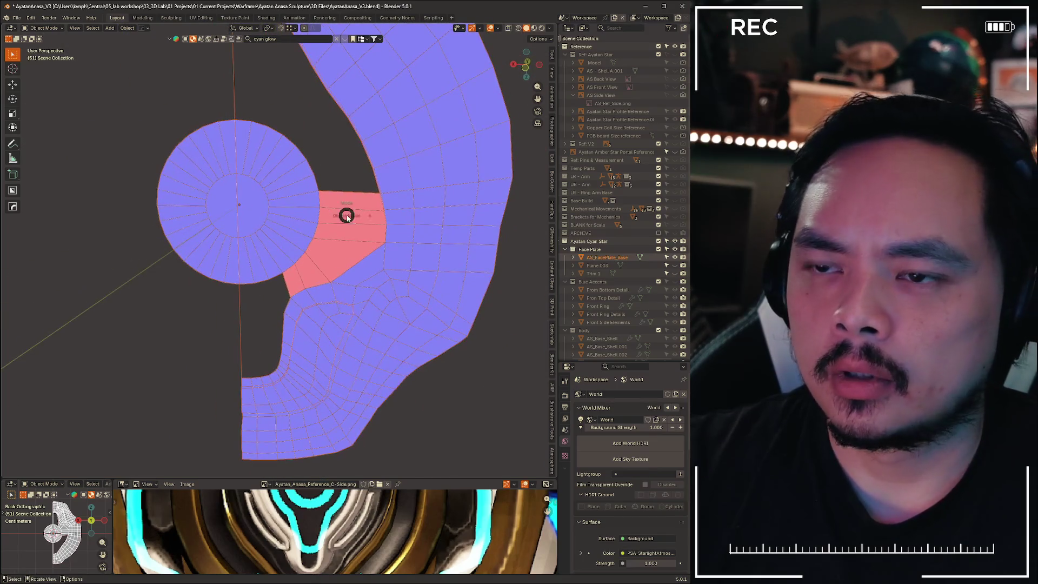
left_click(284, 217)
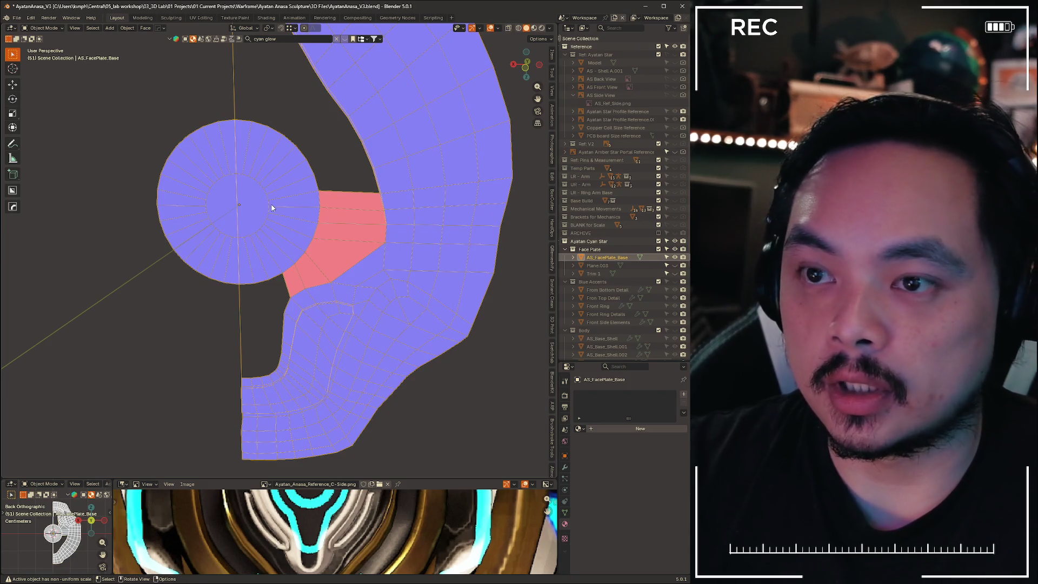
Recalculate the face plate's normals outside, then inside, with the whole mesh selected
key("Tab")
key("alt+n")
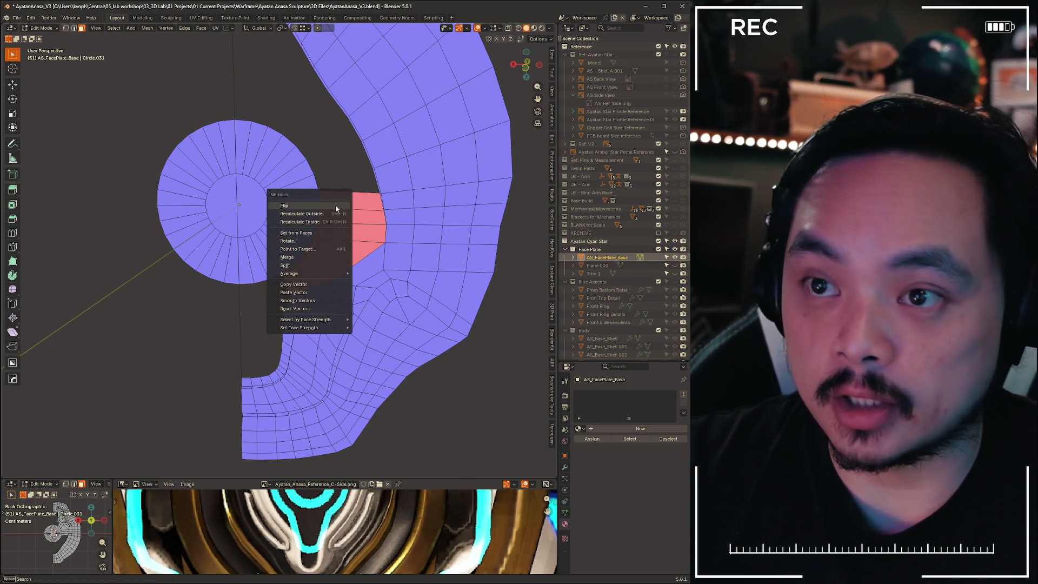
left_click(329, 216)
key("shift+alt+z")
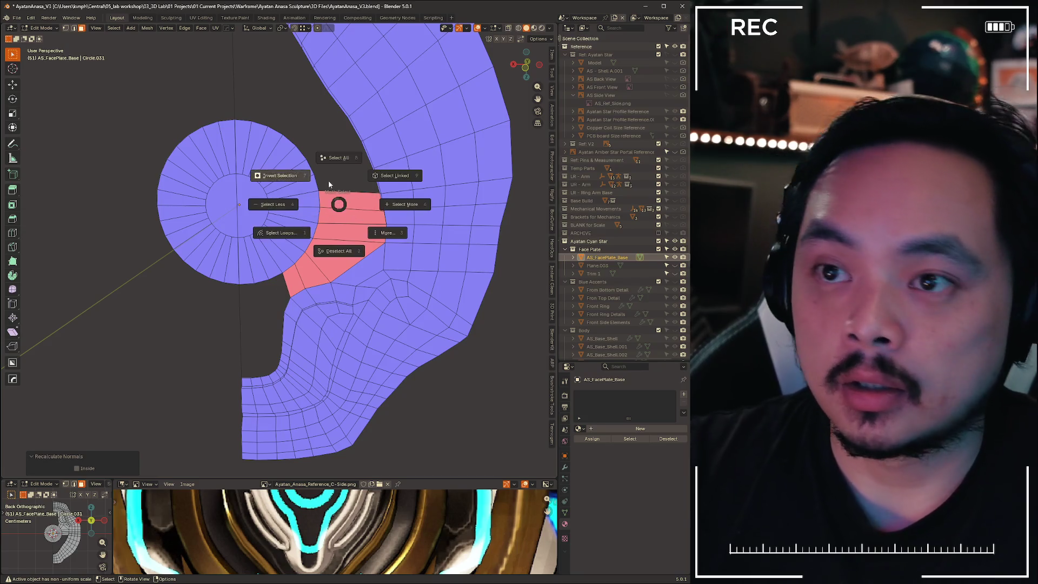
left_click(335, 162)
key("alt+n")
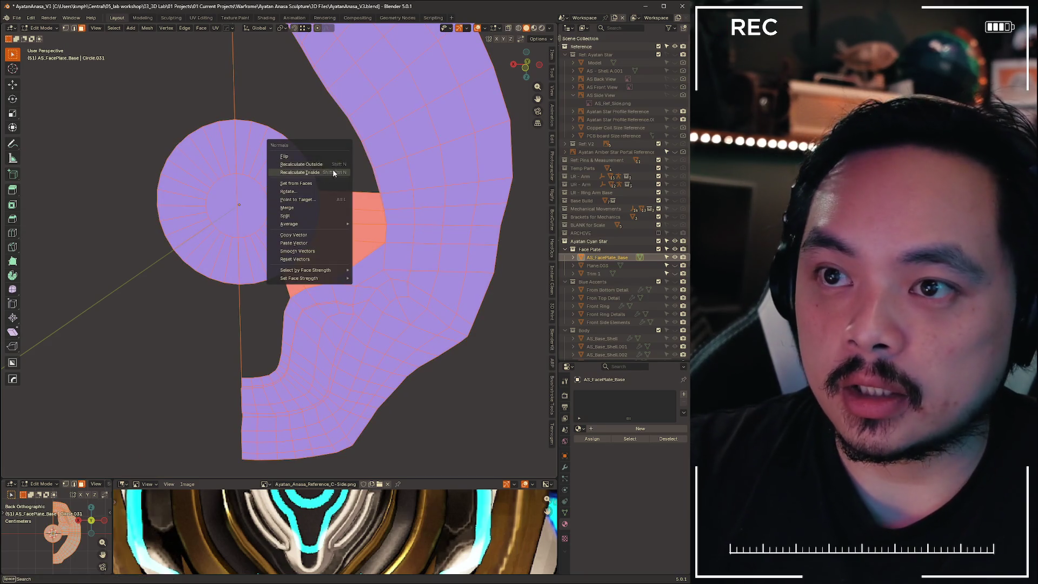
left_click(334, 173)
key("alt+a")
In edge select, drag the inner corner below the disc further left, then return to vertex select
mouse_move(330, 162)
middle_mouse_down()
mouse_move(416, 246)
mouse_move(312, 263)
middle_mouse_up()
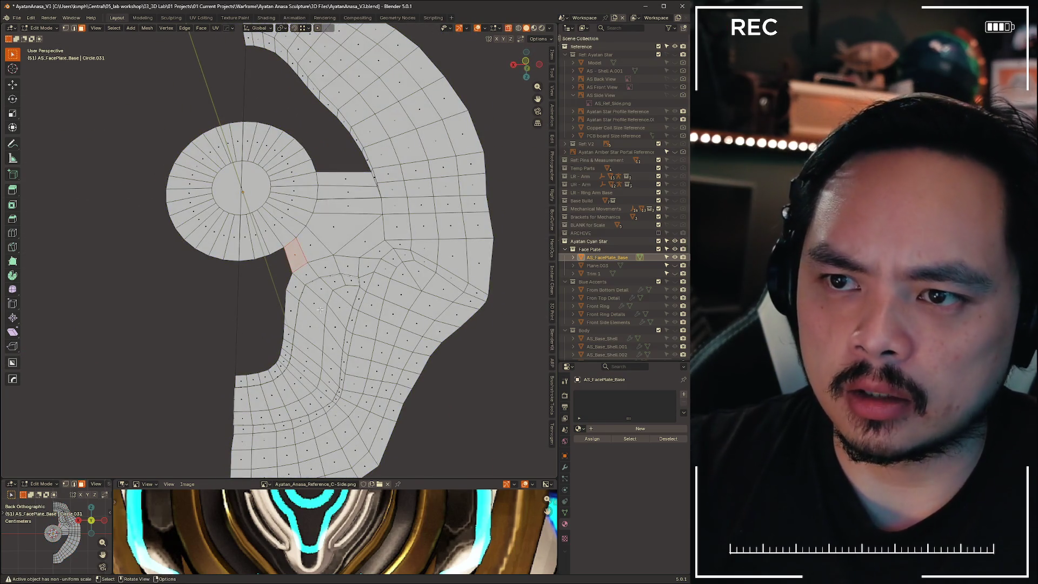
key("2")
left_click(321, 310, "alt")
scroll(251, 229, "up", 3)
scroll(299, 209, "up", 3)
left_click_drag(321, 161, 242, 240)
mouse_move(248, 238)
middle_mouse_down()
mouse_move(261, 292)
mouse_move(271, 238)
mouse_move(251, 238)
middle_mouse_up()
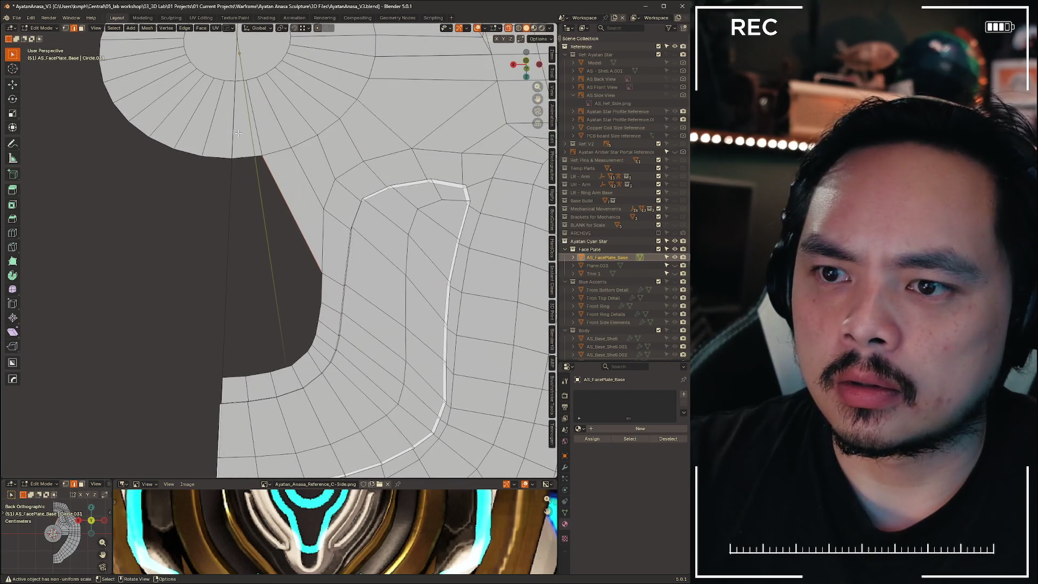
scroll(278, 255, "down", 8)
scroll(267, 281, "up", 9)
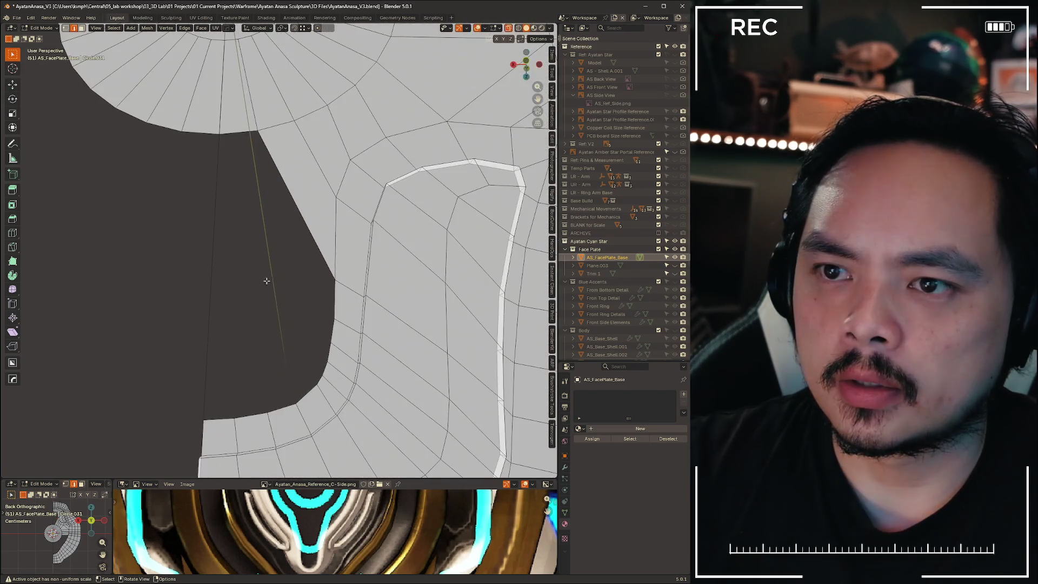
key("1")
scroll(250, 313, "down", 4)
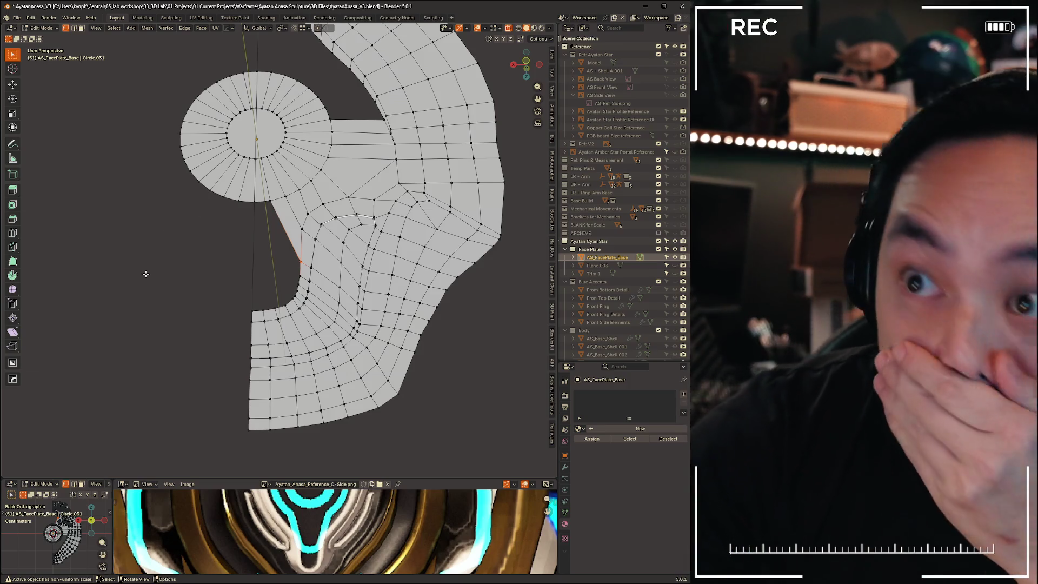
Snap to the back view and zoom in on the open gap below the centre disc
mouse_move(255, 276)
middle_mouse_down()
mouse_move(210, 178)
mouse_move(374, 266)
middle_mouse_up()
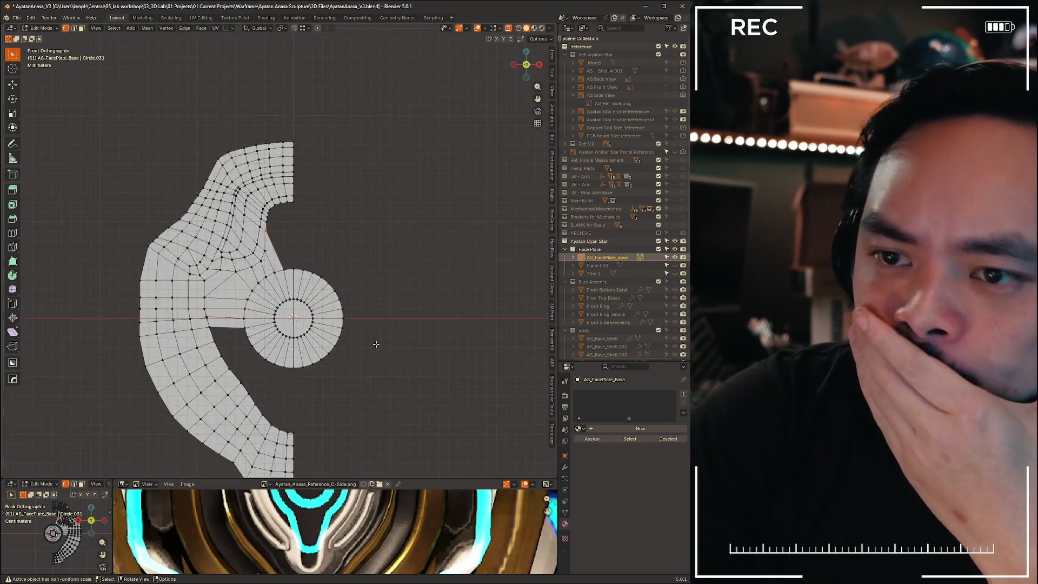
left_click(528, 65)
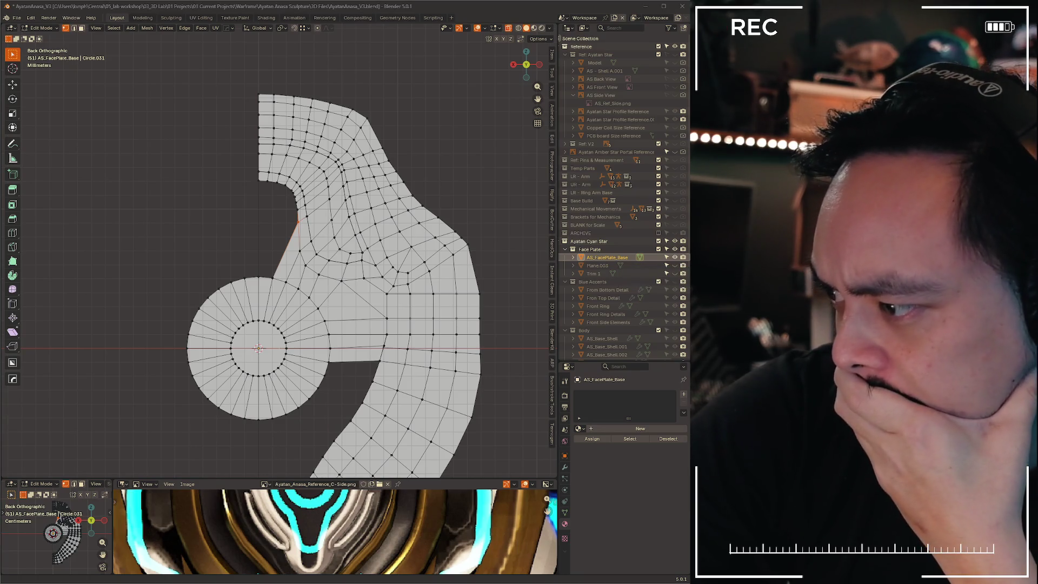
middle_click_drag(358, 365, 285, 196, "shift")
scroll(277, 223, "up", 4)
scroll(282, 240, "down", 3)
scroll(282, 240, "up", 3)
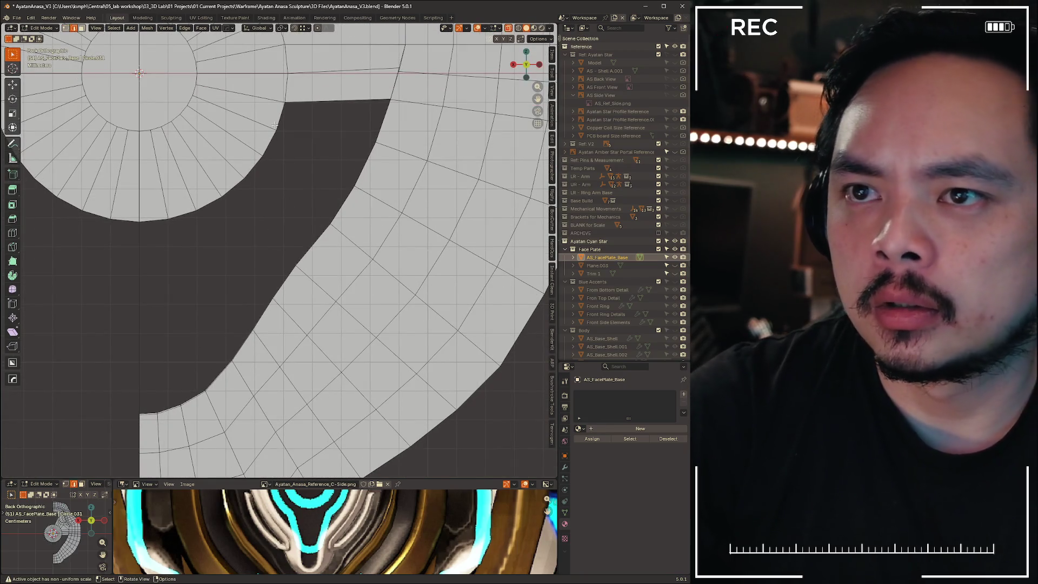
Extrude the gap's top edge downward and fill the rest of the gap with quad faces
key("e")
left_click(309, 133)
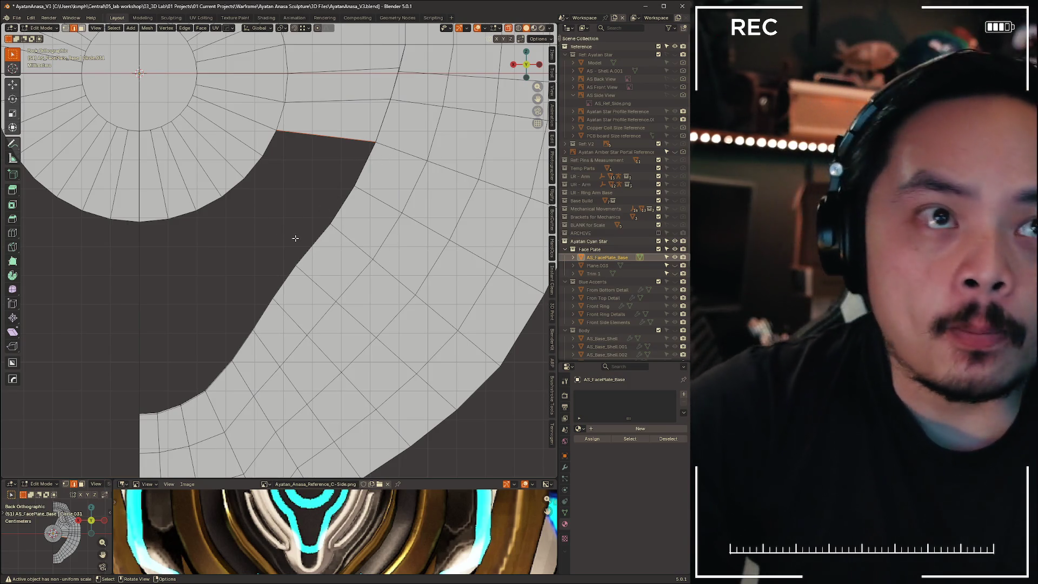
key("f")
key("f")
key("f")
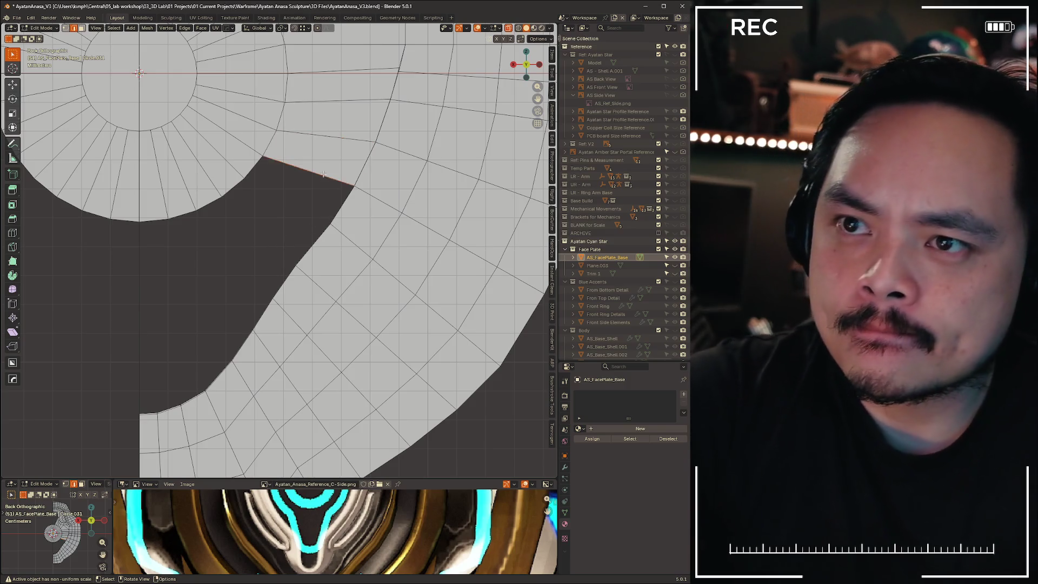
scroll(231, 276, "down", 6)
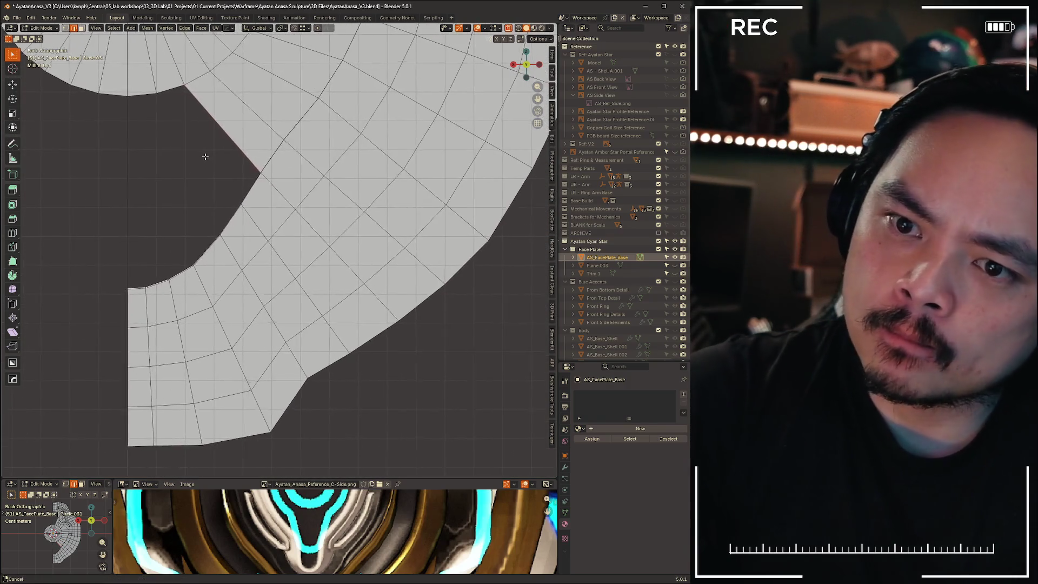
scroll(237, 234, "up", 5)
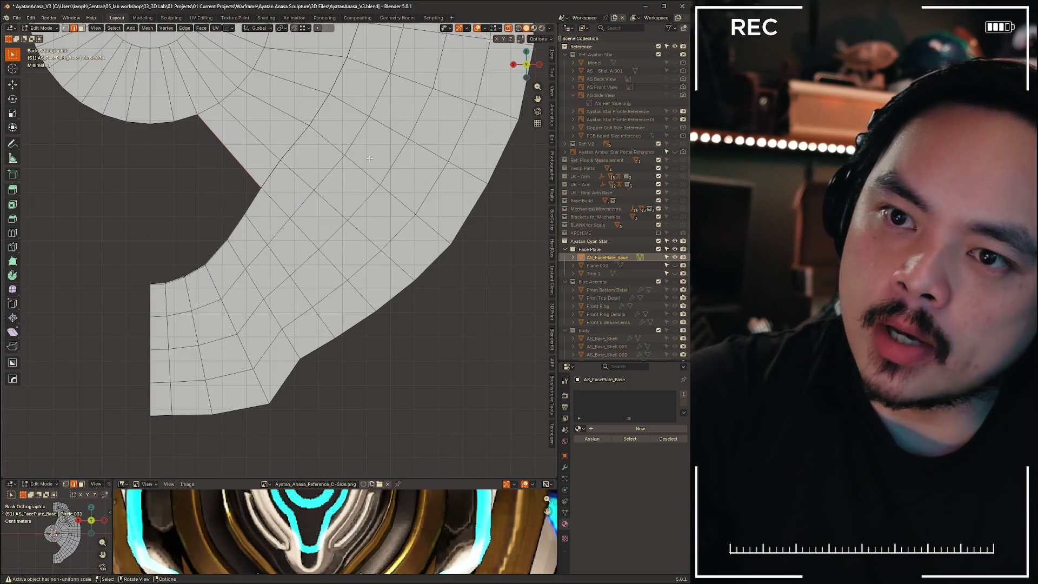
middle_click_drag(336, 235, 300, 373, "shift")
key("a")
key("alt+a")
mouse_move(354, 335)
middle_mouse_down("shift")
mouse_move(435, 259)
mouse_move(449, 278)
mouse_move(402, 278)
middle_mouse_up("shift")
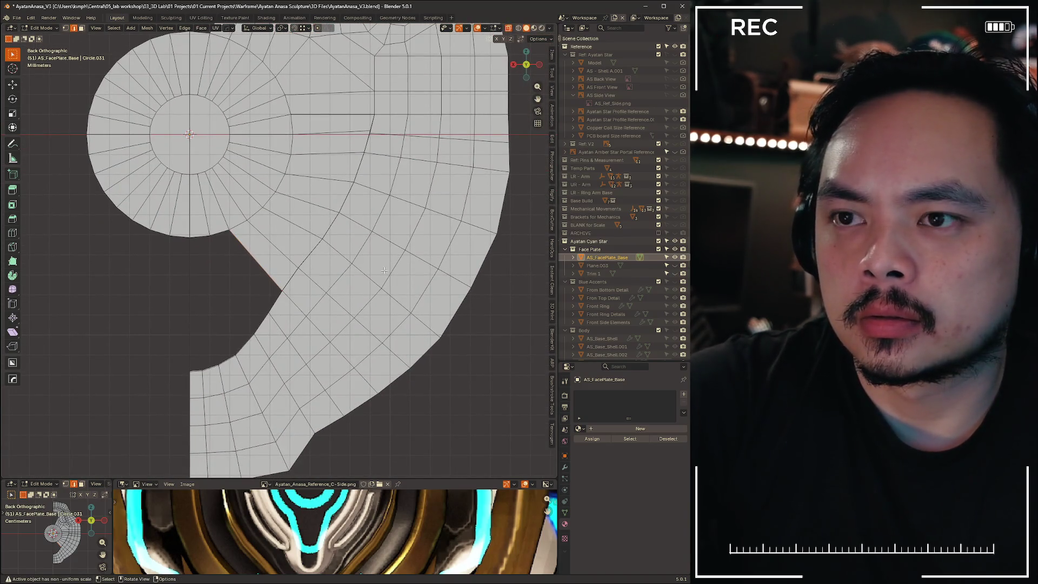
left_click(676, 55)
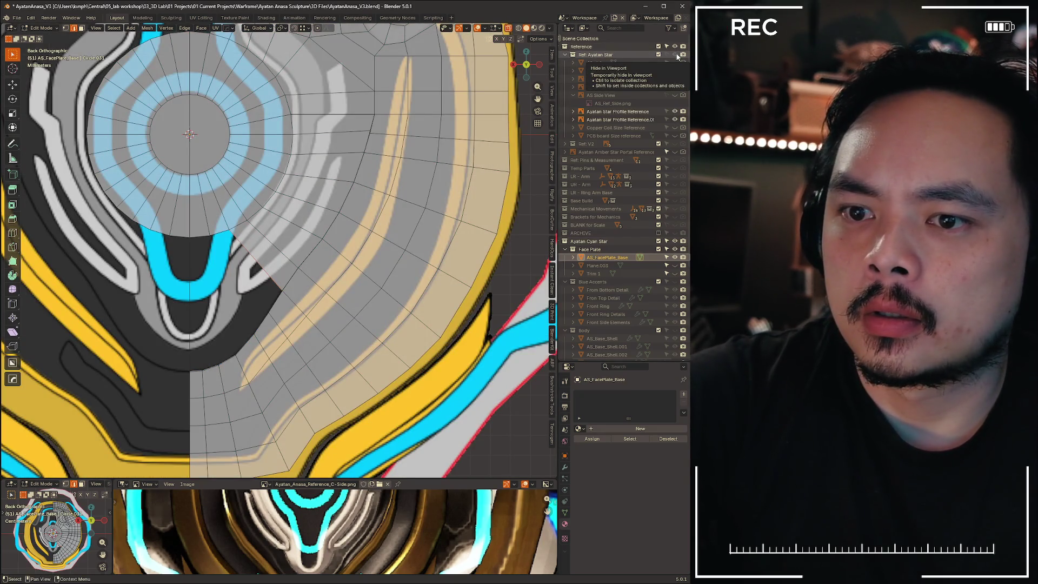
left_click(676, 56)
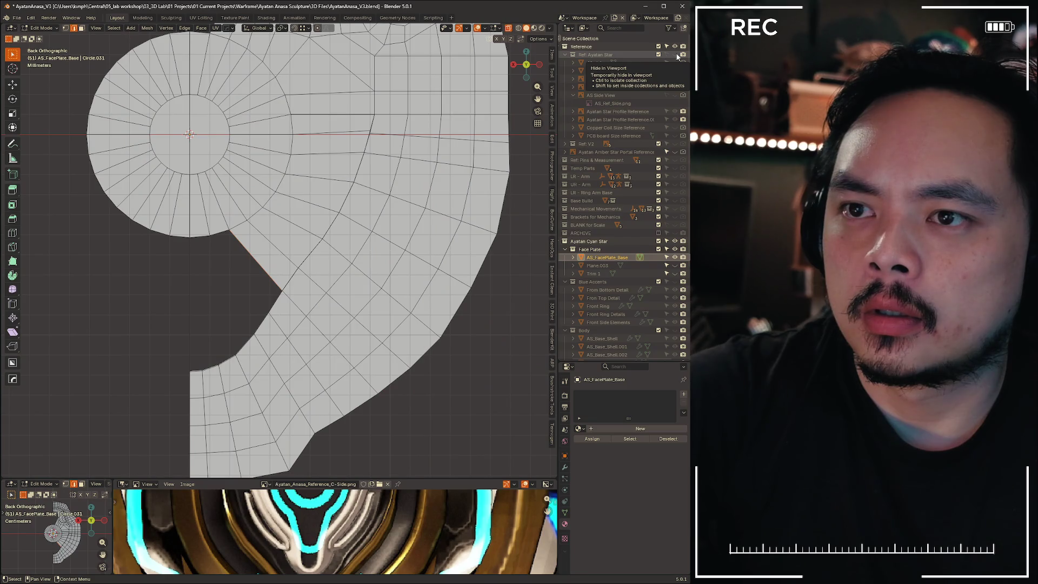
left_click(677, 55)
left_click(677, 55)
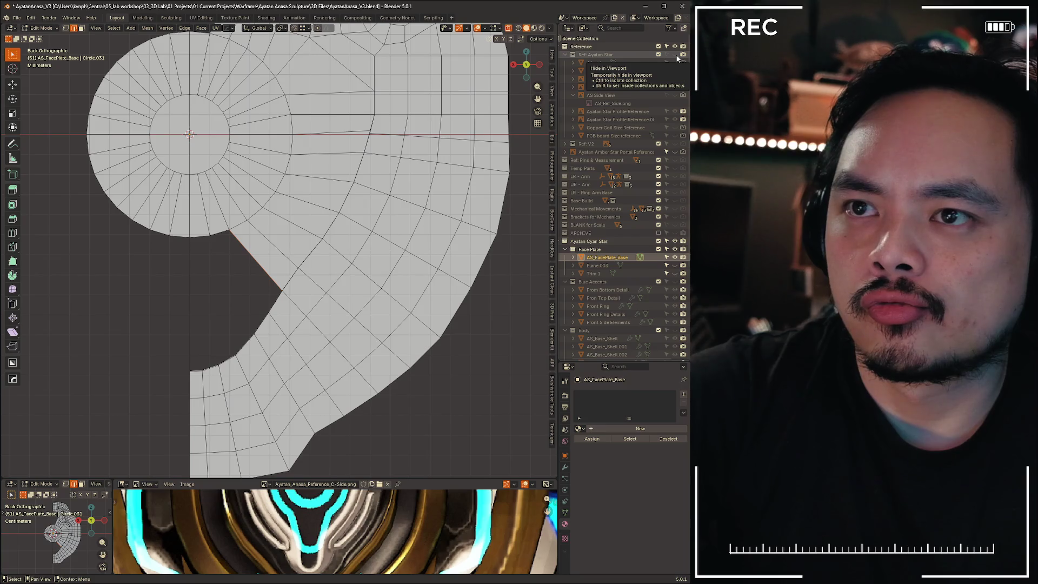
scroll(392, 210, "down", 4)
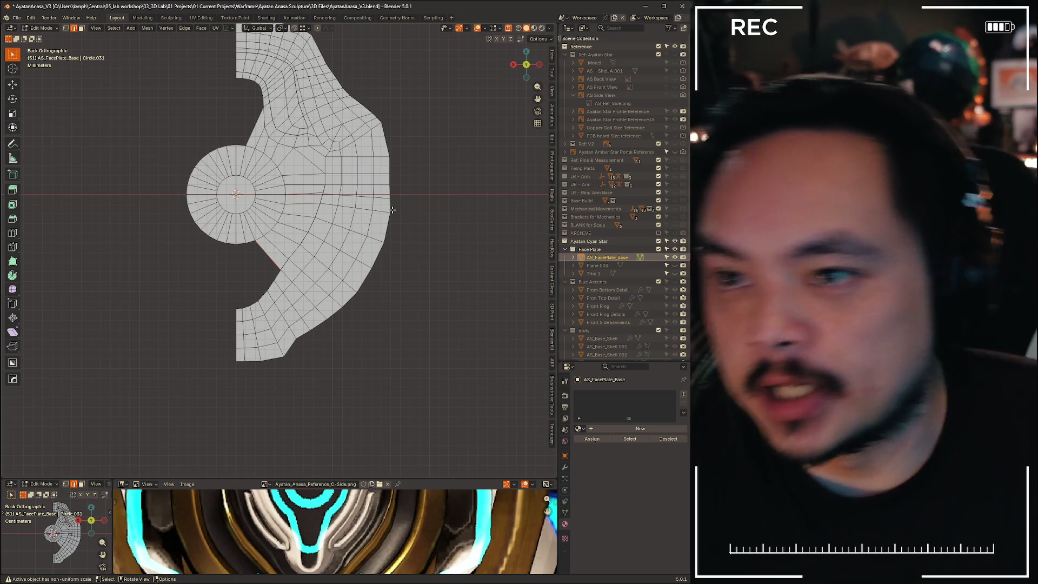
scroll(324, 178, "up", 6)
scroll(285, 131, "down", 4)
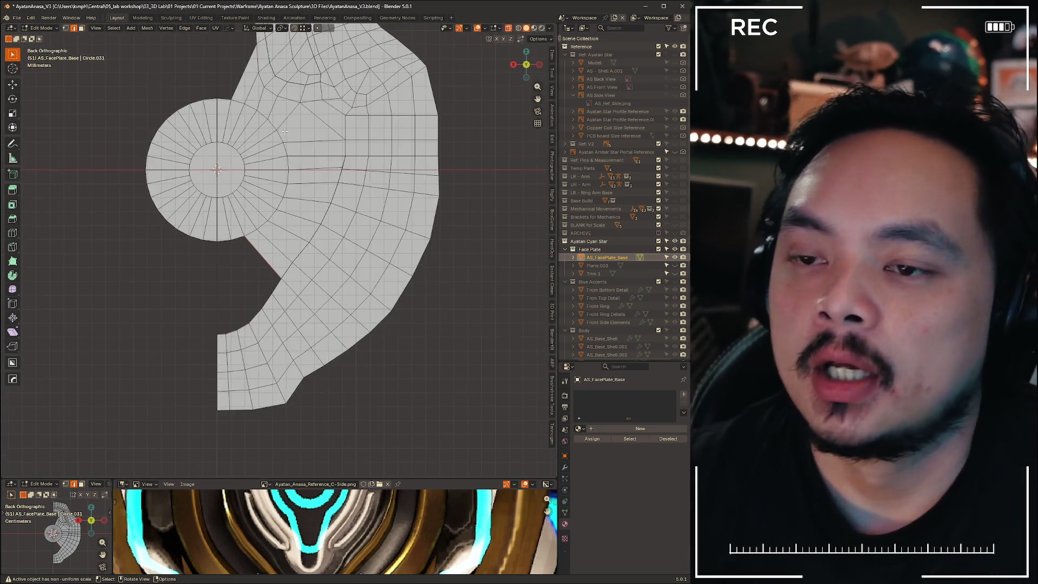
scroll(278, 247, "up", 2)
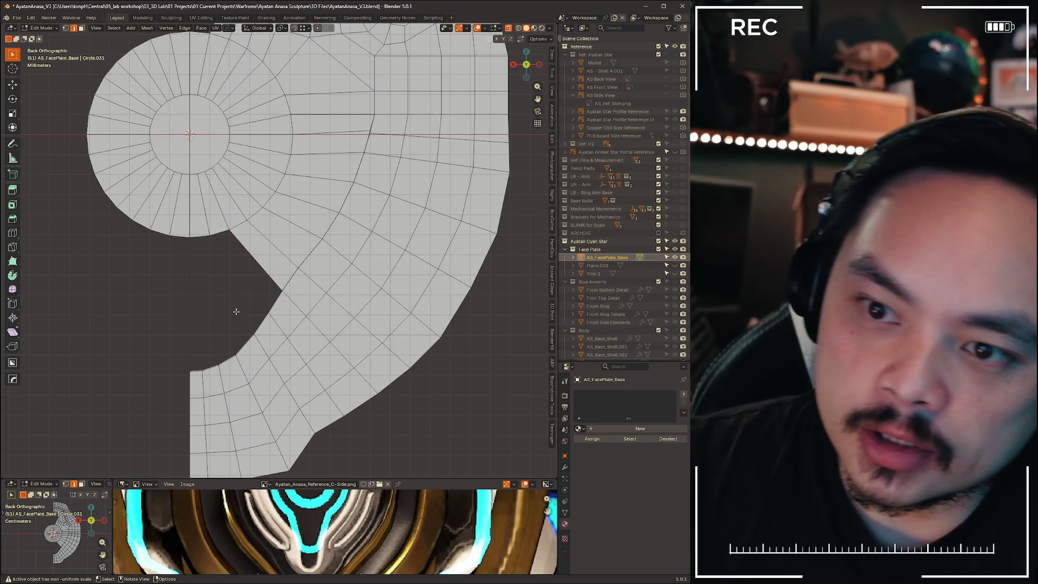
scroll(238, 292, "up", 2)
scroll(226, 269, "down", 2)
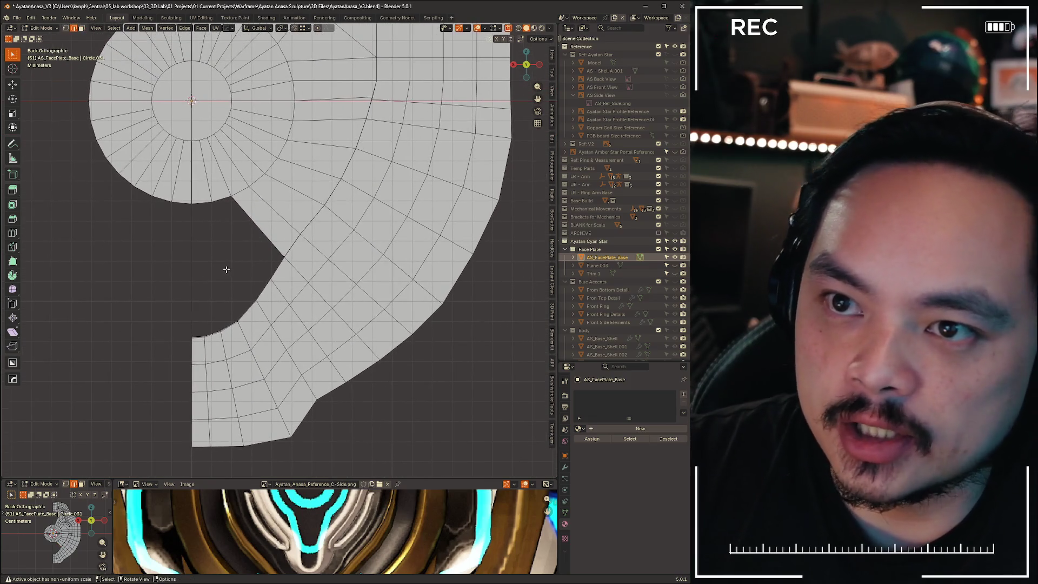
scroll(227, 269, "up", 2)
scroll(192, 204, "down", 4)
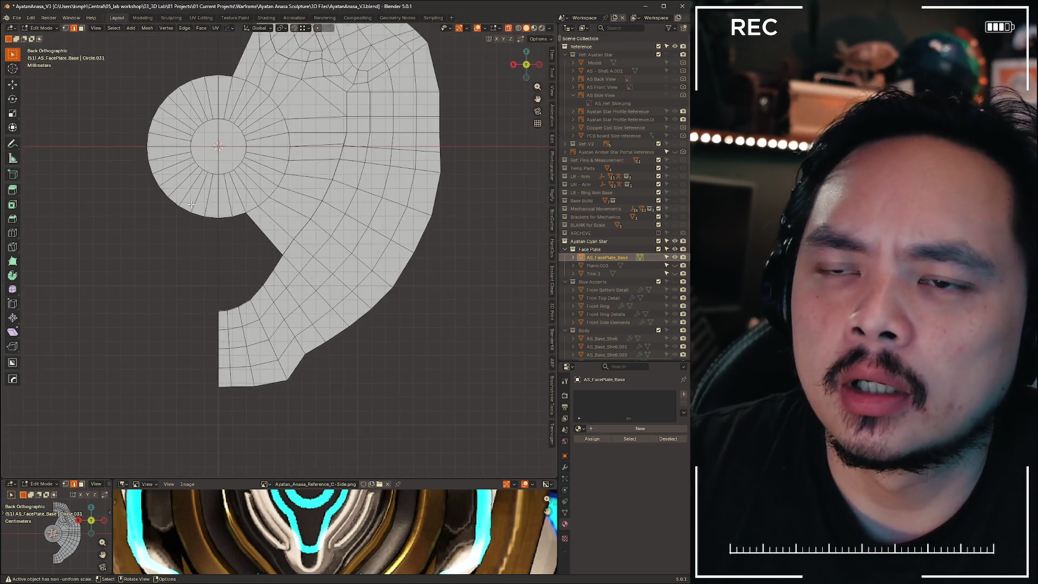
scroll(198, 224, "up", 2)
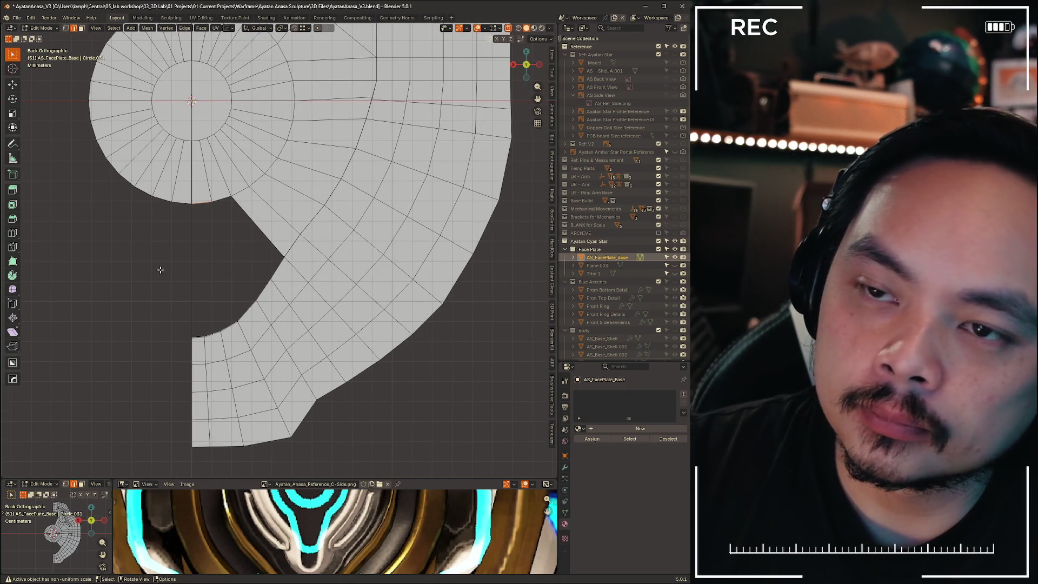
scroll(210, 222, "up", 2)
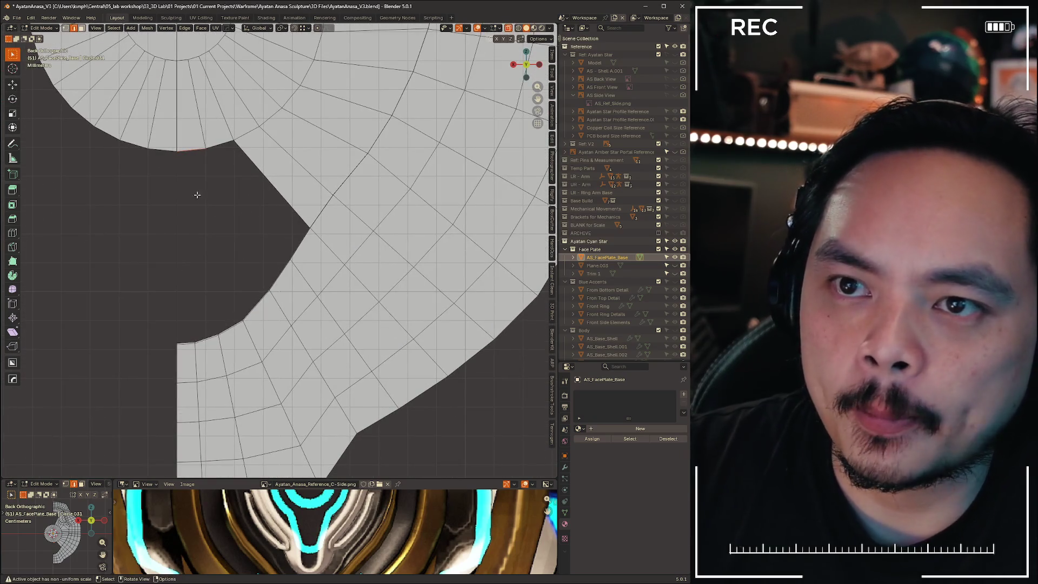
Extrude a narrow strip down from the circle edge into the notch
key("g")
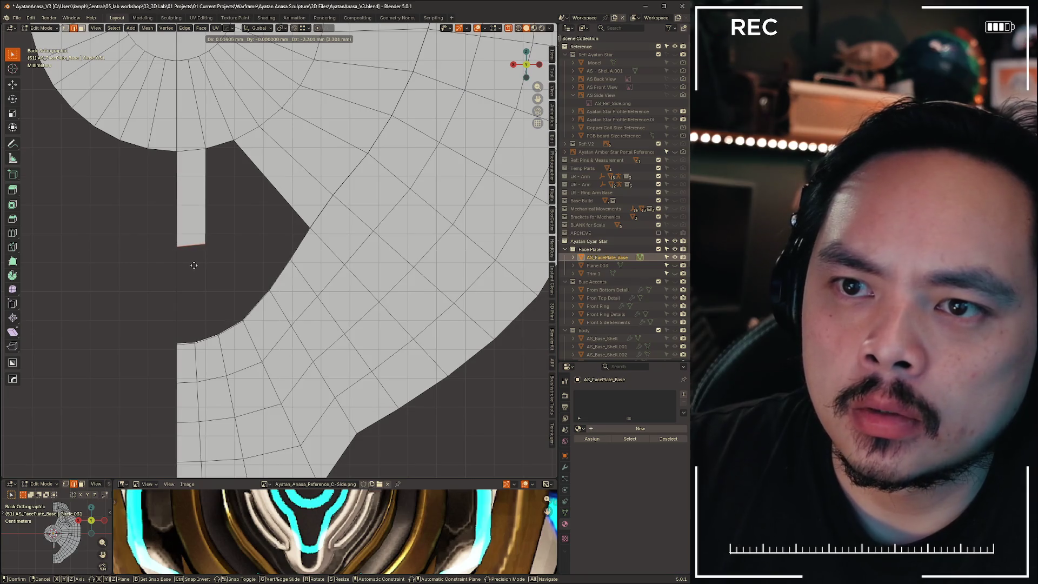
left_click(197, 266)
scroll(217, 274, "down", 2)
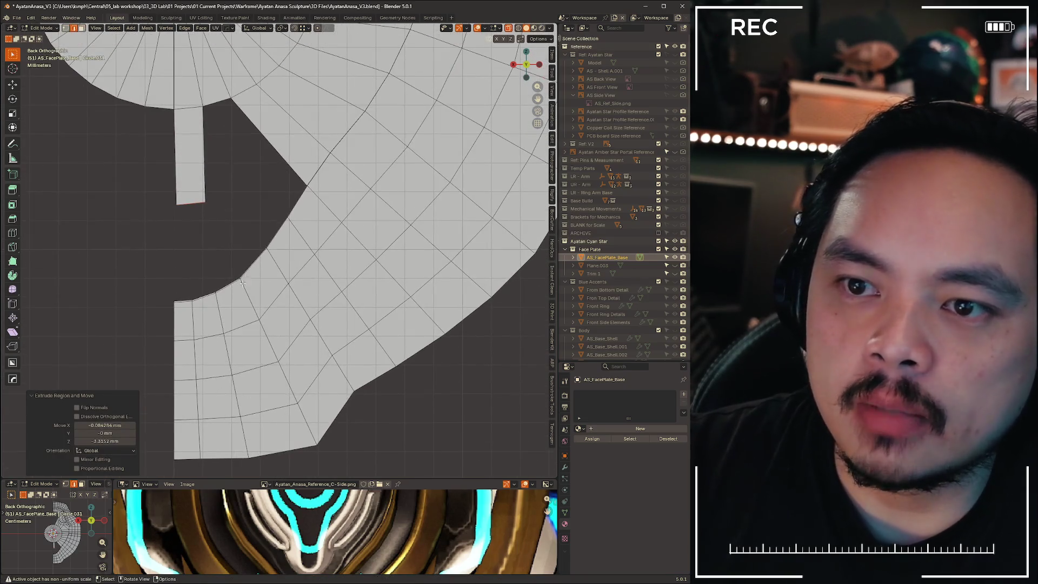
left_click(193, 315)
Deselect everything and show the Ref: Ayatan Star reference images
key("a")
key("alt+a")
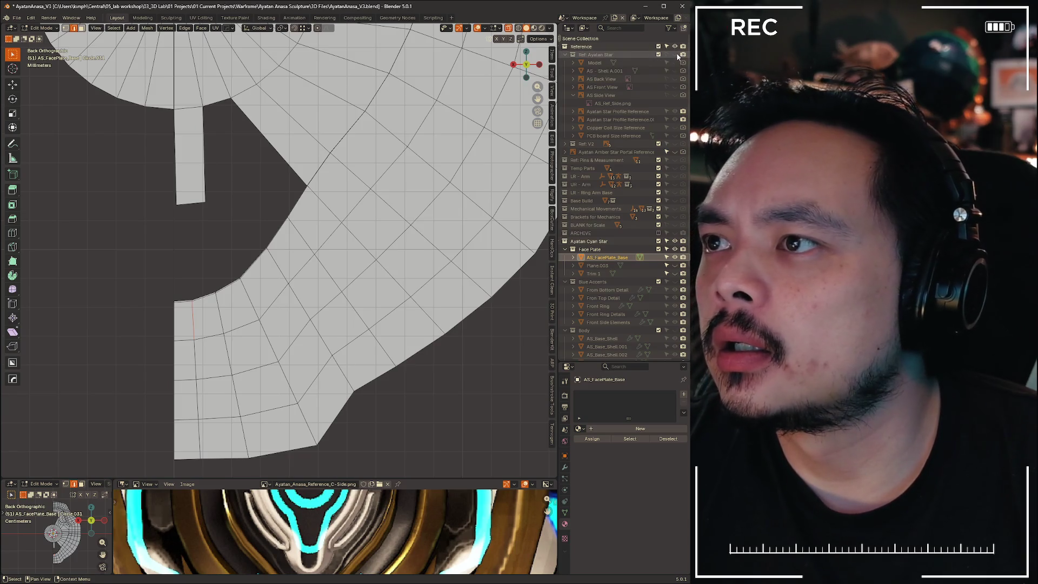
left_click(675, 54)
mouse_move(187, 267)
middle_mouse_down("shift")
mouse_move(238, 234)
mouse_move(330, 213)
mouse_move(338, 178)
mouse_move(371, 179)
mouse_move(255, 211)
mouse_move(275, 158)
mouse_move(232, 173)
mouse_move(235, 217)
mouse_move(278, 189)
mouse_move(266, 274)
middle_mouse_up("shift")
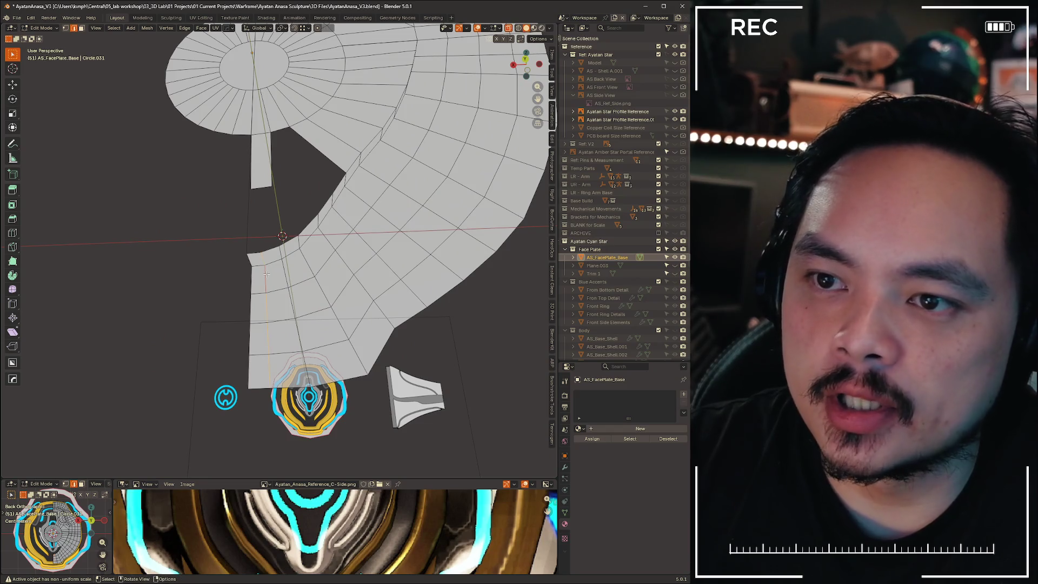
Dissolve the selected edge and delete the long thin strip faces beside the notch
key("x")
left_click(330, 275)
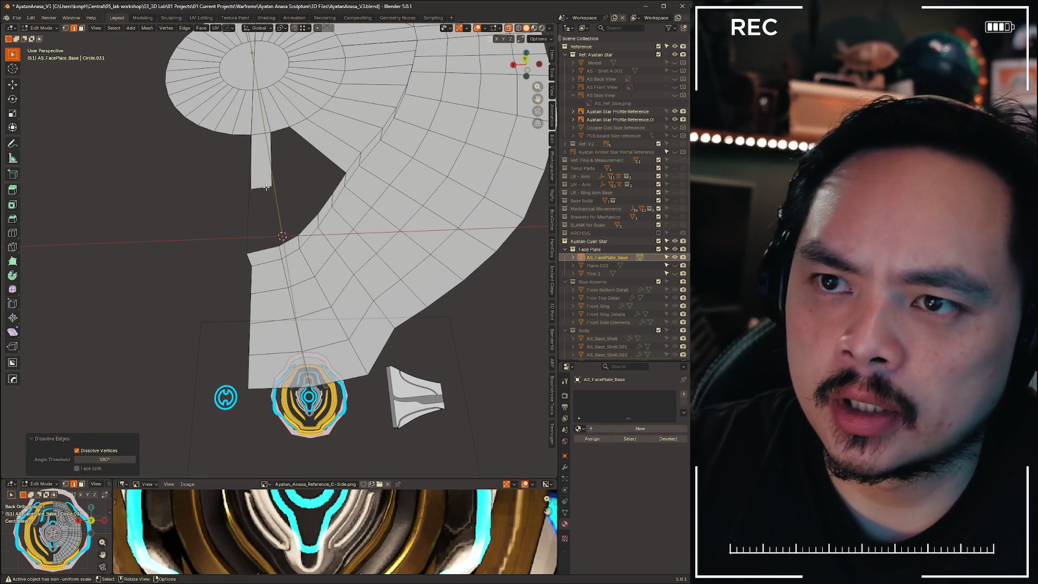
left_click(266, 188, "shift")
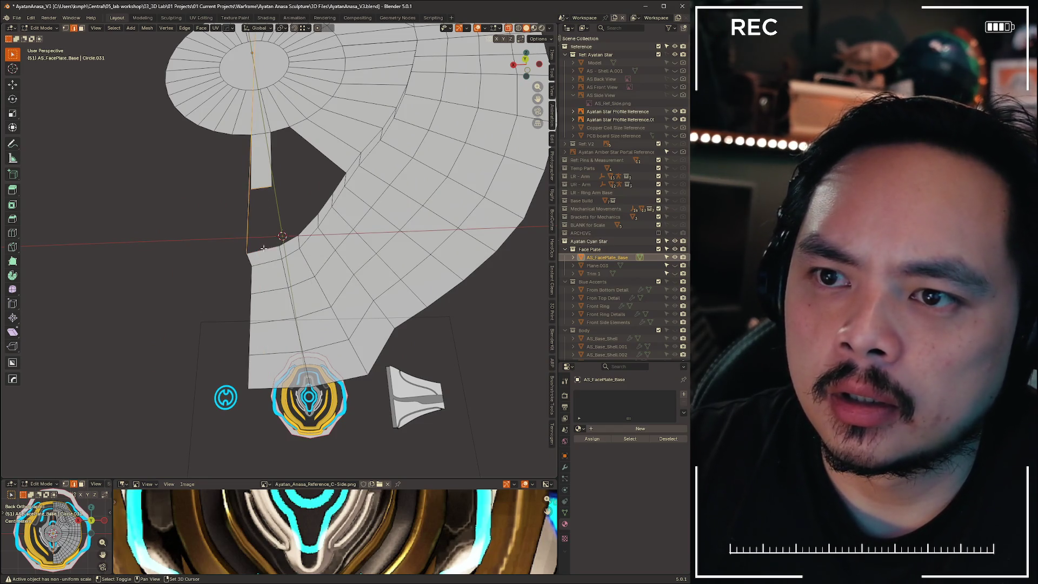
left_click(263, 248, "shift")
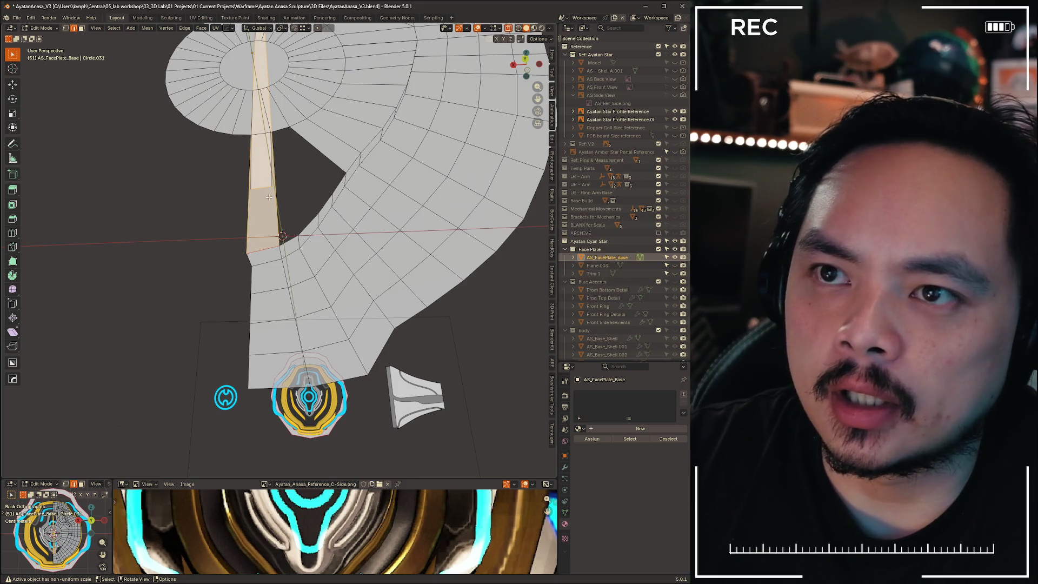
key("ctrl+x")
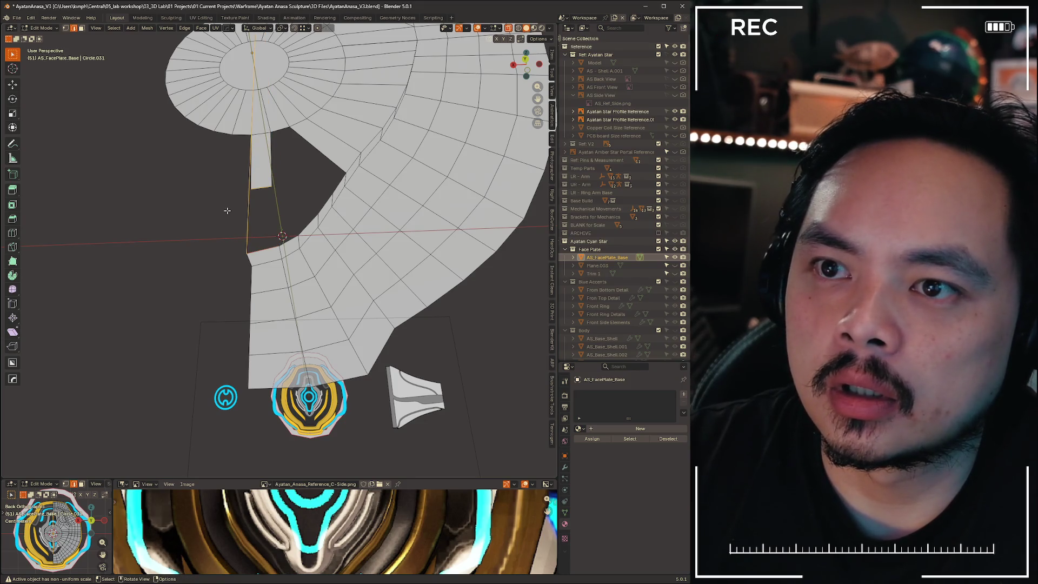
Fill the gap below the narrow strip with a new face
key("1")
middle_click_drag(249, 198, 233, 208)
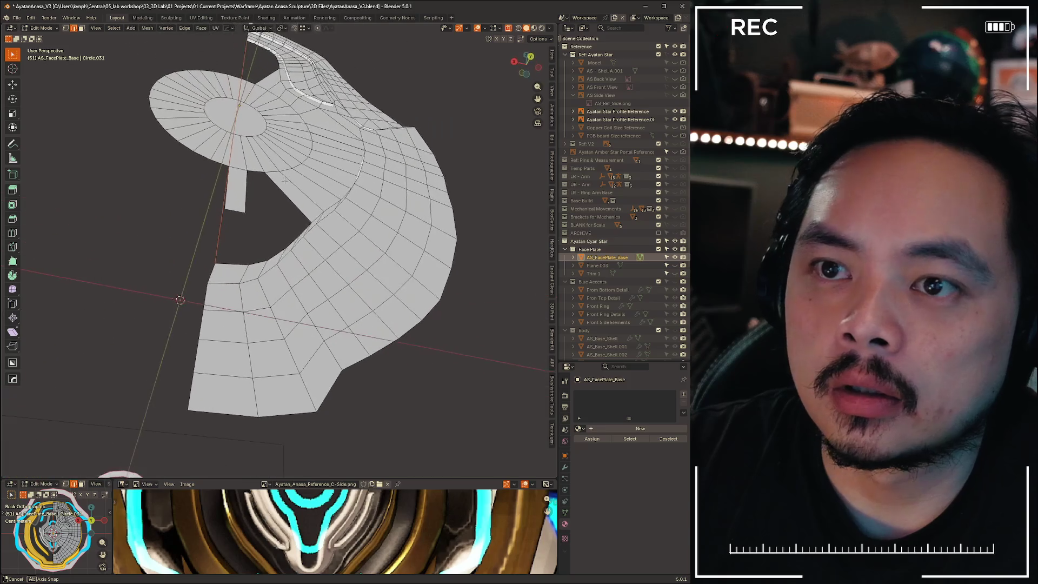
key("2")
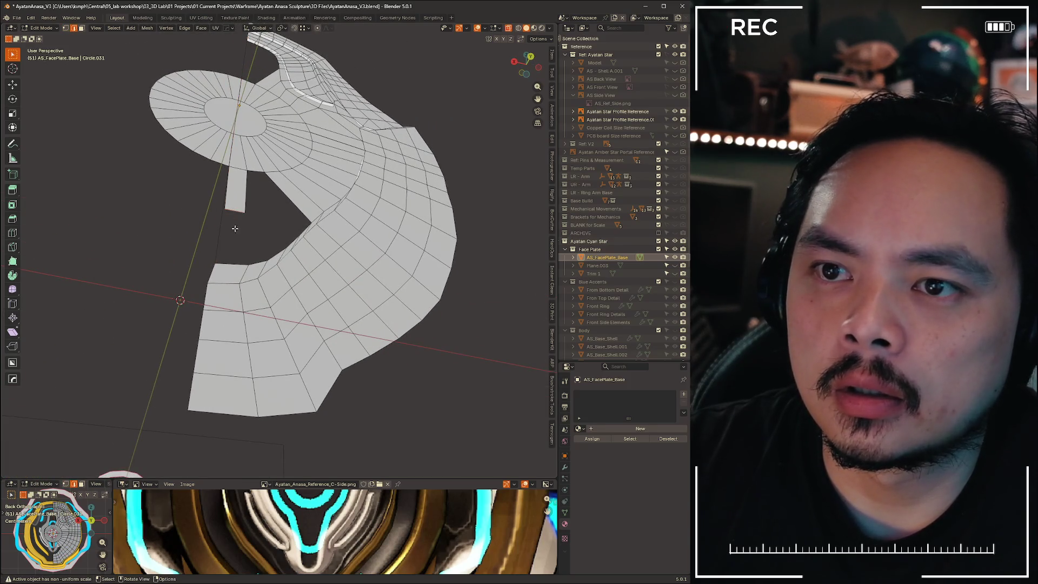
key("f")
middle_click_drag(235, 265, 249, 234)
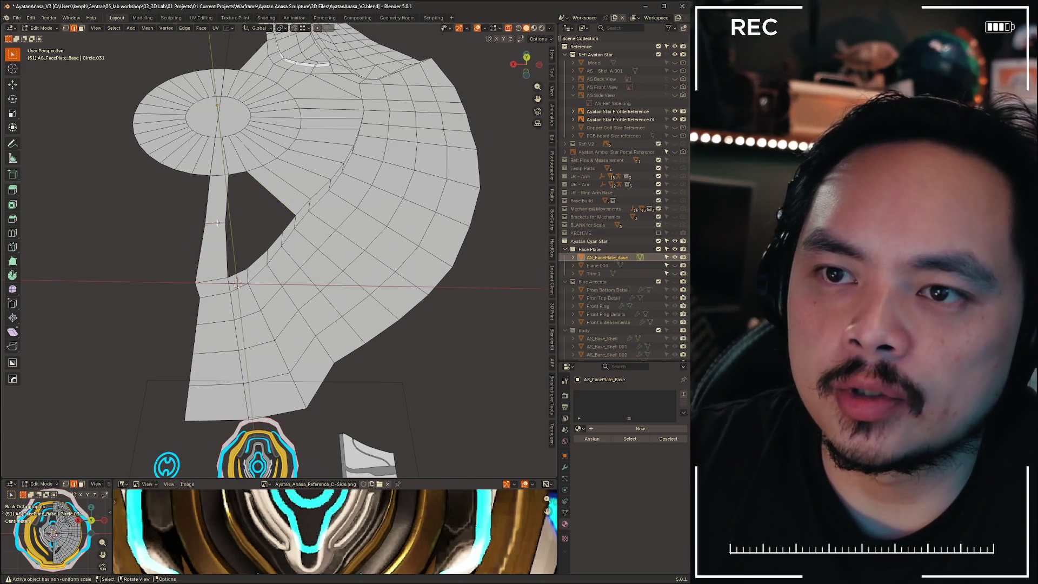
Dissolve the vertical edges across the new face and switch to face select
key("x")
left_click(226, 271)
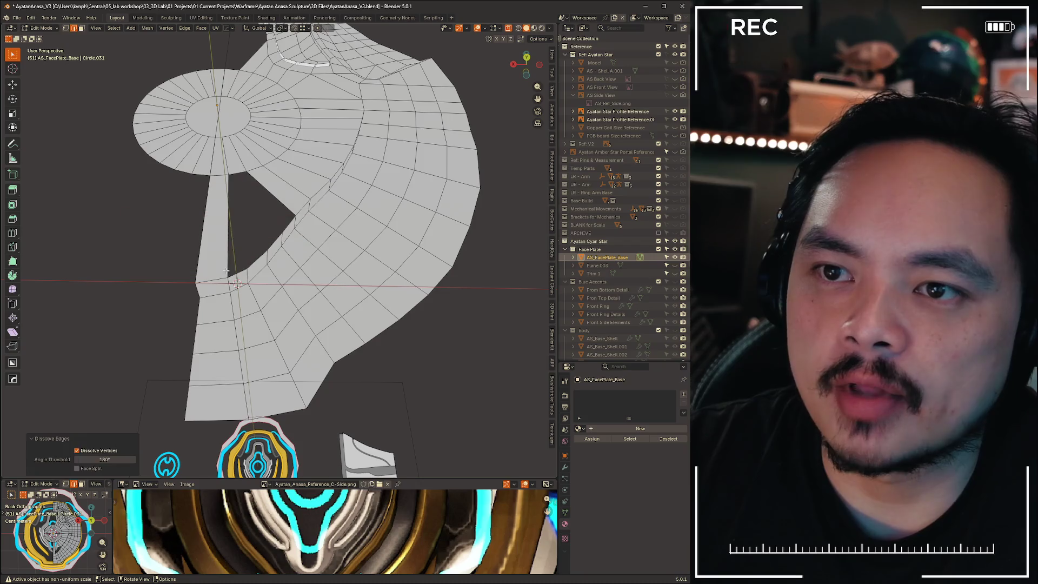
left_click(226, 271)
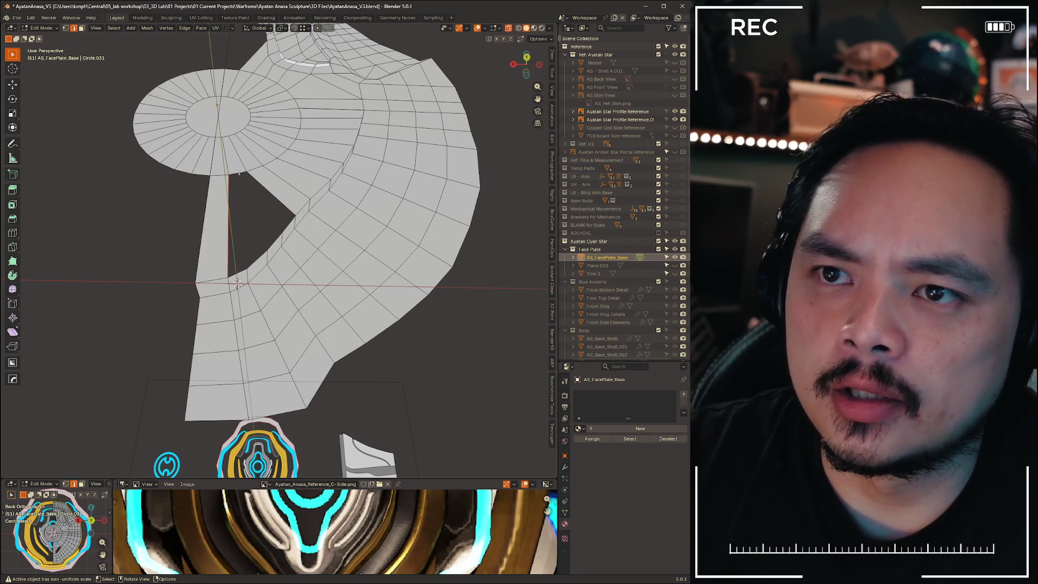
key("x")
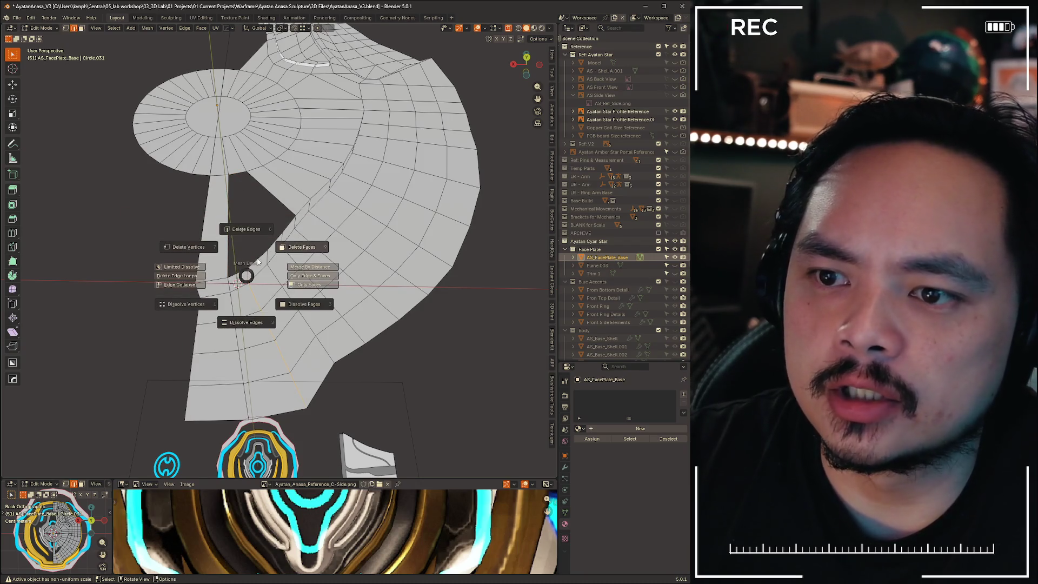
left_click(262, 326)
key("3")
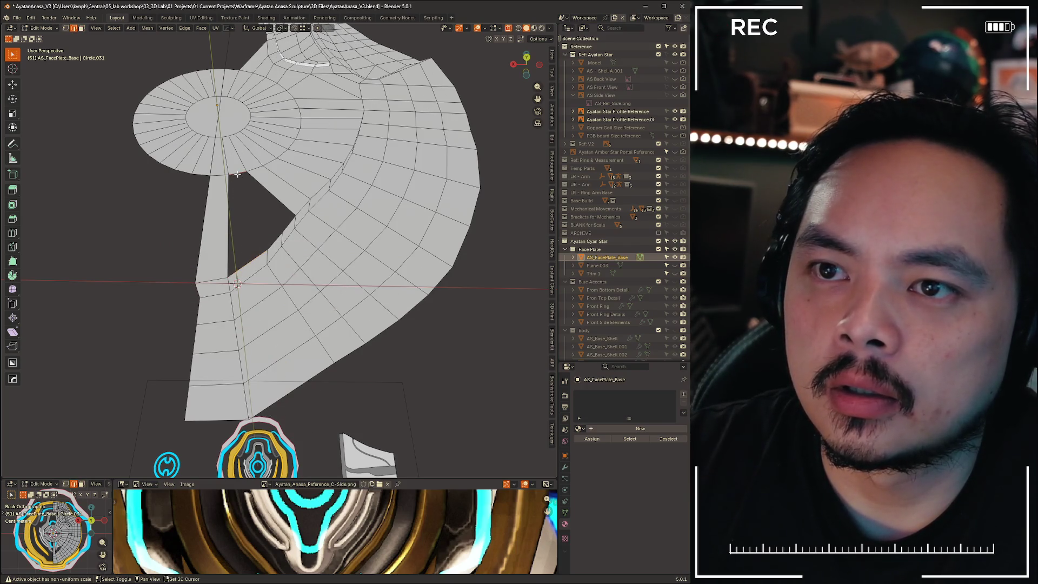
middle_click_drag(245, 203, 251, 244)
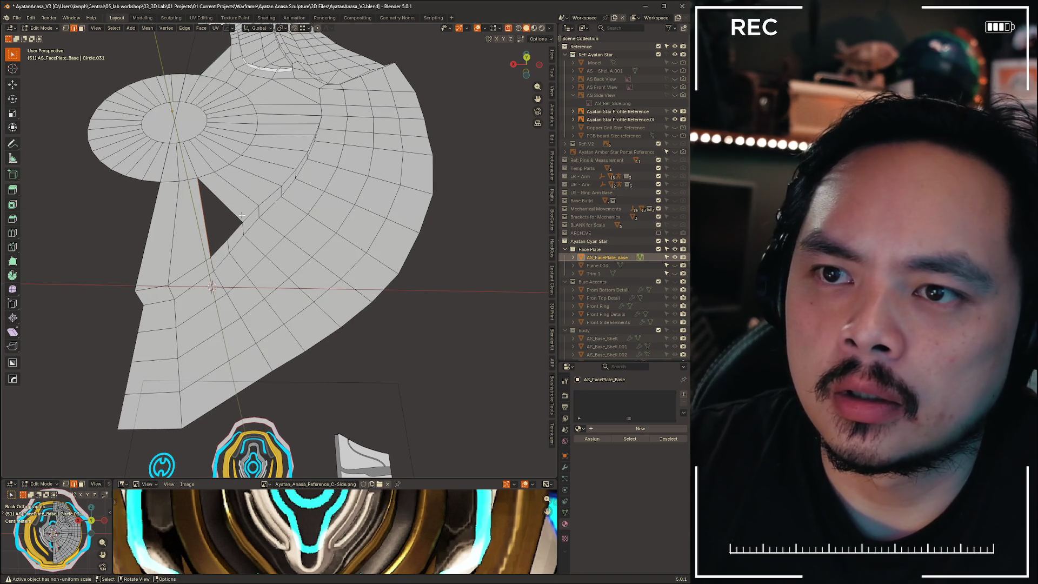
Delete the faces beside the gap and dissolve the leftover edges
key("x")
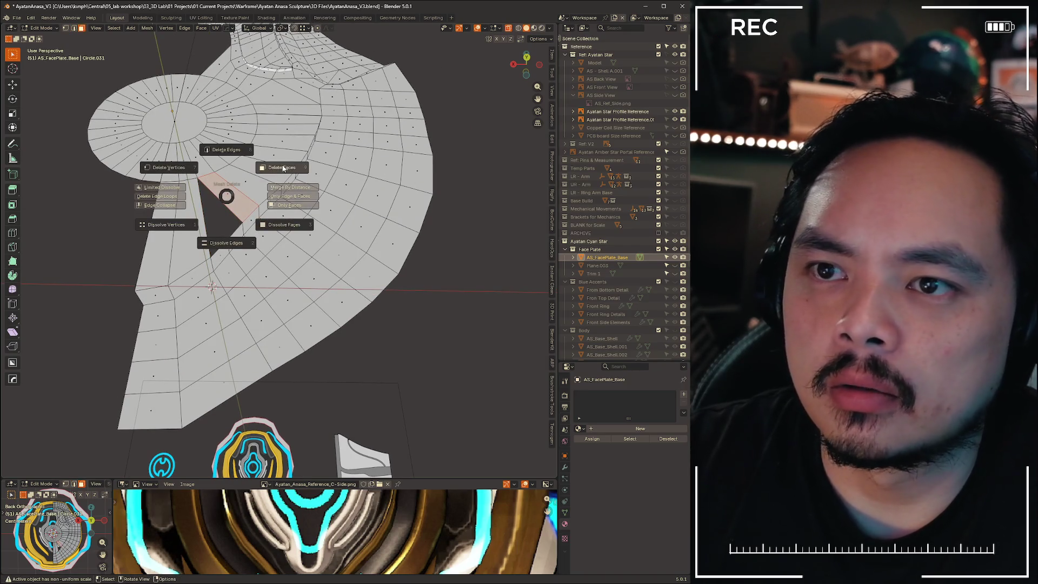
left_click(283, 168)
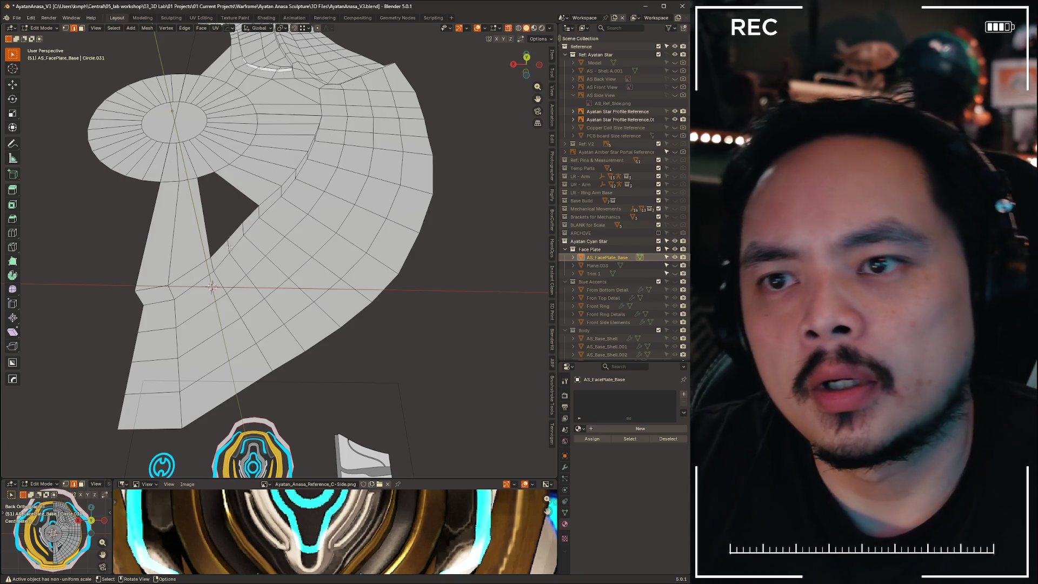
key("x")
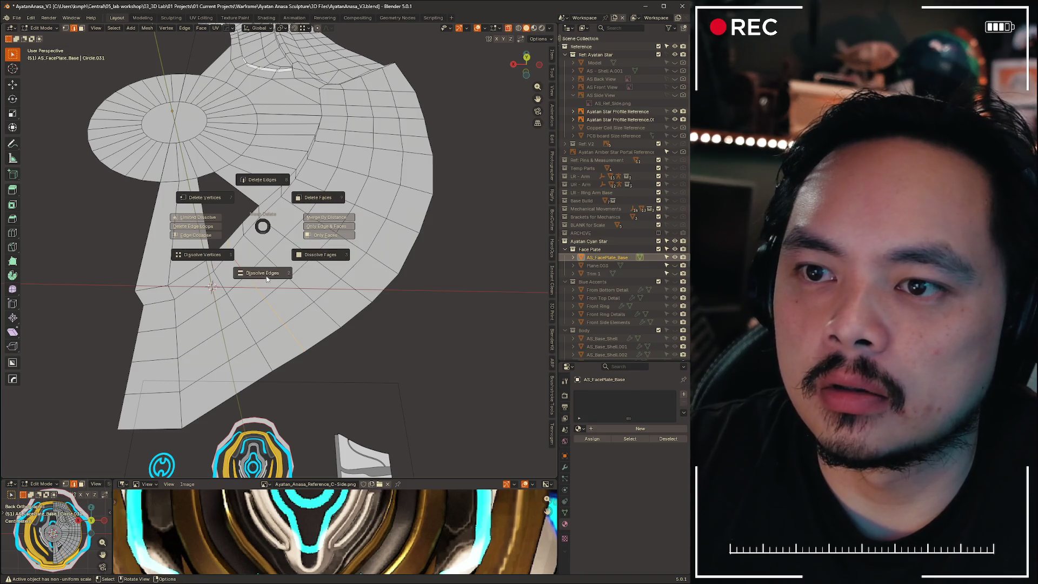
left_click(264, 273)
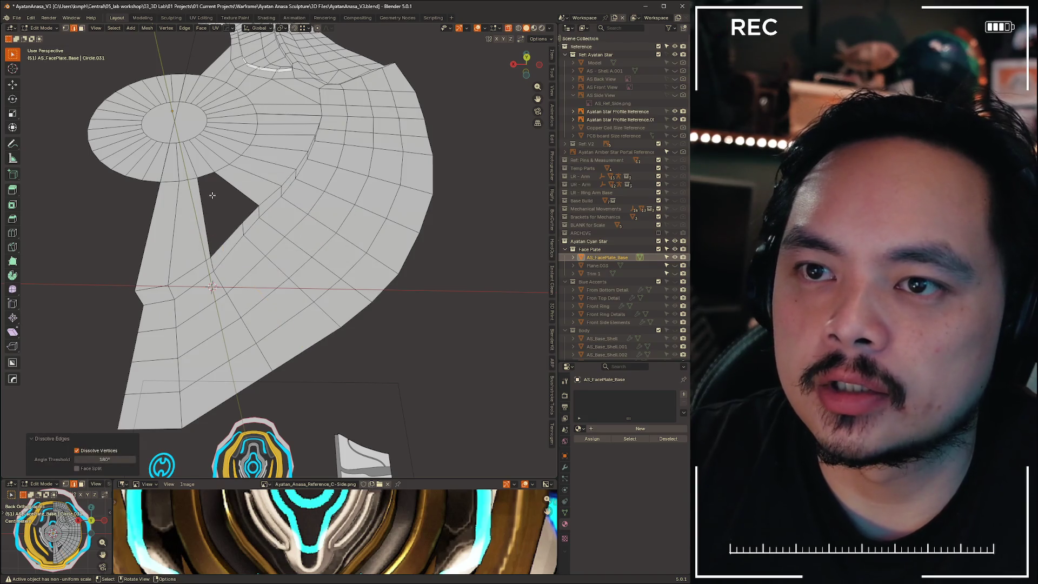
Fill part of the gap from a border edge with a new face and inspect it
left_click(207, 175)
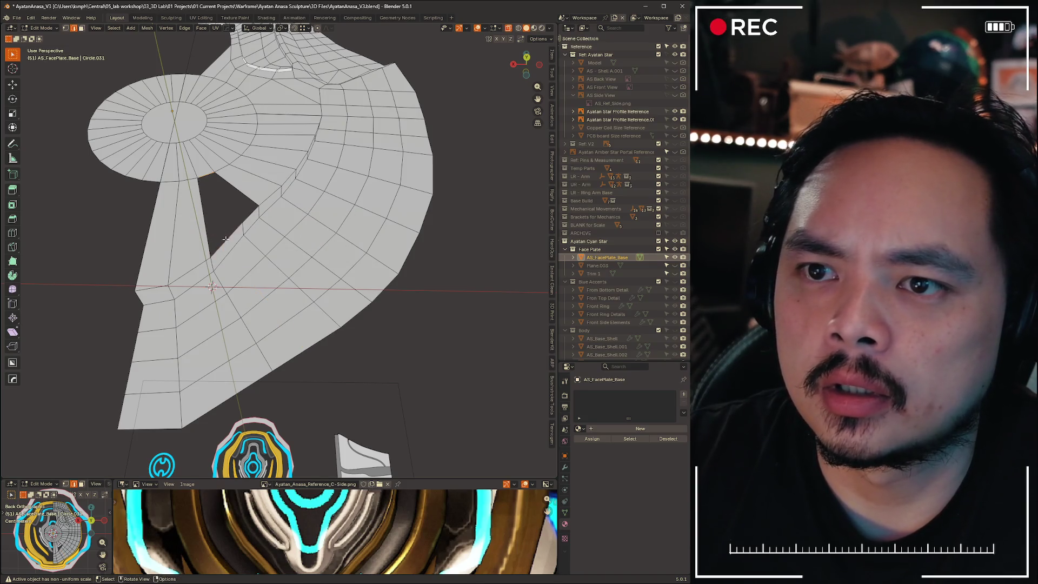
key("f")
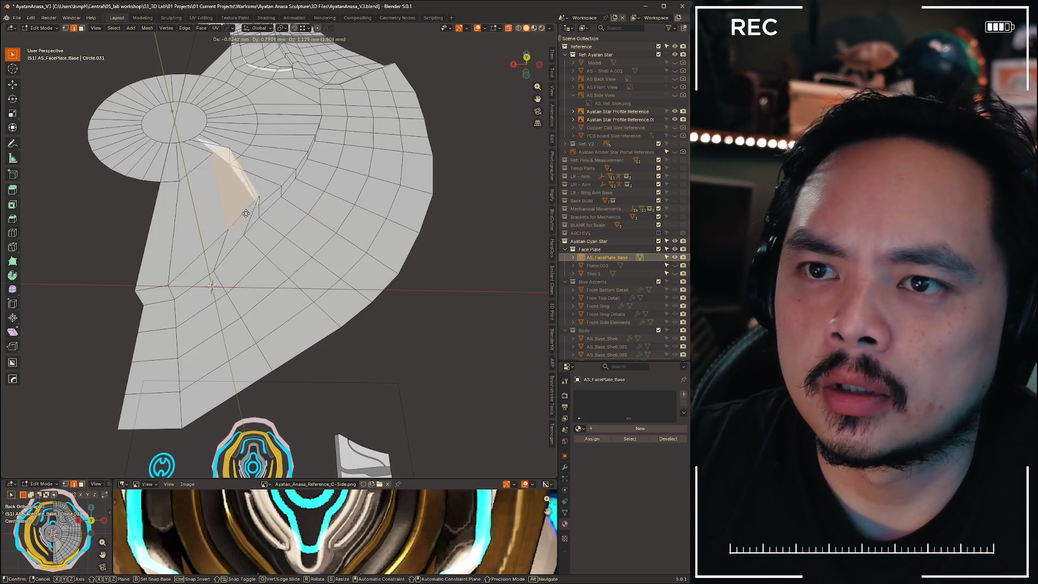
mouse_move(225, 239)
middle_mouse_down()
mouse_move(276, 259)
mouse_move(346, 187)
mouse_move(265, 247)
middle_mouse_up()
scroll(508, 86, "up", 4)
scroll(508, 86, "down", 4)
Dissolve the selected edges and delete the two stray faces beside the hole
key("x")
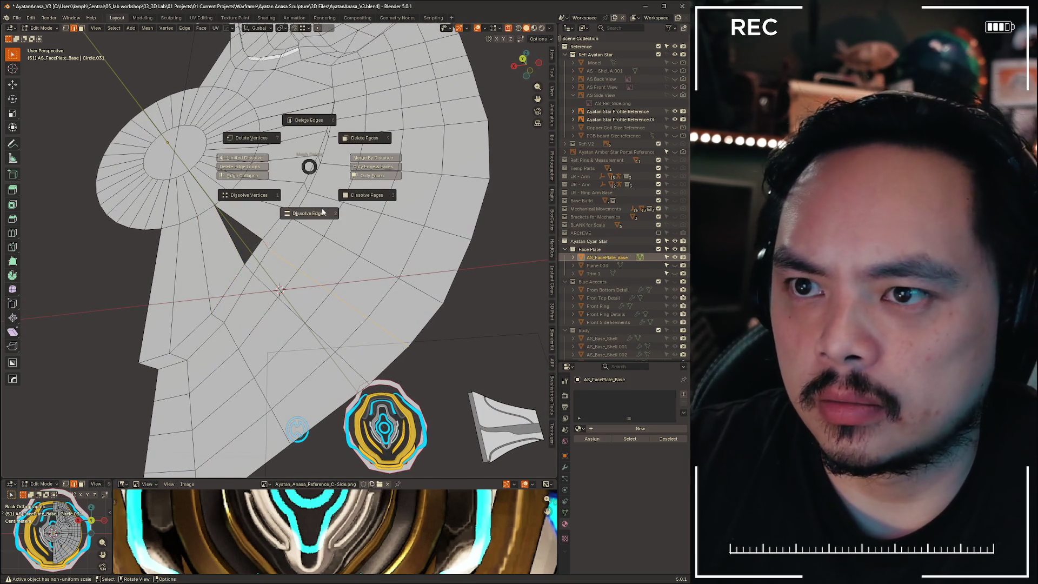
left_click(282, 217)
key("3")
key("x")
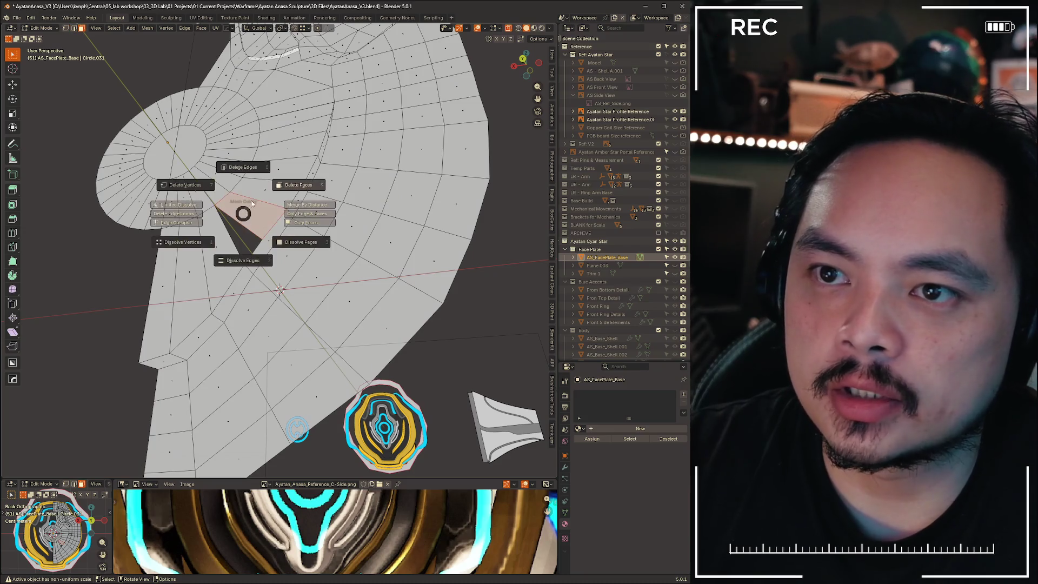
key("9")
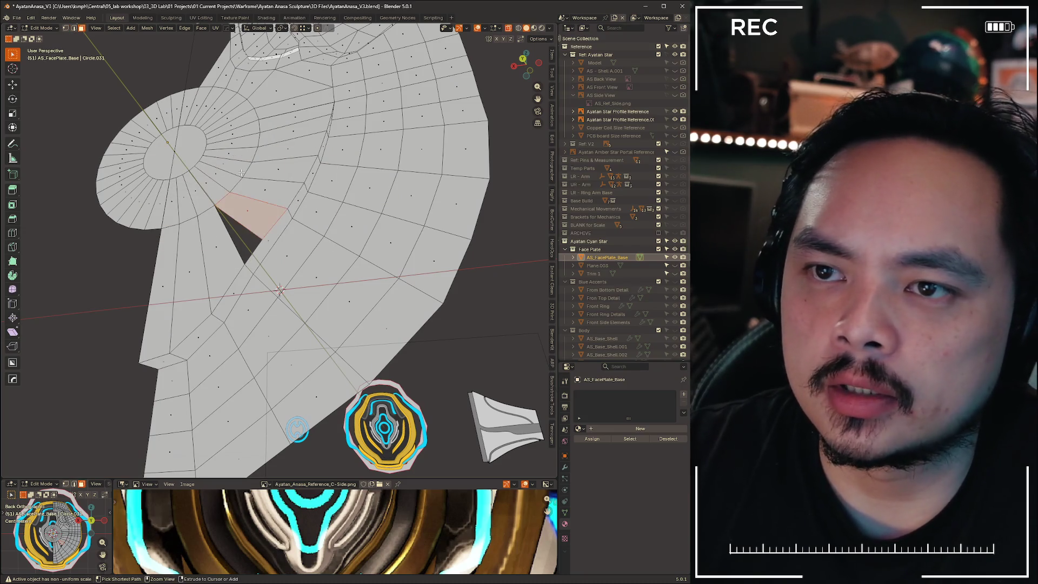
key("x")
left_click(284, 172)
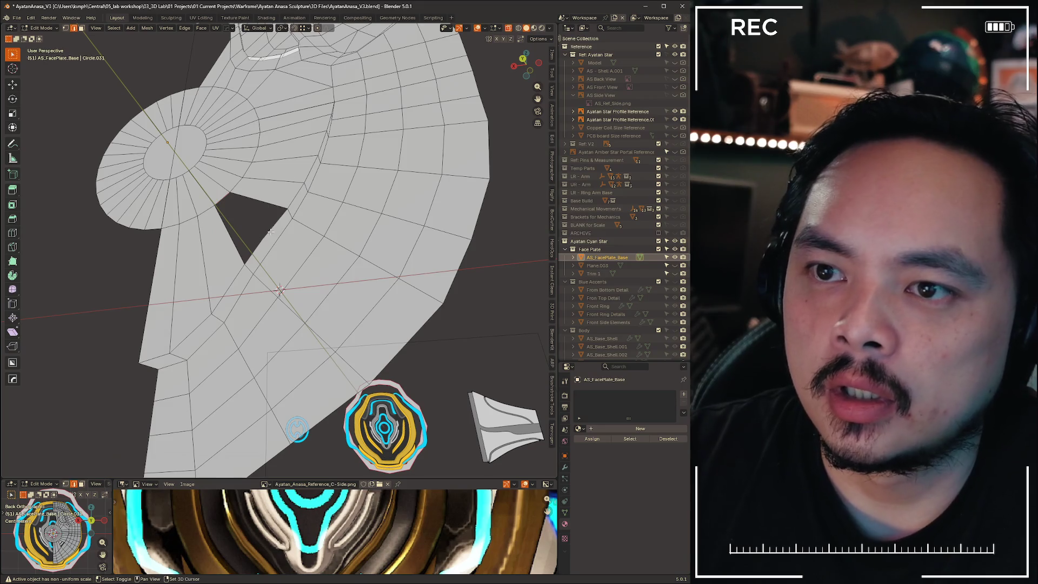
Fill the triangular hole with a single face and view the plate from the back
key("1")
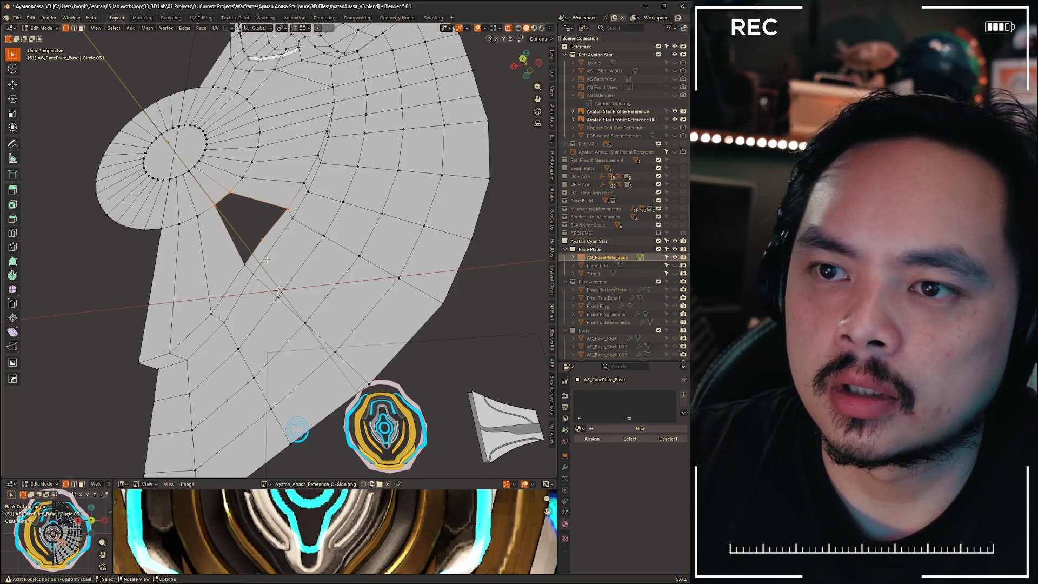
key("ctrl+Tab")
left_click(225, 196)
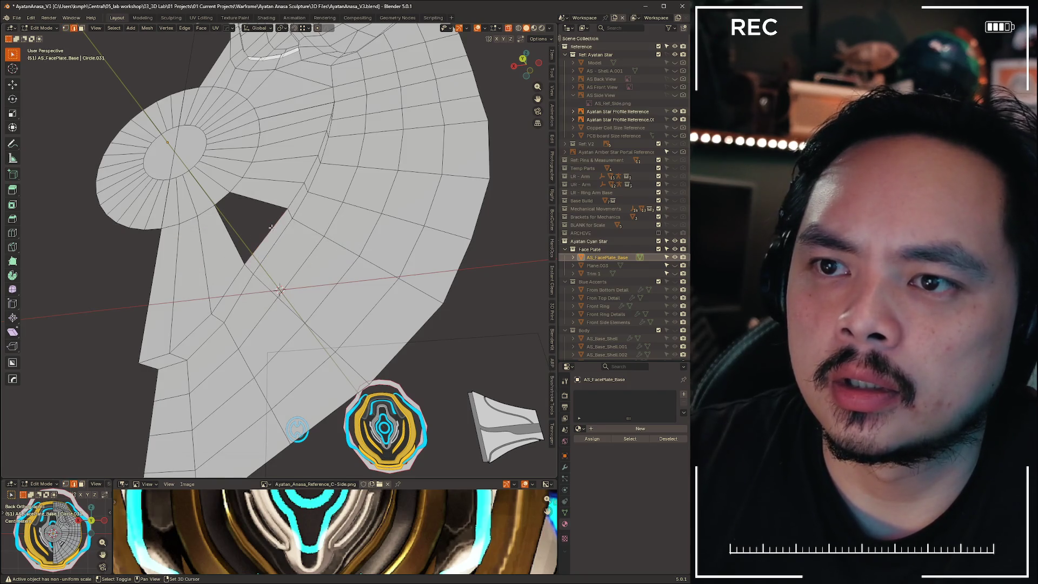
key("f")
scroll(316, 299, "down", 2)
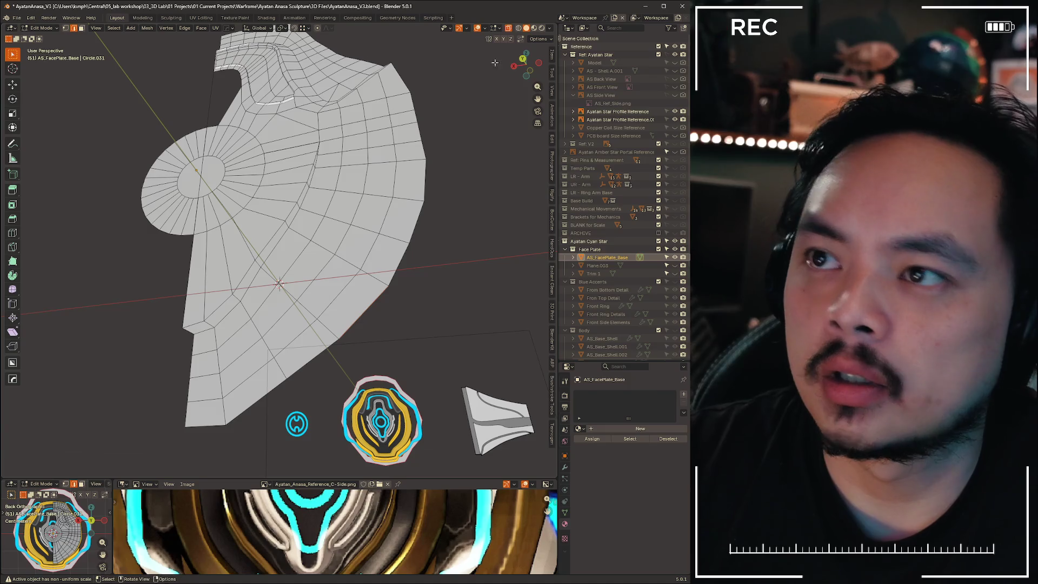
left_click(523, 59)
Deselect the mesh, switch to vertex mode and cut a new edge loop across the lower plate
key("a")
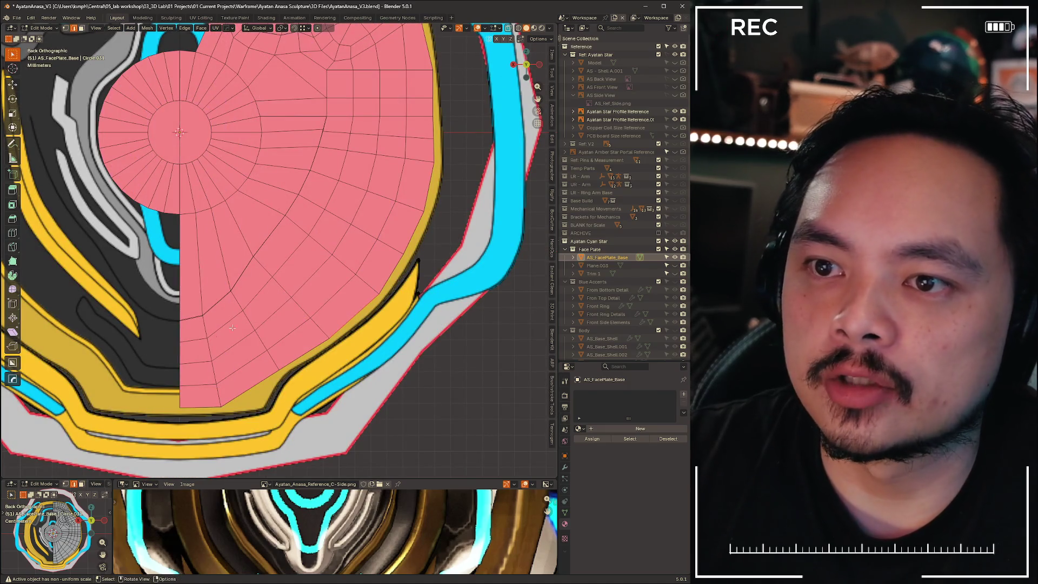
scroll(233, 328, "down", 3)
scroll(314, 225, "up", 5)
key("alt+a")
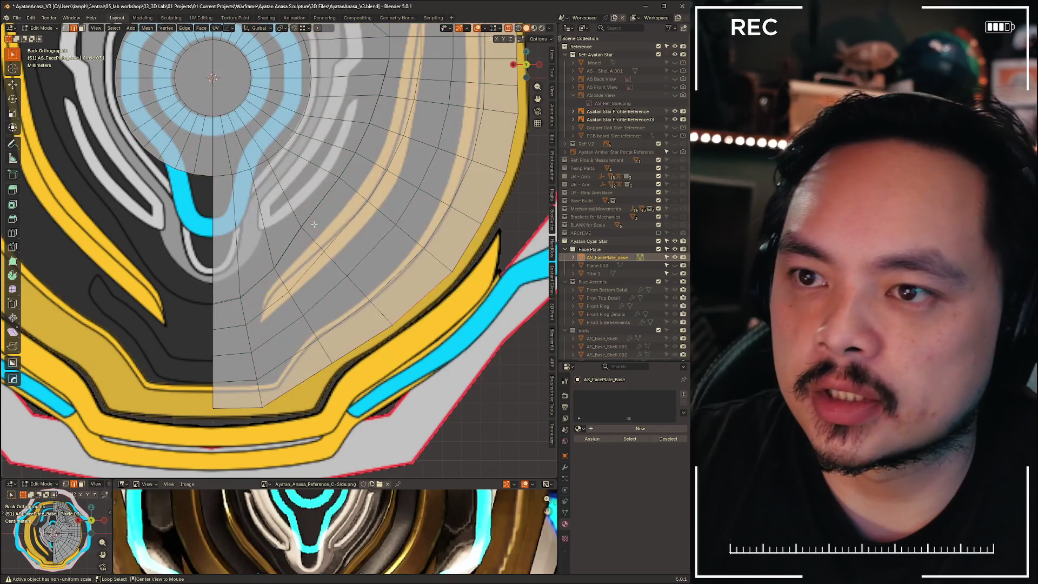
middle_click_drag(307, 198, 256, 213, "shift")
key("1")
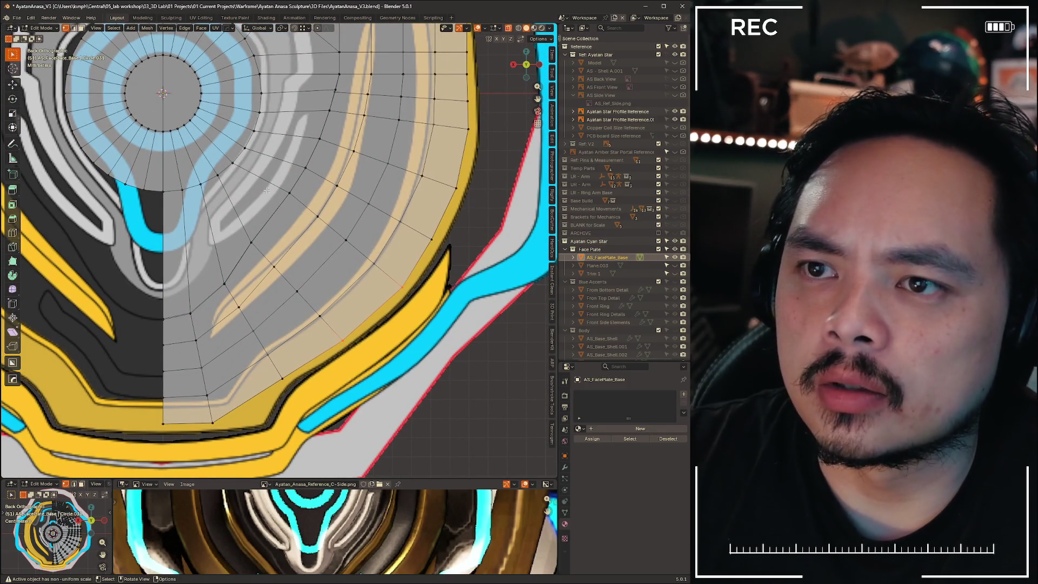
left_click(301, 208)
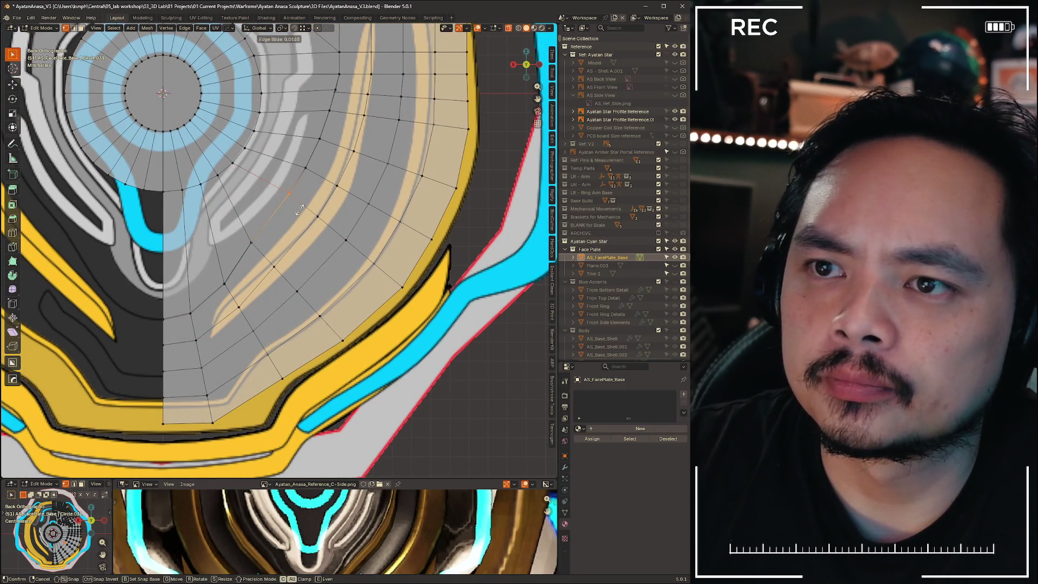
left_click(295, 211)
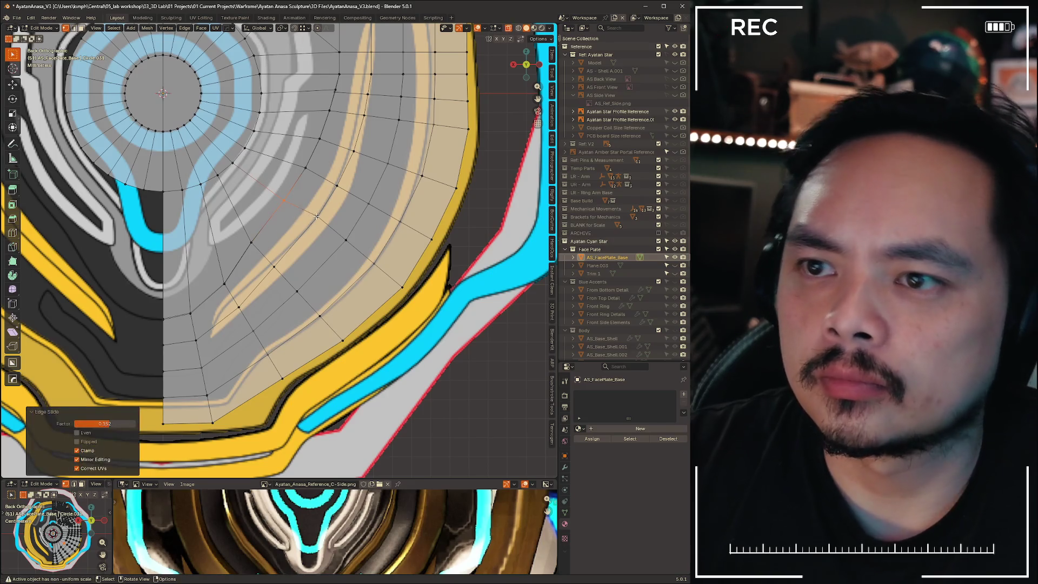
Edge-slide the next two selected loops so their spacing follows the reference curves
left_click(330, 216)
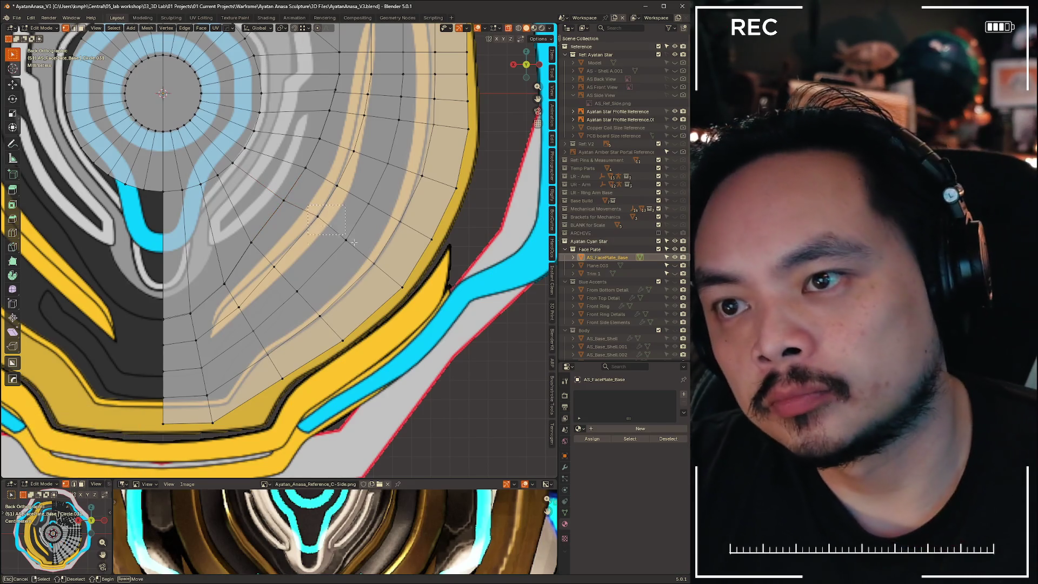
left_click_drag(358, 256, 414, 297)
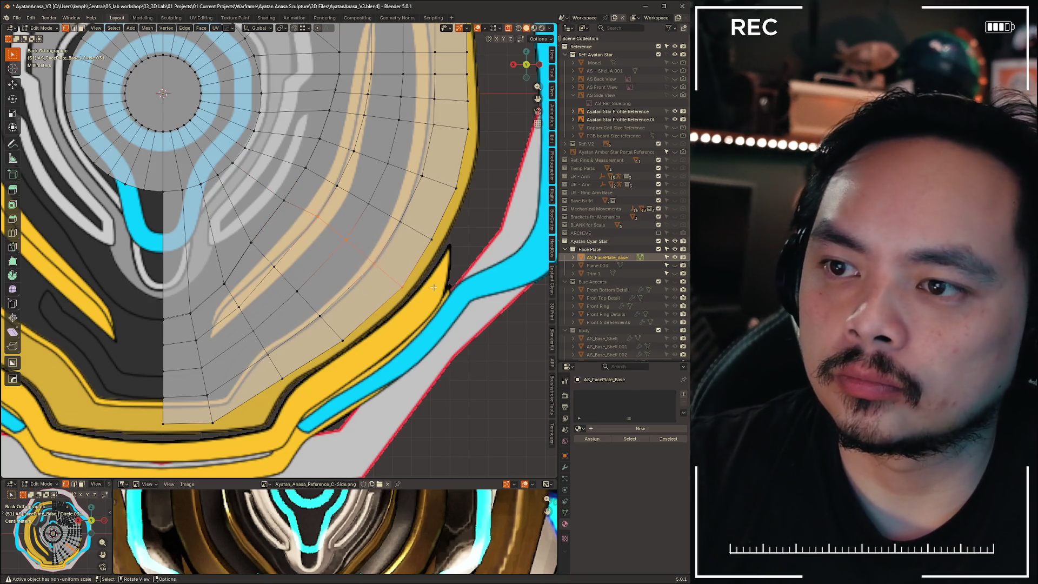
key("g")
key("g")
left_click(424, 297)
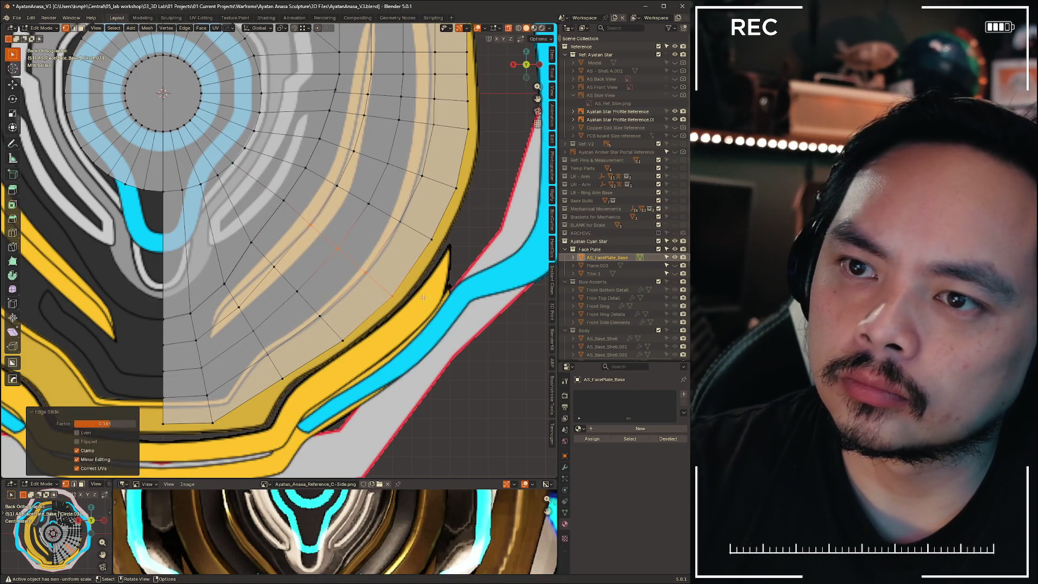
left_click(267, 261)
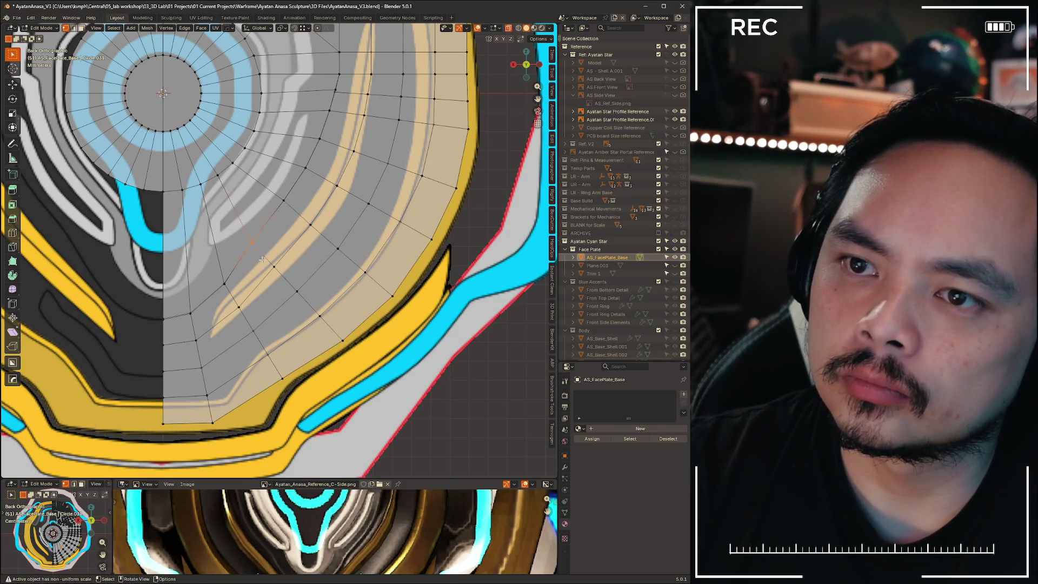
left_click_drag(353, 356, 352, 356, "shift")
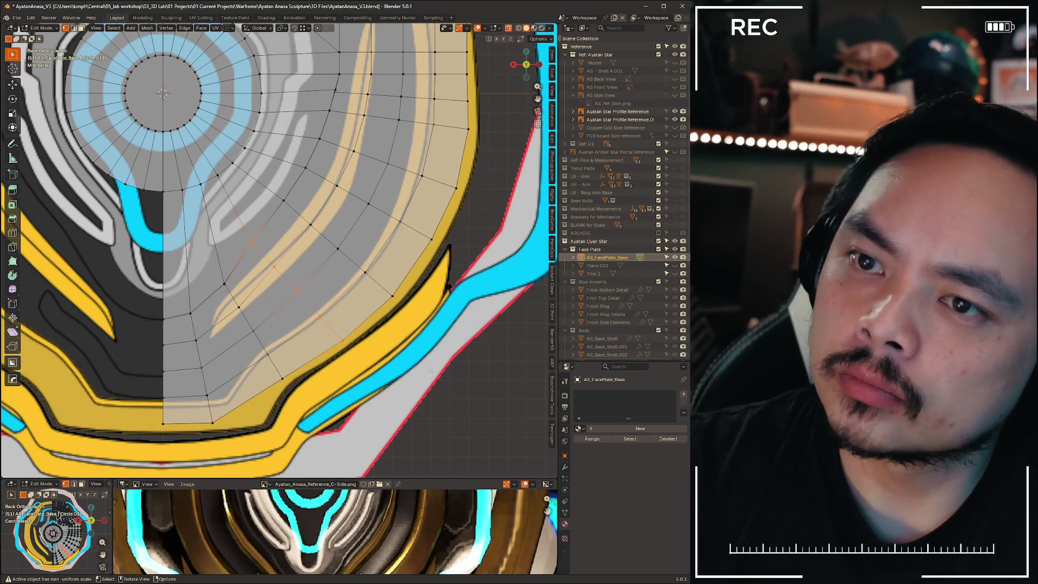
key("g")
key("g")
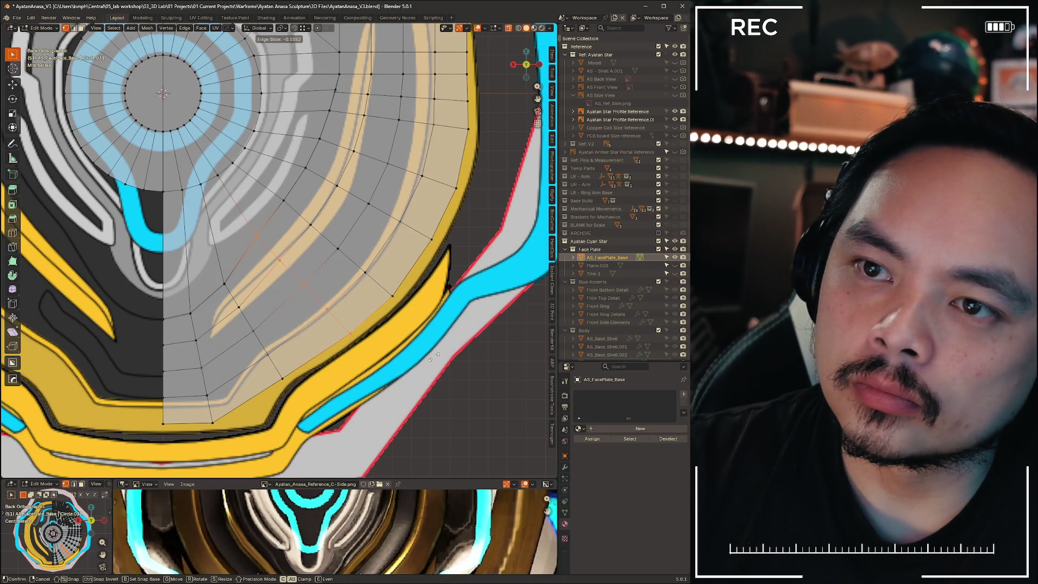
left_click(431, 359)
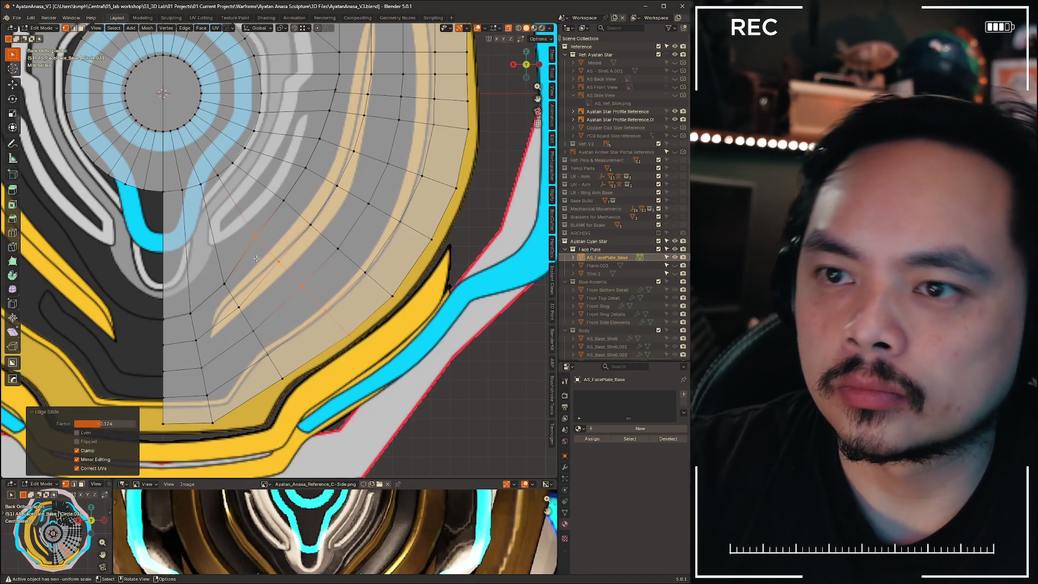
Edge-slide one more edge segment into place, then select a small edge to adjust next
left_click_drag(314, 292, 365, 362)
key("g")
key("g")
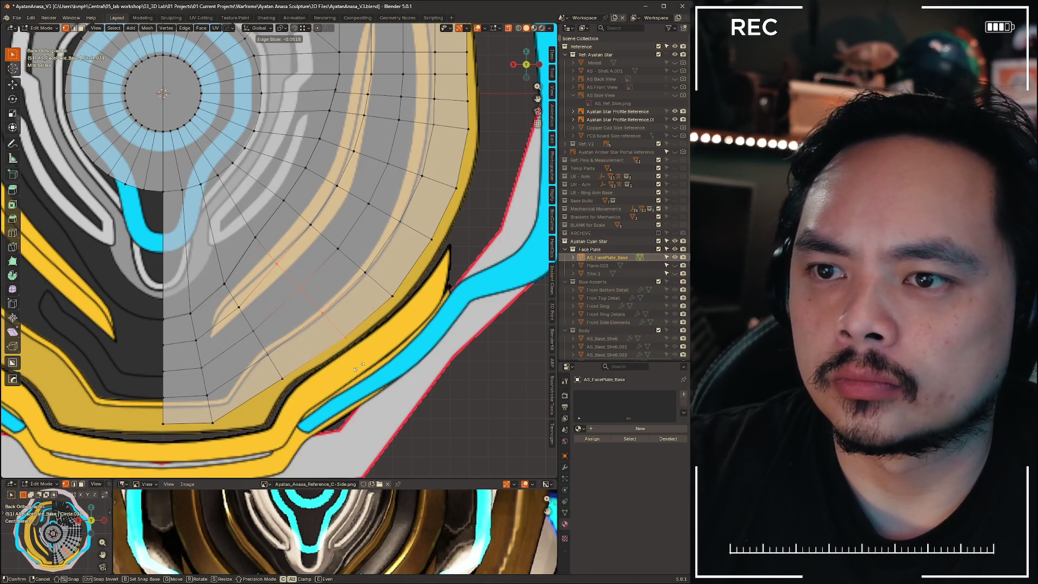
left_click(357, 368)
middle_click_drag(219, 312, 262, 259, "shift")
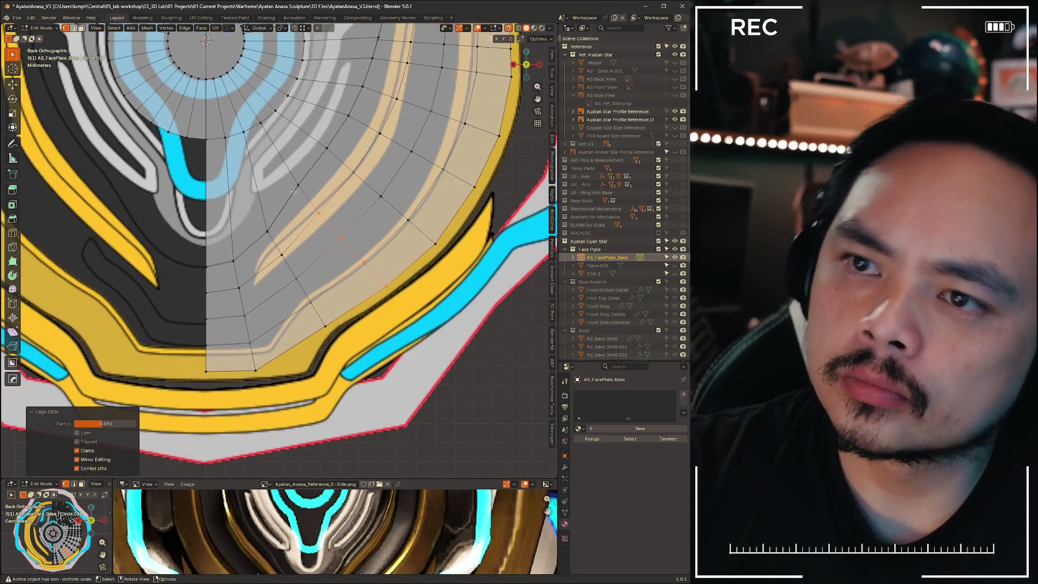
left_click(262, 259)
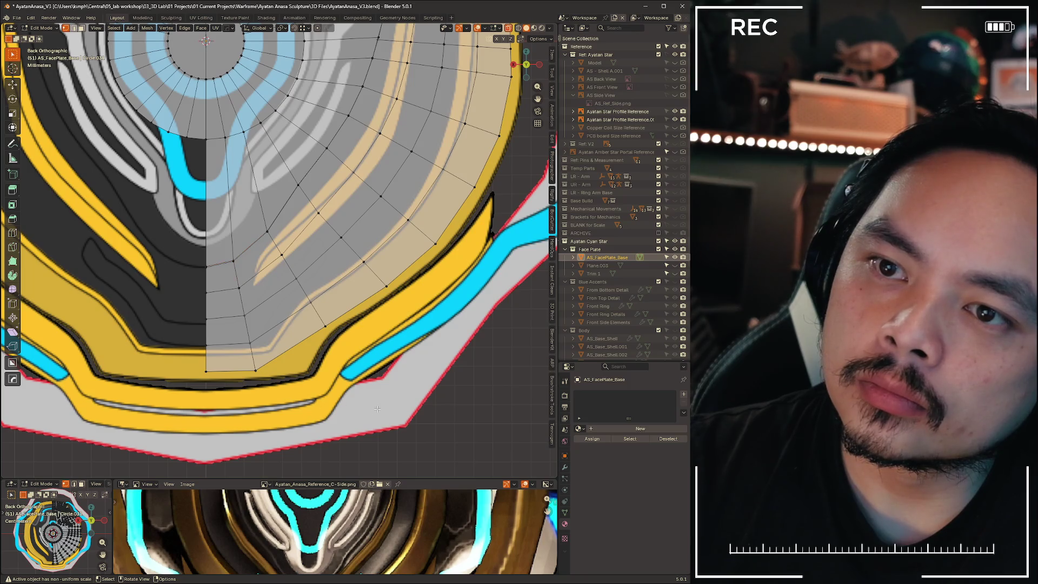
scroll(195, 301, "up", 4)
Snap the selected vertex onto its neighbour, then nudge it slightly along X
scroll(152, 291, "up", 3)
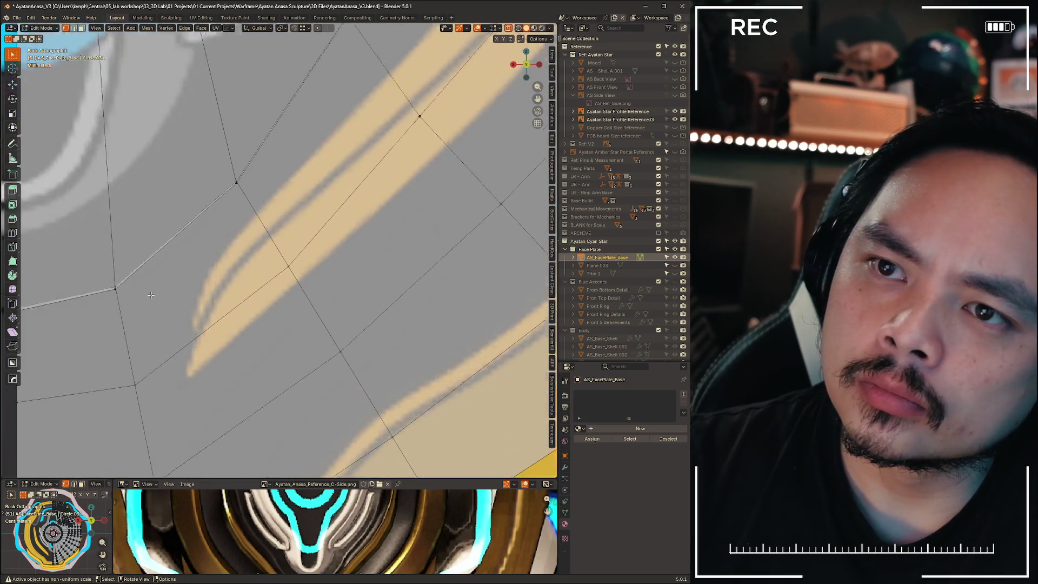
scroll(108, 303, "down", 5)
scroll(100, 312, "up", 4)
scroll(100, 312, "down", 2)
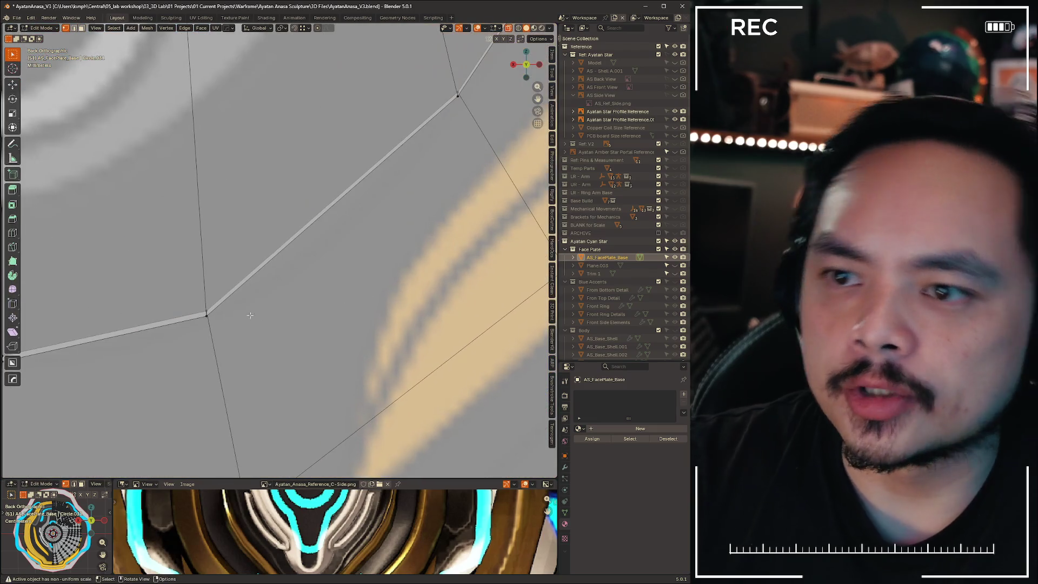
key("alt+z")
mouse_move(190, 331)
middle_mouse_down("shift")
mouse_move(384, 294)
mouse_move(325, 281)
mouse_move(274, 249)
mouse_move(296, 302)
mouse_move(303, 286)
mouse_move(318, 295)
middle_mouse_up("shift")
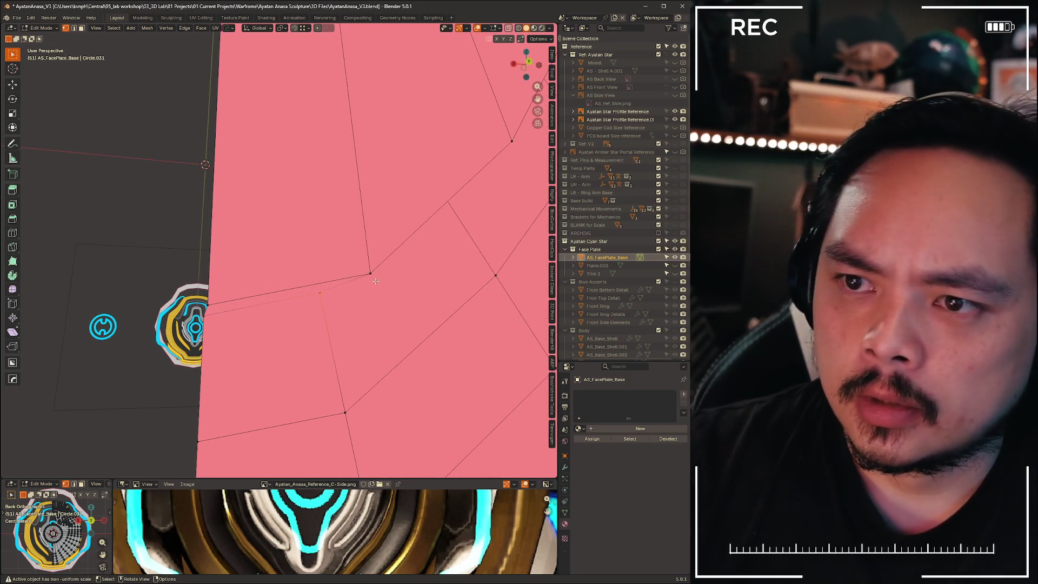
key("g")
left_click(370, 274)
key("g")
key("y")
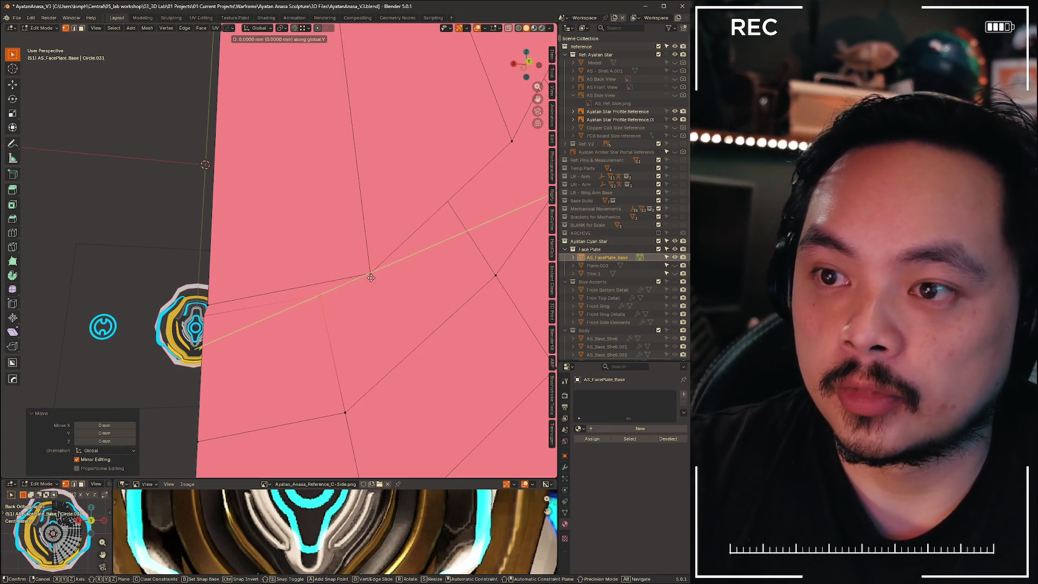
key("x")
left_click(209, 302)
Lower one vertex and nudge an upper vertex a fraction of a millimetre along Z
key("g")
key("z")
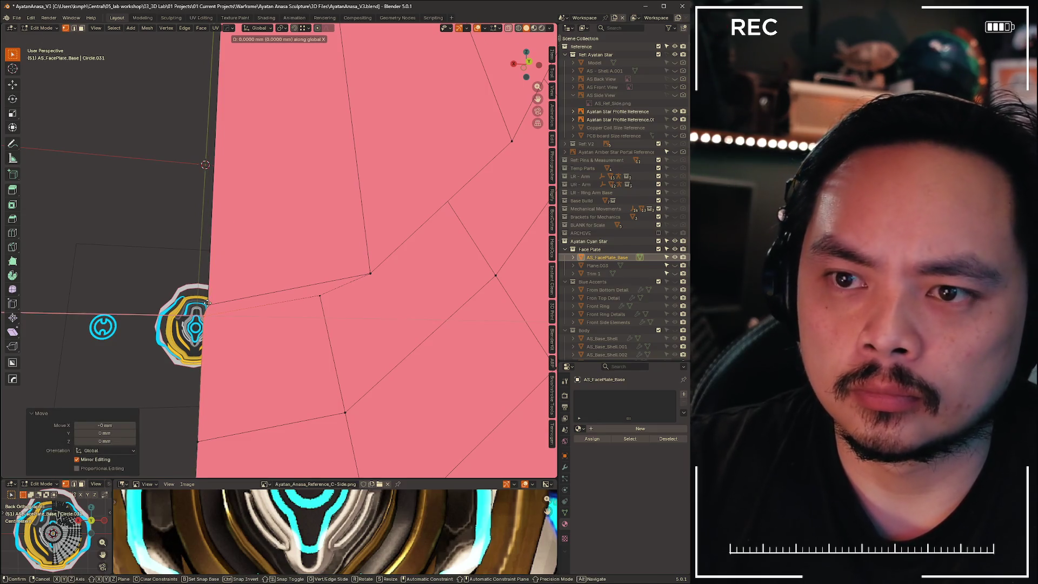
key("z")
left_click(207, 304)
middle_click_drag(207, 304, 287, 285)
key("g")
key("z")
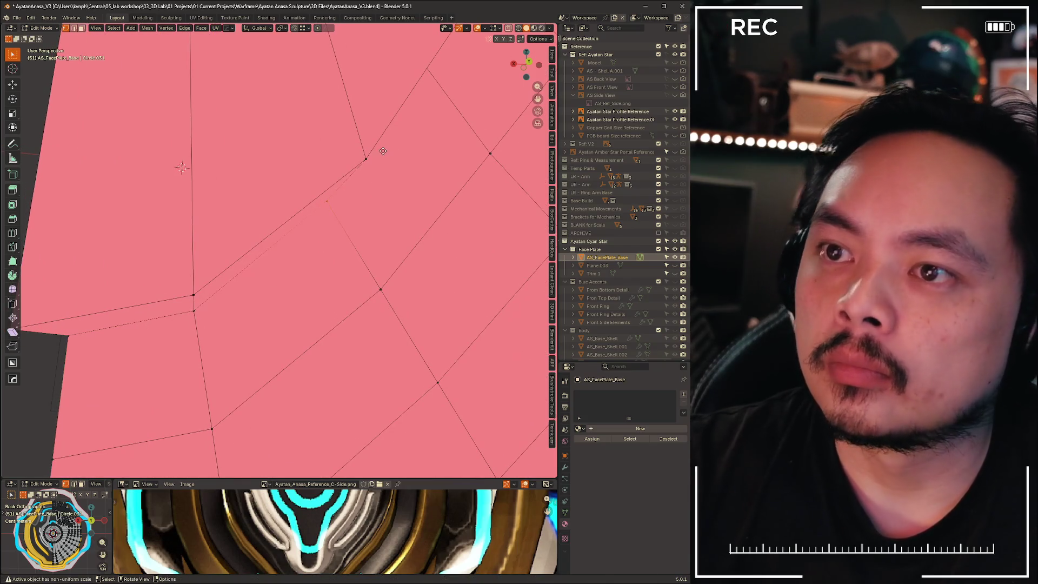
left_click(365, 161)
key("g")
left_click(365, 160)
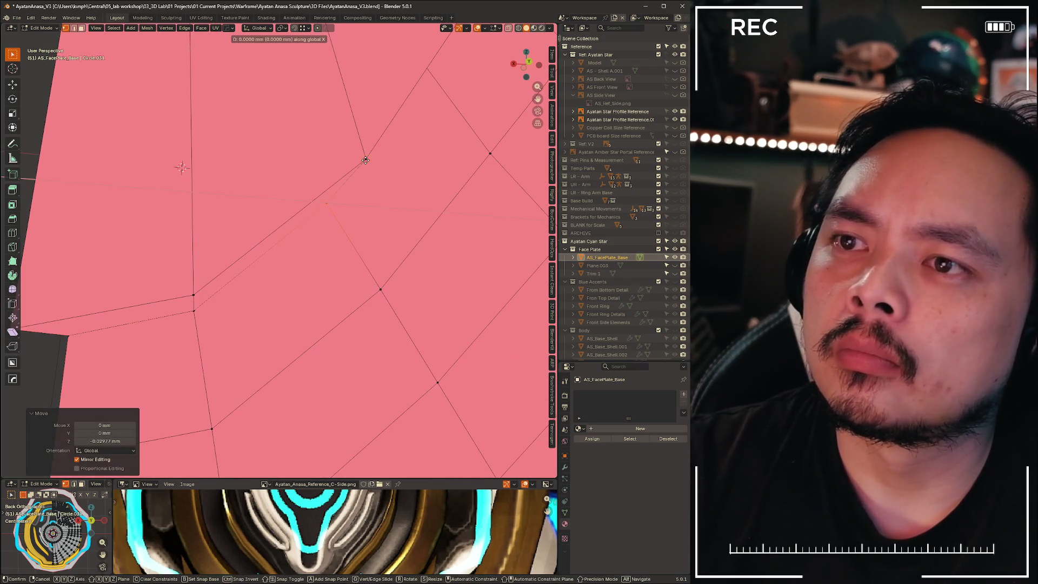
Make a final small vertical nudge to a vertex, then check spacing in back orthographic view
mouse_move(366, 160)
middle_mouse_down()
mouse_move(226, 318)
mouse_move(246, 202)
middle_mouse_up()
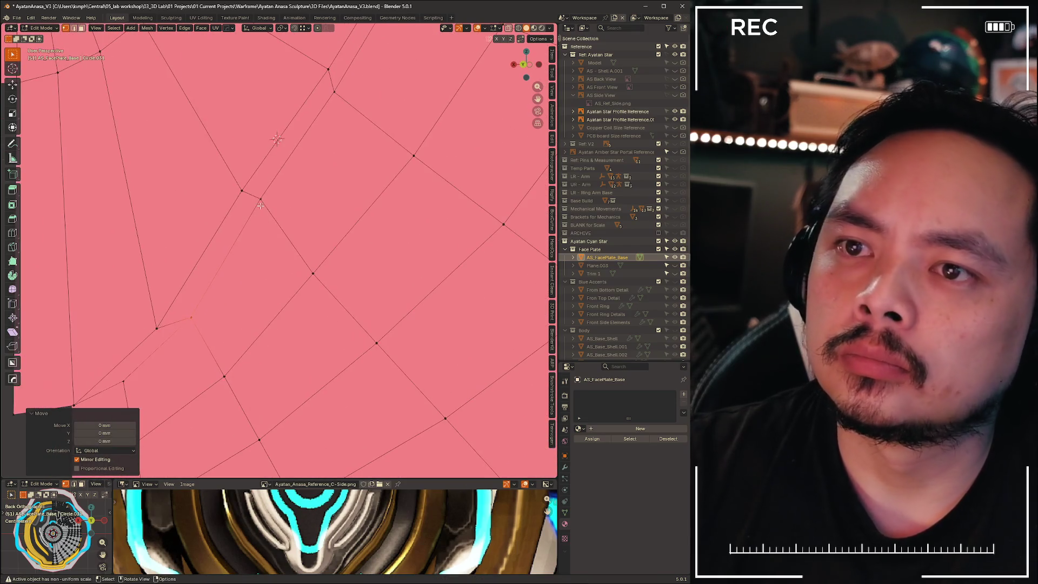
key("g")
key("shift+z")
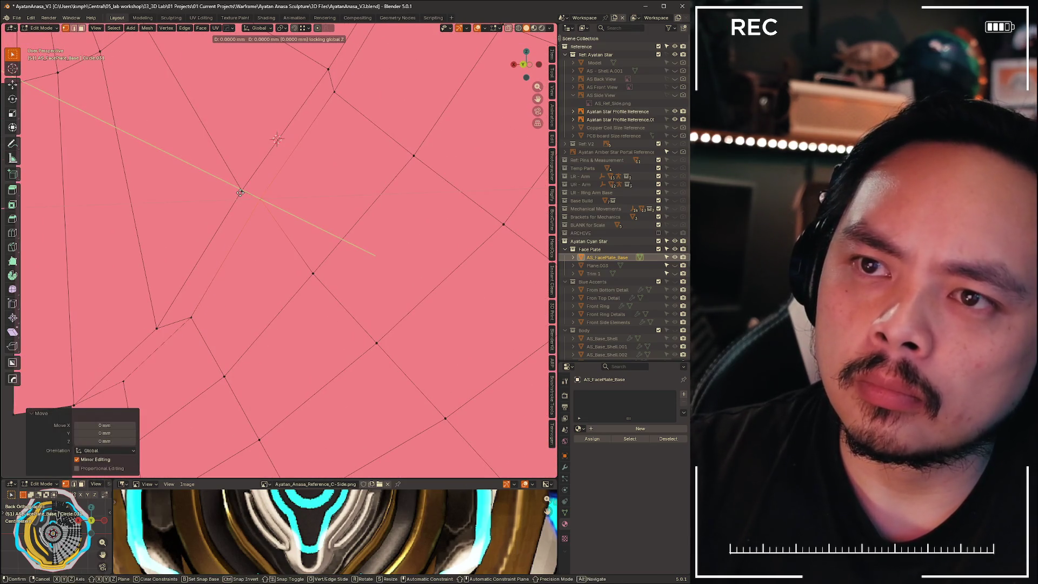
left_click(242, 189)
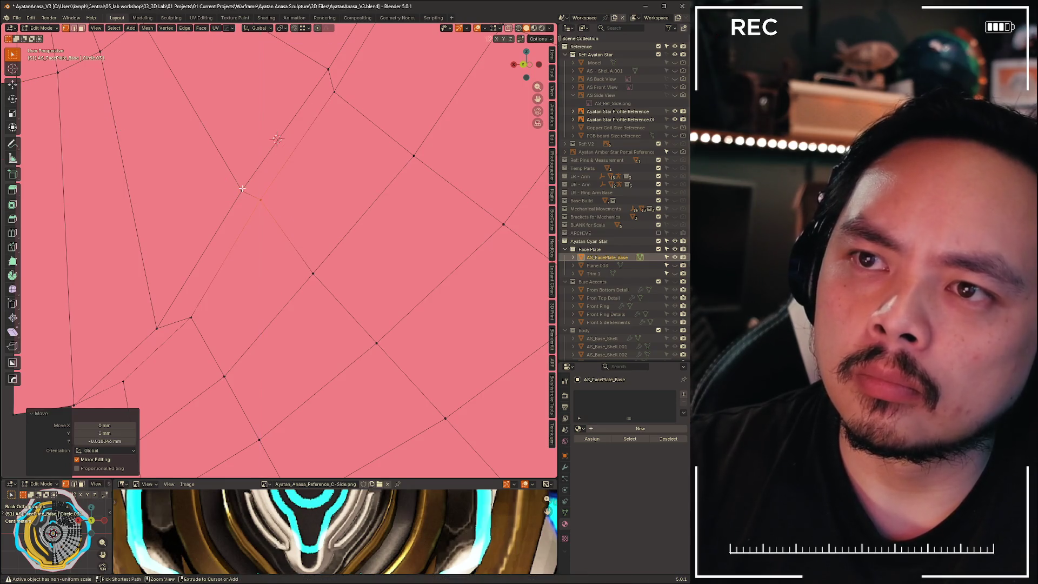
left_click(523, 65)
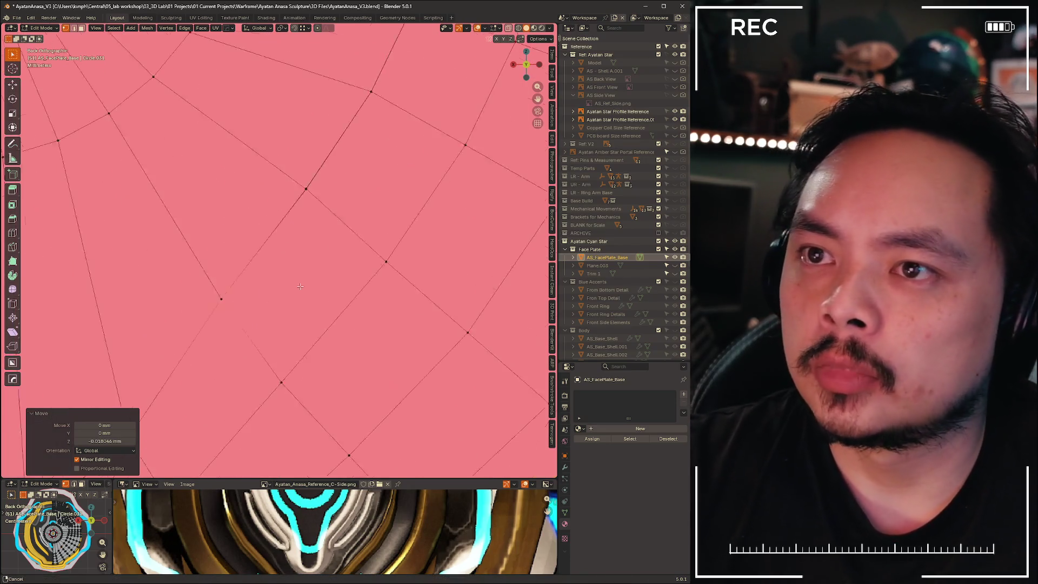
scroll(407, 145, "up", 3)
scroll(200, 209, "up", 3)
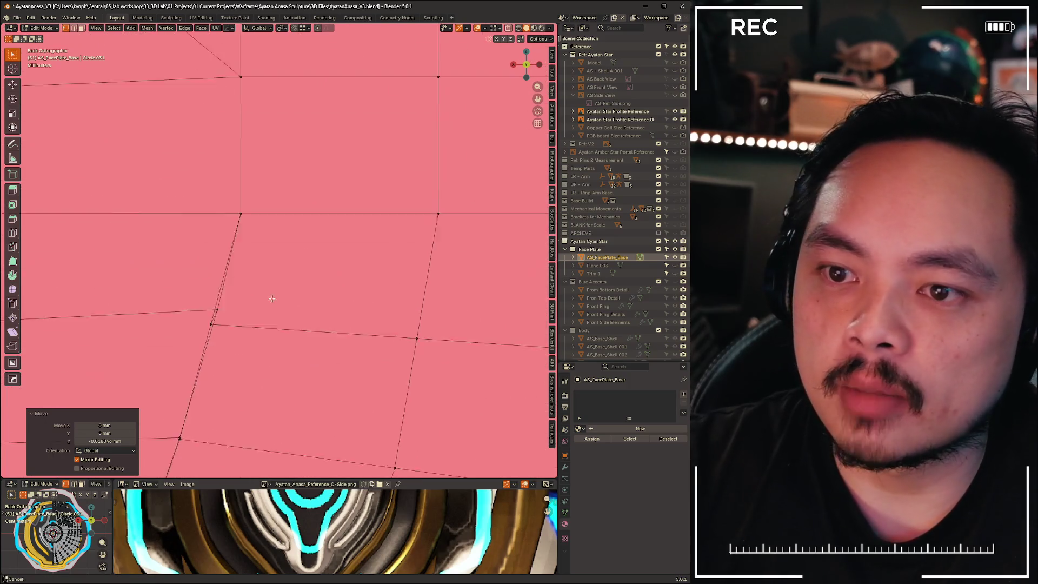
mouse_move(205, 204)
middle_mouse_down()
mouse_move(274, 229)
mouse_move(245, 219)
middle_mouse_up()
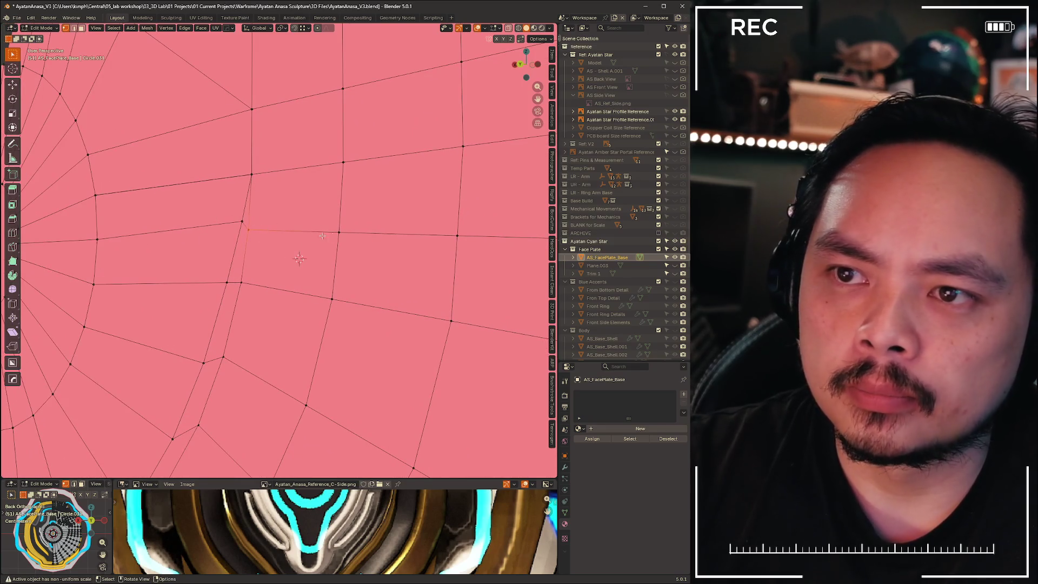
scroll(322, 236, "down", 6)
scroll(257, 237, "up", 6)
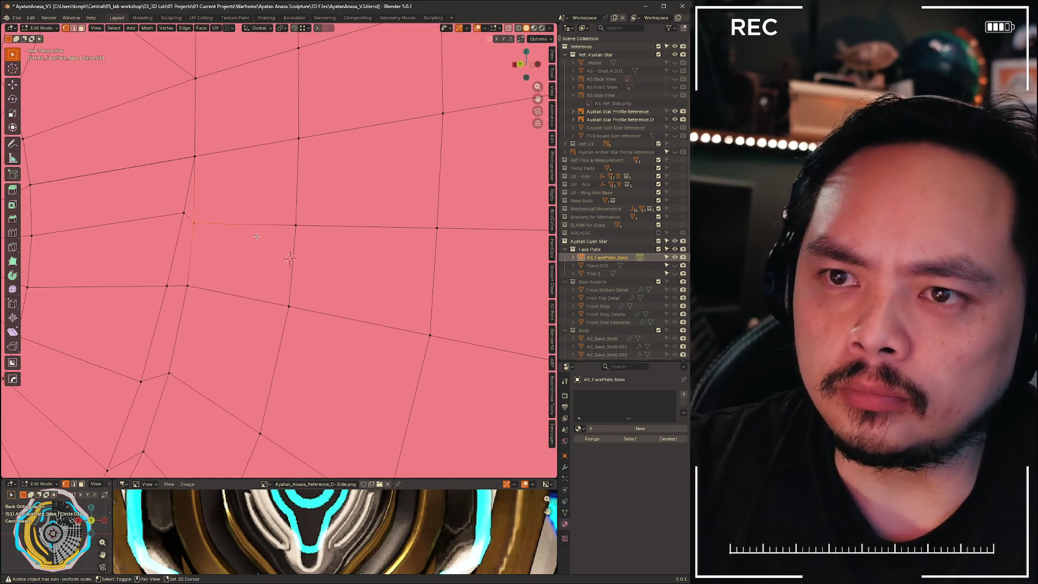
scroll(311, 224, "down", 4)
mouse_move(311, 224)
middle_mouse_down()
mouse_move(321, 234)
mouse_move(427, 231)
mouse_move(285, 226)
middle_mouse_up()
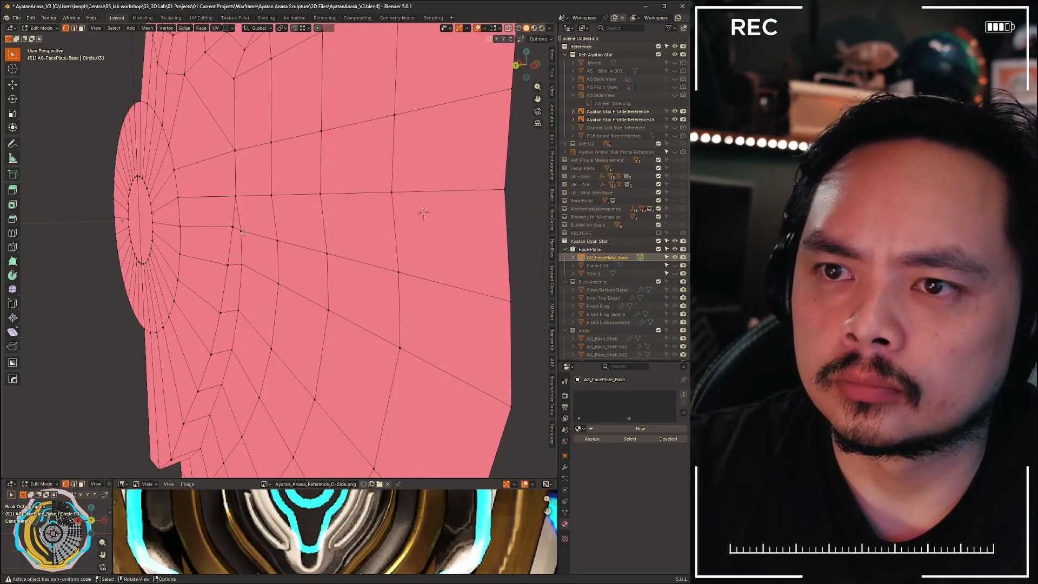
Shift the end vertex of the centre row along X
key("z")
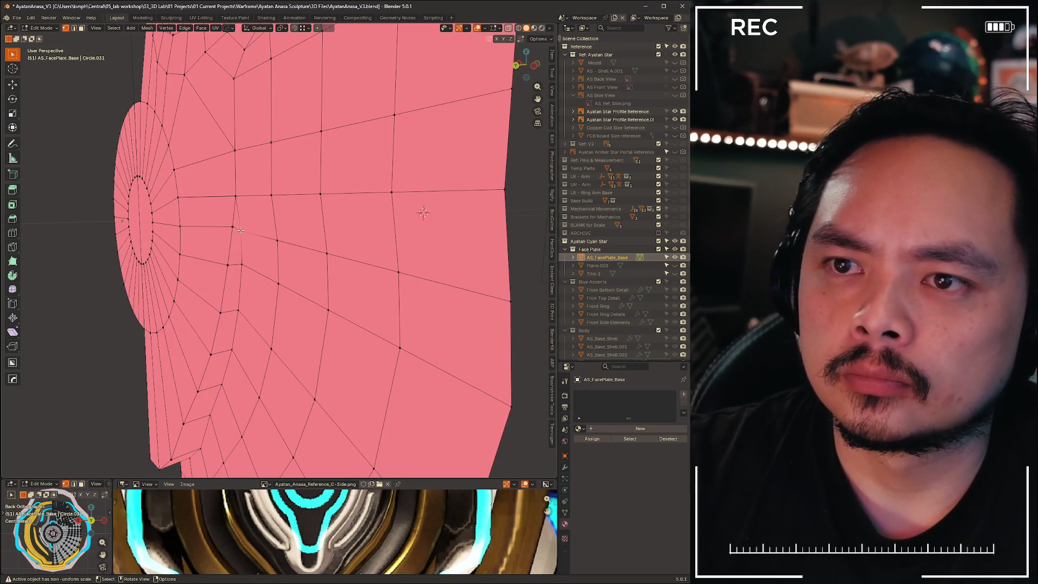
key("g")
key("z")
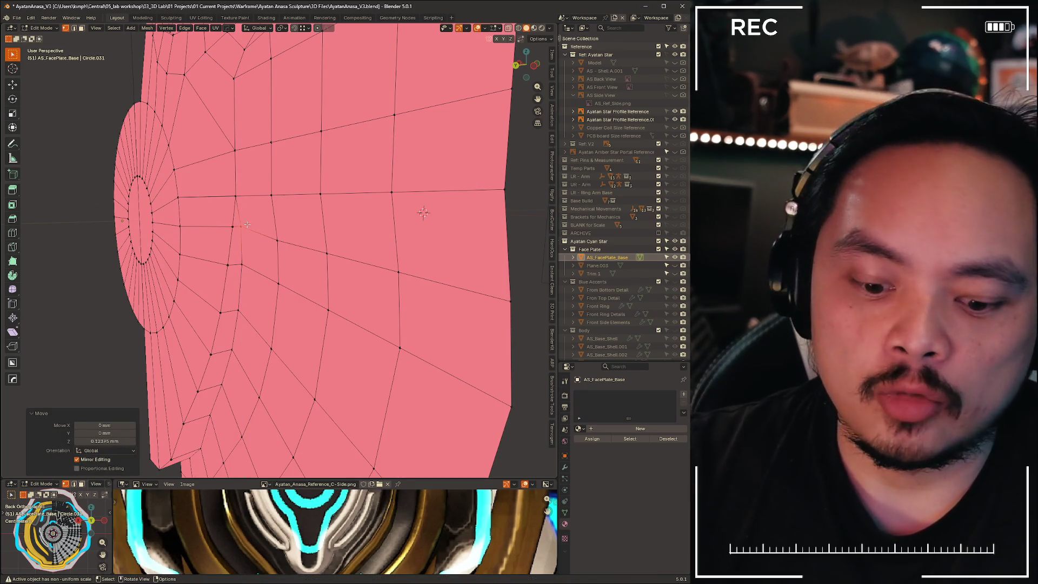
key("g")
key("x")
left_click(247, 224)
mouse_move(247, 225)
middle_mouse_down()
mouse_move(333, 193)
mouse_move(218, 222)
mouse_move(225, 238)
mouse_move(280, 248)
middle_mouse_up()
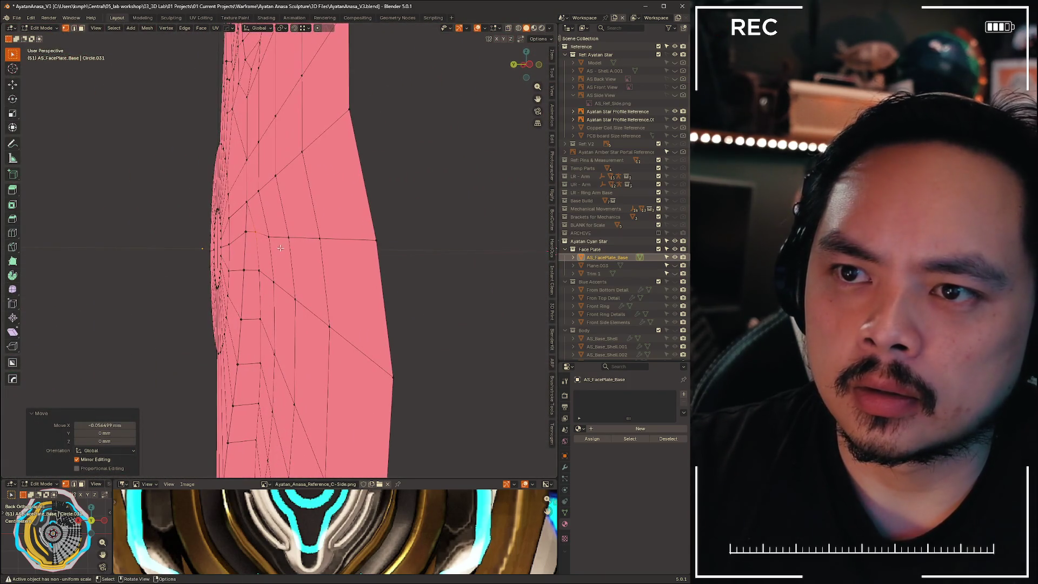
Select the centre row's shortest edge path and raise it about 0.24 mm along Z
left_click(269, 237)
left_click(376, 240, "ctrl")
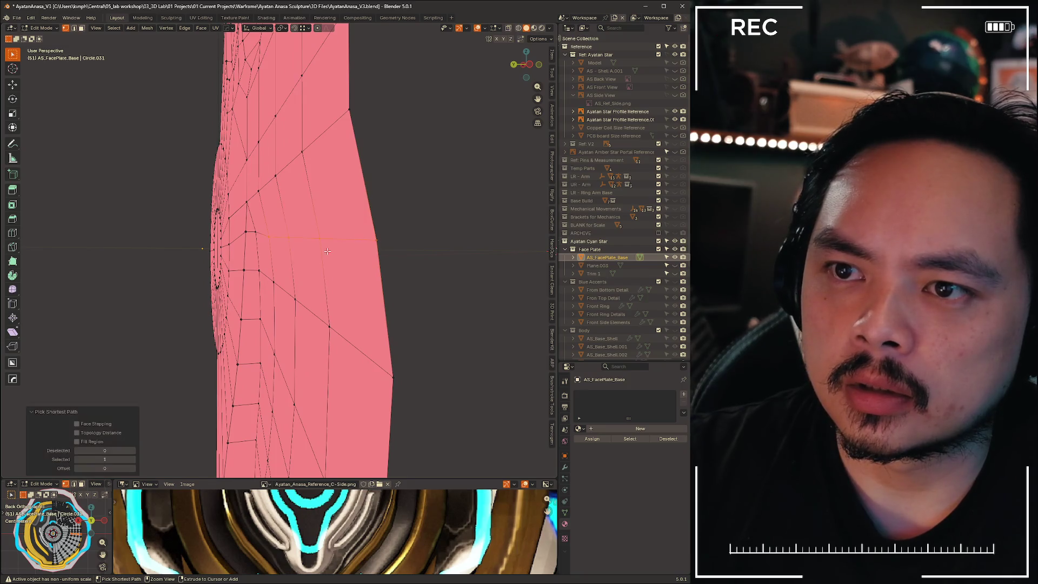
key("g")
key("z")
left_click(254, 232)
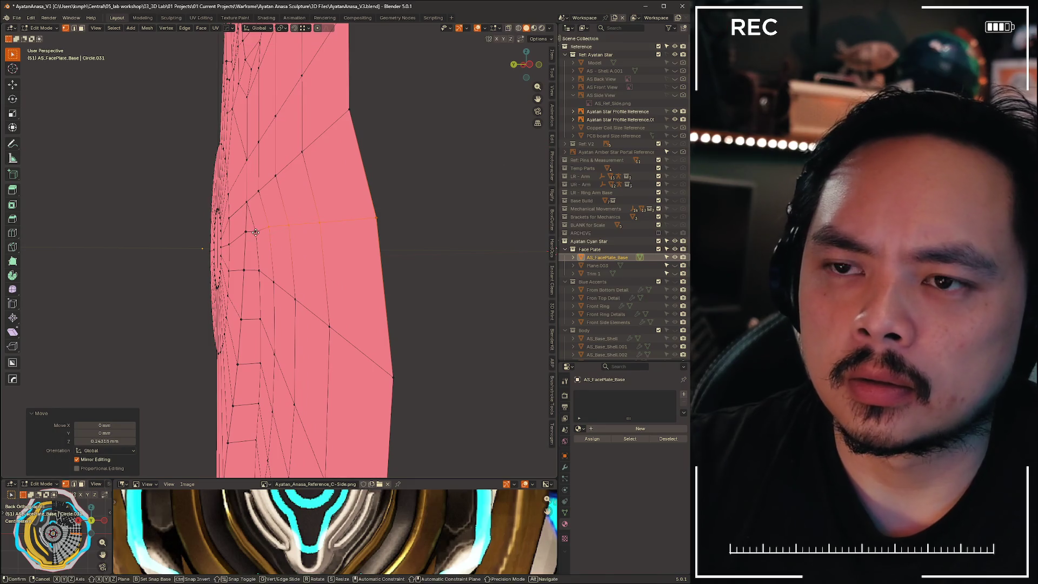
scroll(256, 232, "up", 5)
mouse_move(256, 232)
middle_mouse_down()
mouse_move(445, 262)
mouse_move(164, 166)
middle_mouse_up()
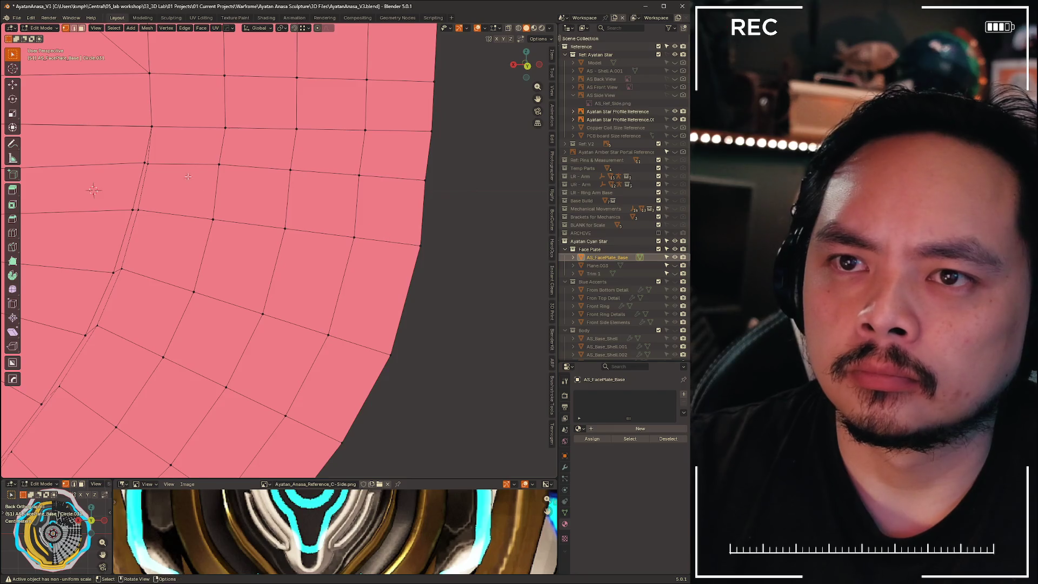
Switch to edge select mode, pick the row's edge path and glance at the Mesh menu
key("2")
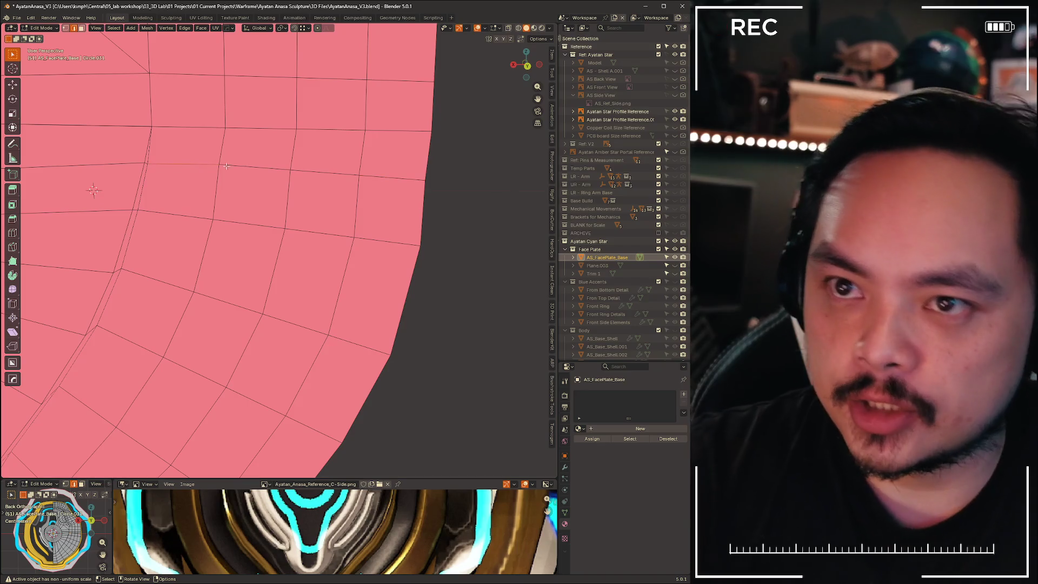
left_click(381, 176, "ctrl")
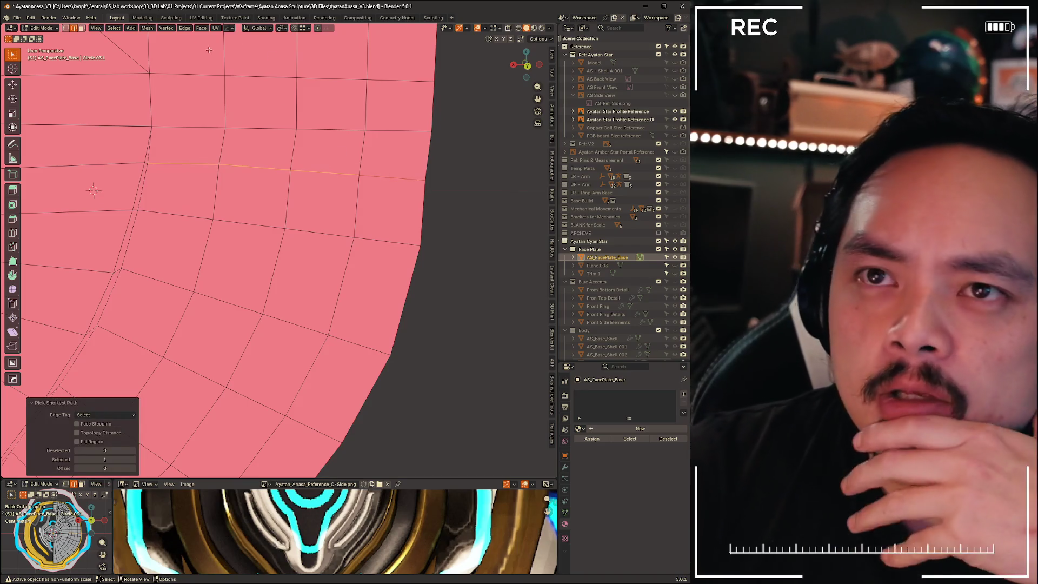
left_click(147, 27)
left_click(148, 27)
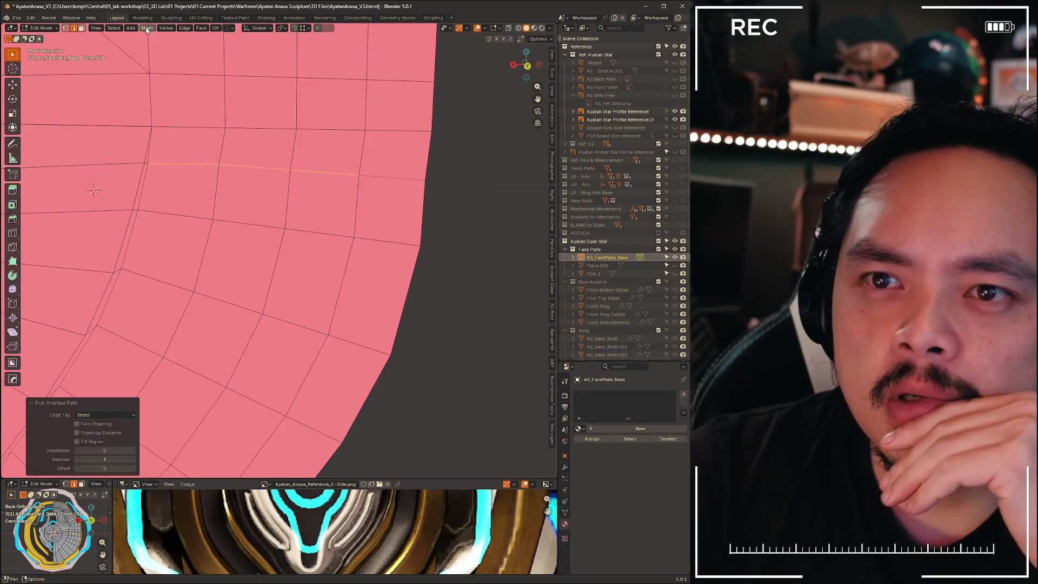
Open the viewport Mesh menu and browse its Split and Normals submenus
left_click(147, 28)
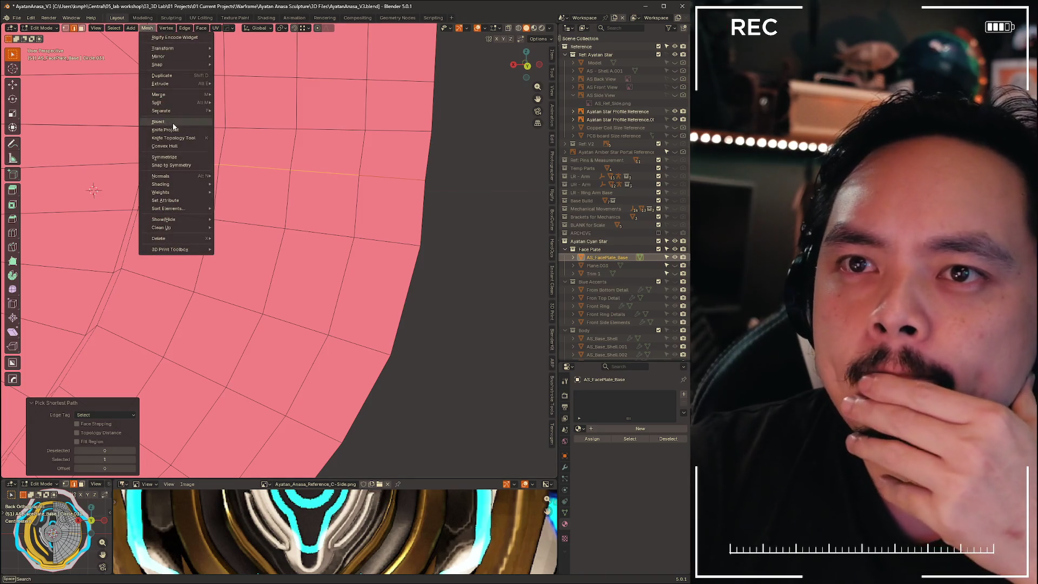
mouse_move(171, 101)
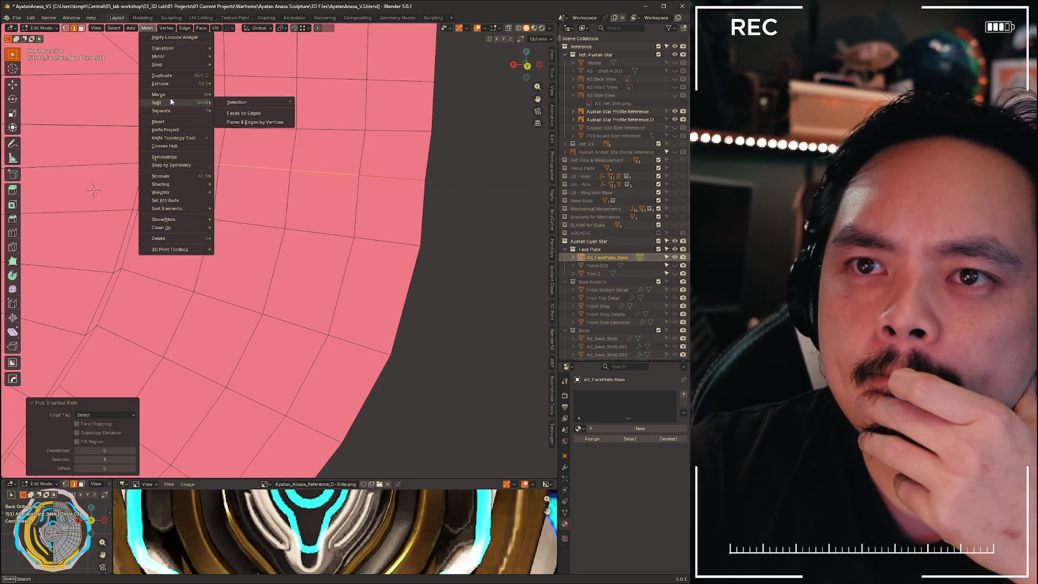
mouse_move(168, 177)
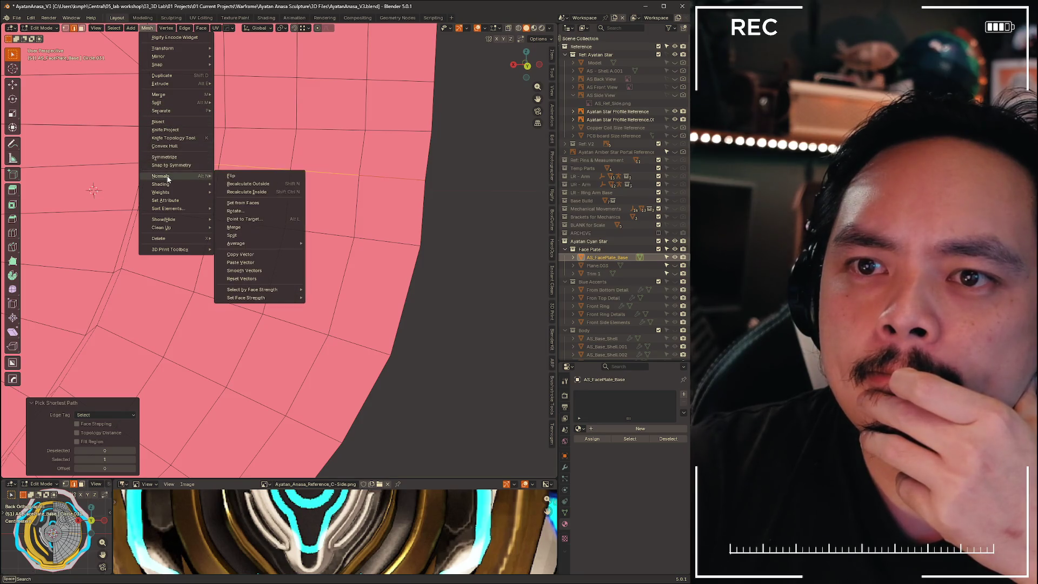
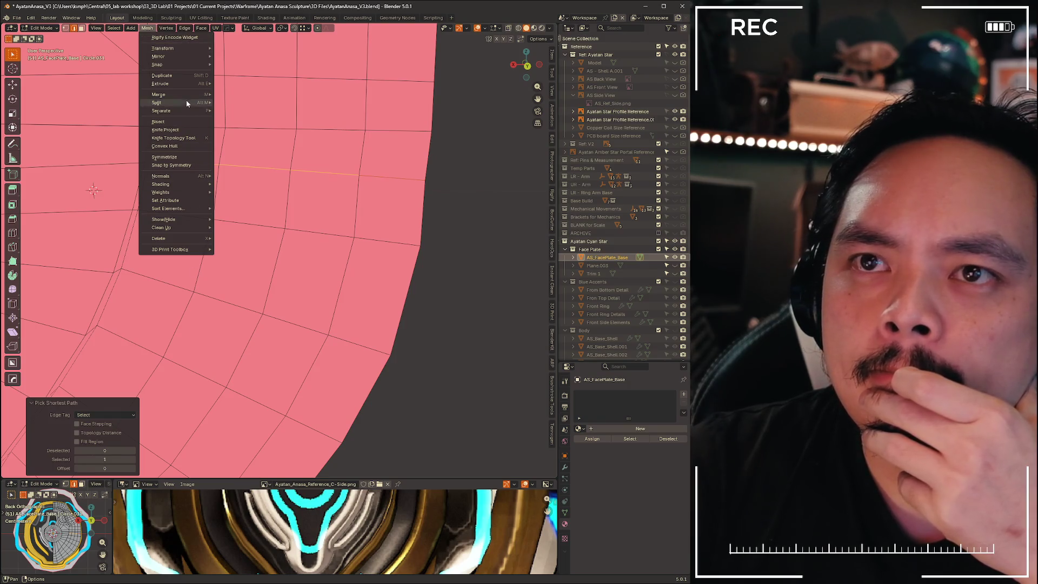
Try Smooth Vertices on the selection, then undo it because it dented the outline
left_click(184, 28)
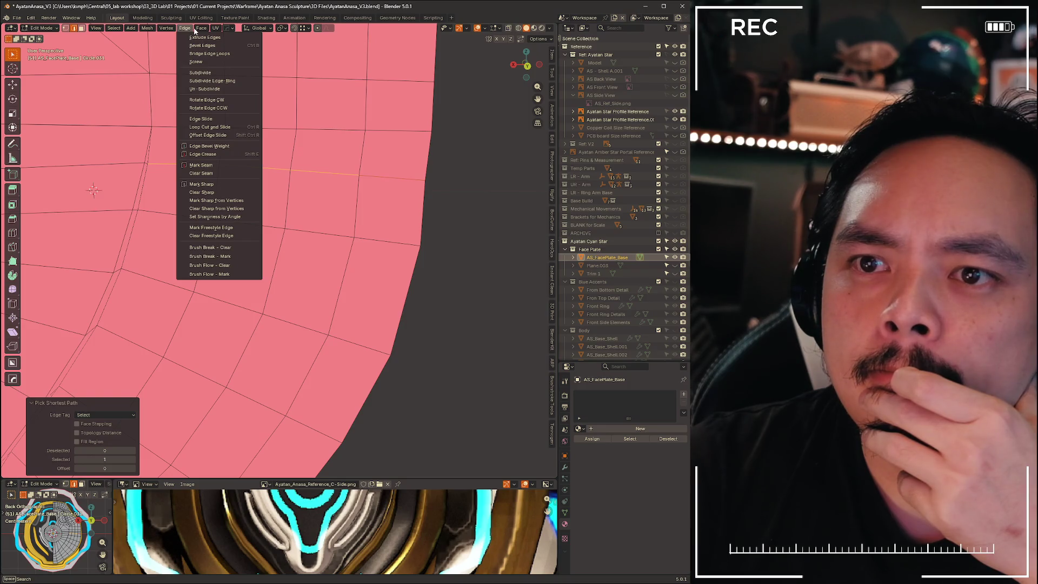
left_click(192, 34)
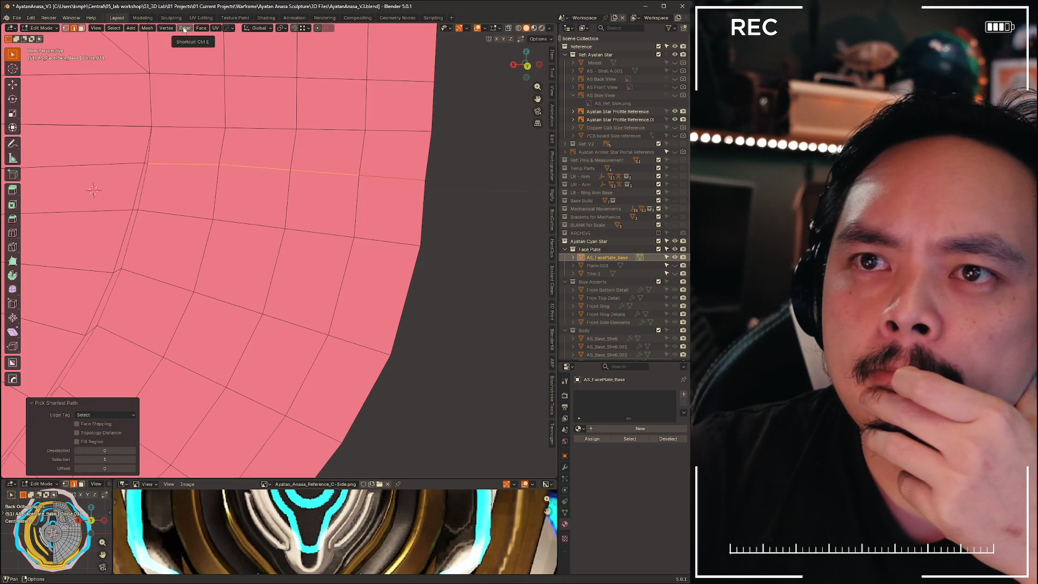
left_click(184, 29)
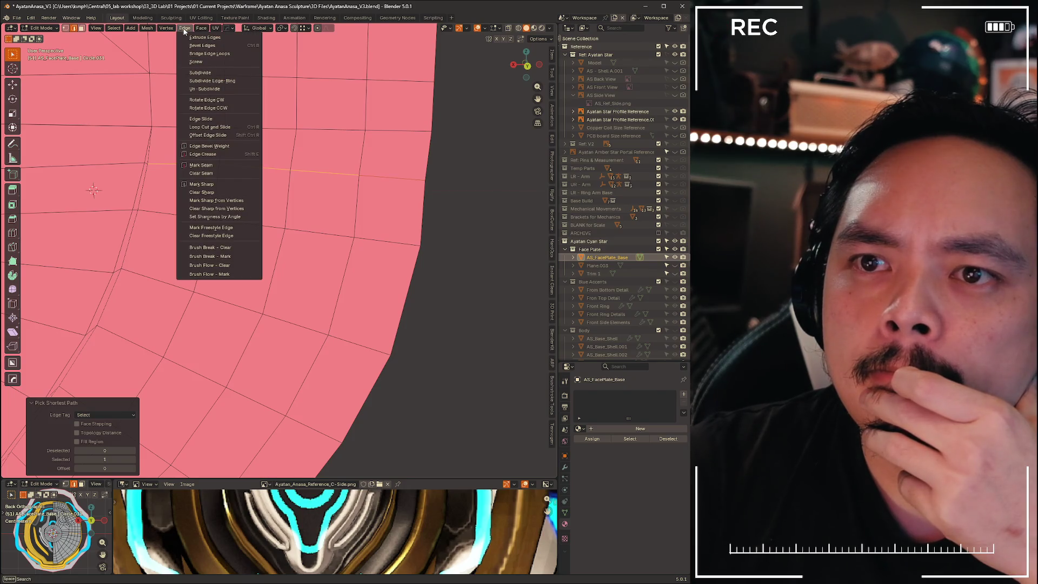
mouse_move(164, 31)
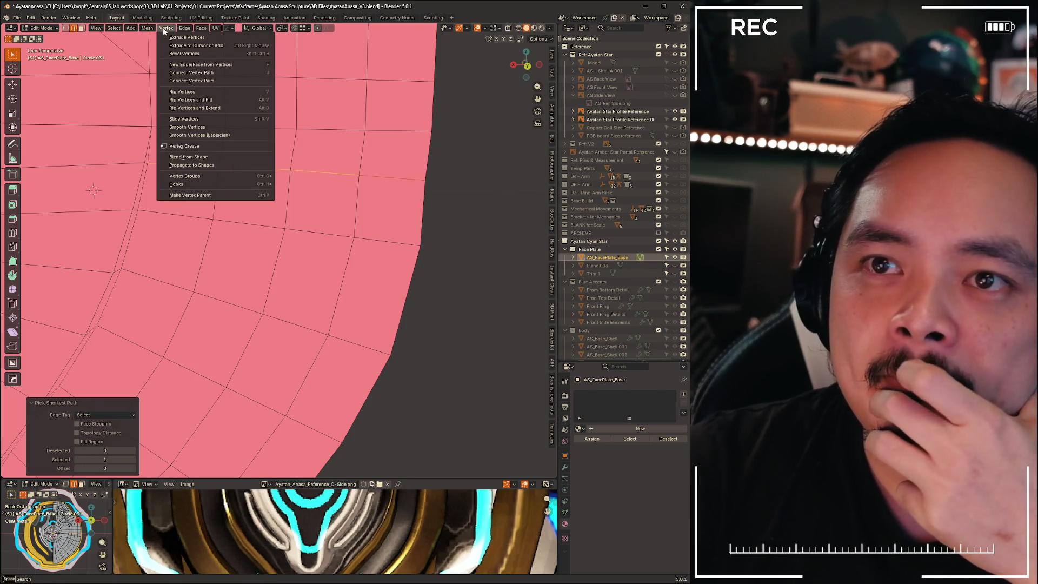
left_click(187, 126)
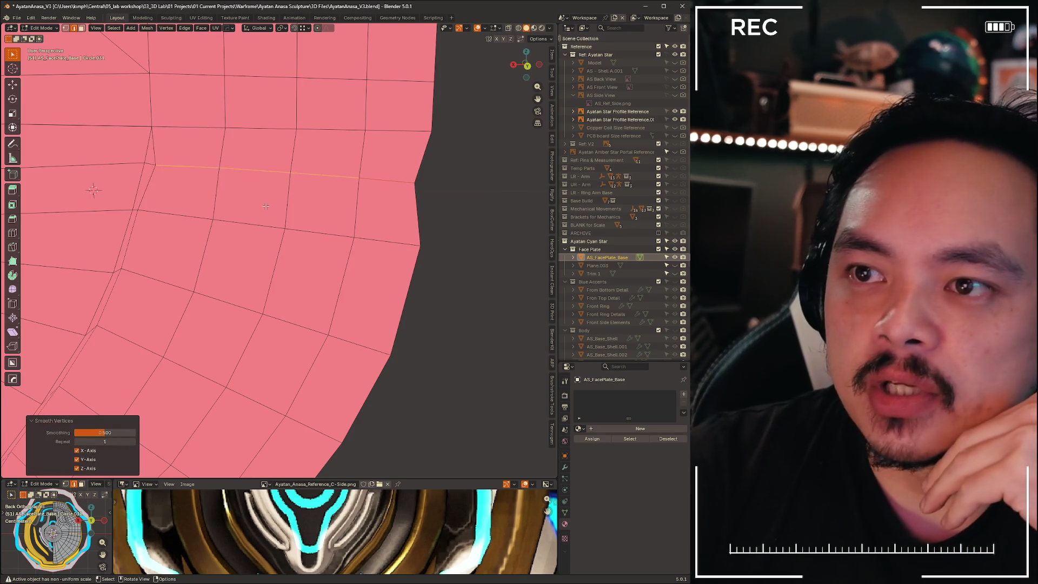
key("ctrl+z")
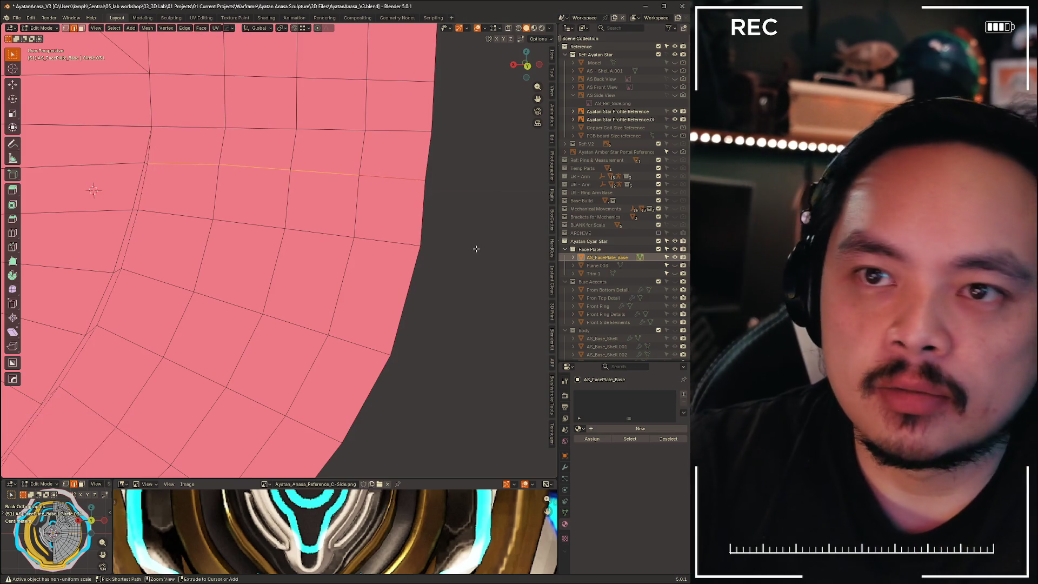
Vertex-slide two neighbouring vertices to even the spacing, then deselect all and frame the mesh
key("1")
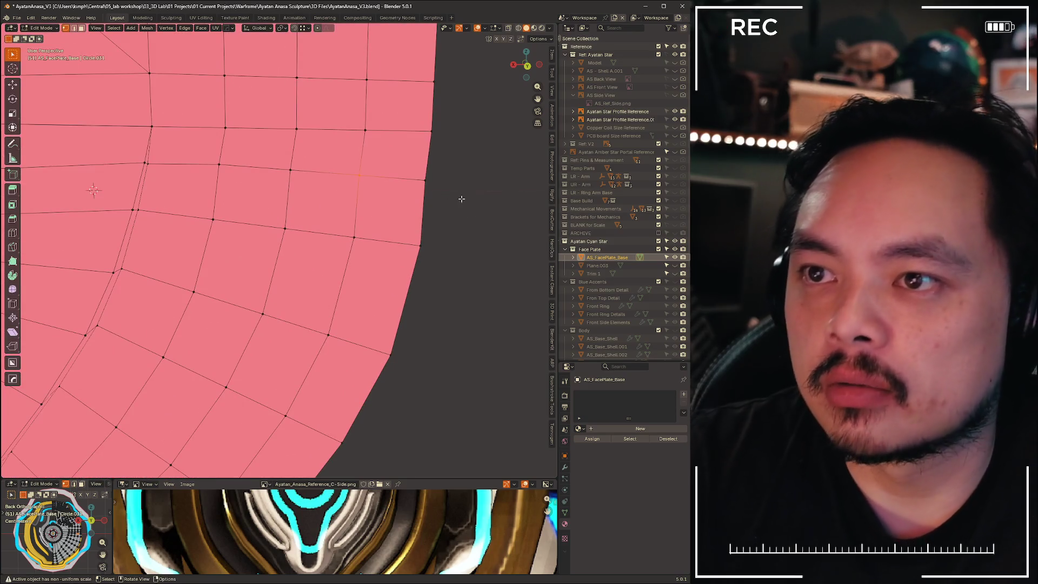
key("shift+v")
left_click(466, 191)
left_click(219, 164)
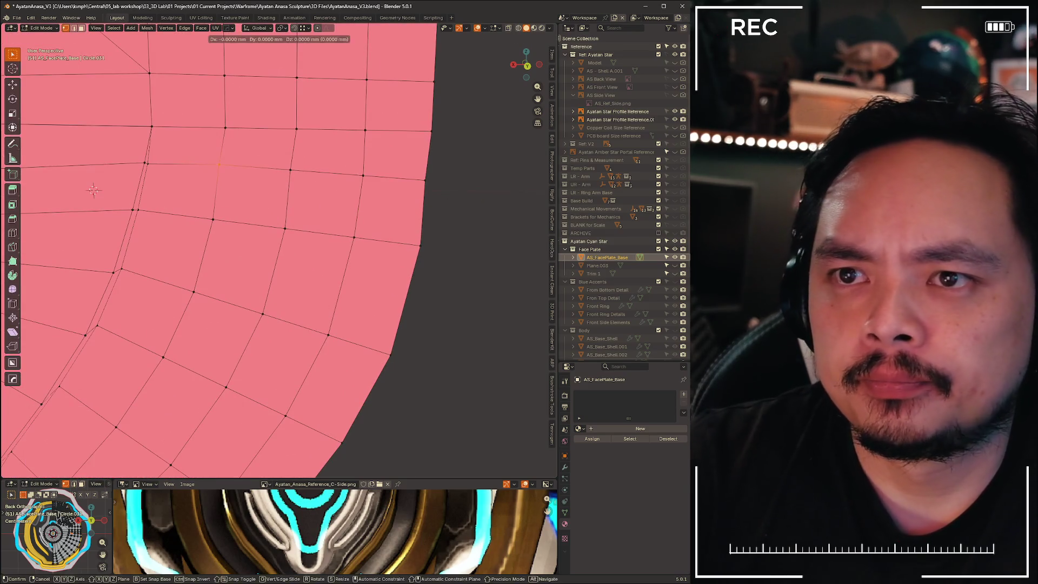
key("shift+v")
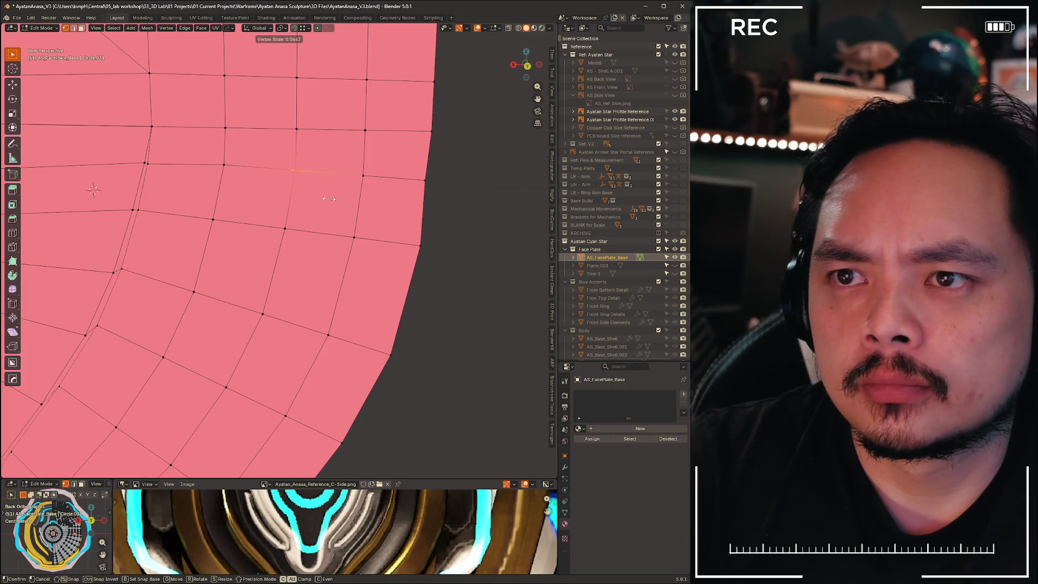
left_click(329, 199)
left_click(390, 166)
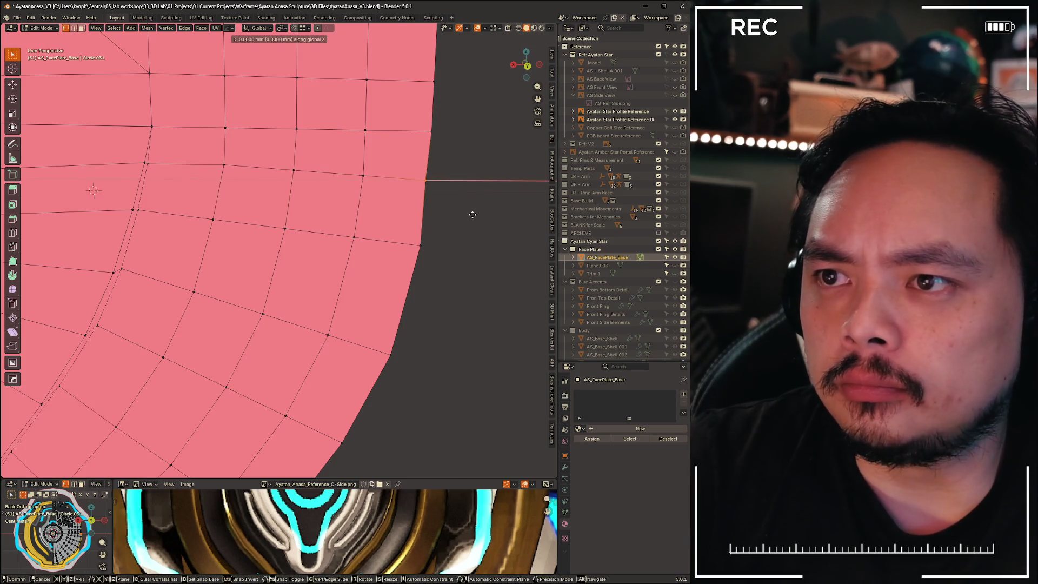
key("alt+a")
key("Home")
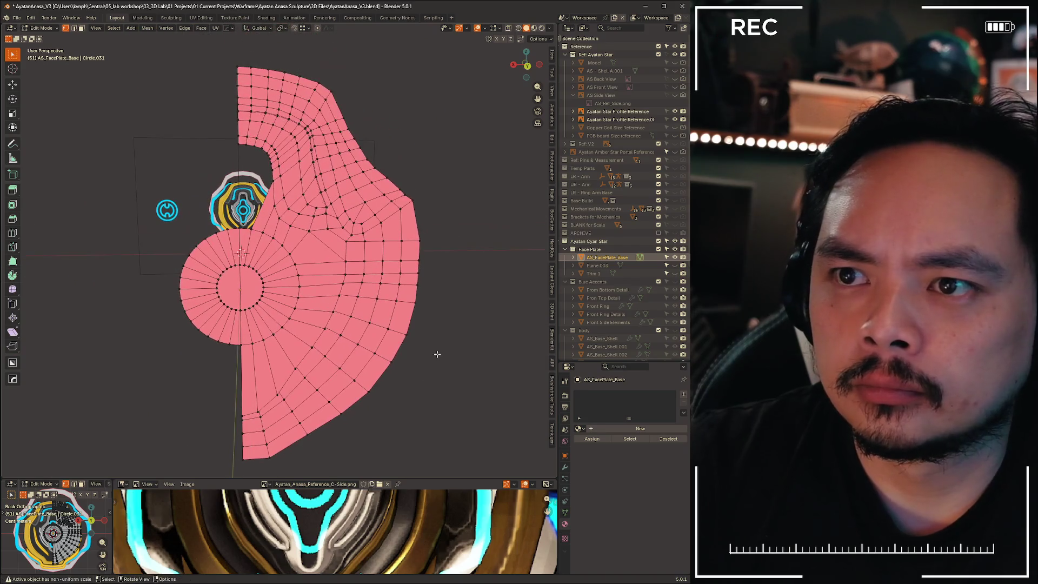
Orbit and zoom for a closer look at the upper face-plate mesh
scroll(269, 191, "up", 5)
mouse_move(269, 191)
middle_mouse_down()
mouse_move(254, 203)
mouse_move(221, 176)
middle_mouse_up()
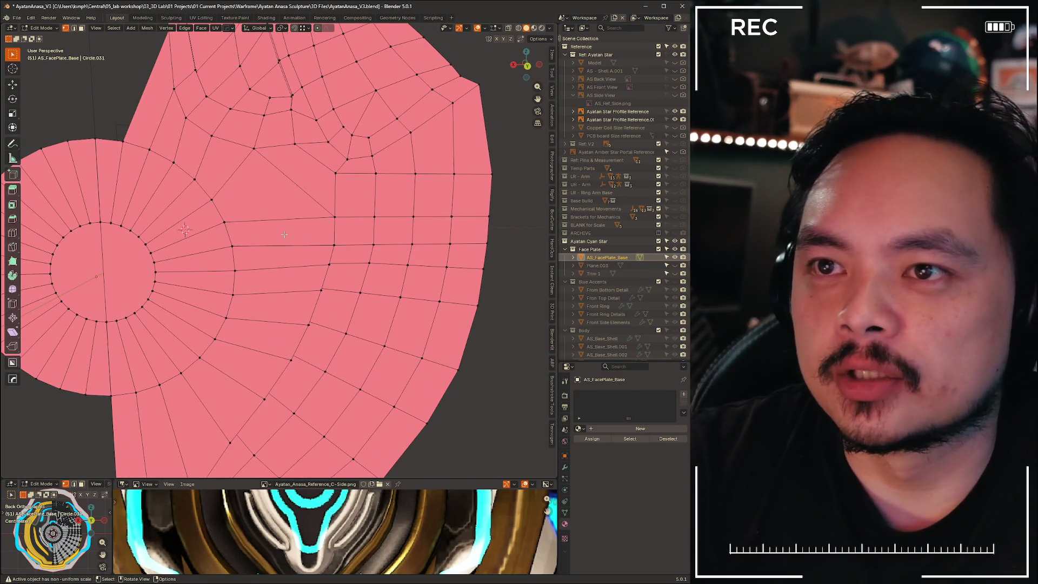
mouse_move(401, 147)
middle_mouse_down()
mouse_move(362, 240)
mouse_move(340, 251)
mouse_move(176, 127)
middle_mouse_up()
scroll(378, 189, "up", 5)
scroll(337, 245, "down", 6)
scroll(337, 245, "up", 3)
In the back view, box-select the disc's left half and delete those vertices
key("1")
left_click(527, 65)
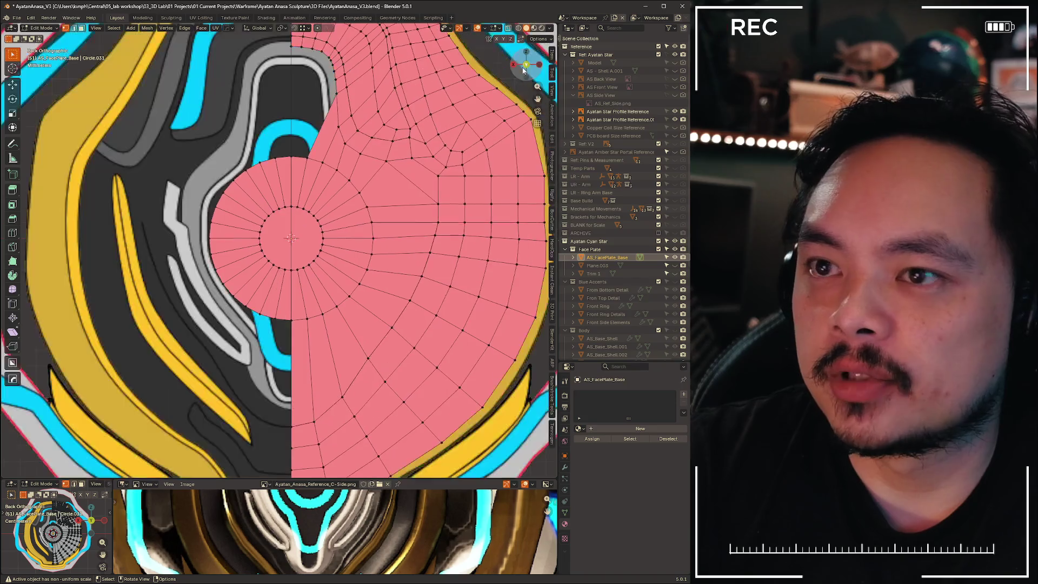
left_click_drag(212, 130, 288, 363)
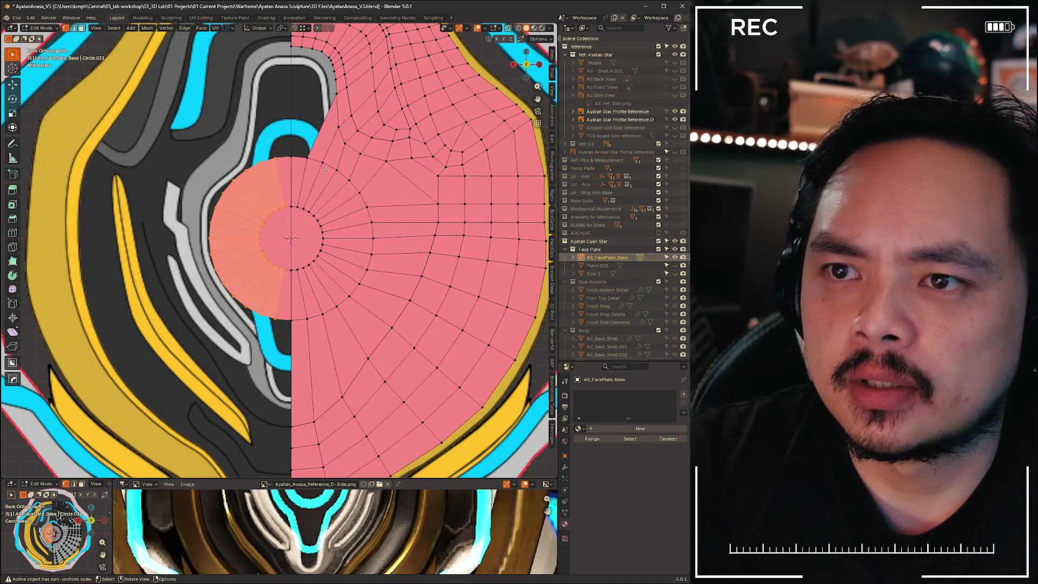
key("x")
left_click(292, 154)
middle_click_drag(334, 90, 287, 115, "shift")
scroll(202, 99, "up", 6)
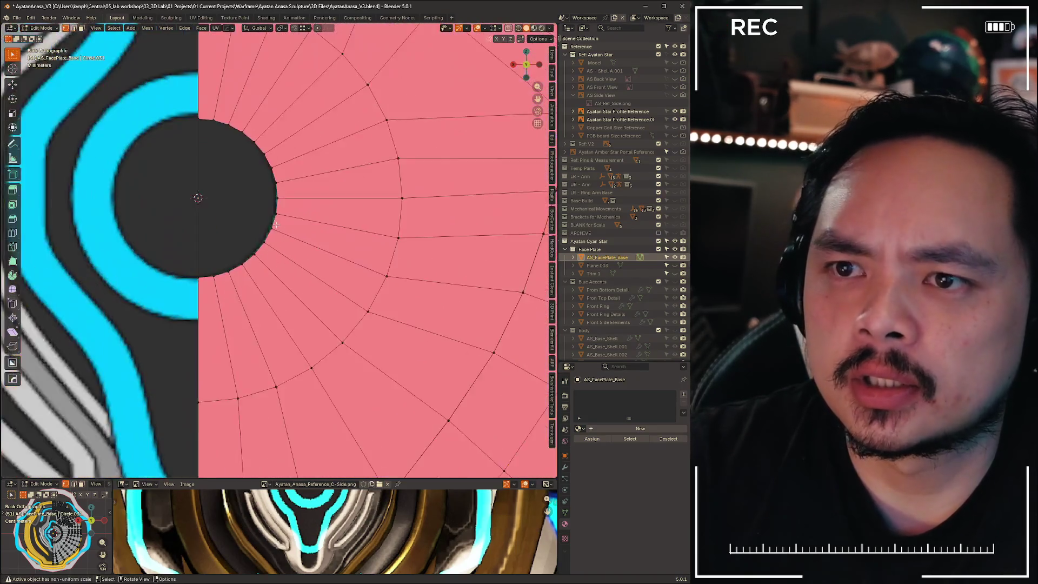
Fill the circular hole with a face and dissolve the unneeded edges
key("f")
scroll(318, 111, "down", 6)
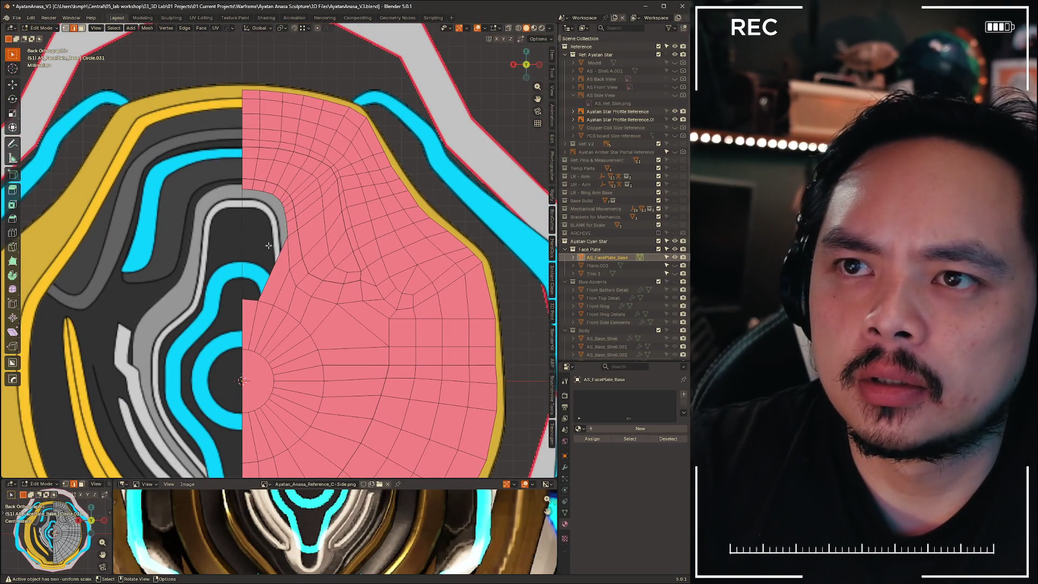
scroll(268, 246, "up", 2)
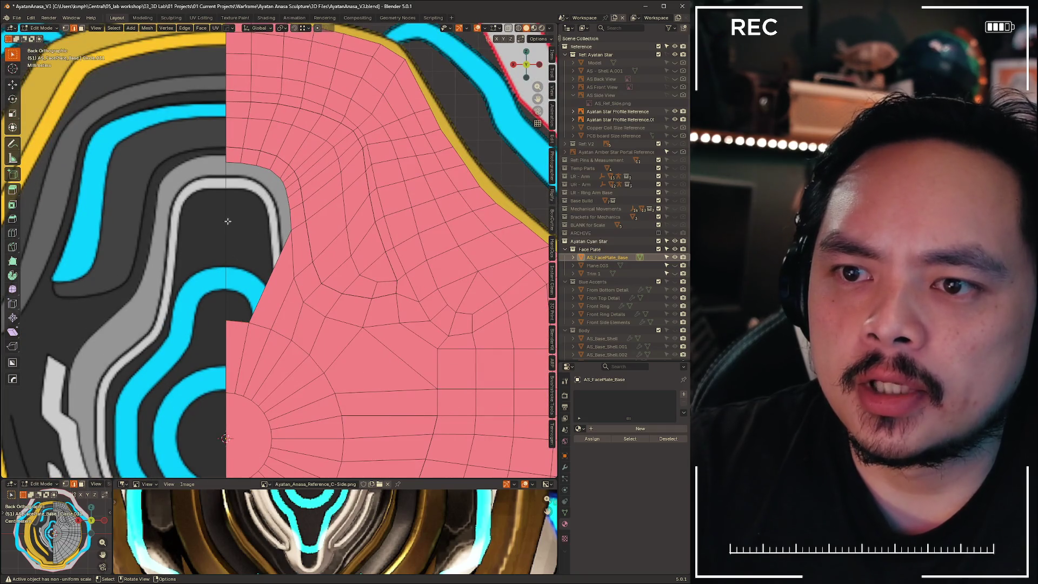
key("x")
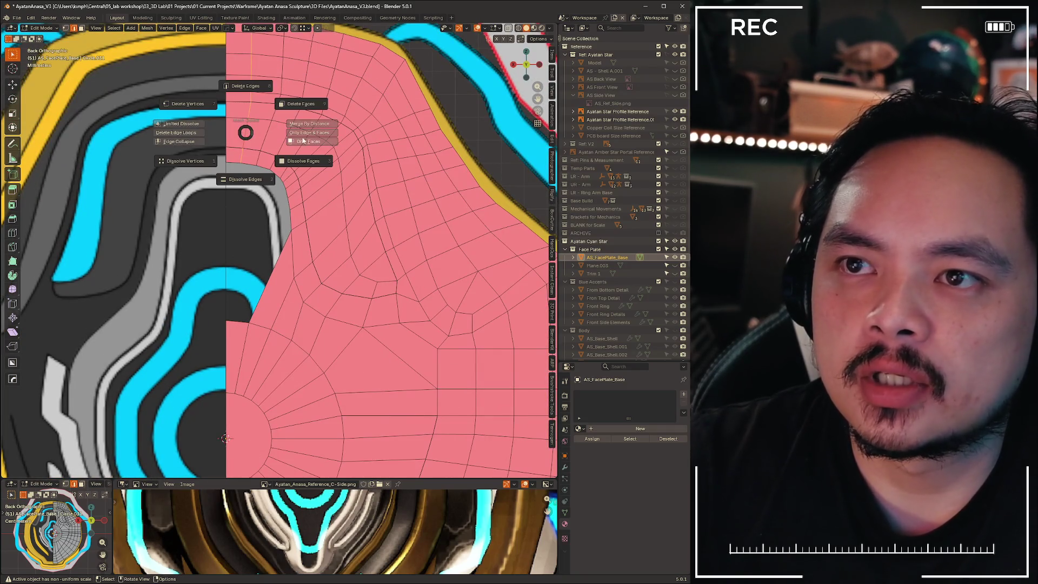
left_click(251, 181)
Close the narrow gap with a new face, then deselect it
key("1")
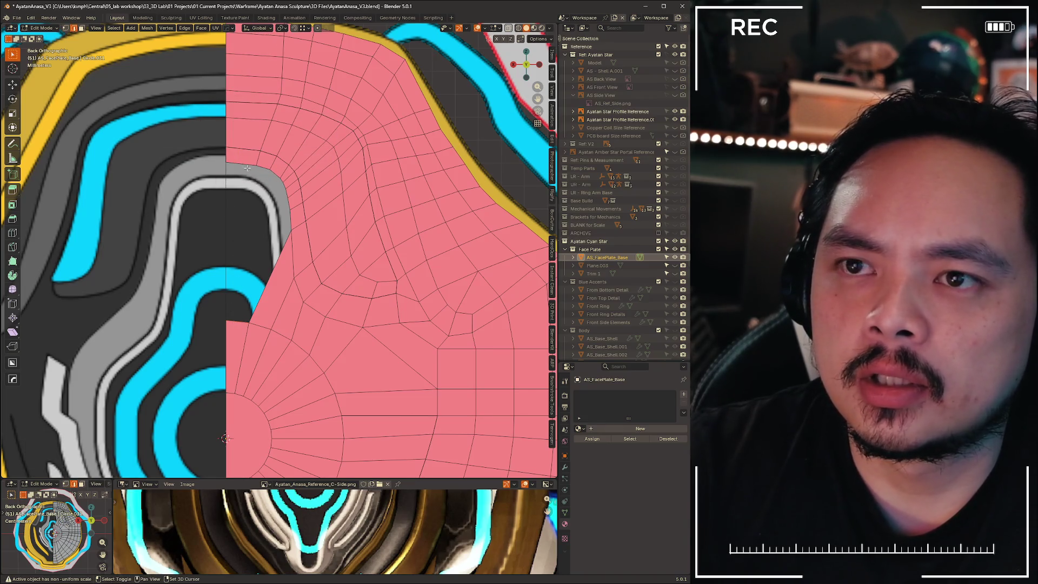
key("f")
left_click(177, 219)
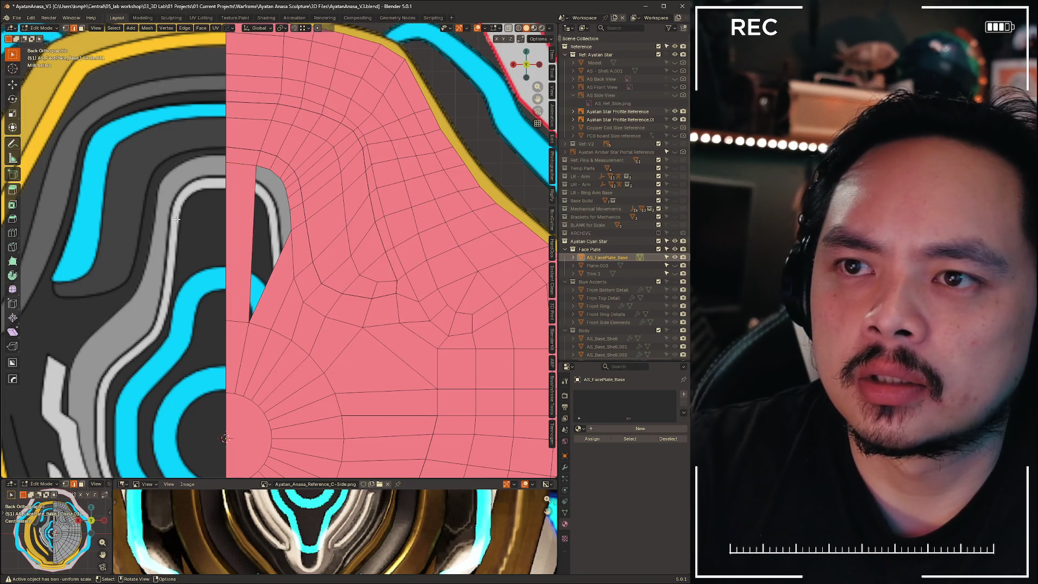
Edge-slide the path running down from the top border to even the spacing
scroll(287, 302, "up", 5)
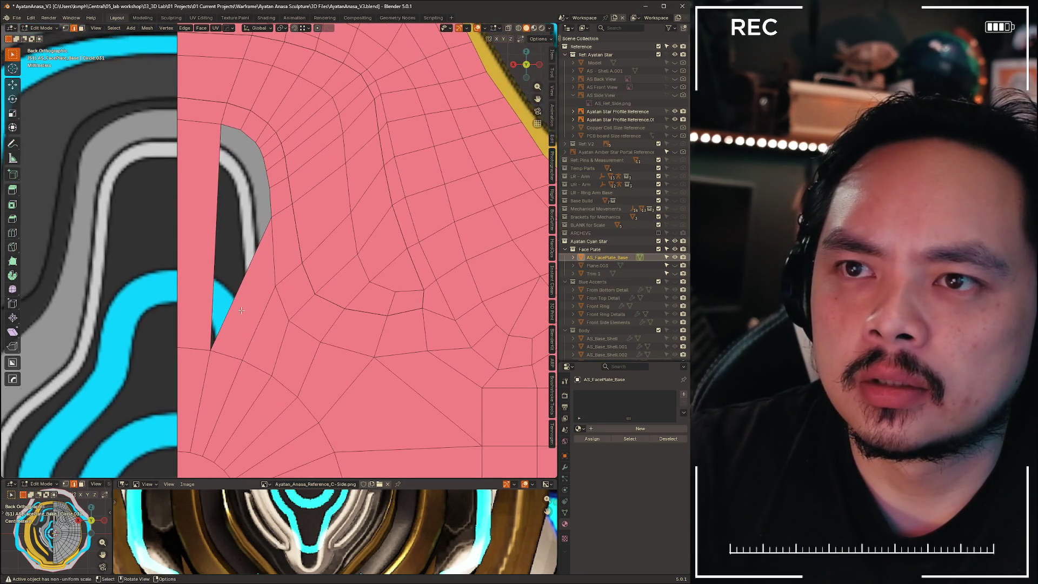
scroll(255, 155, "down", 4)
scroll(255, 149, "up", 3)
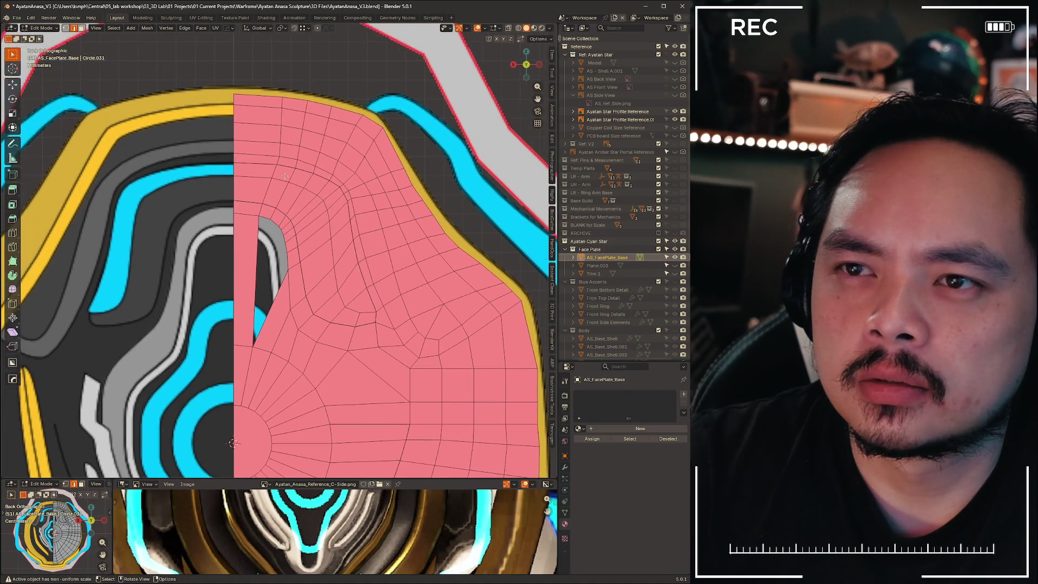
scroll(288, 87, "down", 1)
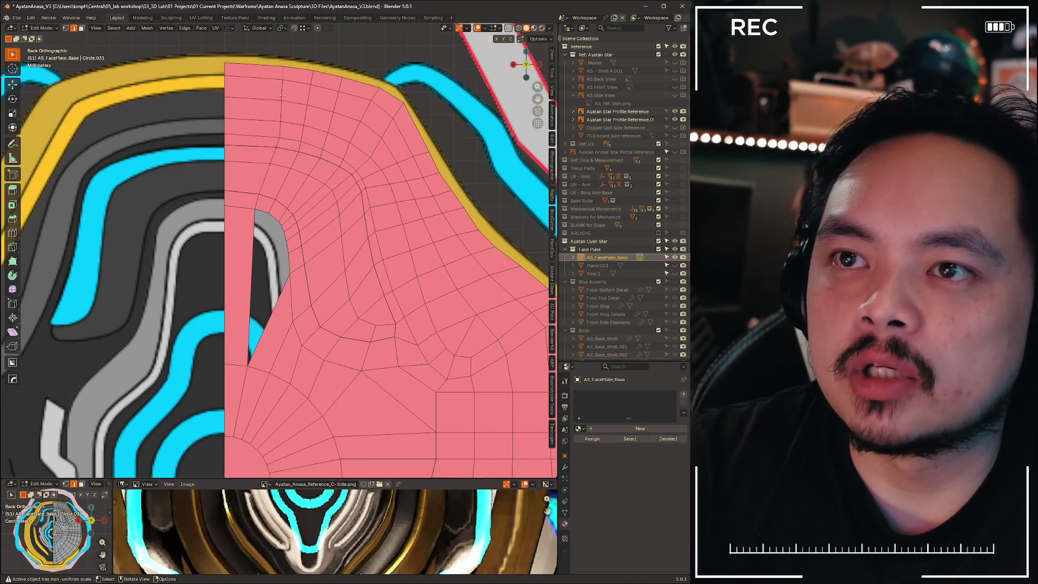
left_click(265, 181, "ctrl")
key("g")
key("g")
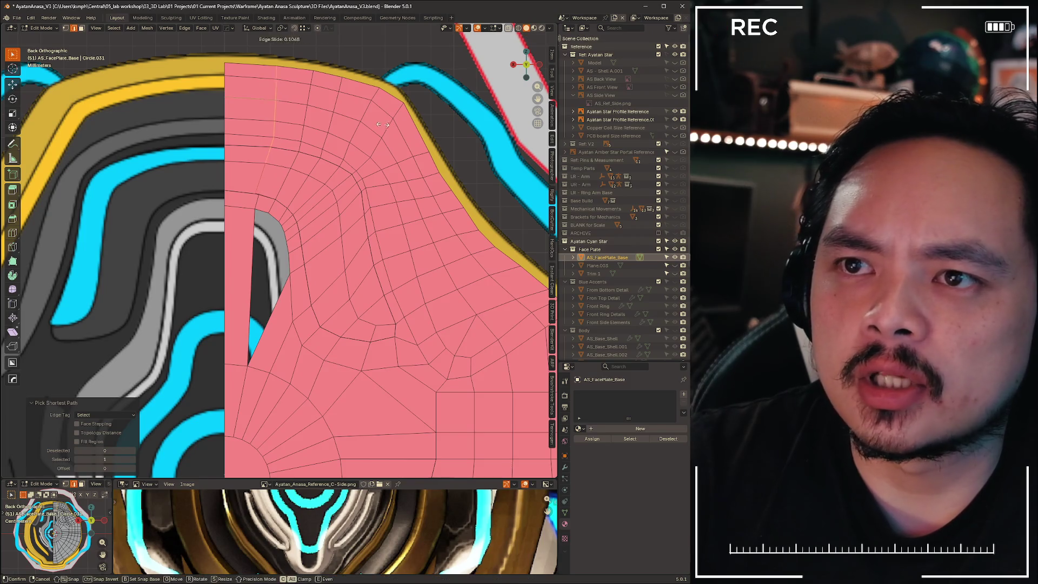
left_click(401, 123)
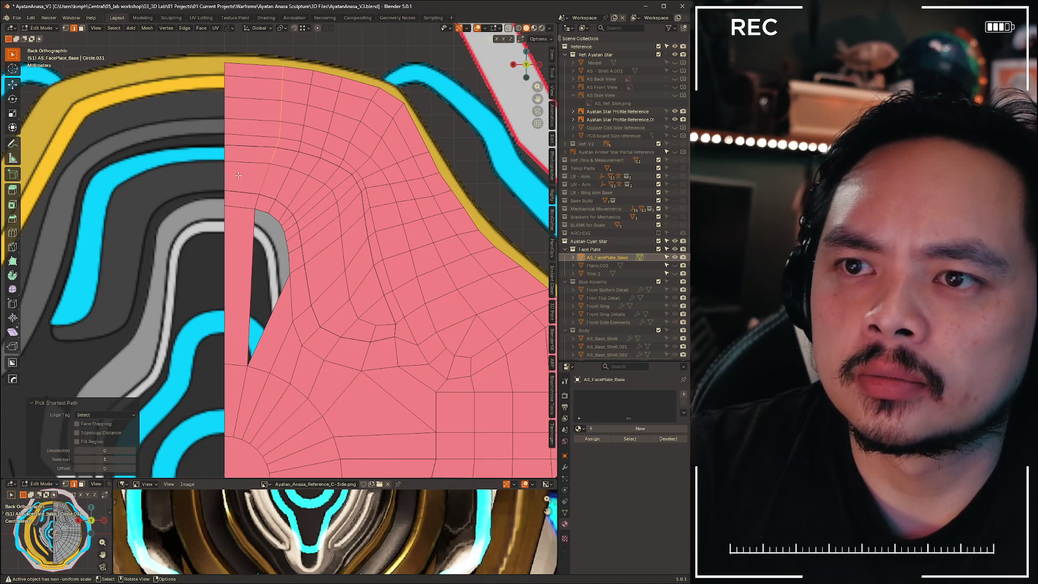
scroll(320, 204, "up", 3)
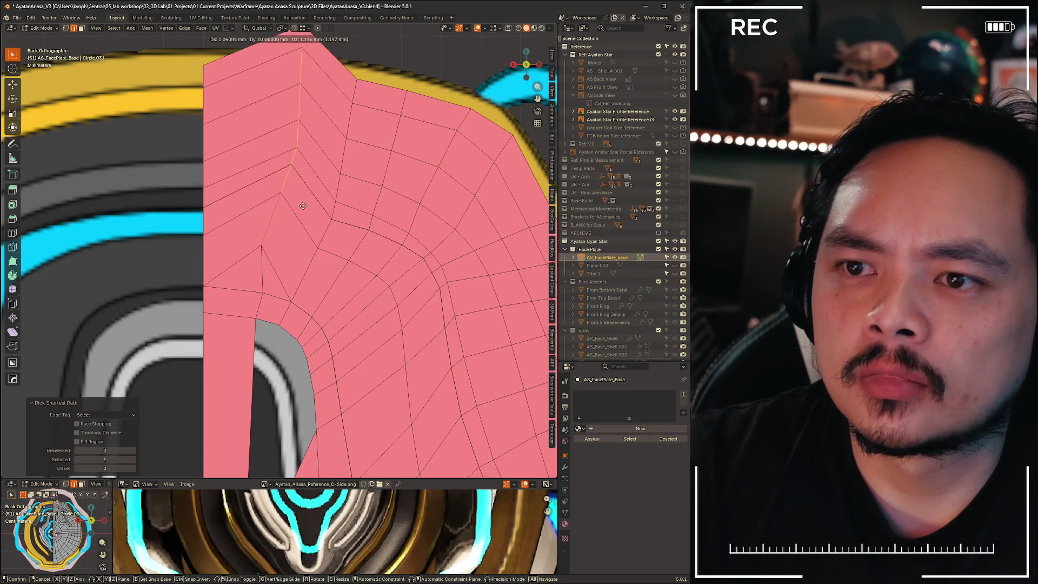
mouse_move(304, 253)
middle_mouse_down()
mouse_move(307, 295)
mouse_move(367, 292)
mouse_move(309, 108)
middle_mouse_up()
left_click(305, 98)
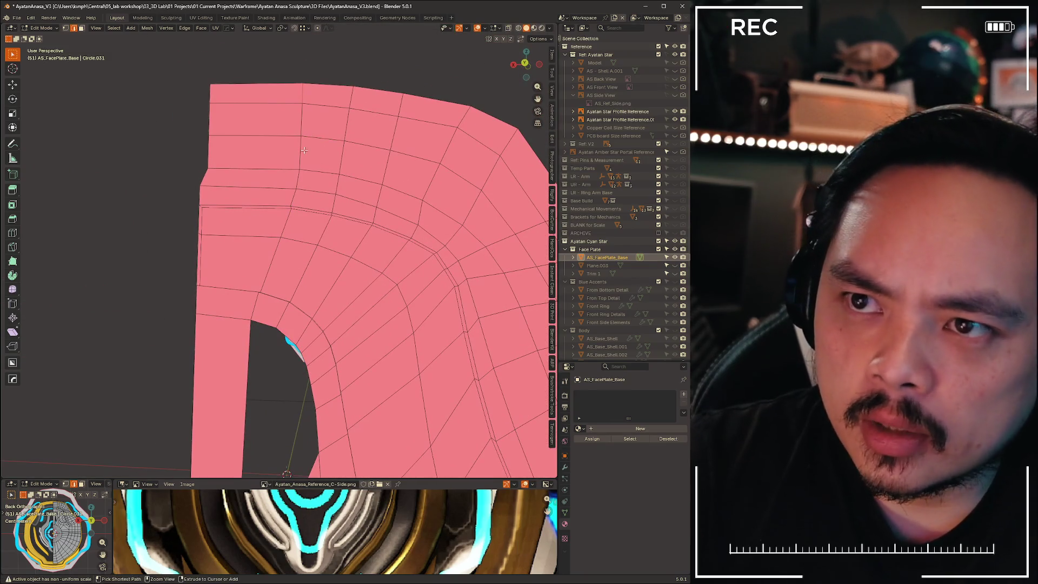
Slide the vertical edge near the top corner to the left
left_click(301, 150, "ctrl")
key("g")
key("g")
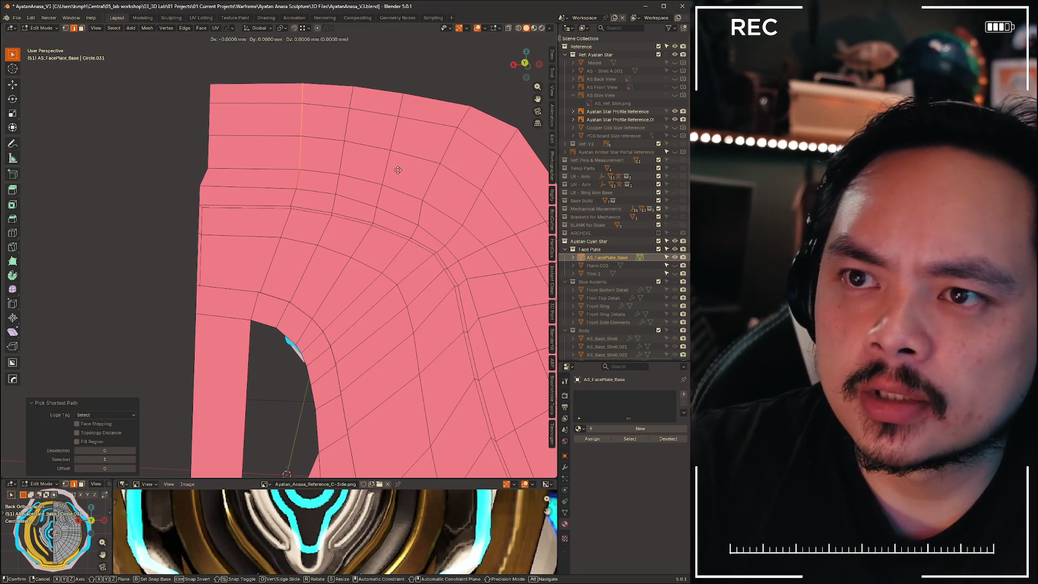
left_click(378, 169)
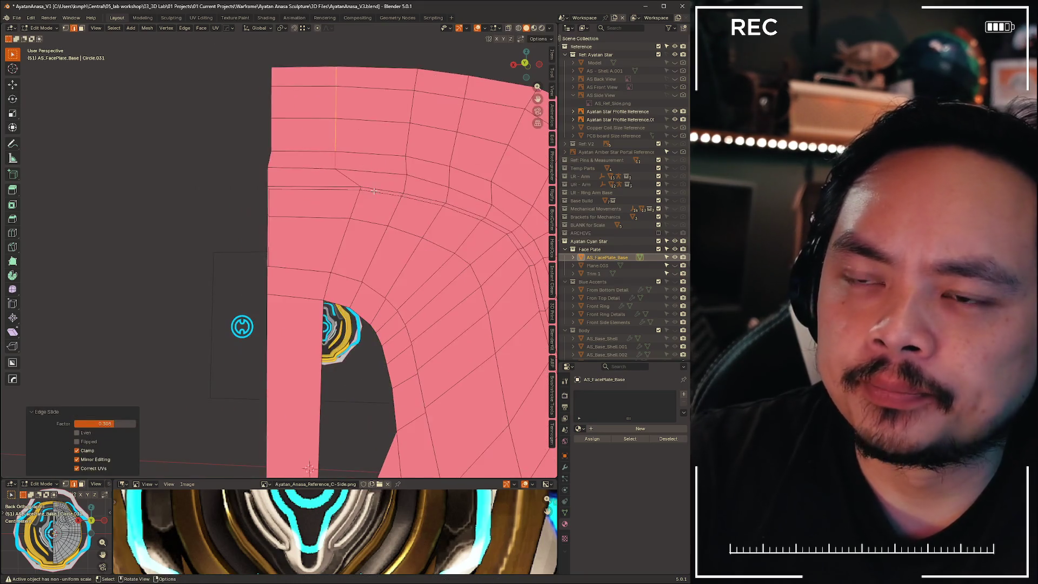
scroll(225, 303, "up", 3)
mouse_move(369, 223)
middle_mouse_down()
mouse_move(314, 305)
mouse_move(379, 217)
middle_mouse_up()
Slide another edge loop along the mesh into a new position
left_click(302, 298, "ctrl")
key("g")
key("g")
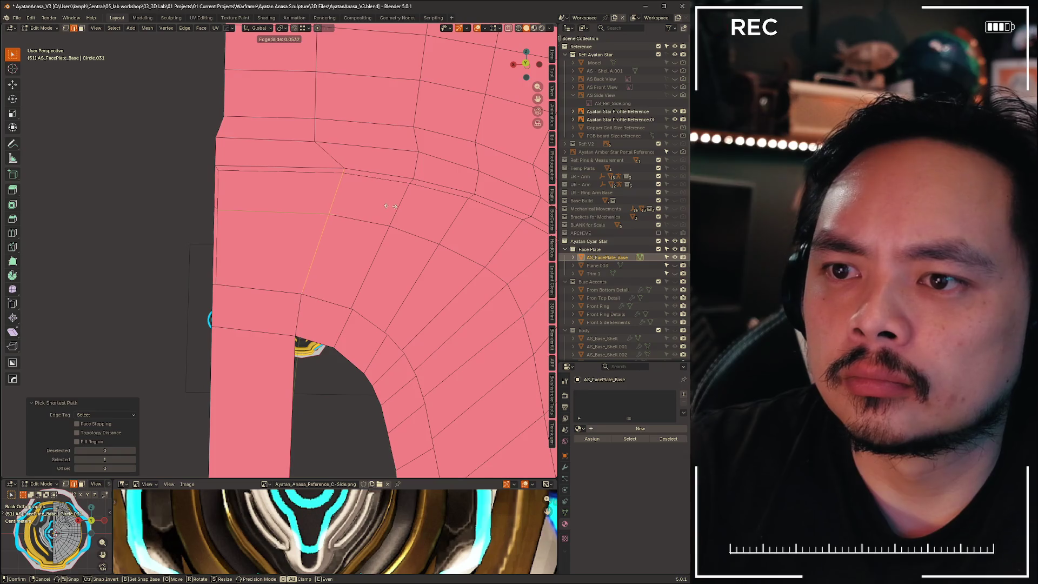
left_click(391, 206)
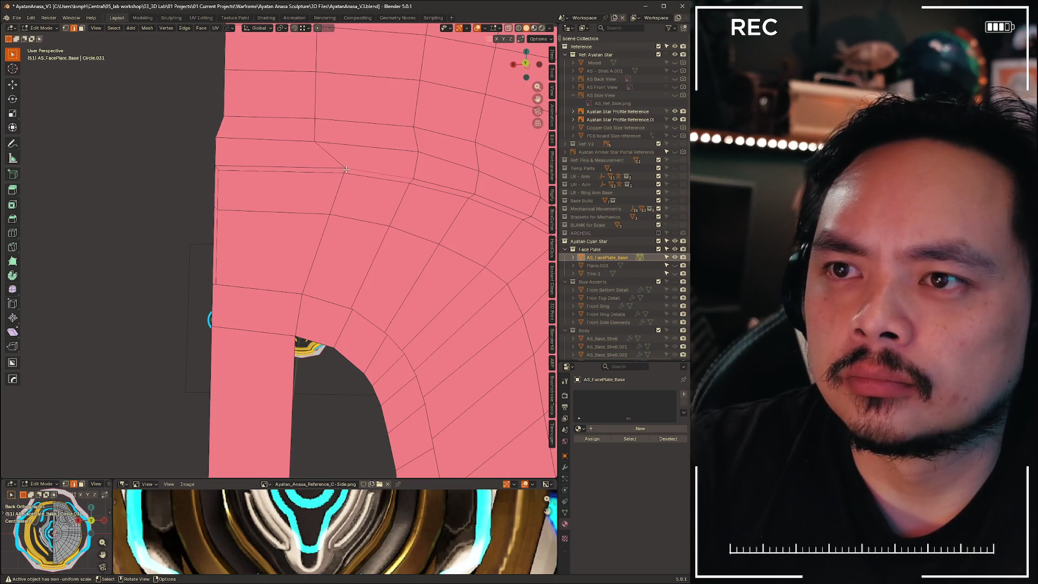
key("g")
key("g")
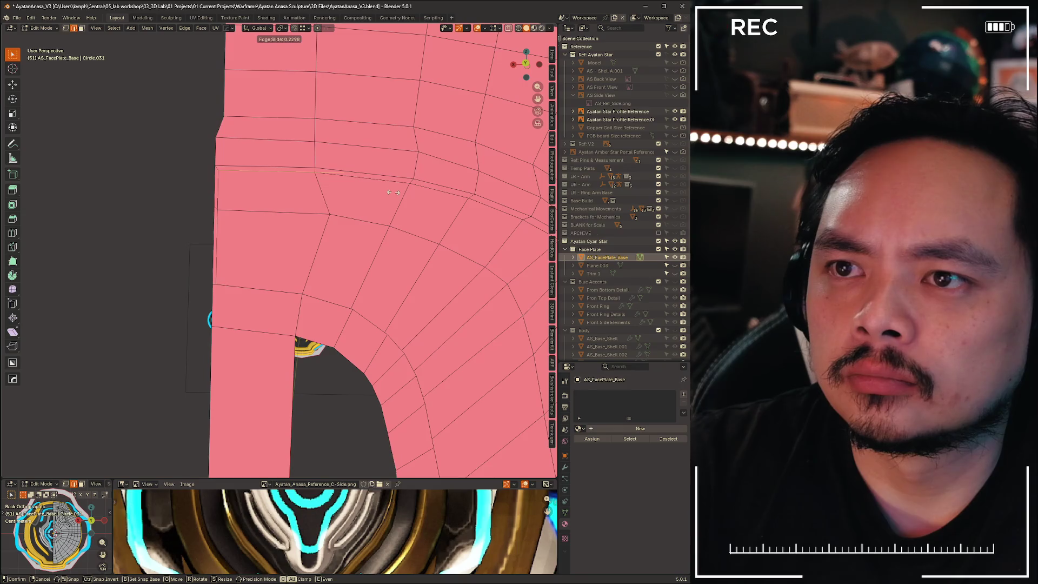
left_click(393, 192)
Vertex-slide a single vertex near the opening's curve along its edge
key("1")
left_click(329, 213)
key("g")
key("g")
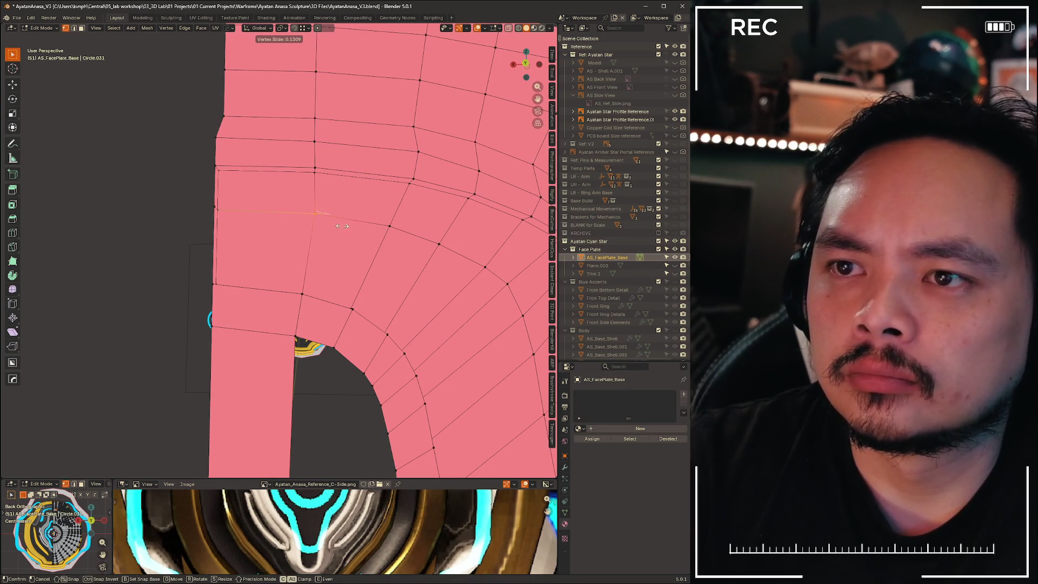
left_click(338, 225)
mouse_move(338, 224)
middle_mouse_down()
mouse_move(281, 190)
mouse_move(294, 170)
mouse_move(178, 82)
mouse_move(265, 206)
mouse_move(291, 195)
middle_mouse_up()
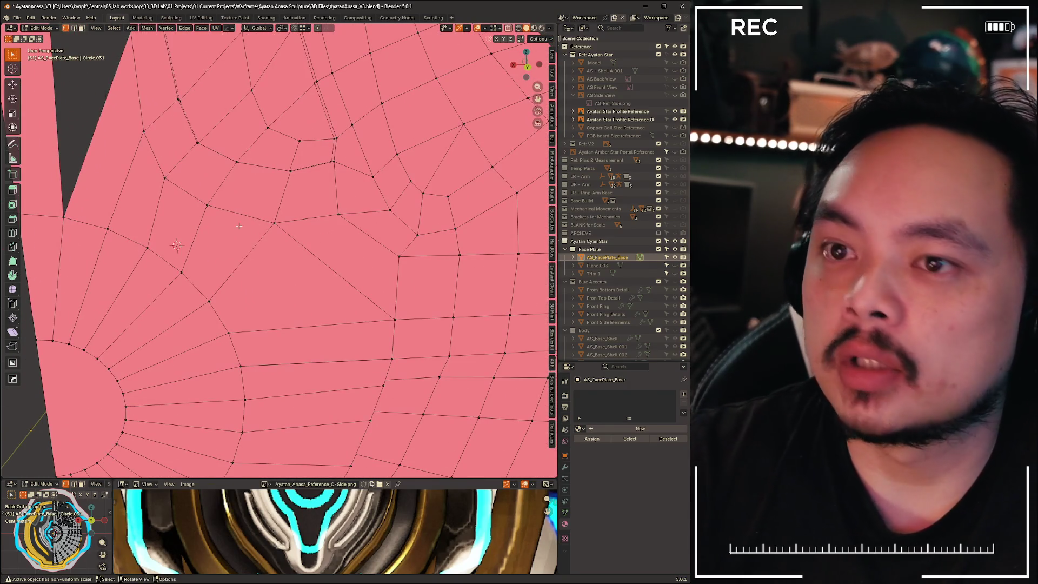
Move a vertex near the mesh edge vertically, then undo that move
left_click_drag(292, 247, 292, 248)
key("g")
key("z")
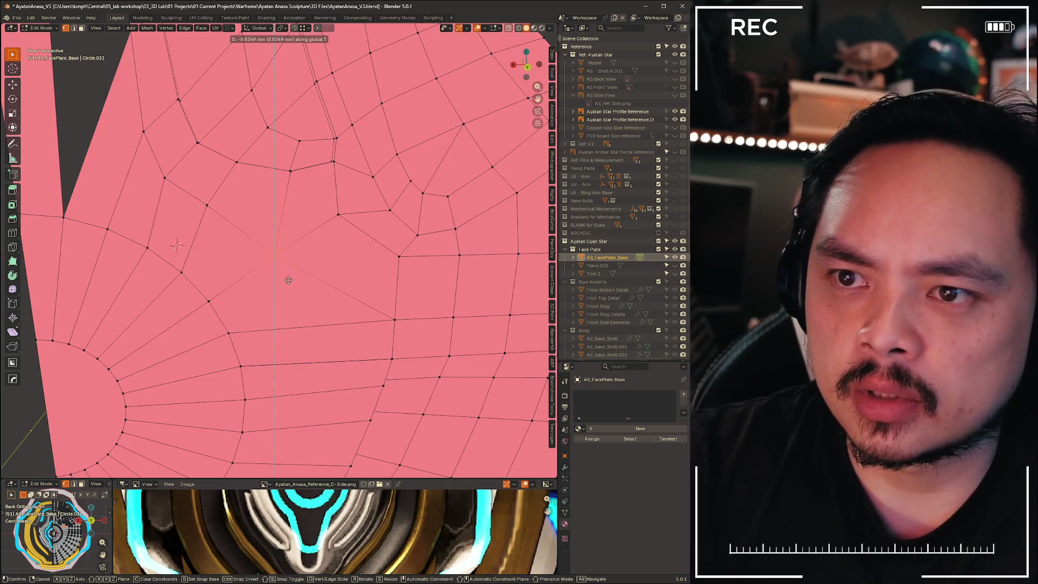
left_click(288, 283)
middle_click_drag(288, 282, 319, 288)
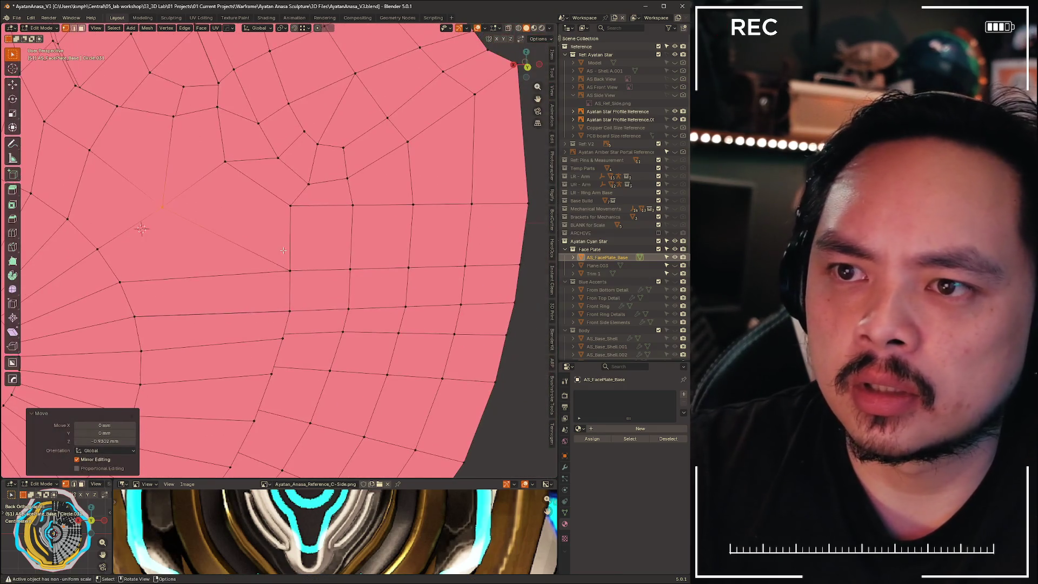
key("g")
key("g")
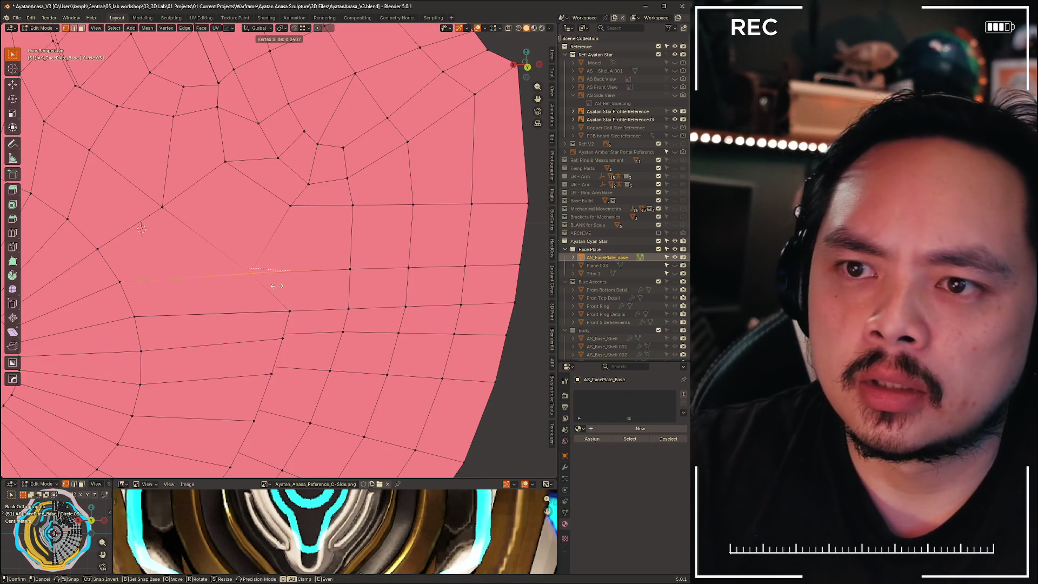
right_click(276, 283)
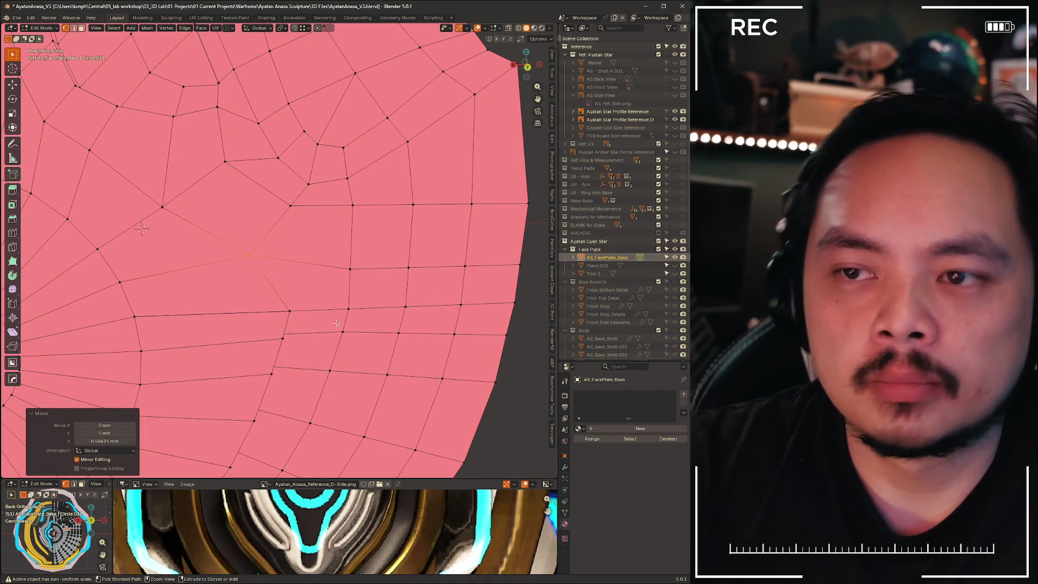
key("ctrl+z")
Reposition the vertex along X, then along Z to a new height
key("g")
key("x")
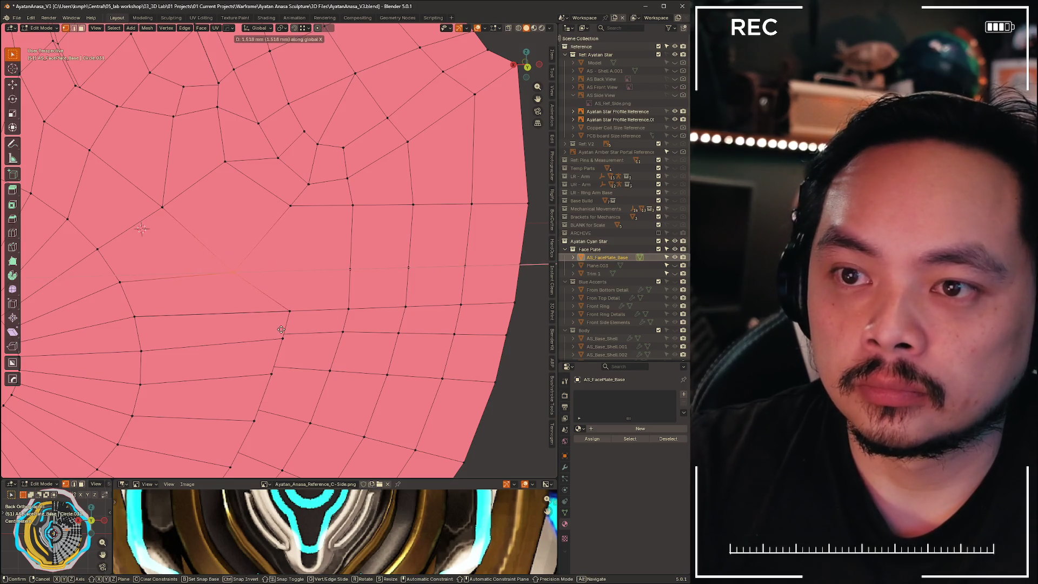
left_click(281, 330)
key("g")
key("z")
left_click(278, 301)
left_click(305, 329)
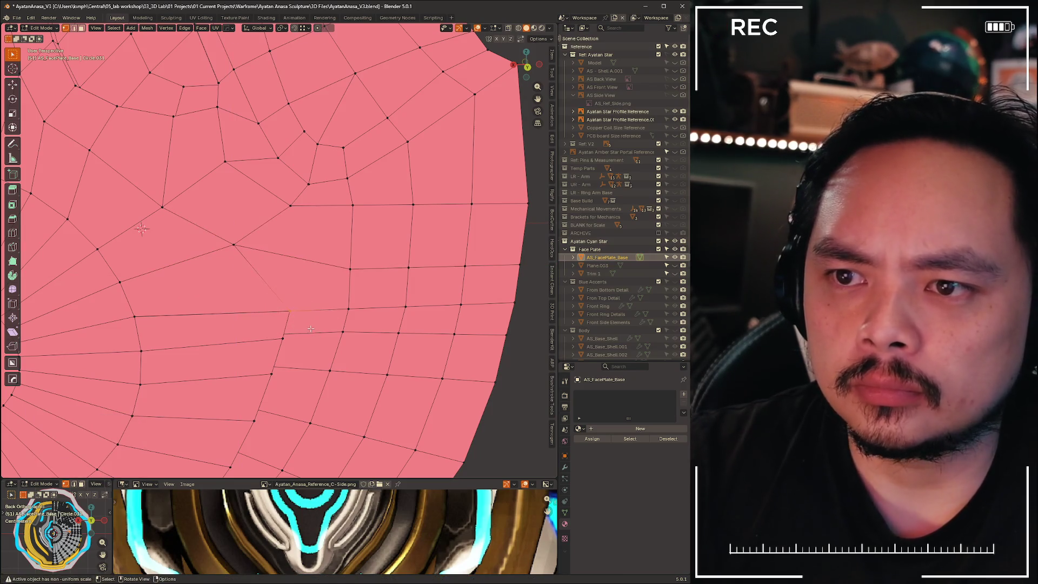
Nudge another vertex sideways along the X axis
key("g")
key("x")
left_click(278, 325)
mouse_move(278, 325)
middle_mouse_down()
mouse_move(260, 336)
mouse_move(281, 348)
middle_mouse_up()
key("g")
key("Escape")
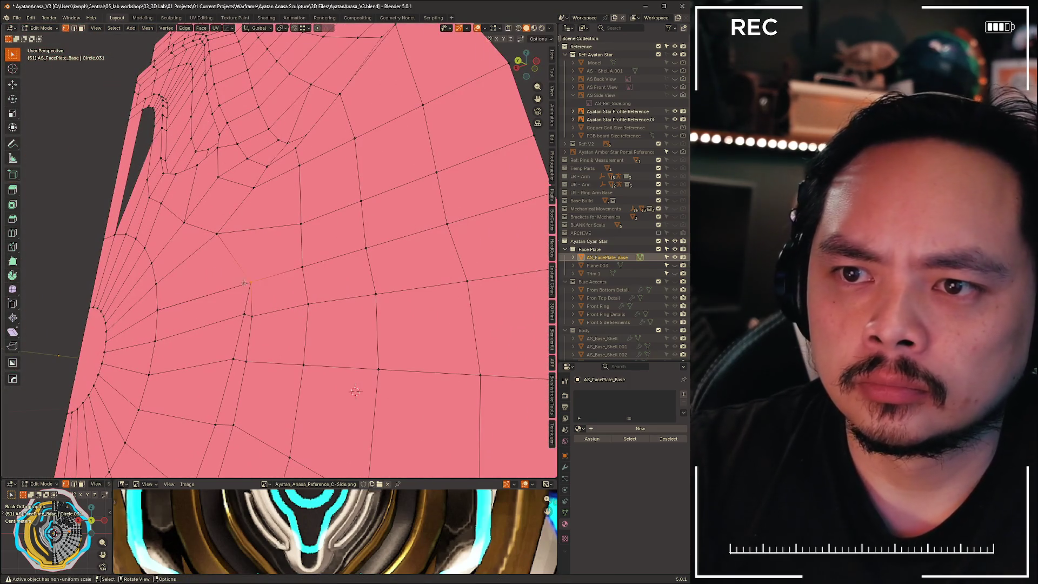
Vertex-slide the selected vertex twice along its edges to even the spacing
middle_click_drag(244, 264, 270, 262)
key("shift+v")
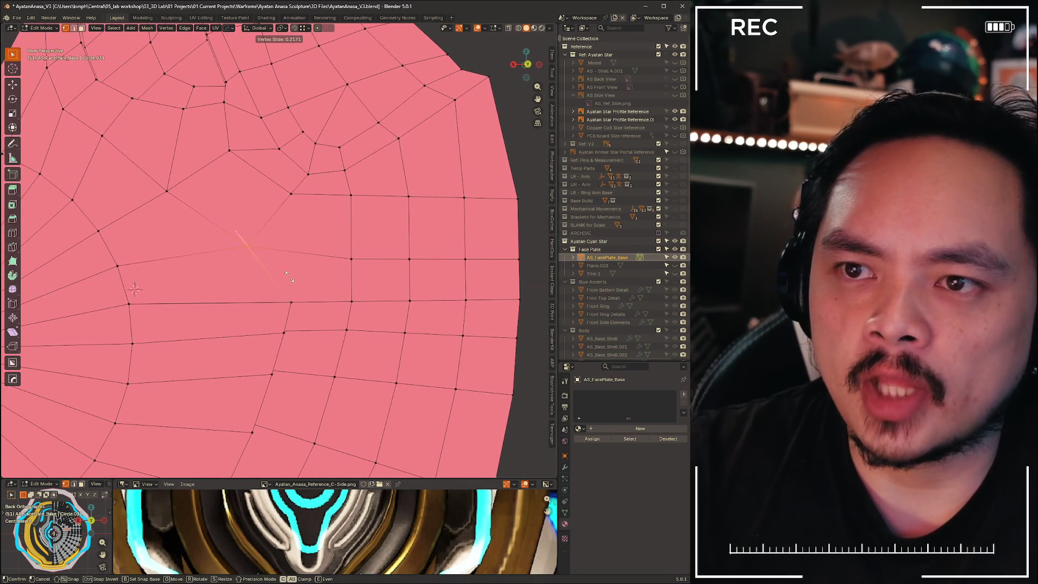
left_click(286, 278)
key("shift+v")
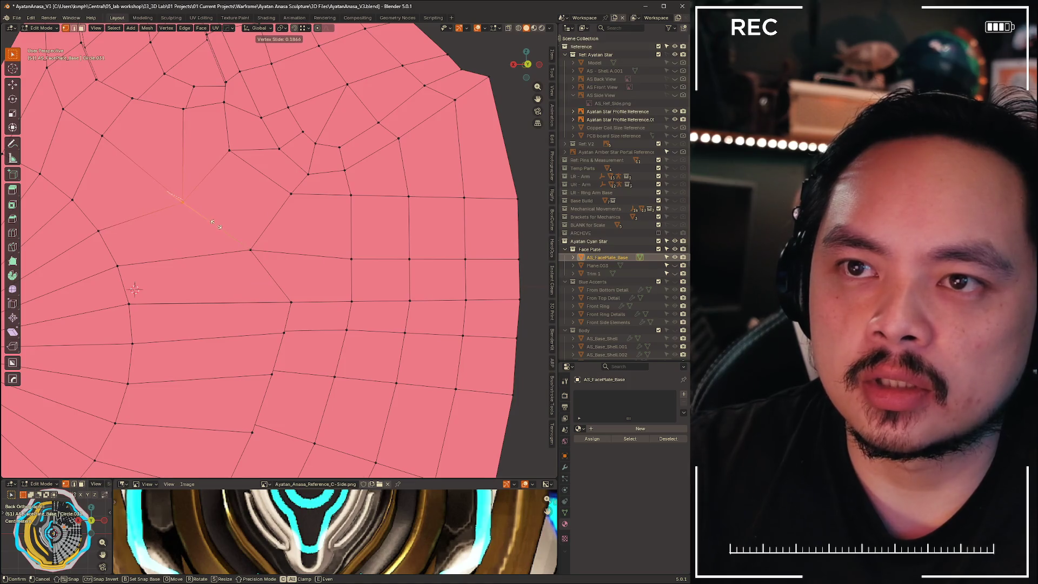
left_click(212, 223)
middle_click_drag(213, 222, 248, 261, "shift")
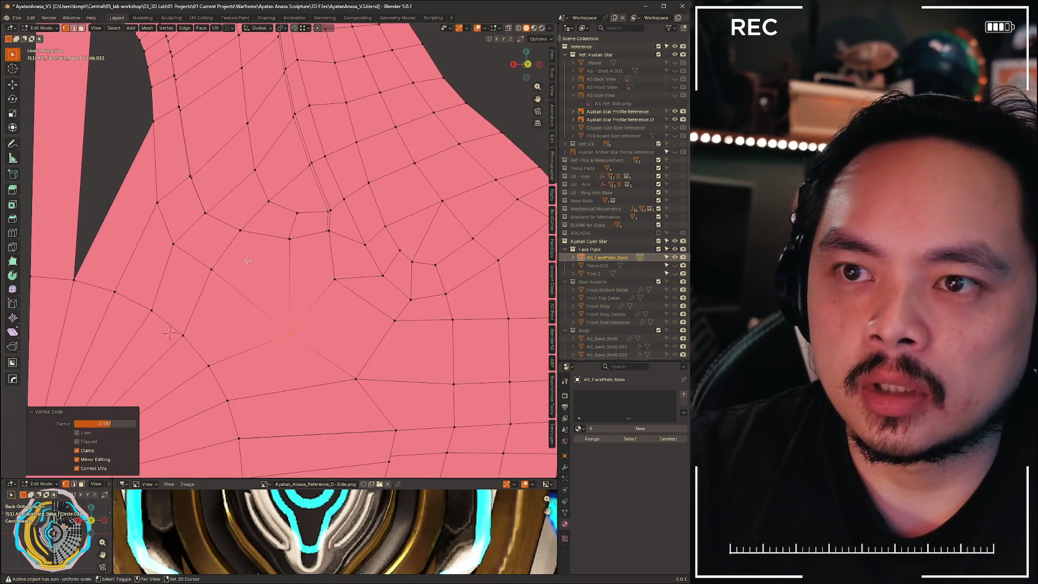
Vertex-slide two more vertices along their edges
key("shift+v")
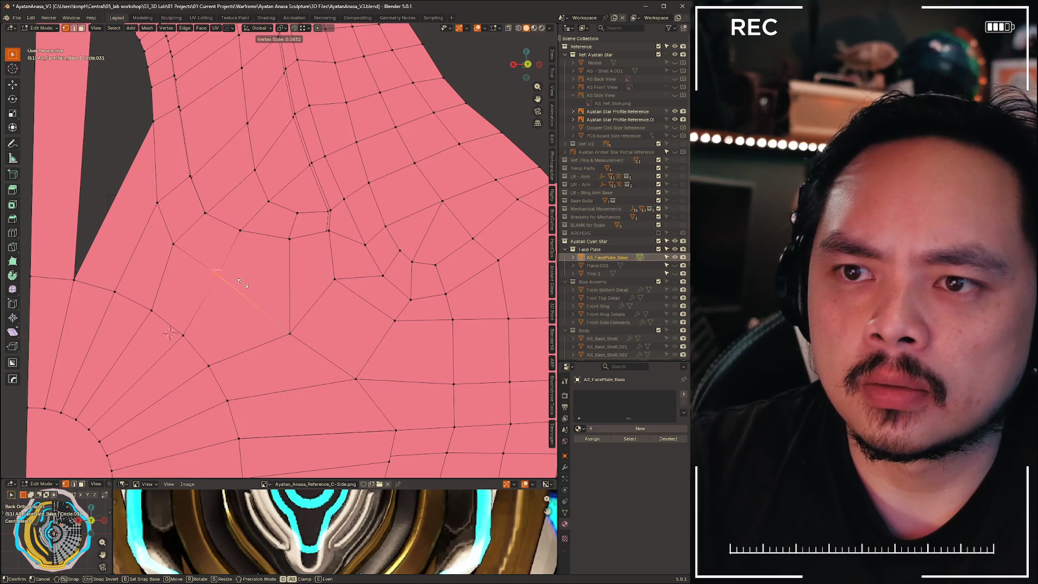
left_click(242, 283)
key("shift+v")
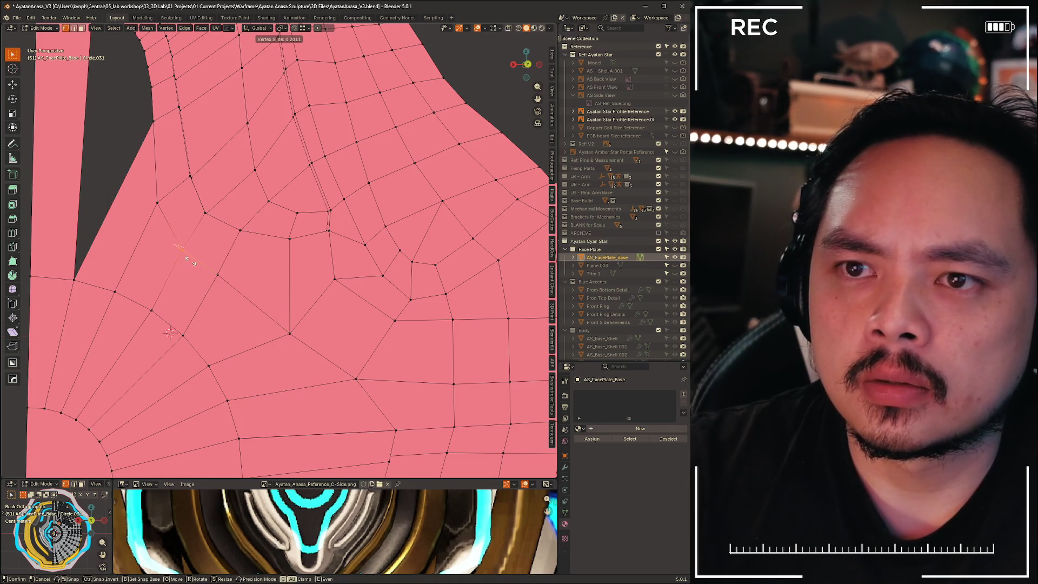
left_click(186, 255)
left_click_drag(175, 225, 175, 224)
key("shift+v")
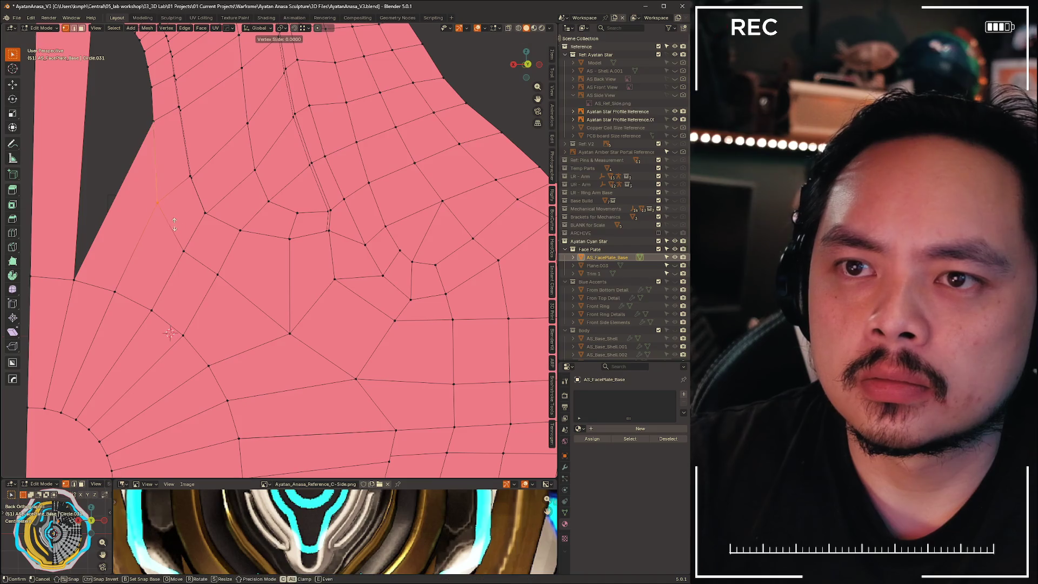
left_click(175, 230)
Vertex-slide the vertex beside the side opening along its edge
middle_click_drag(174, 230, 270, 215, "shift")
left_click(287, 236)
key("shift+v")
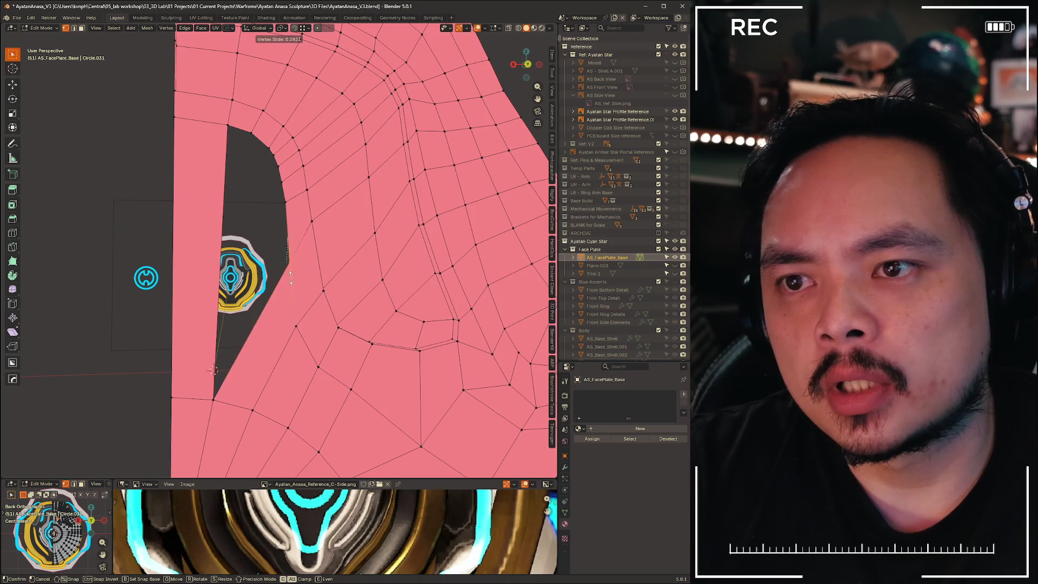
left_click(292, 282)
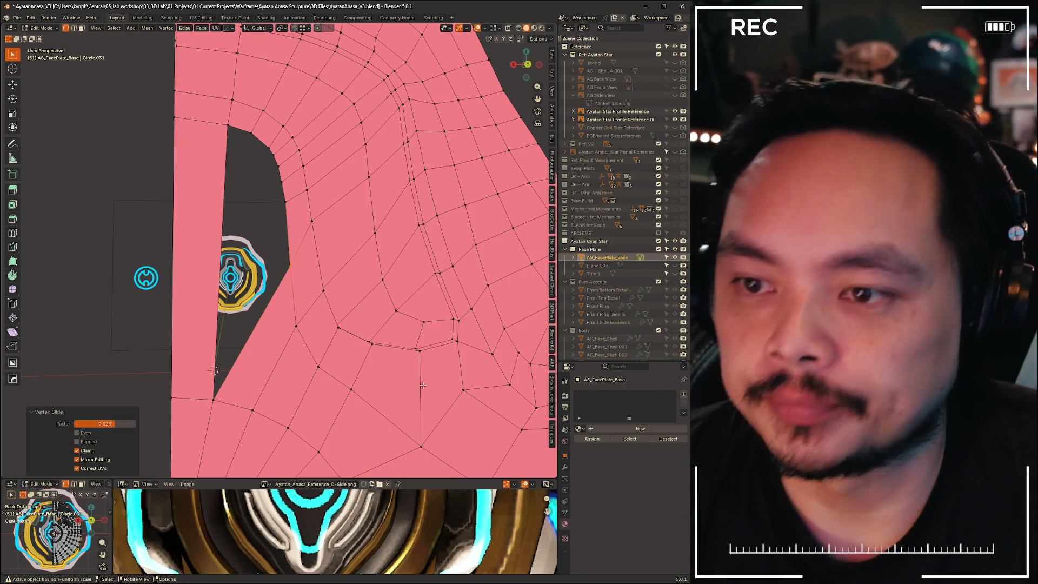
key("2")
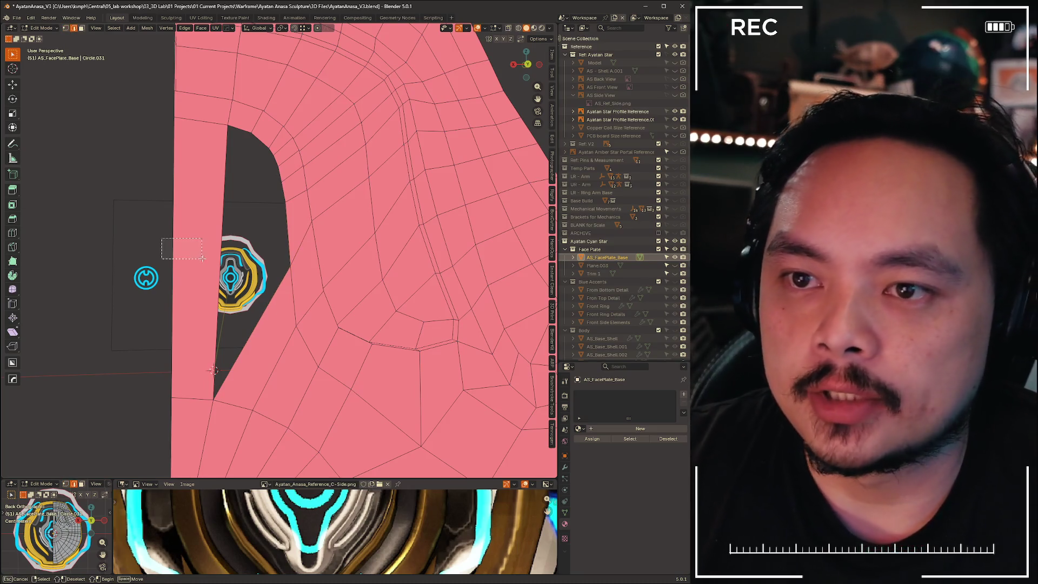
left_click_drag(202, 258, 207, 241)
right_click(207, 241)
left_click(206, 241)
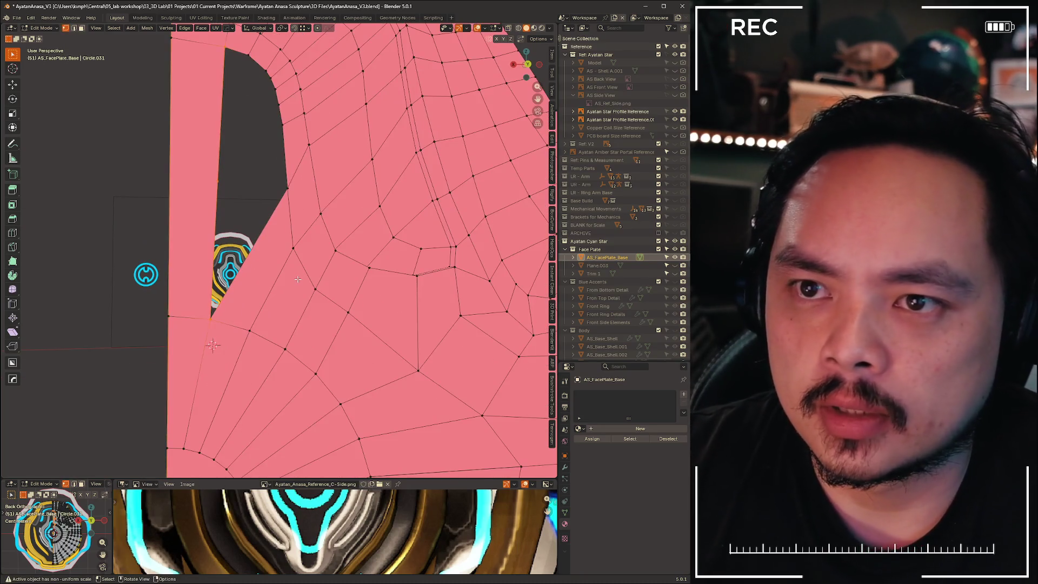
key("2")
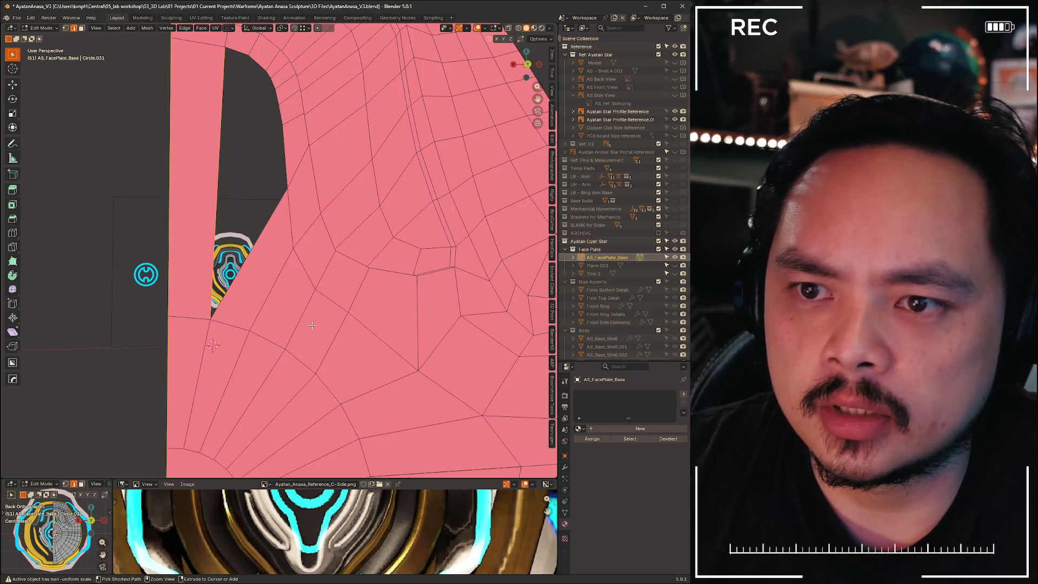
scroll(267, 348, "down", 5)
scroll(173, 275, "up", 5)
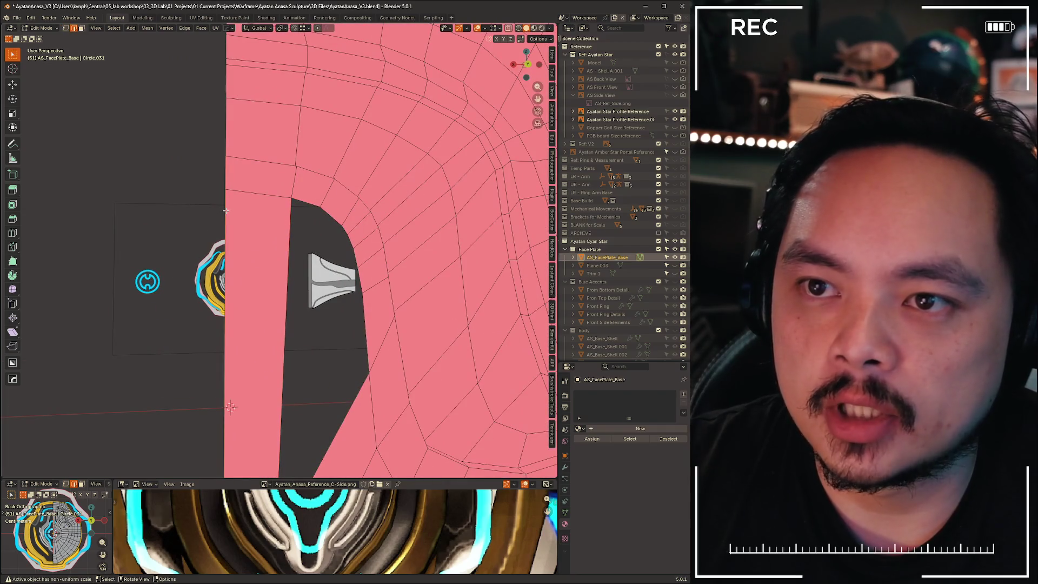
mouse_move(230, 152)
middle_mouse_down()
mouse_move(346, 152)
mouse_move(210, 132)
mouse_move(120, 157)
mouse_move(211, 128)
mouse_move(162, 141)
mouse_move(200, 133)
middle_mouse_up()
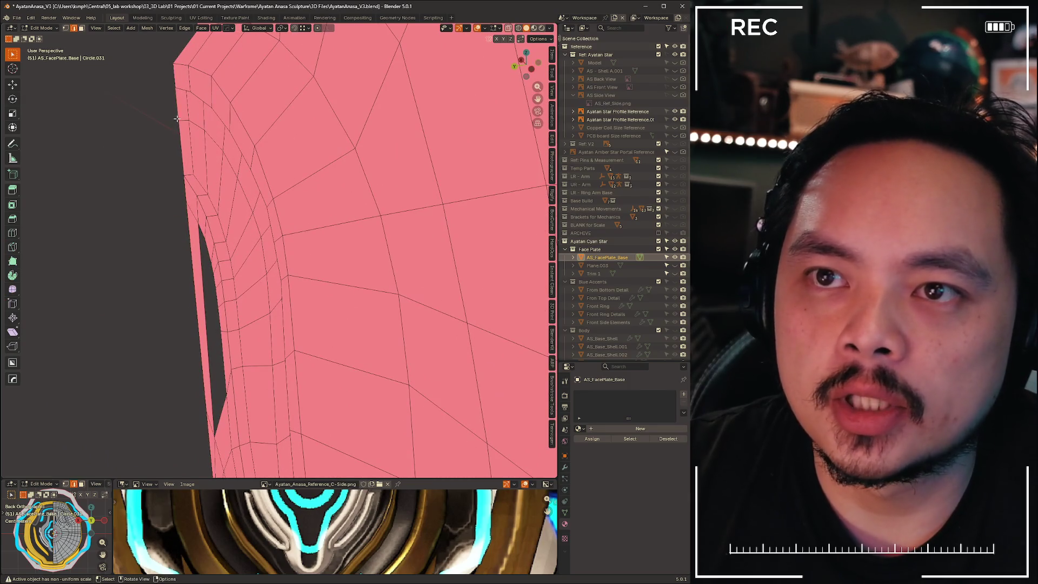
key("1")
key("b")
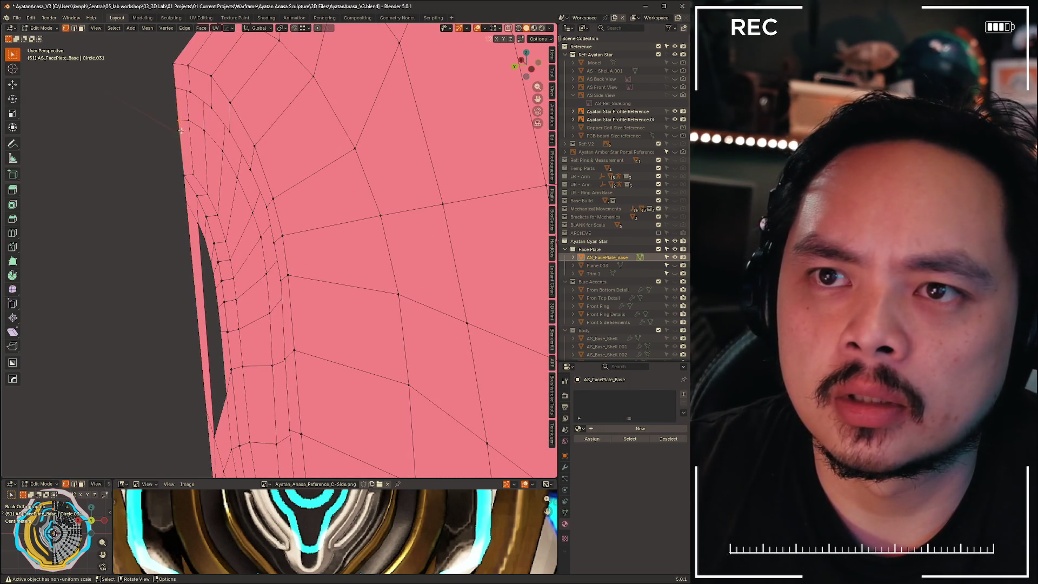
key("2")
key("z")
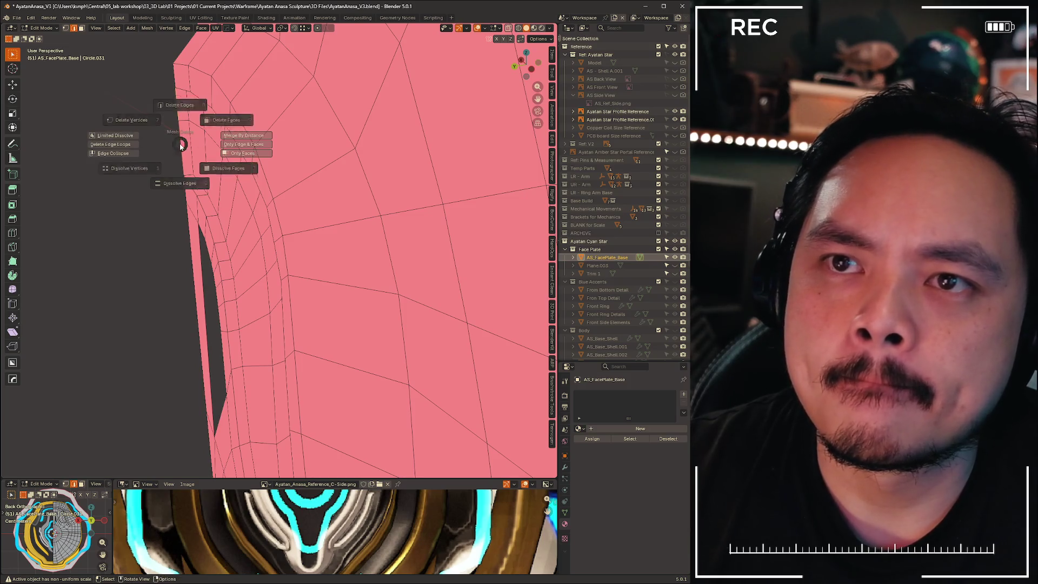
mouse_move(173, 144)
middle_mouse_down()
mouse_move(92, 128)
mouse_move(107, 122)
mouse_move(110, 102)
mouse_move(136, 168)
mouse_move(377, 128)
mouse_move(225, 187)
mouse_move(352, 211)
middle_mouse_up()
key("1")
scroll(356, 322, "up", 4)
From the back orthographic view, vertex-slide the first vertex near the mesh's lower edge
scroll(356, 323, "down", 3)
middle_click_drag(356, 323, 310, 268)
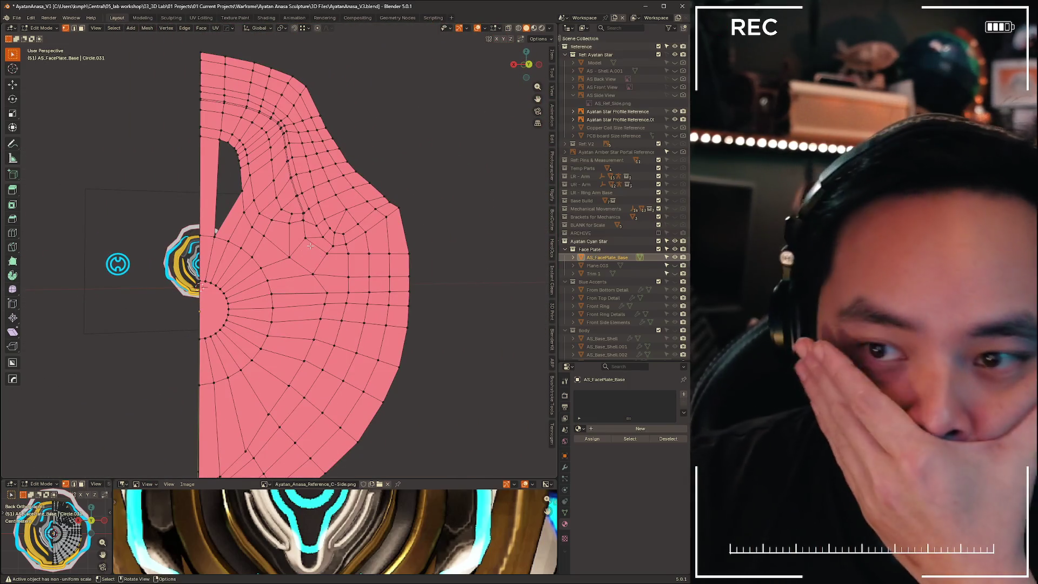
left_click(531, 67)
mouse_move(292, 444)
middle_mouse_down("shift")
mouse_move(269, 283)
mouse_move(319, 308)
middle_mouse_up("shift")
scroll(269, 283, "up", 3)
scroll(269, 284, "down", 2)
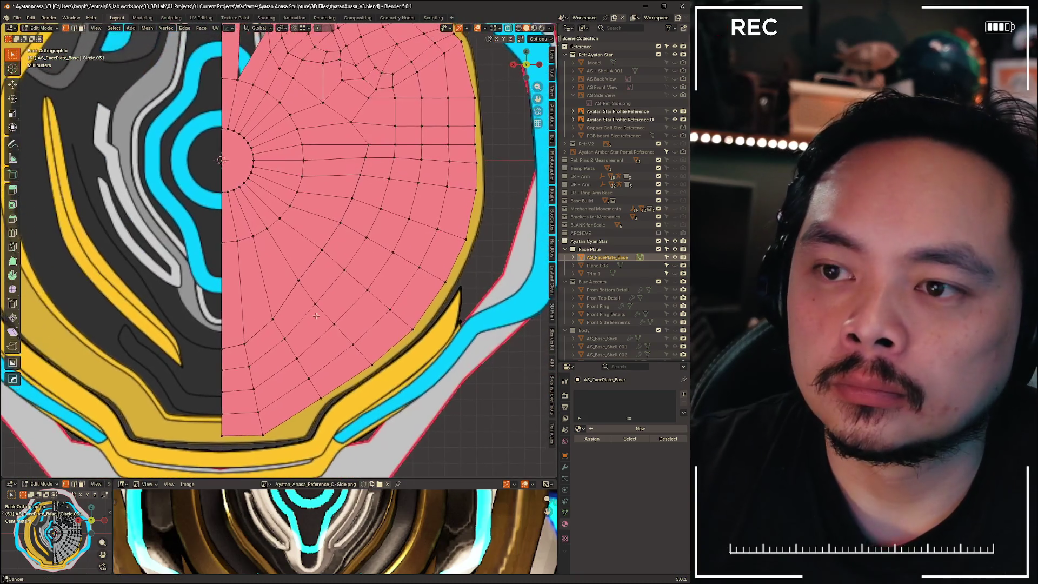
scroll(331, 327, "up", 3)
key("shift+v")
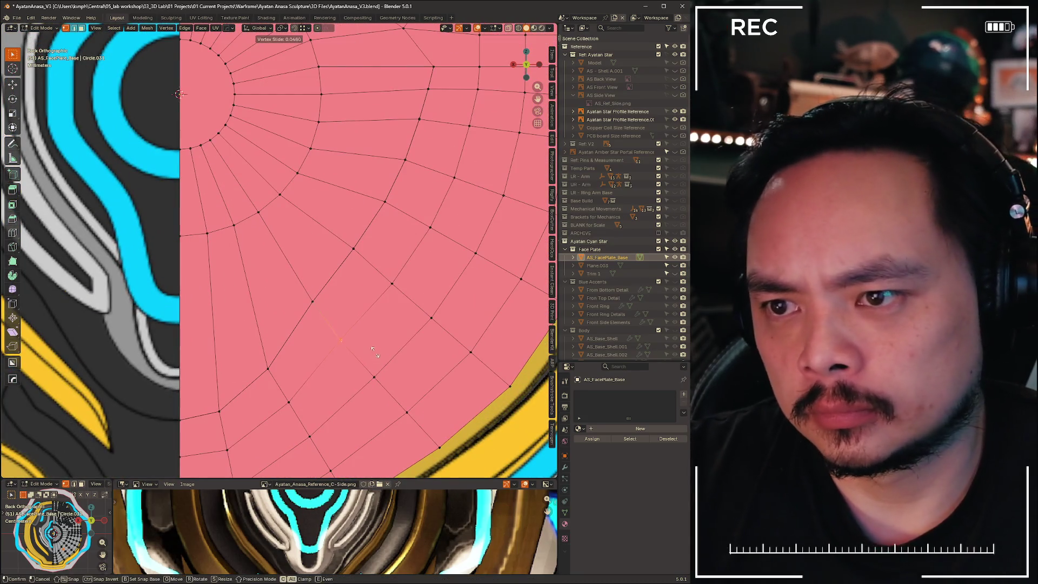
left_click(368, 344)
Vertex-slide two more vertices inward along their edges
left_click(392, 284)
key("shift+v")
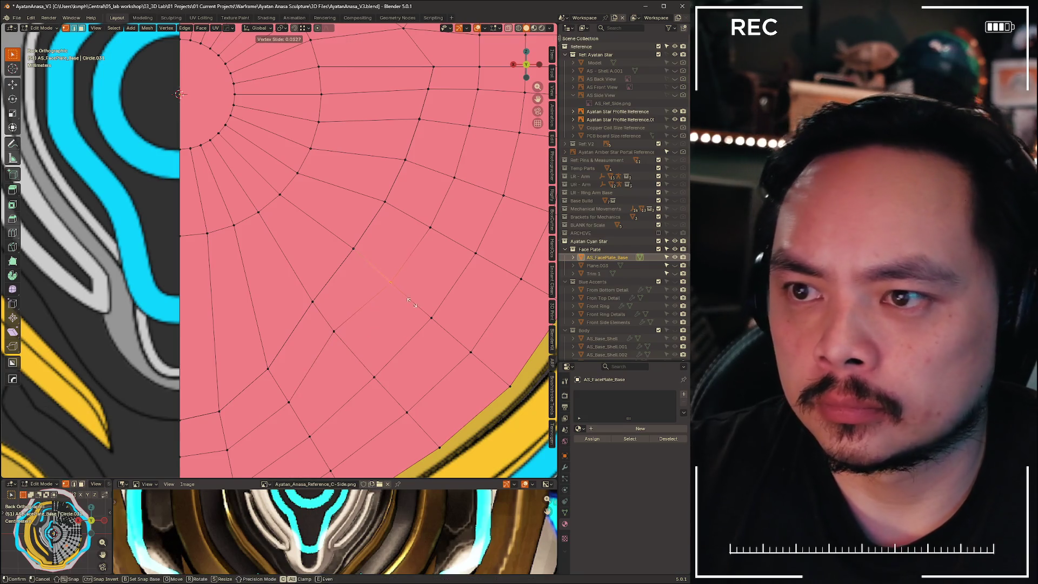
left_click(408, 298)
left_click(431, 227)
key("shift+v")
left_click(411, 211)
Slide a vertical edge loop slightly left and the short edge beside the cutout
mouse_move(441, 123)
middle_mouse_down("shift")
mouse_move(395, 150)
mouse_move(318, 235)
middle_mouse_up("shift")
left_click(338, 265, "alt")
key("g")
key("g")
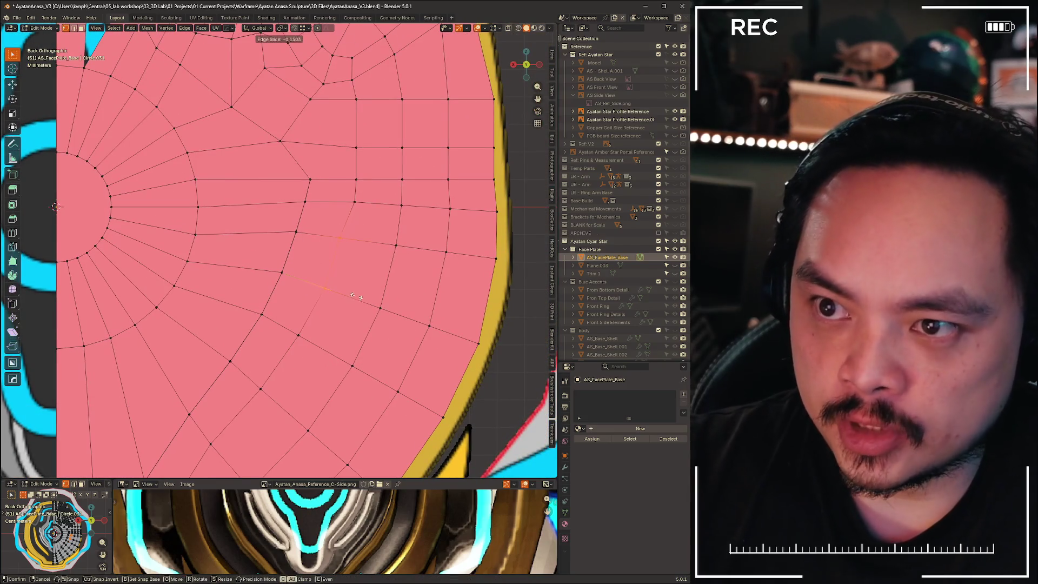
left_click(351, 262)
left_click_drag(340, 166, 373, 217)
key("g")
key("g")
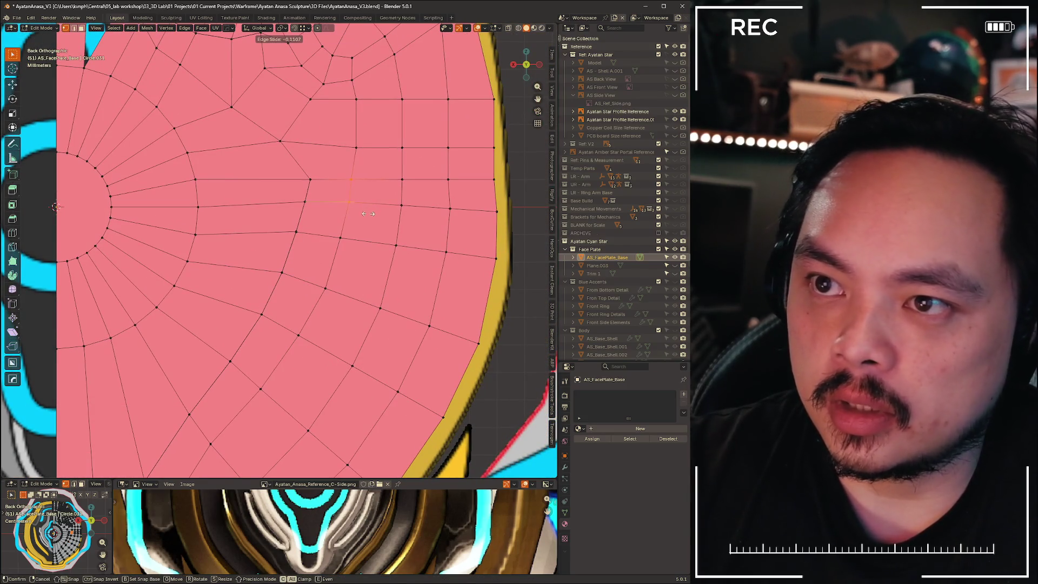
left_click(367, 214)
Slide a vertex near the outer rim, then another toward the cutout by 0.211
middle_click_drag(299, 138, 275, 308, "shift")
left_click_drag(285, 285, 287, 285)
key("g")
key("g")
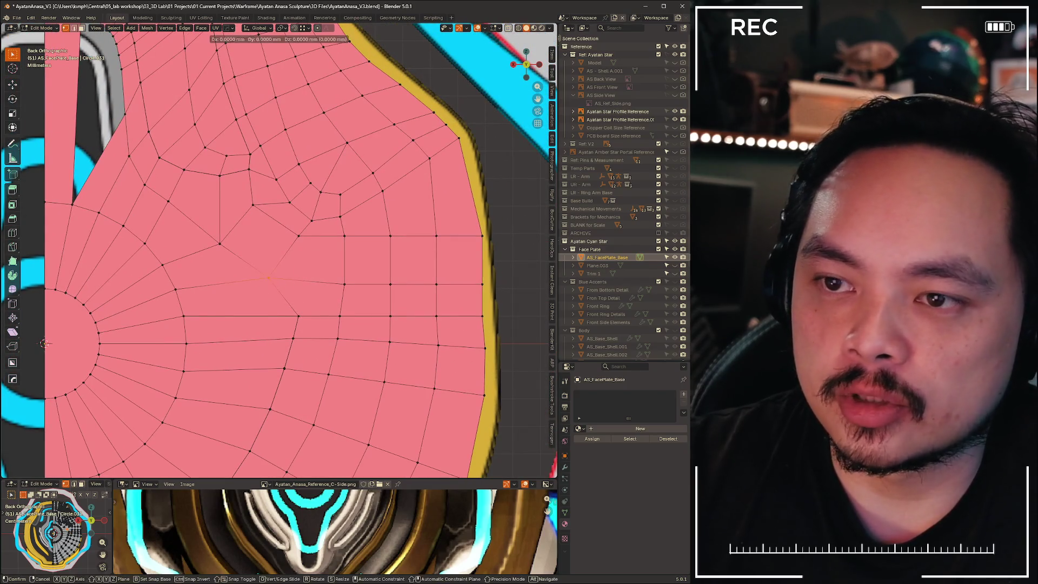
left_click(295, 284)
middle_click_drag(226, 245, 391, 229, "shift")
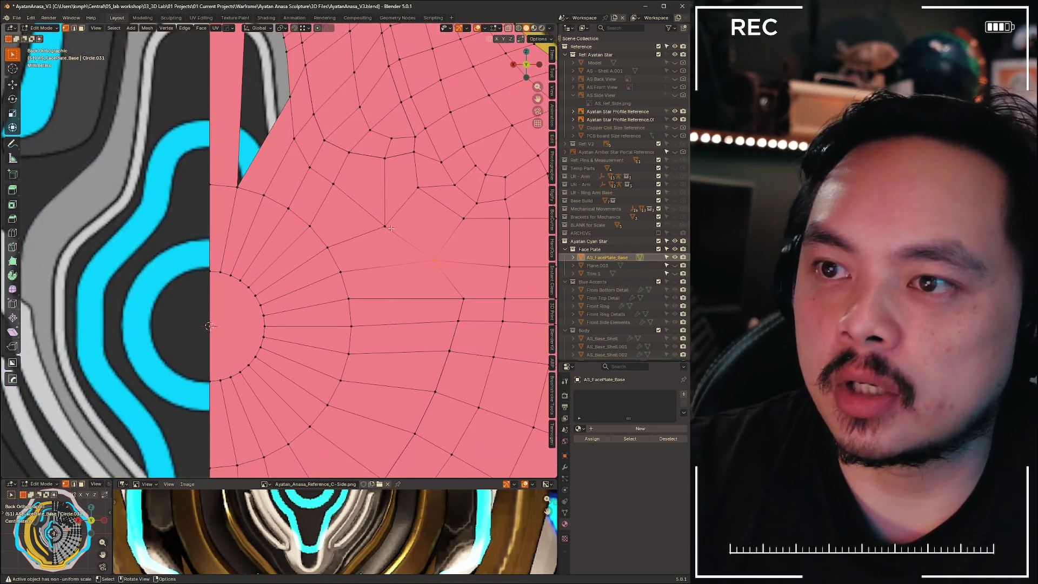
key("g")
key("g")
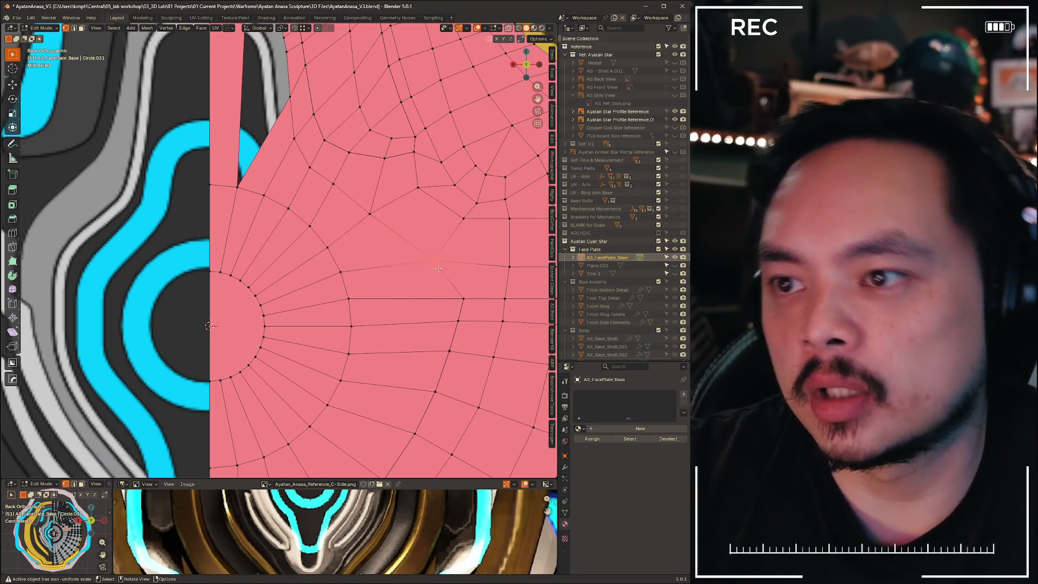
middle_click_drag(444, 254, 335, 246, "shift")
left_click(335, 245)
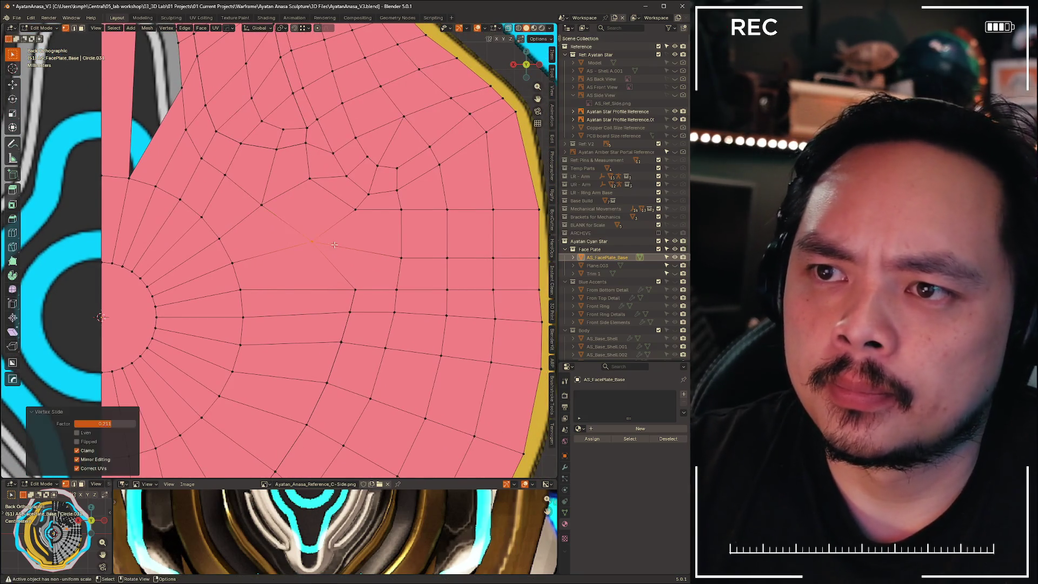
Grab and reposition the selected vertex twice, checking the result in perspective
key("g")
left_click(246, 197)
key("g")
left_click(265, 203)
middle_click_drag(300, 267, 266, 240, "shift")
middle_click_drag(380, 306, 418, 288)
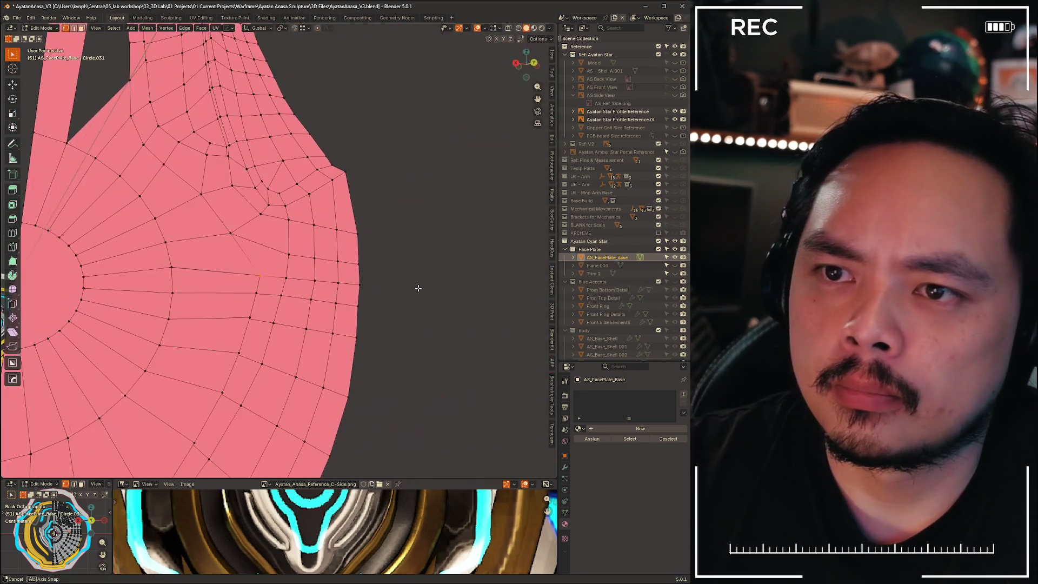
In the back orthographic view, shift the first two face-plate vertices sideways along X
key("Escape")
scroll(306, 253, "up", 3)
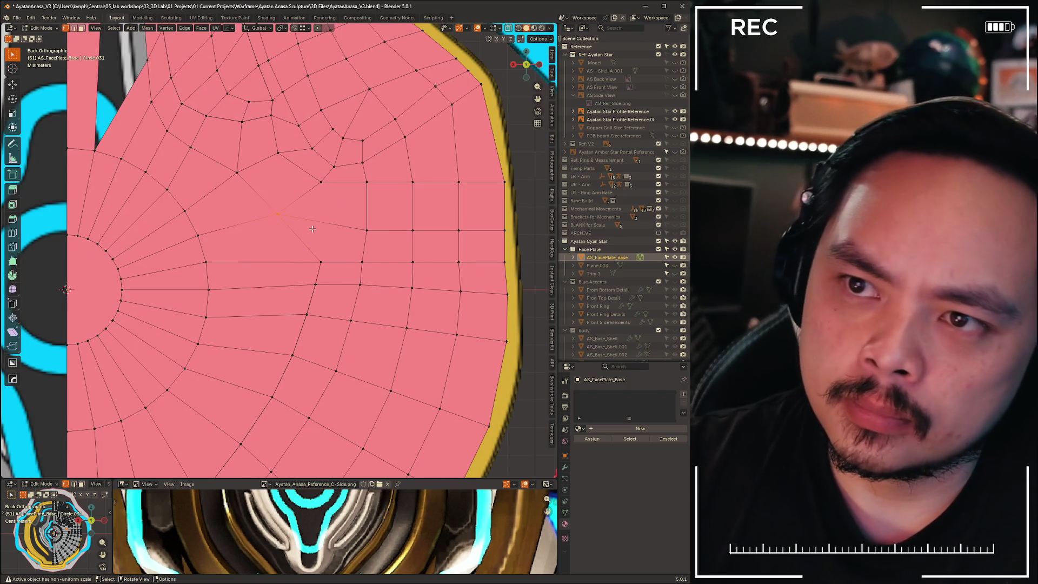
key("g")
left_click(333, 231)
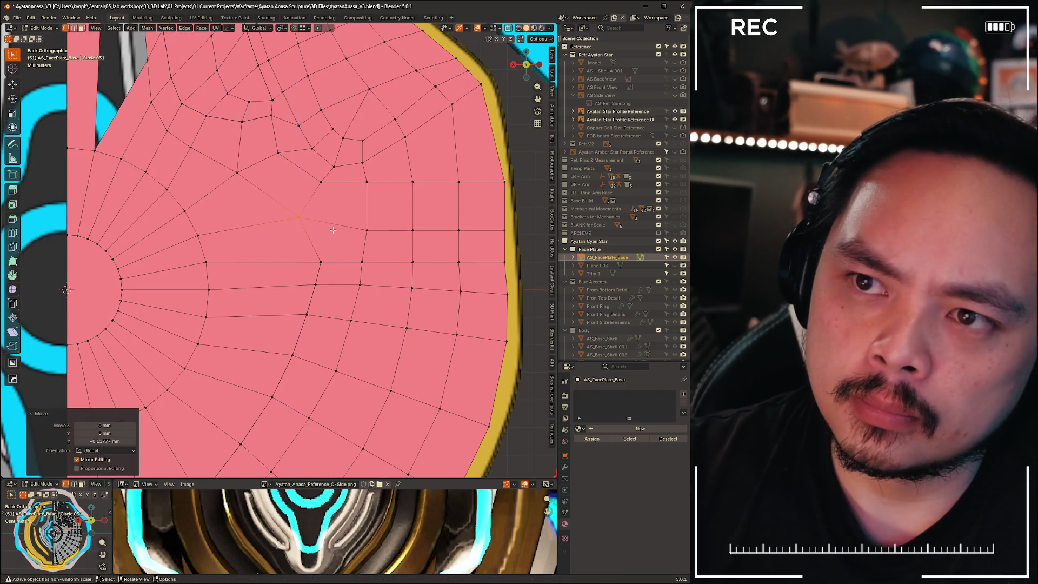
left_click_drag(249, 186, 249, 186)
key("g")
key("x")
left_click(274, 186)
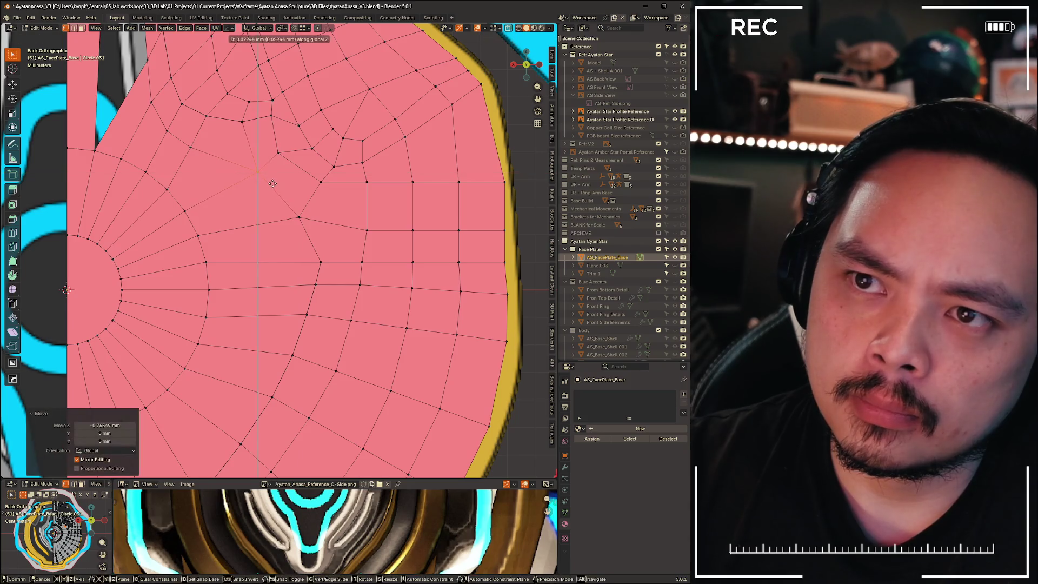
Shift two more vertices above the cutout along X, the last by -0.29442 mm
left_click(183, 143)
key("g")
key("x")
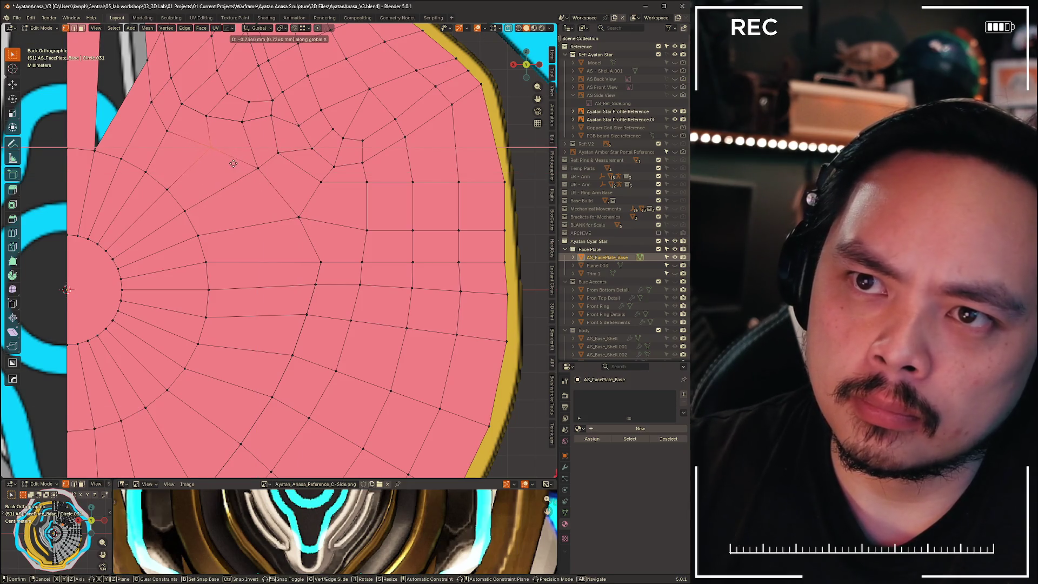
key("z")
left_click(232, 162)
left_click(158, 132)
key("g")
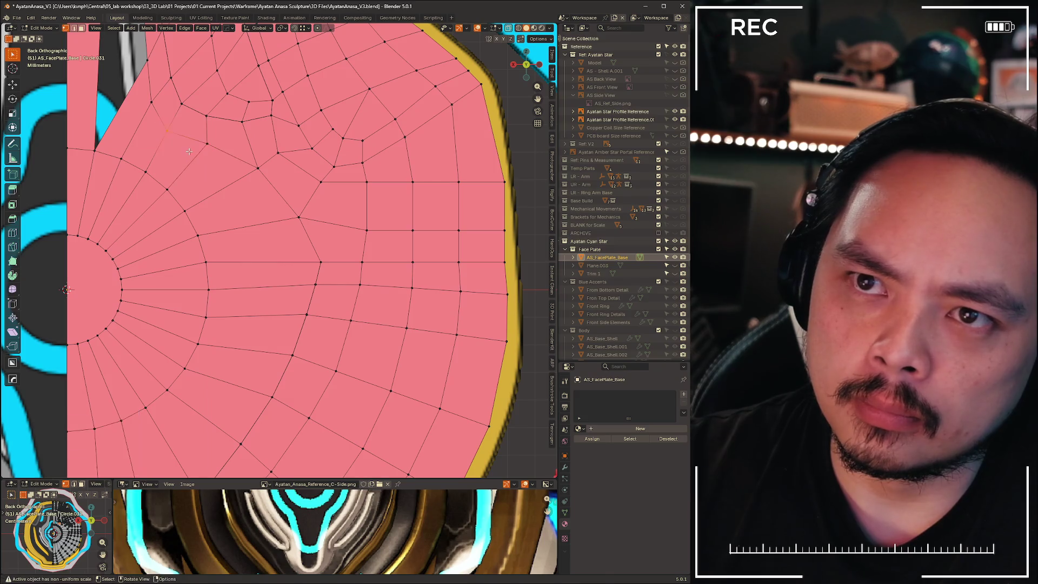
key("x")
left_click(192, 143)
mouse_move(196, 146)
middle_mouse_down("shift")
mouse_move(291, 216)
mouse_move(326, 227)
middle_mouse_up("shift")
middle_click_drag(313, 278, 296, 357, "shift")
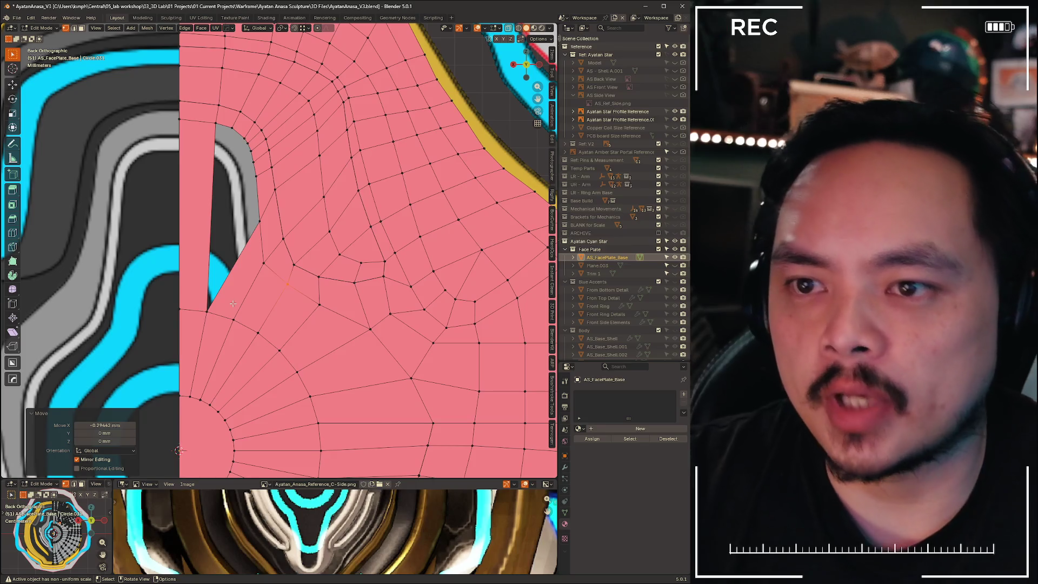
Delete the triangular face and the strip of leftover faces at the inner notch
left_click(227, 278)
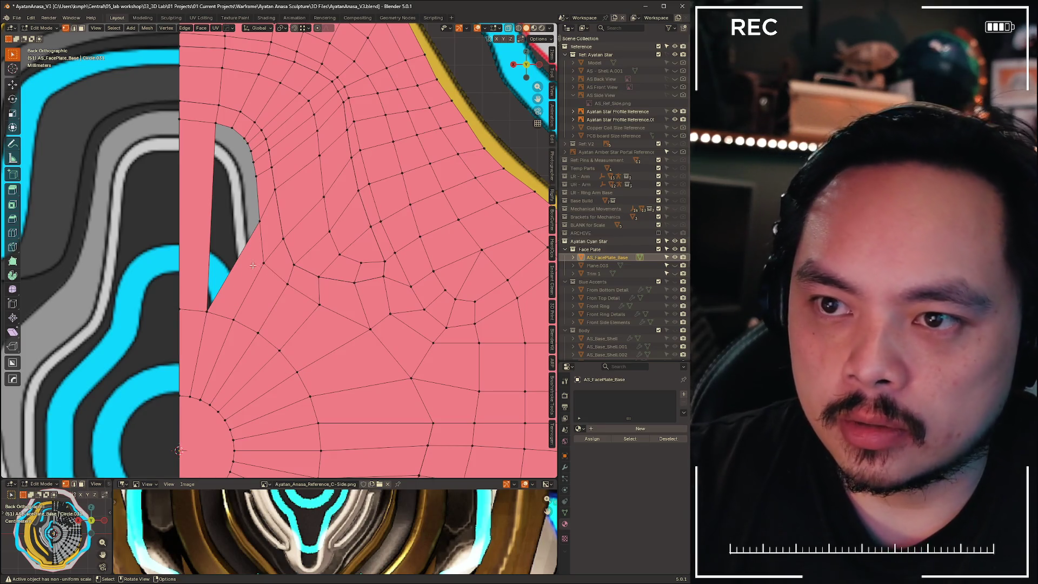
key("2")
key("x")
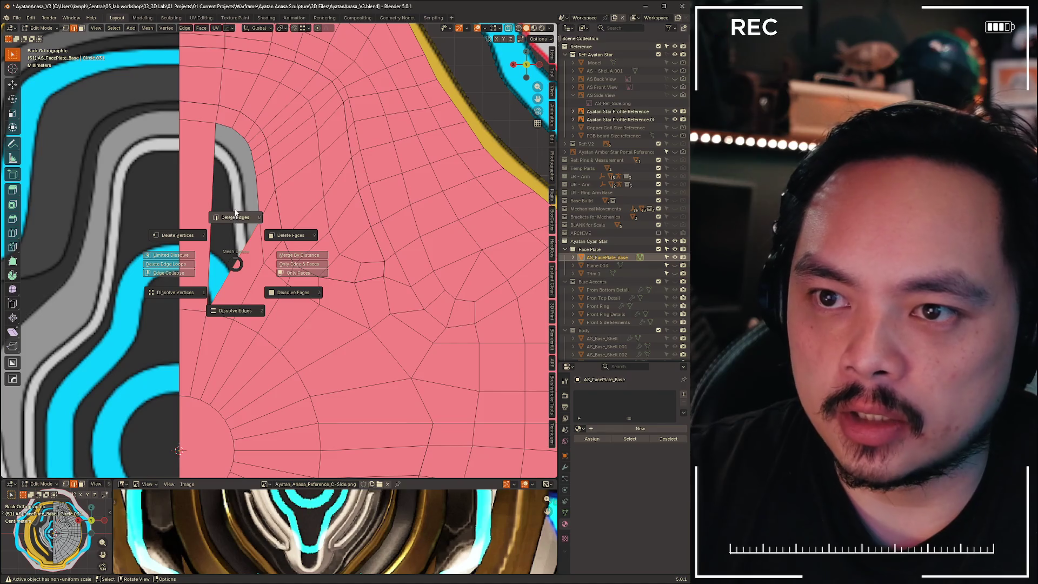
left_click(232, 242)
key("1")
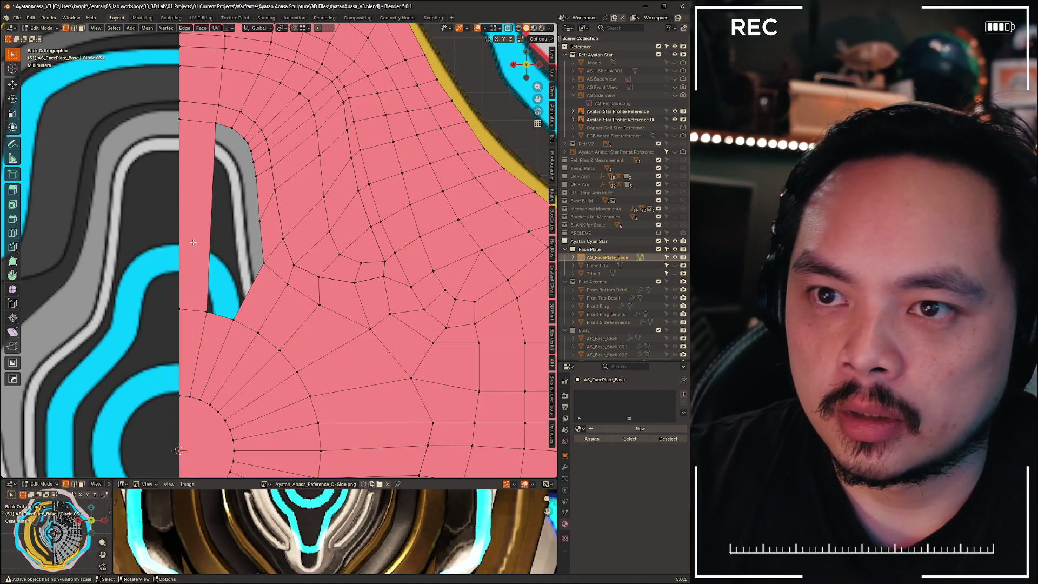
key("2")
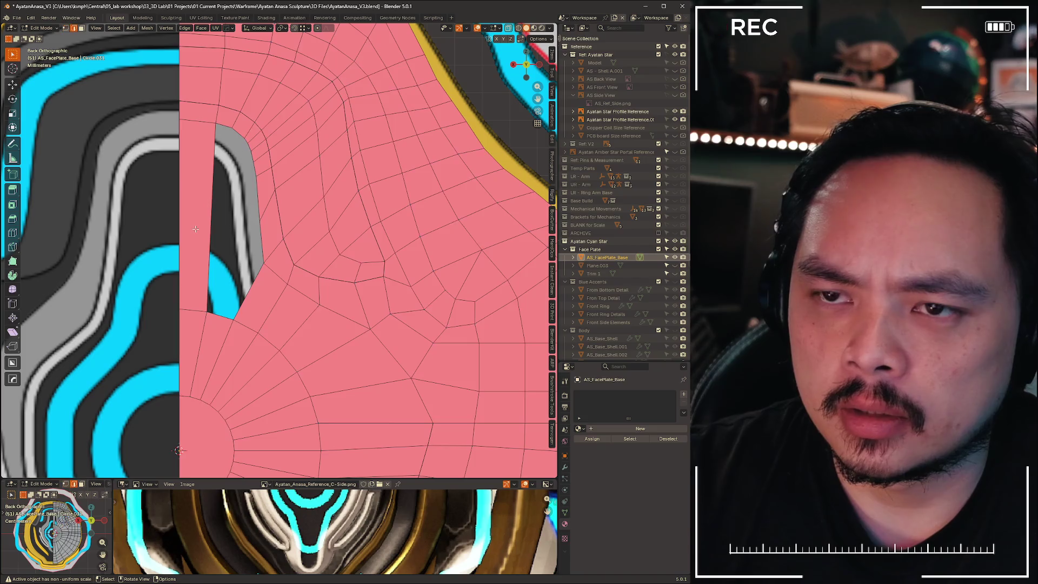
key("x")
left_click(198, 227)
key("1")
key("2")
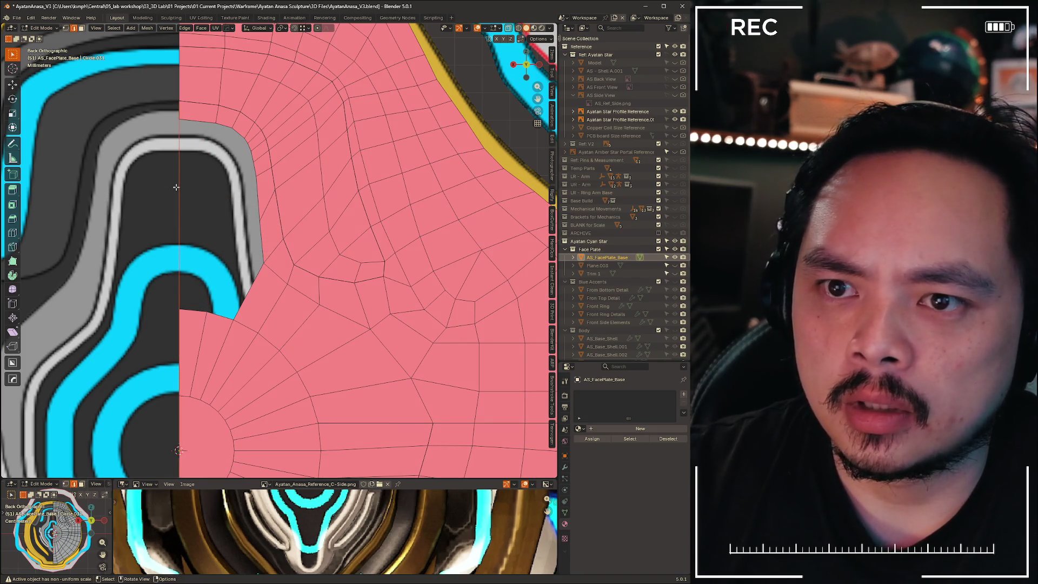
key("x")
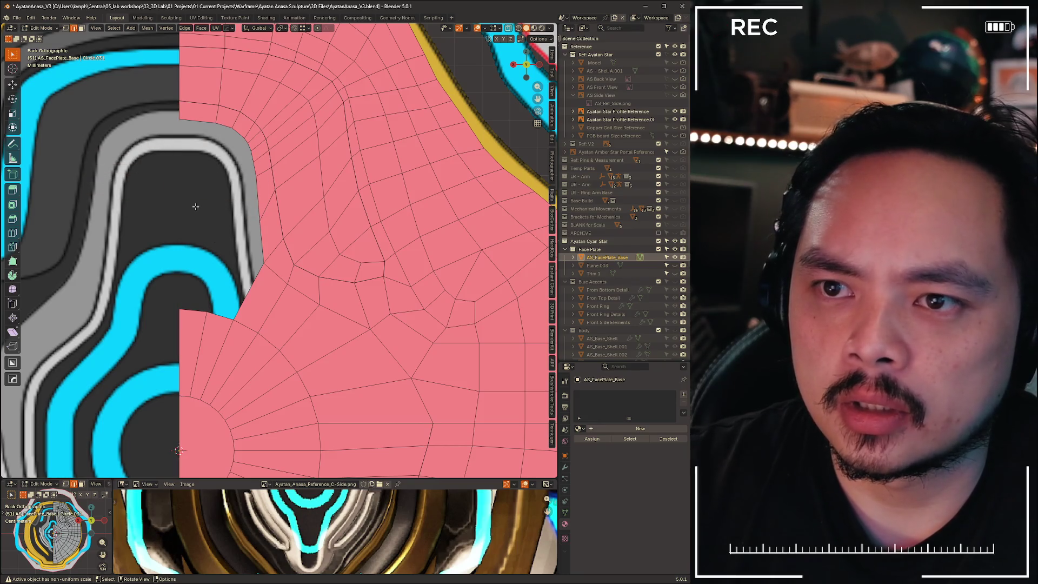
Move a notch border vertex 0.609 mm along X
key("1")
key("g")
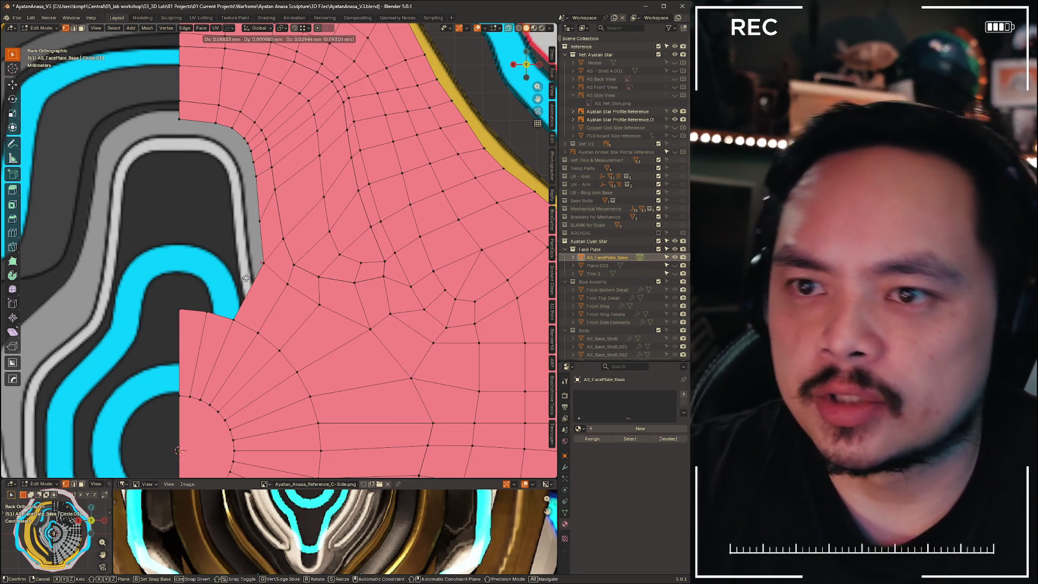
left_click(221, 263)
key("e")
right_click(182, 254)
key("g")
key("x")
left_click(203, 261)
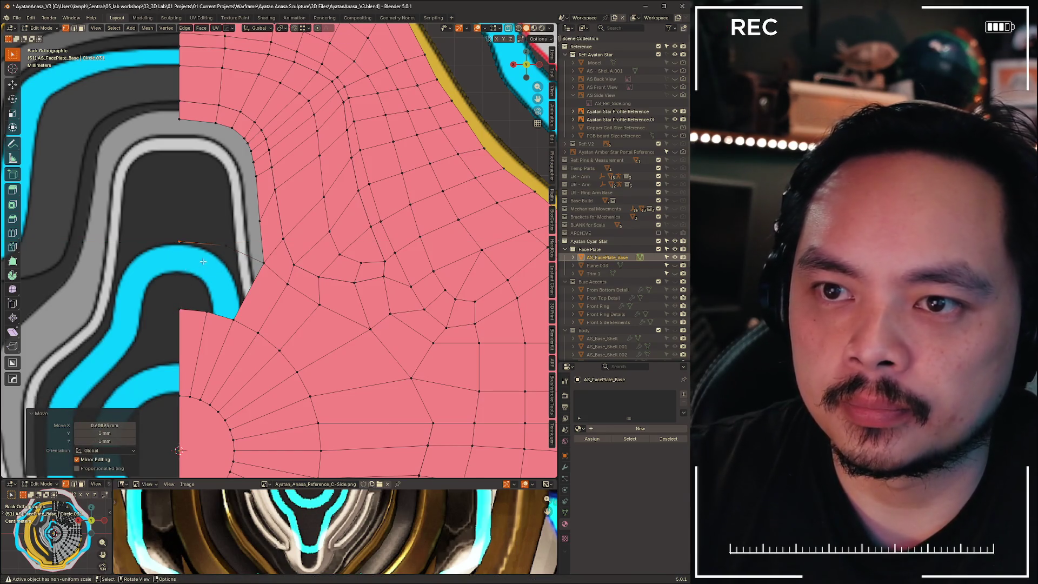
Refit a notch-edge vertex with an X move and a vertex slide at factor 0.173
left_click(226, 246)
left_click_drag(195, 292, 212, 323)
key("2")
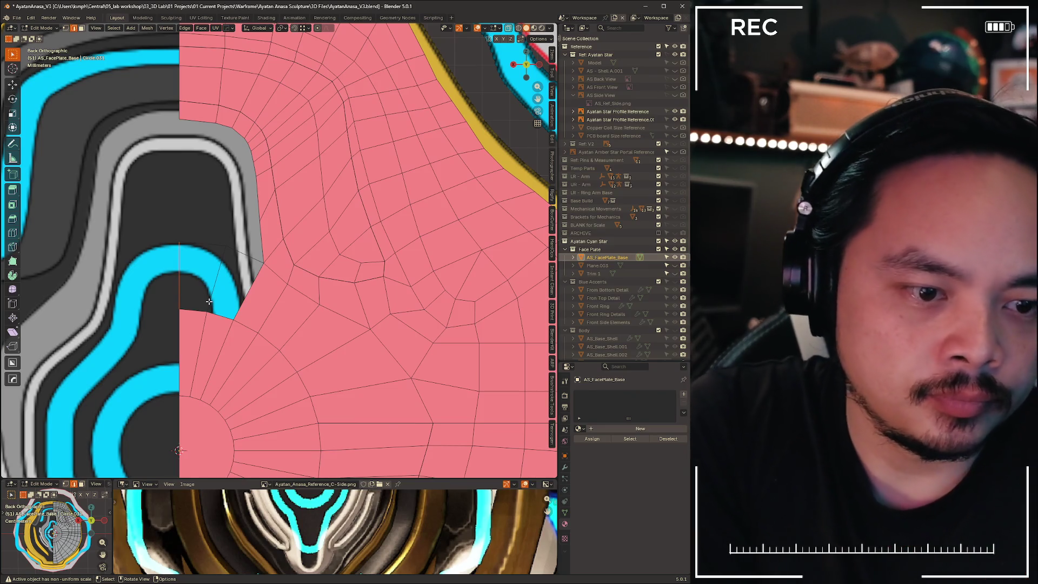
key("1")
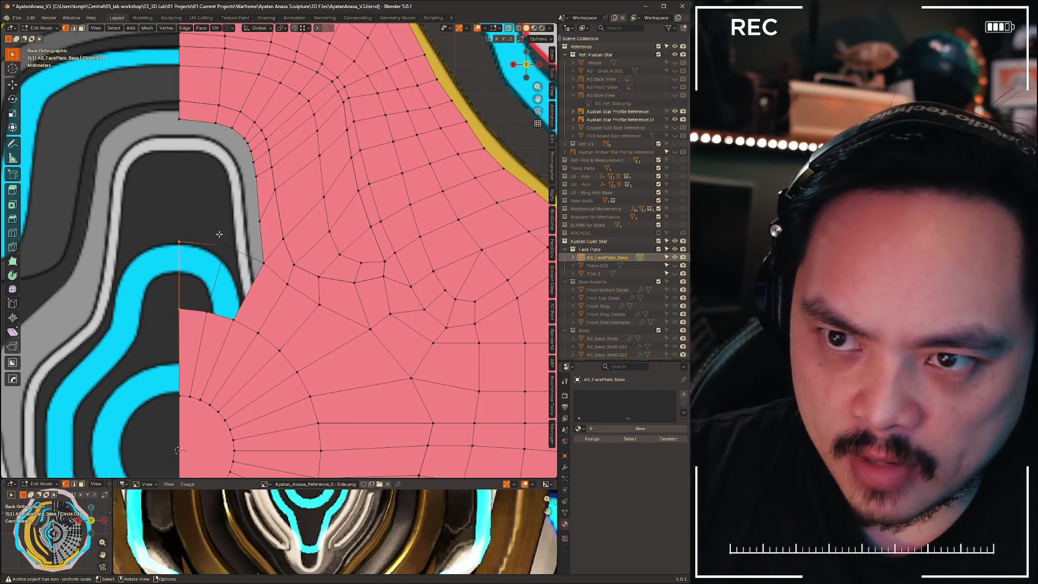
key("shift+v")
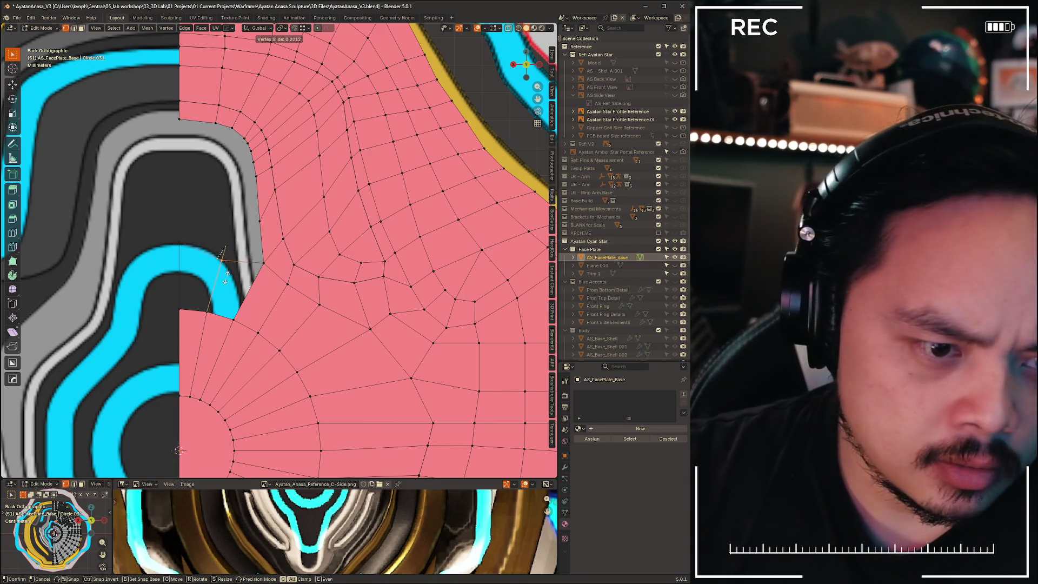
key("Escape")
key("g")
key("x")
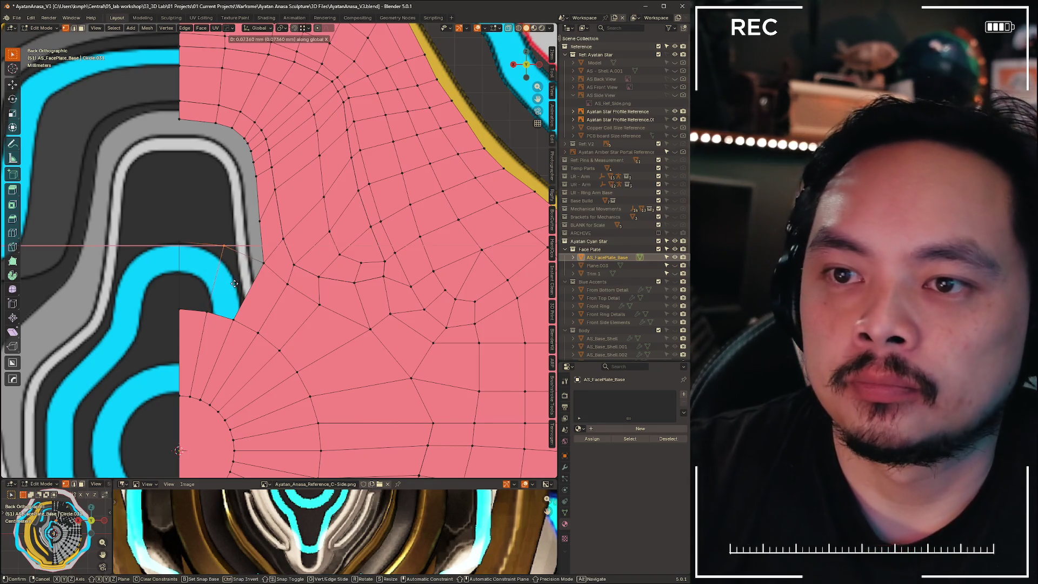
left_click(223, 287)
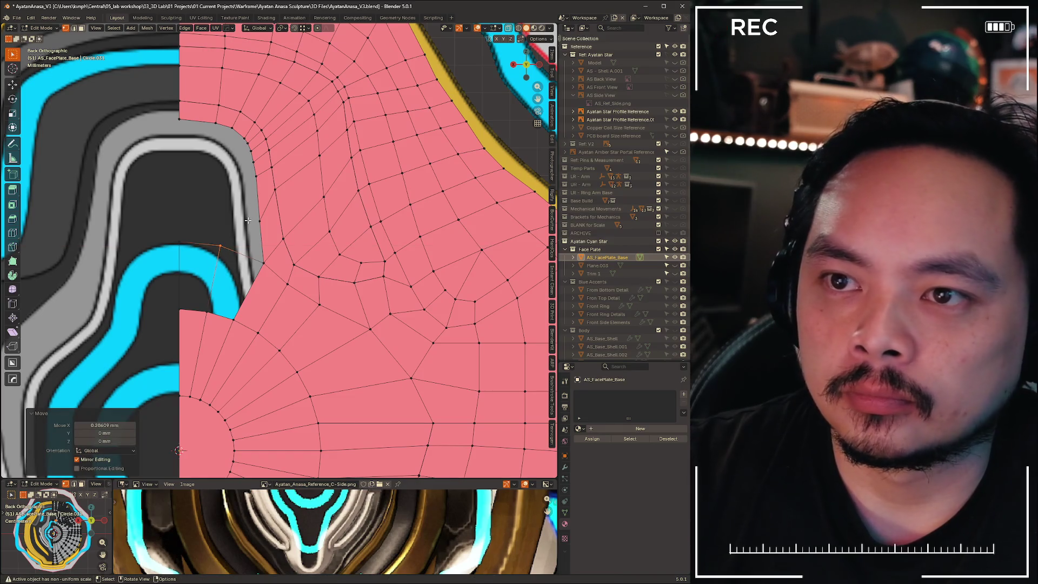
key("shift+v")
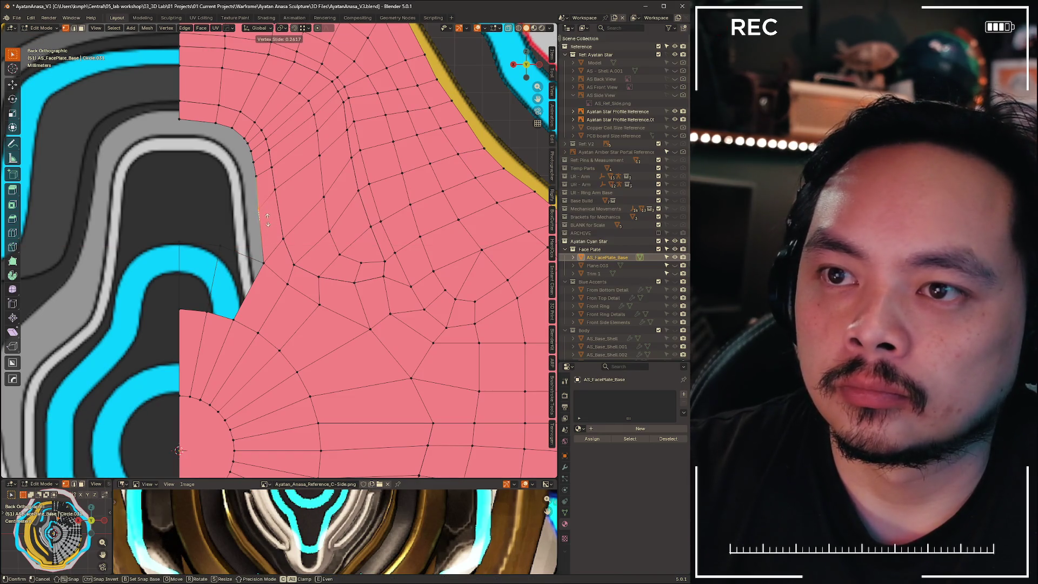
left_click(269, 225)
Slide a nearby edge and toggle X-ray to show the reference through the mesh
key("shift+v")
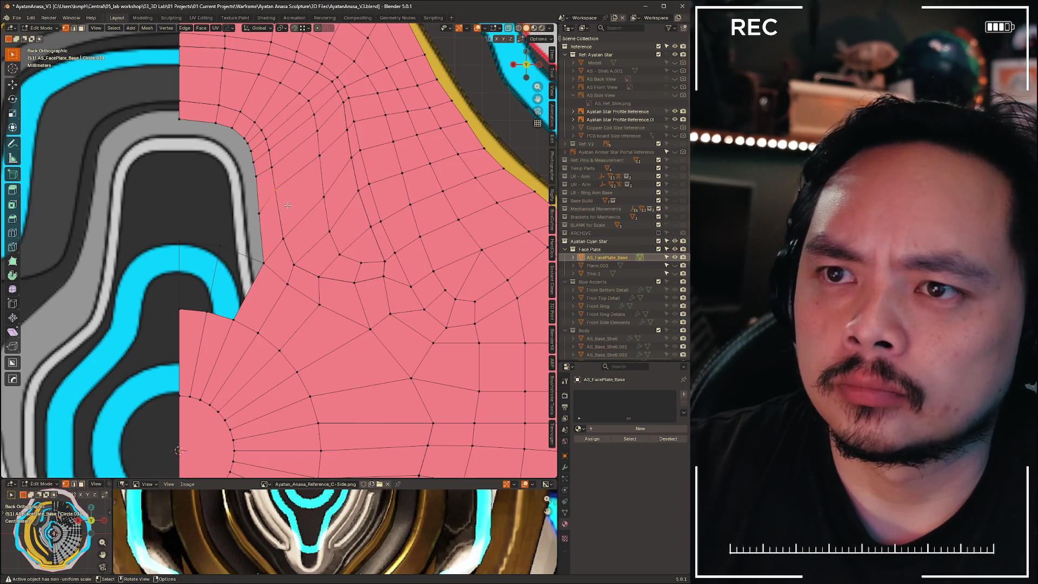
key("g")
key("g")
key("alt+z")
left_click(284, 211)
Undo the last slides and fill the empty gap beside the circular cutout with a face
key("ctrl+z")
key("shift+v")
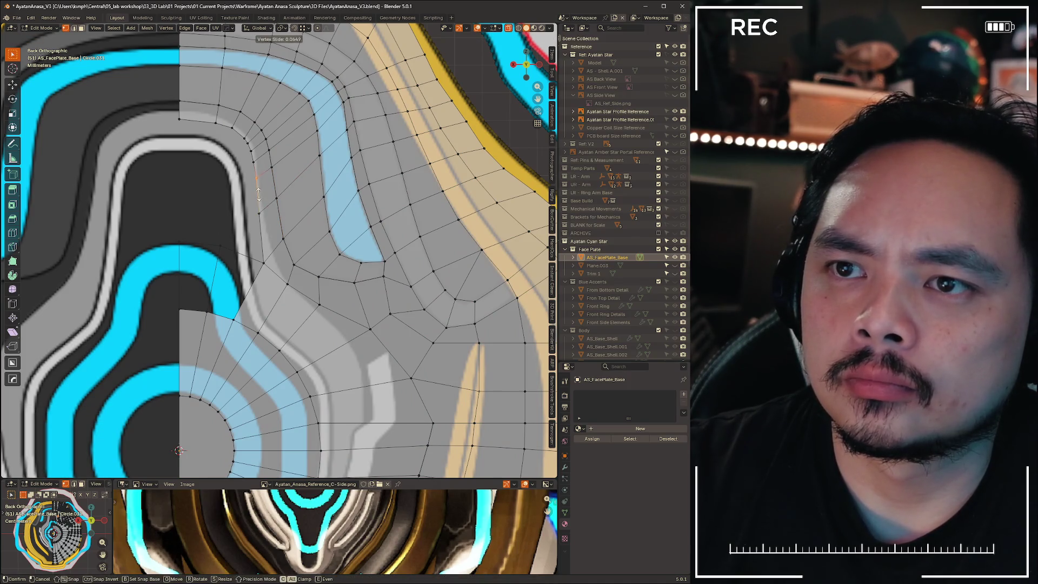
left_click(259, 195)
key("ctrl+z")
middle_click_drag(245, 219, 249, 259, "shift")
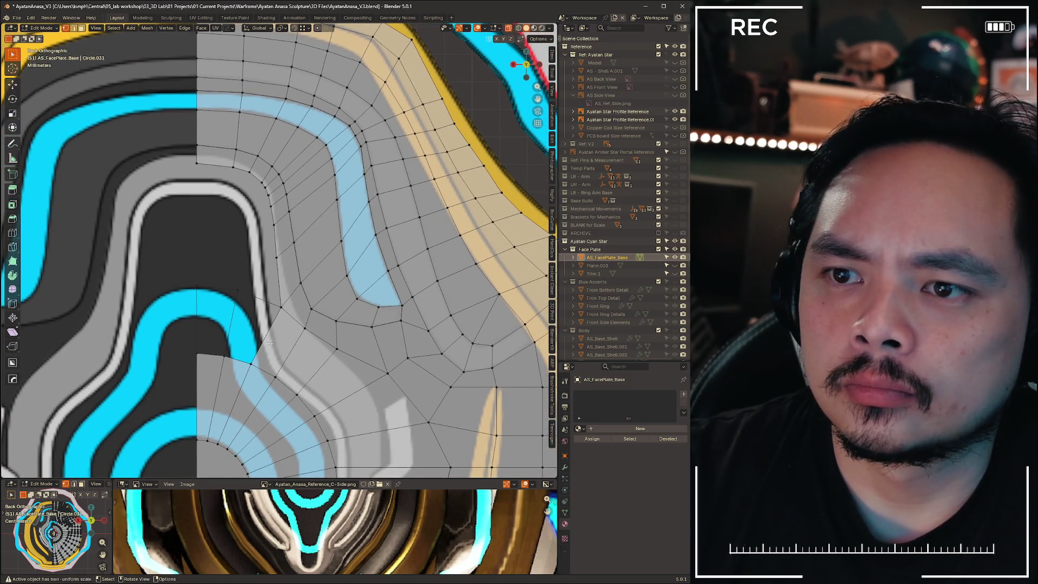
mouse_move(287, 296)
middle_mouse_down("shift")
mouse_move(265, 173)
mouse_move(216, 65)
mouse_move(344, 312)
mouse_move(384, 361)
middle_mouse_up("shift")
left_click_drag(184, 223, 242, 247)
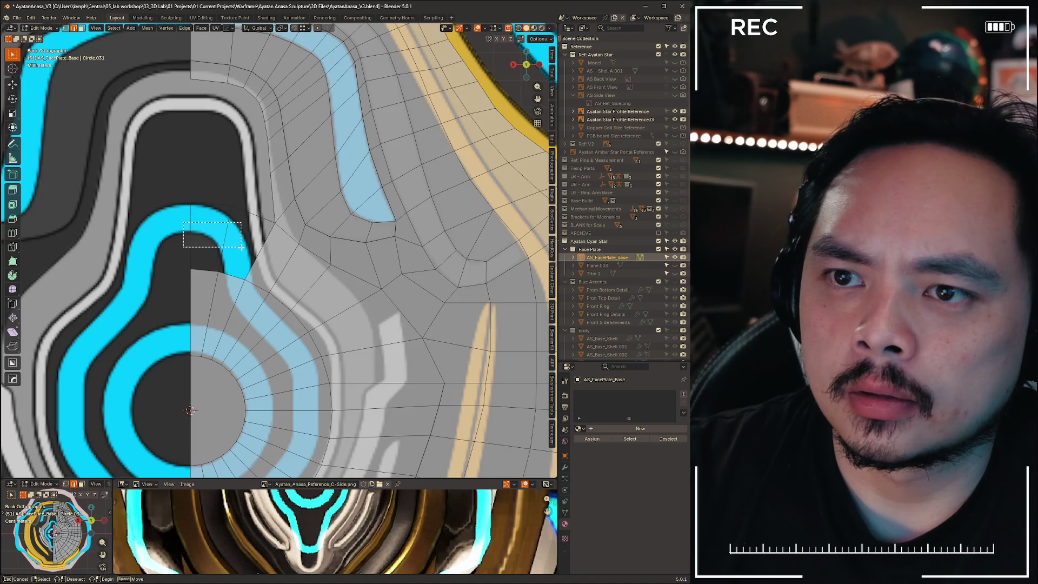
key("f")
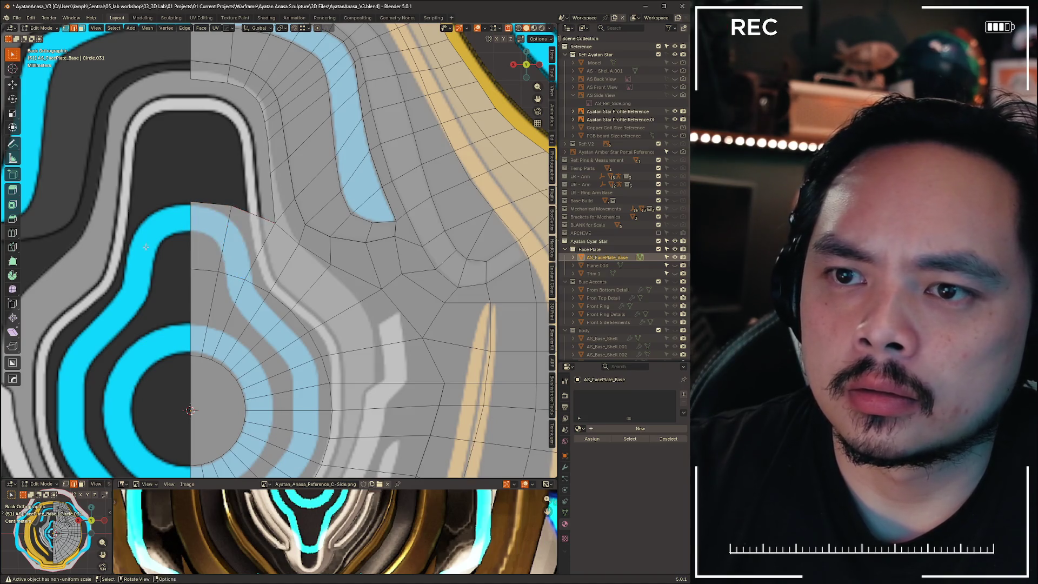
scroll(146, 246, "down", 5)
scroll(208, 278, "up", 5)
mouse_move(252, 246)
middle_mouse_down("shift")
mouse_move(252, 188)
mouse_move(252, 222)
middle_mouse_up("shift")
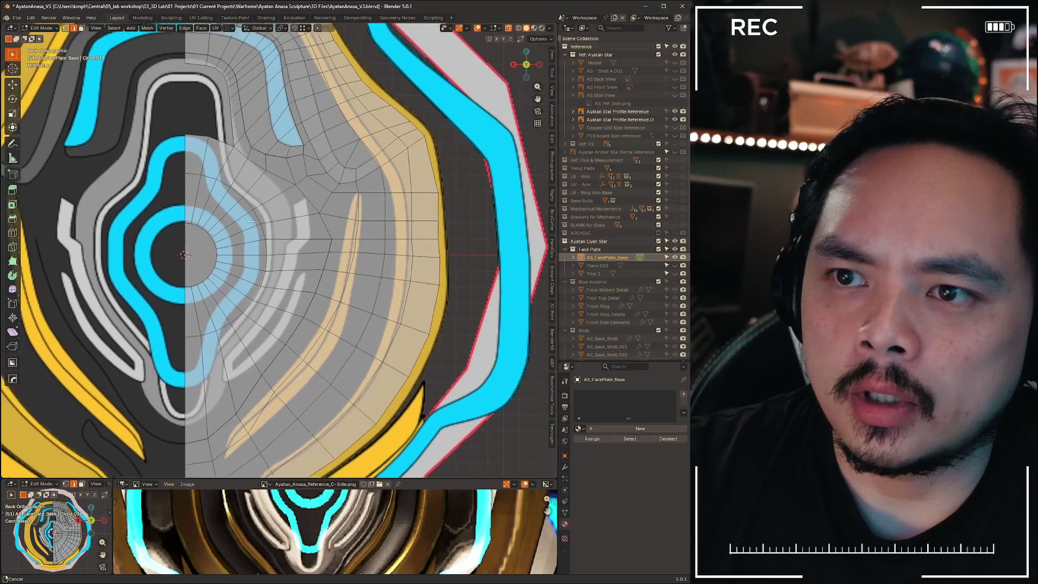
scroll(285, 230, "up", 1)
Select the whole mesh and merge its duplicate vertex with Merge By Distance
key("ctrl+r")
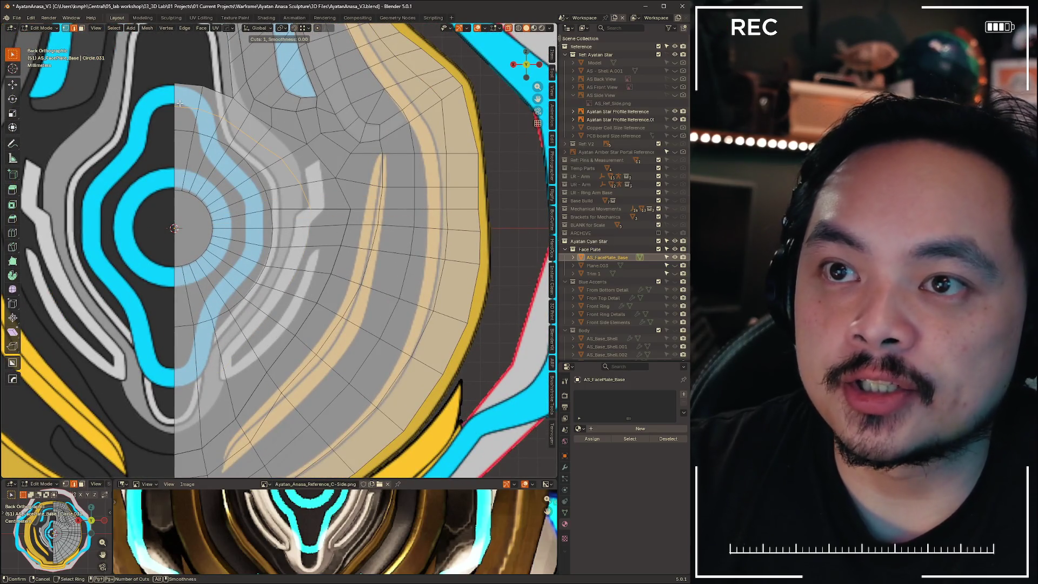
right_click(318, 223)
scroll(330, 206, "up", 3)
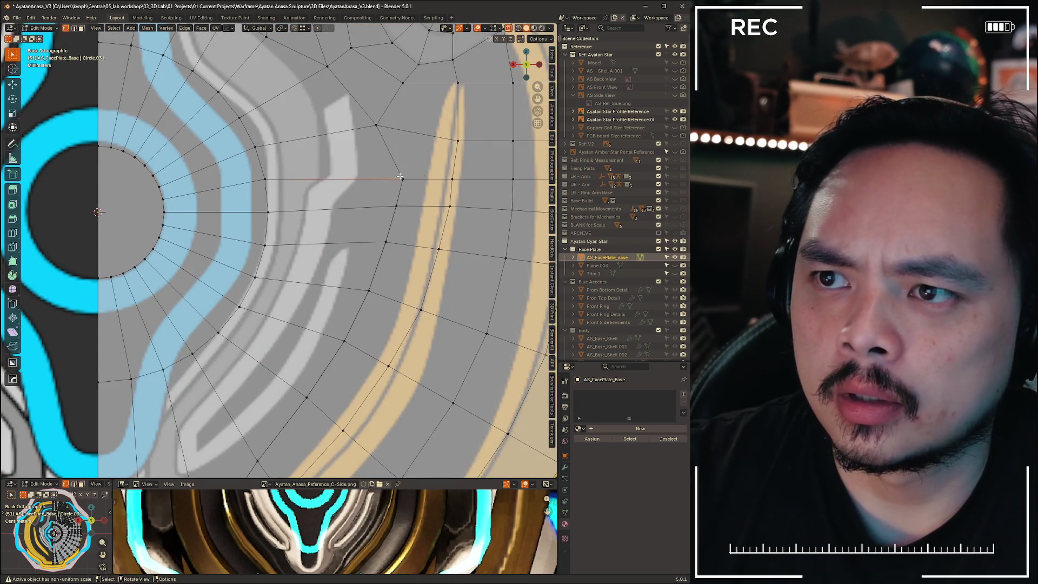
key("a")
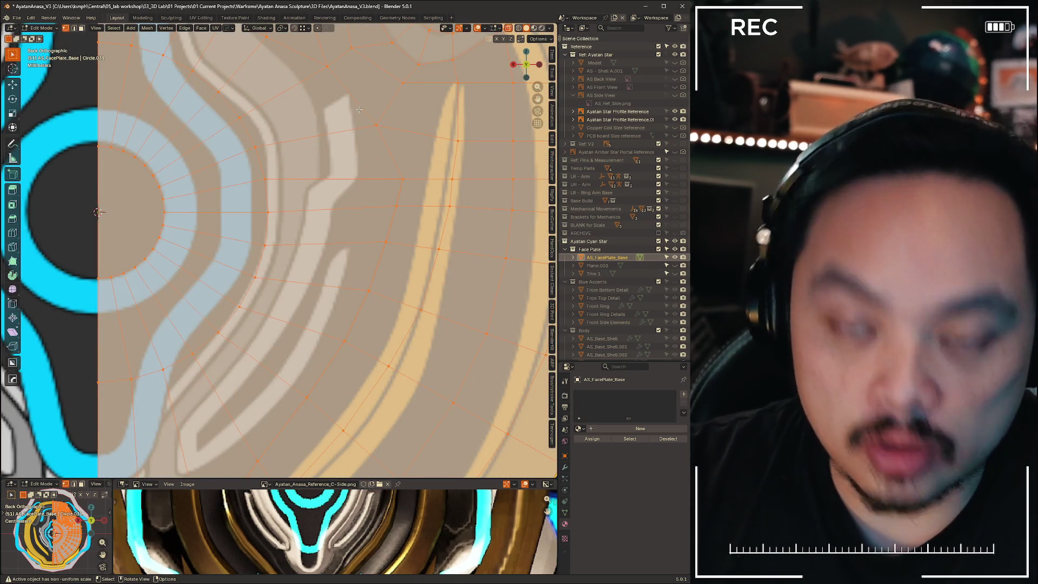
key("m")
left_click(186, 141)
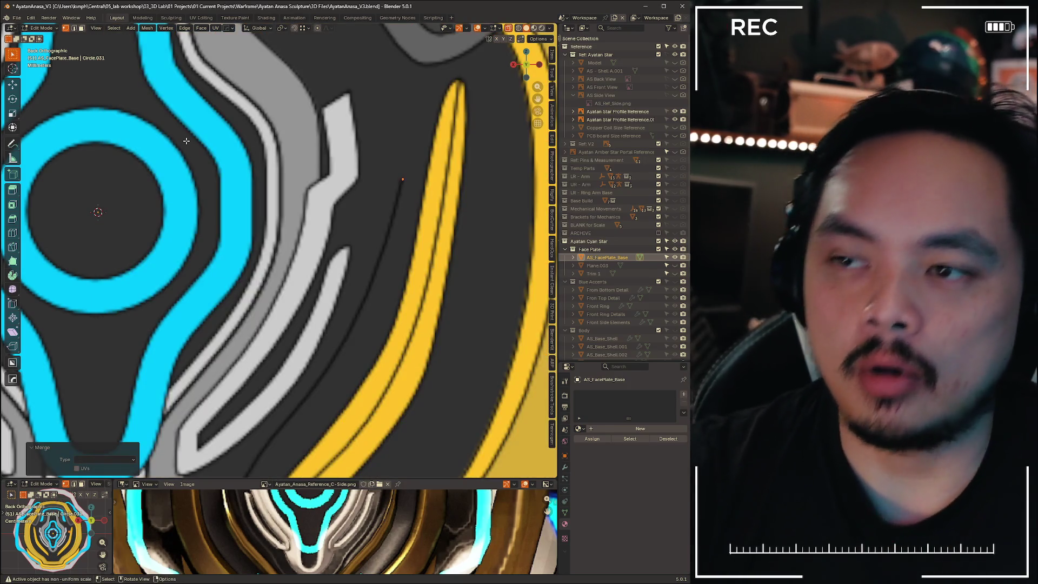
key("ctrl+z")
key("m")
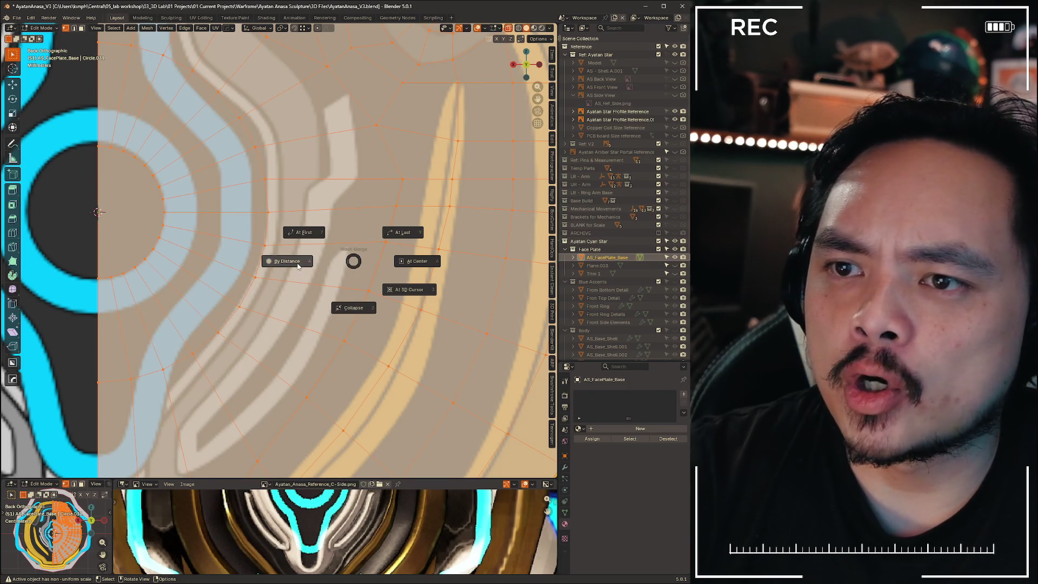
left_click(298, 264)
Slide two vertices beside the tan stripe along their edges
left_click(355, 156)
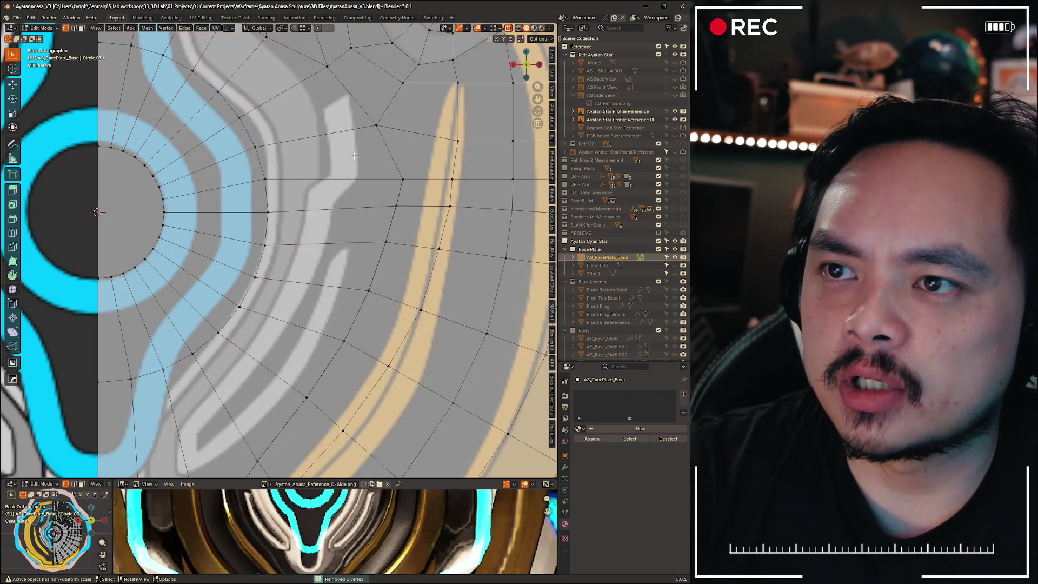
left_click(403, 179)
mouse_move(287, 149)
middle_mouse_down("shift")
mouse_move(265, 251)
mouse_move(242, 176)
middle_mouse_up("shift")
key("shift+v")
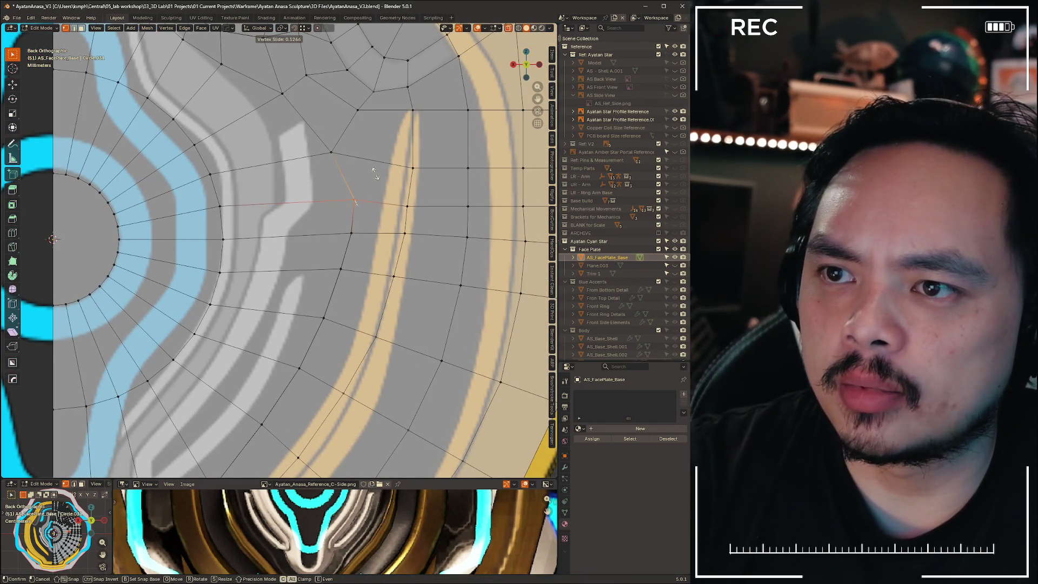
left_click(377, 174)
left_click(403, 208)
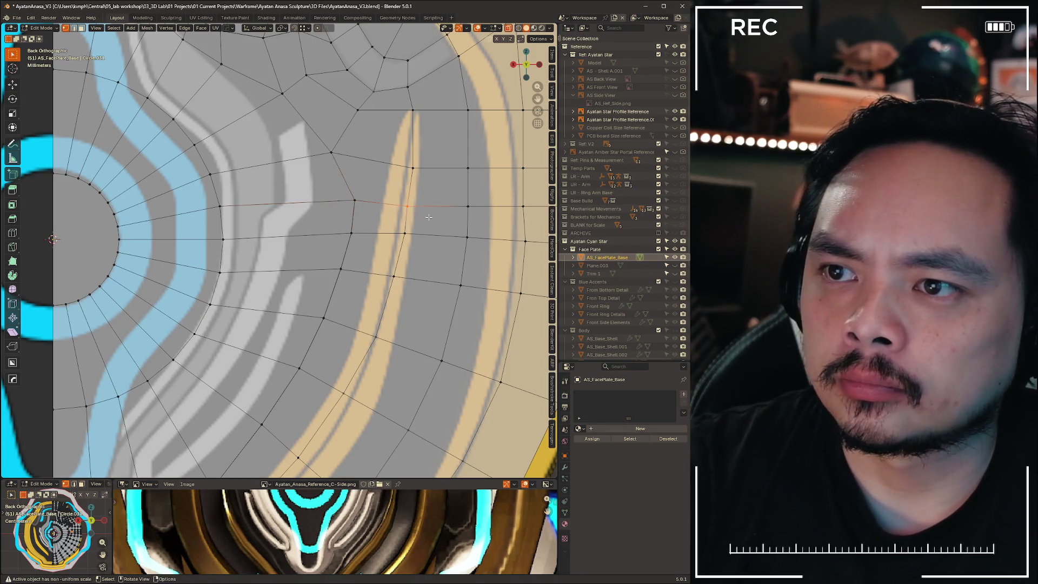
key("shift+v")
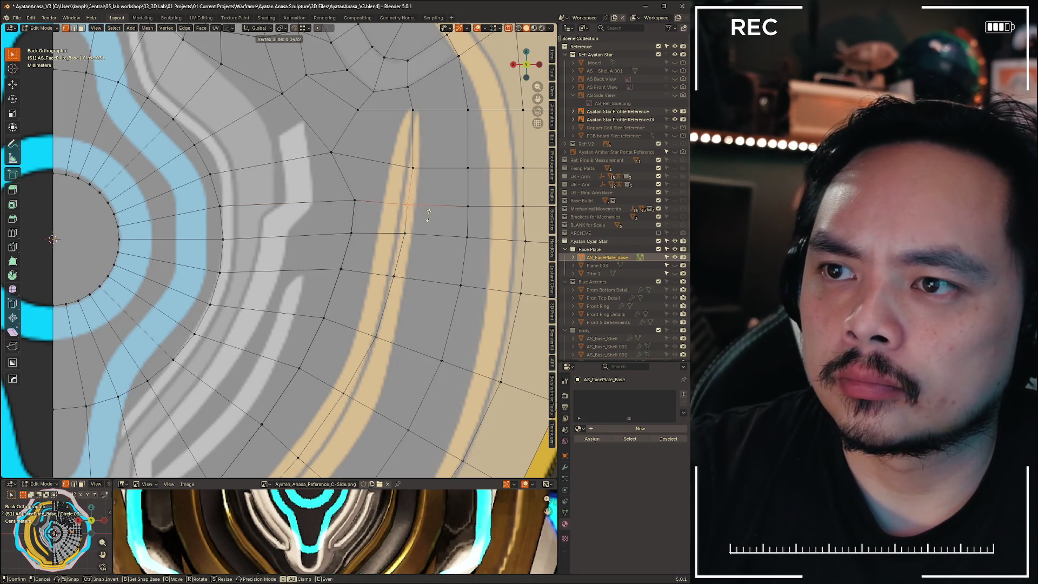
left_click(428, 215)
Add a centred edge loop around the radial centre disc and select a small top edge
scroll(295, 203, "down", 4)
middle_click_drag(210, 170, 313, 215, "shift")
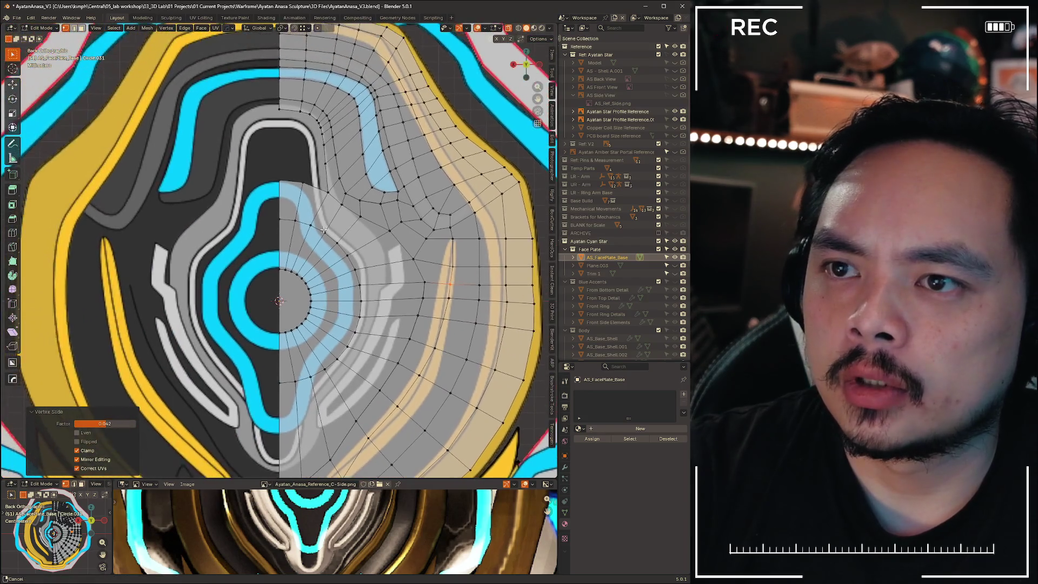
scroll(301, 173, "up", 3)
key("ctrl+r")
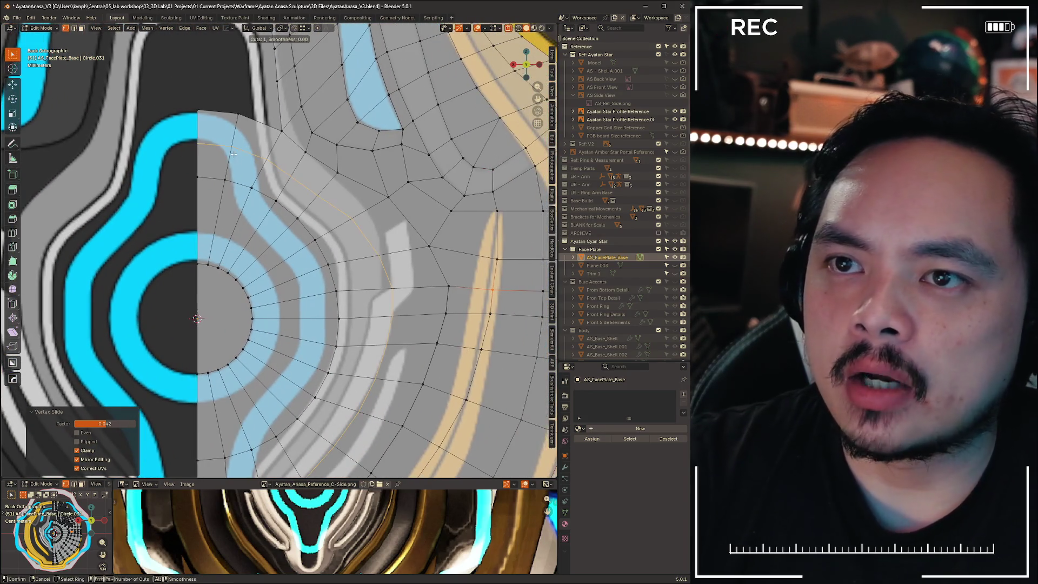
left_click(237, 147)
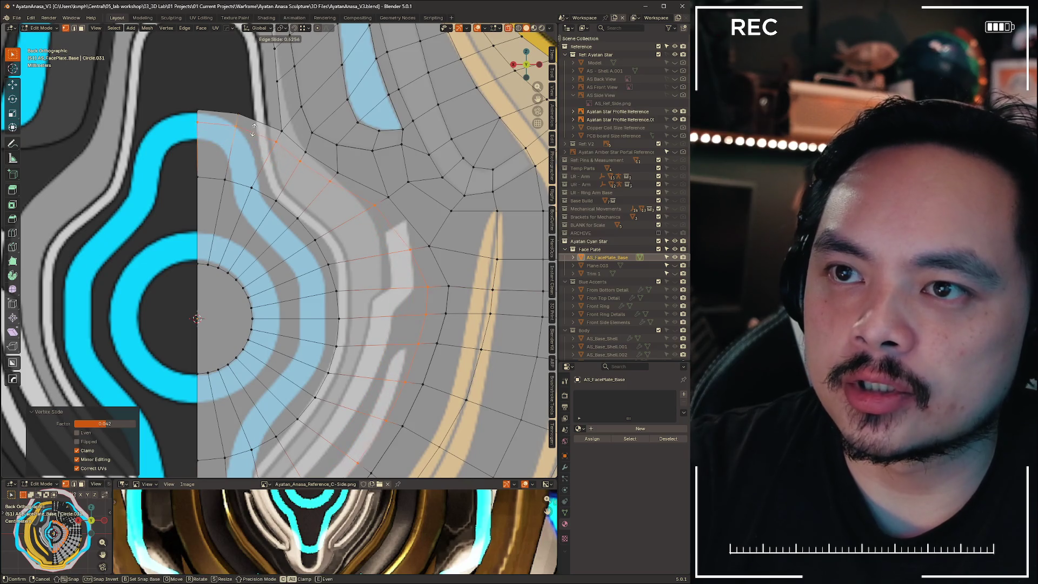
right_click(242, 151)
mouse_move(242, 151)
middle_mouse_down("shift")
mouse_move(271, 154)
mouse_move(276, 259)
mouse_move(277, 136)
mouse_move(284, 231)
middle_mouse_up("shift")
left_click(255, 158)
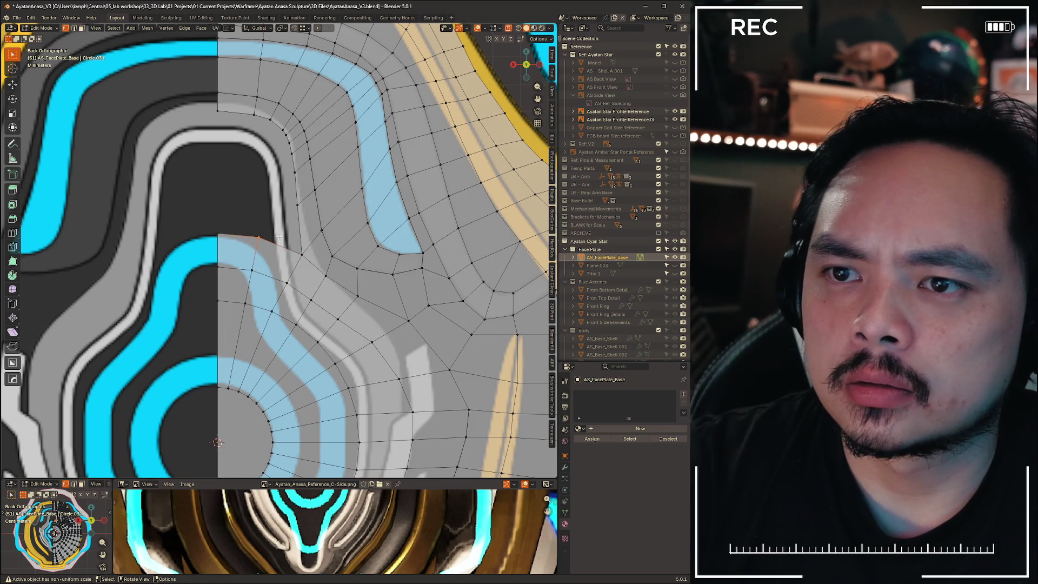
scroll(278, 237, "up", 5)
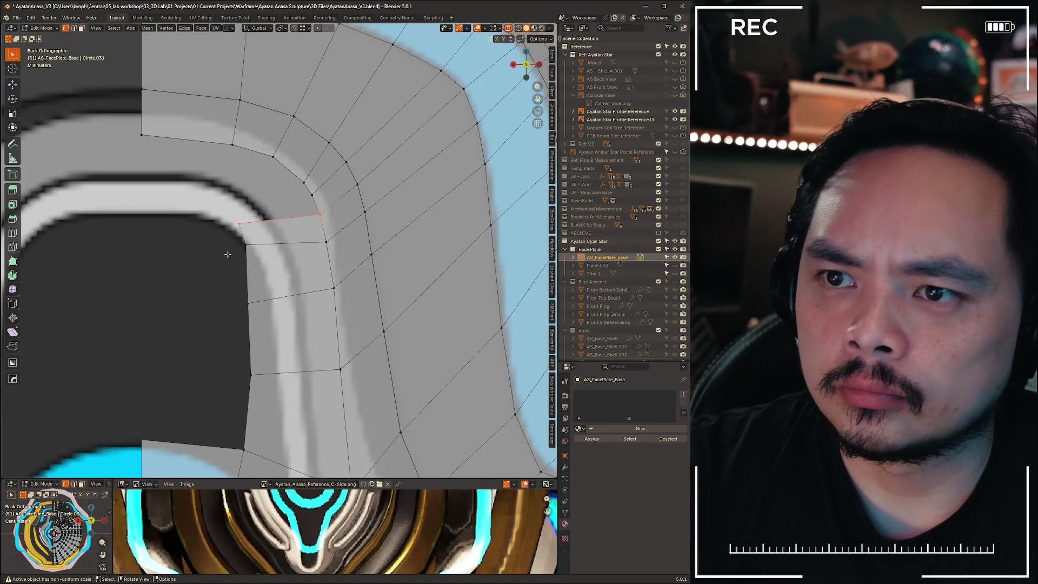
Lower the small top edge along Z
key("g")
key("z")
left_click(266, 311)
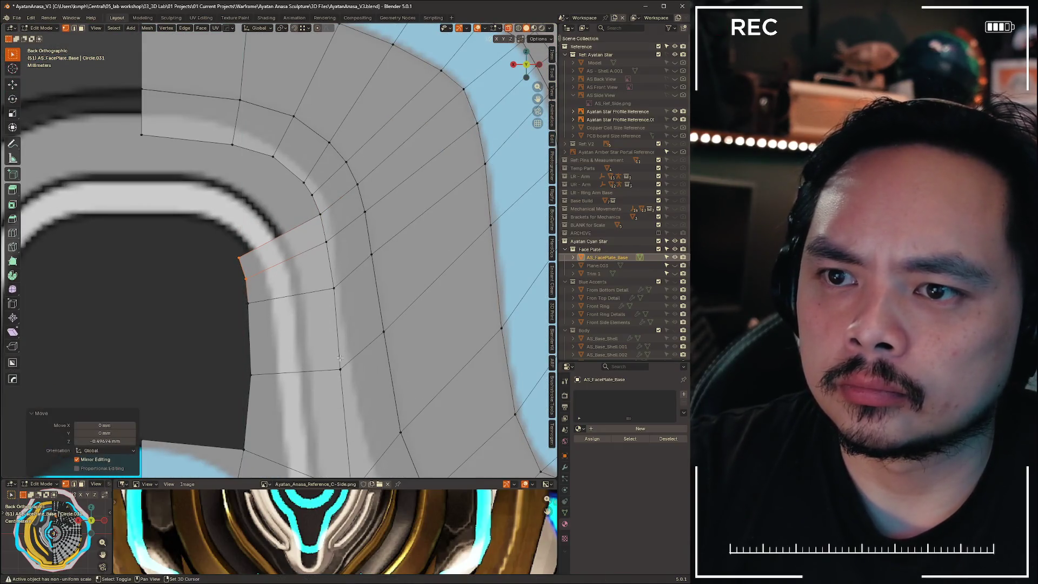
middle_click_drag(238, 263, 276, 245, "shift")
key("alt+a")
Select a vertex on the white curve and extrude a new edge from it
left_click(276, 245)
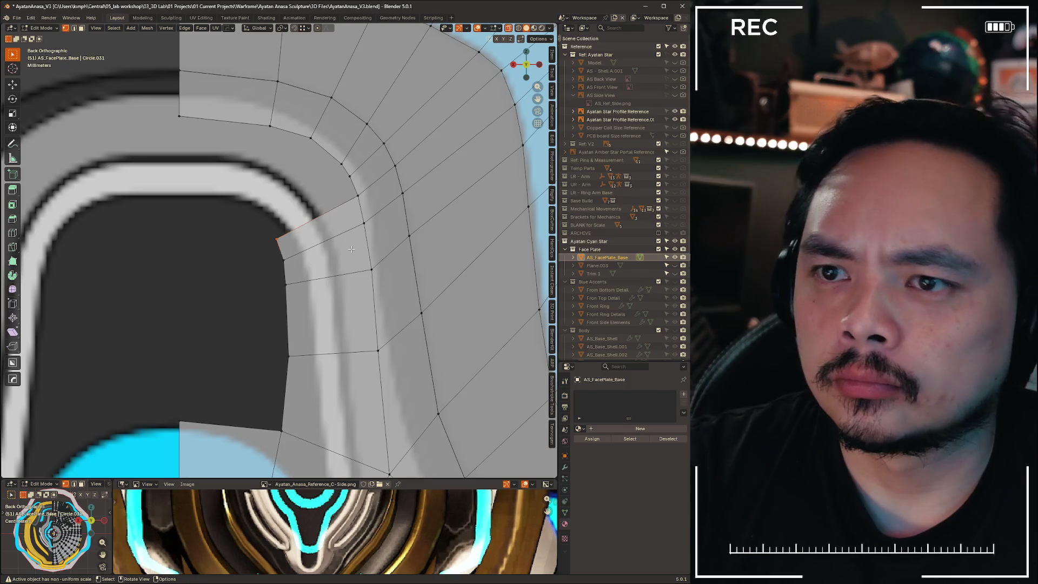
key("2")
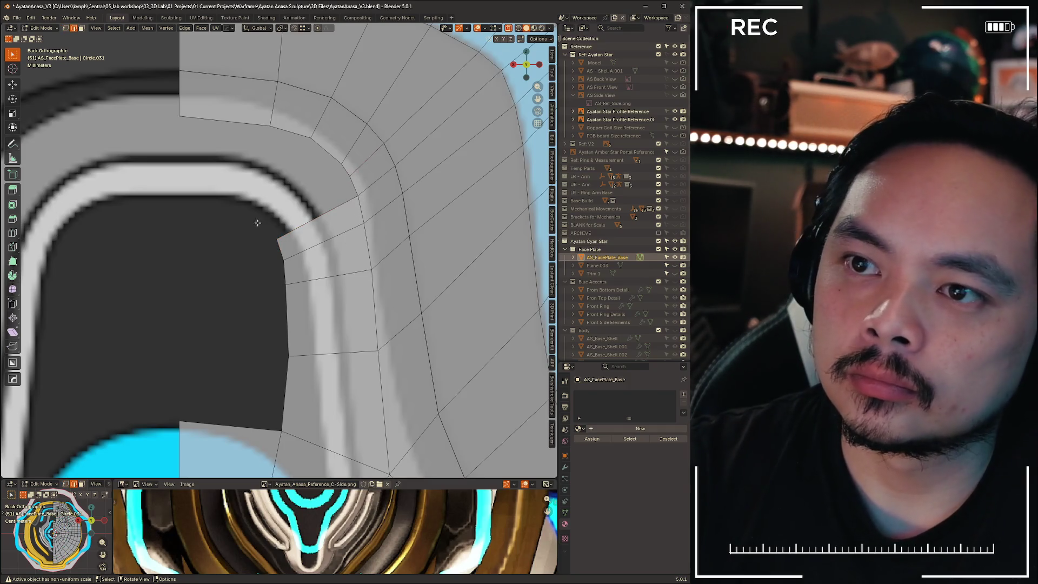
key("3")
left_click(357, 173)
key("ctrl+Tab")
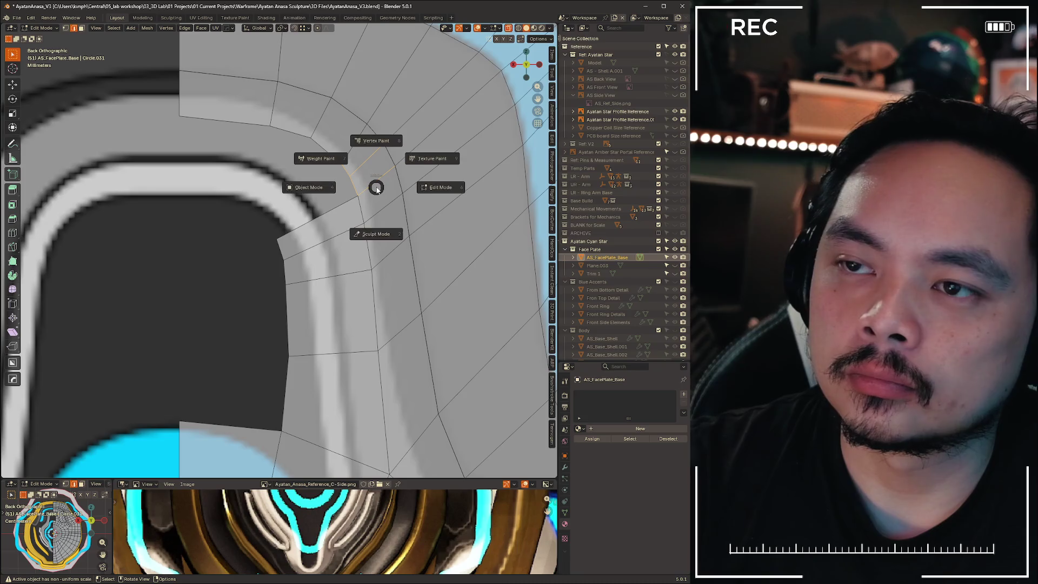
key("1")
left_click_drag(349, 176, 361, 182)
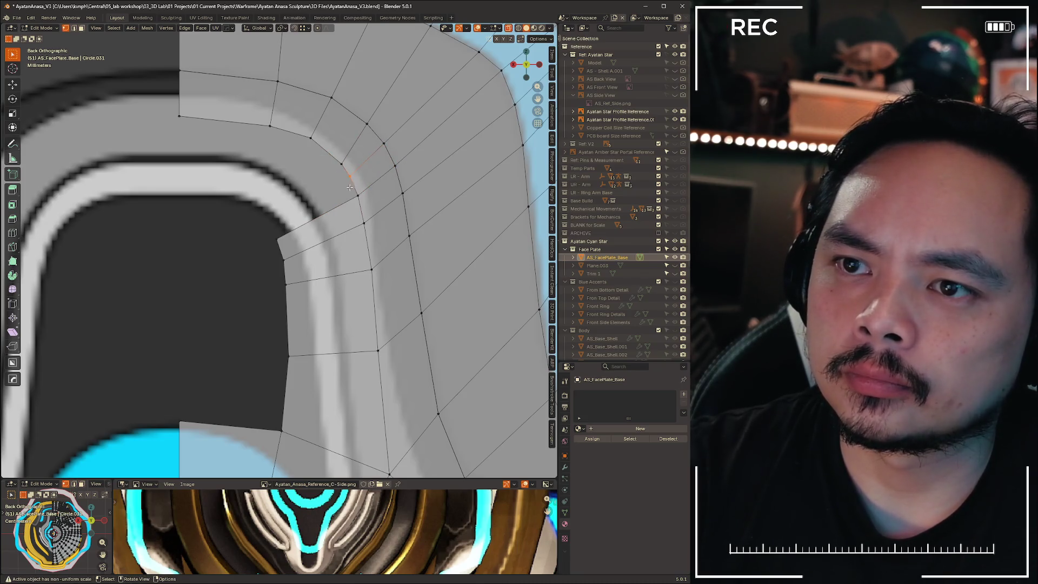
key("e")
left_click(287, 212)
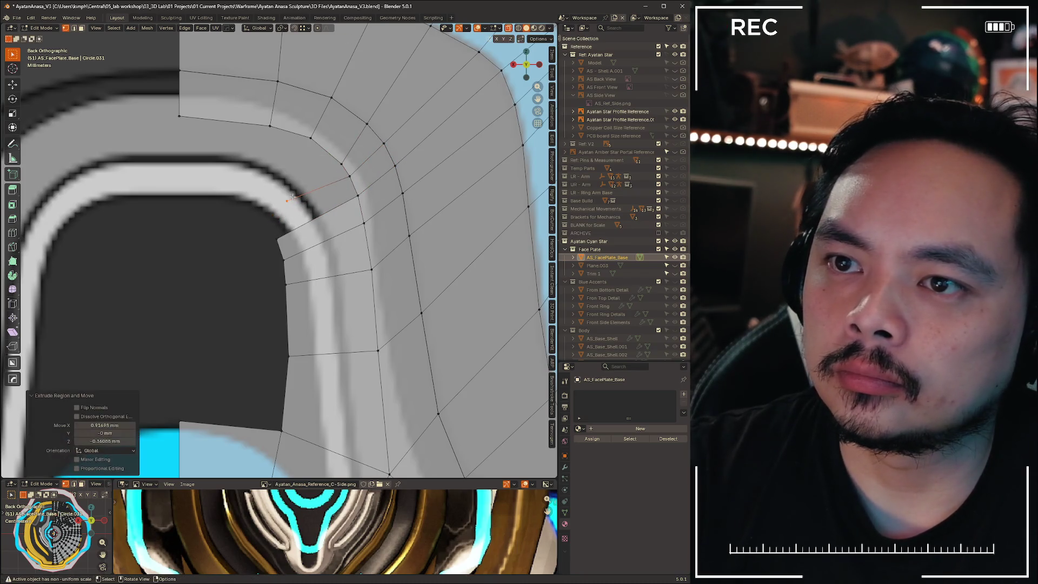
key("e")
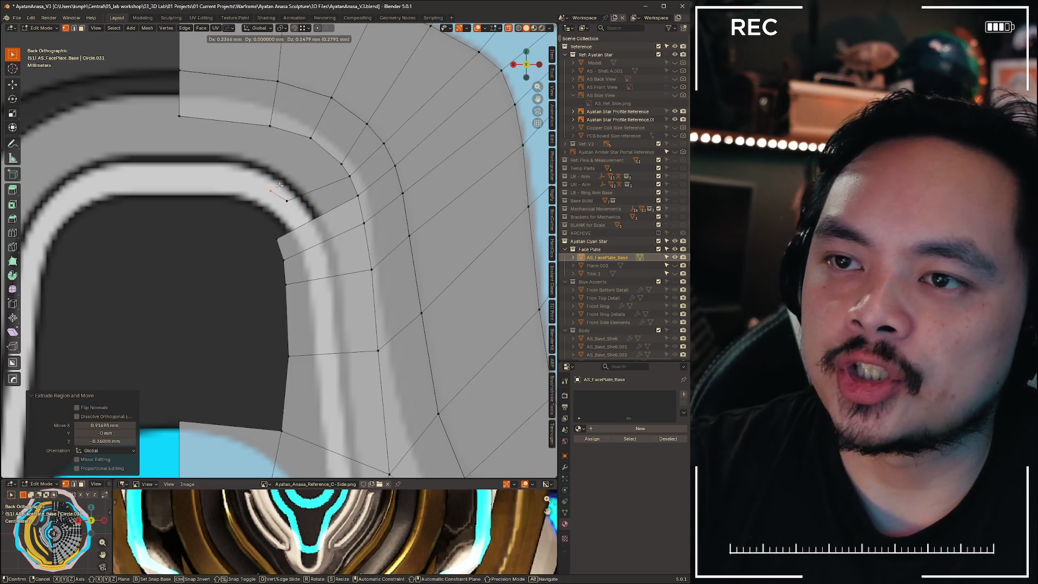
key("Escape")
key("ctrl+z")
Re-extrude the edge toward the white curve, placing the new vertex closer in
key("e")
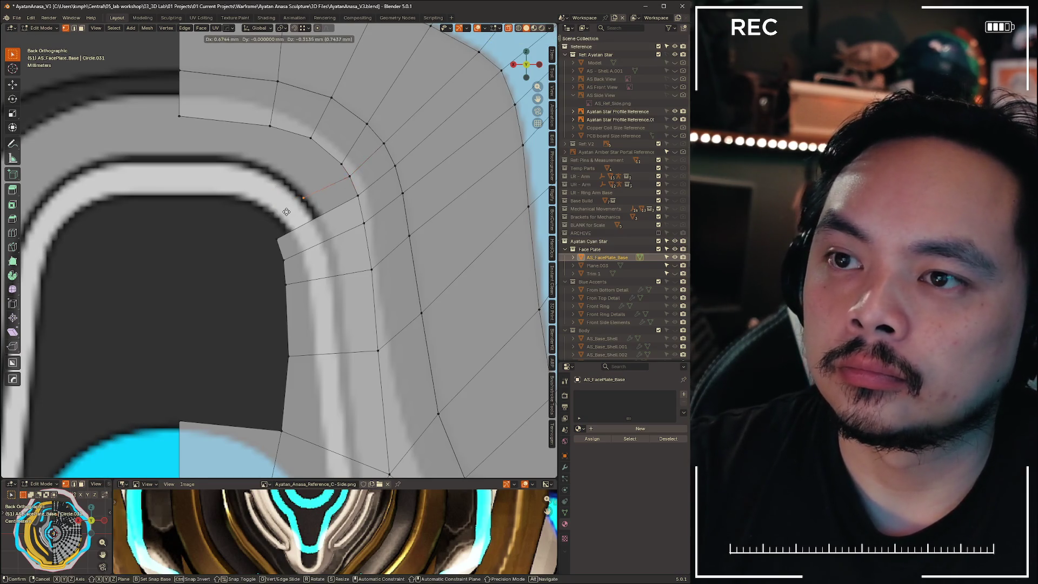
left_click(288, 216)
key("ctrl+z")
key("e")
left_click(304, 184)
scroll(299, 154, "down", 3)
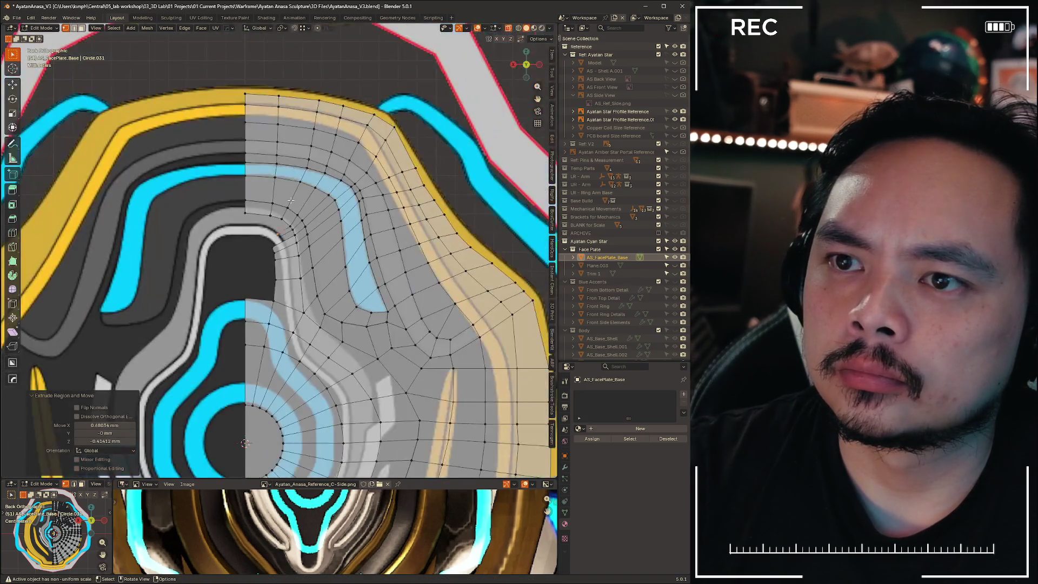
scroll(276, 187, "up", 3)
key("g")
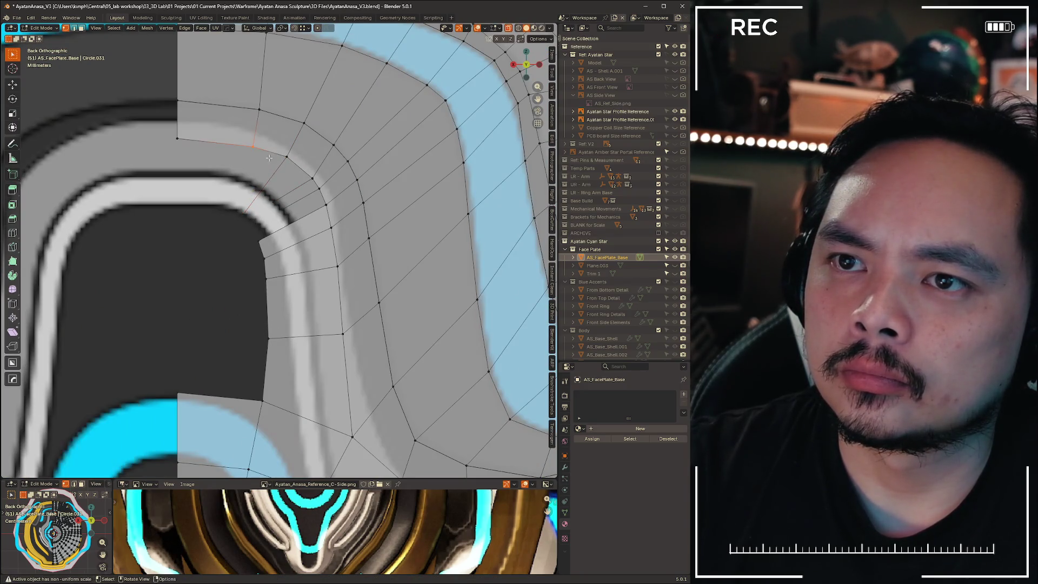
right_click(241, 218)
Extrude a vertical edge down from the upper vertex to close the corner beside the upper-left curve
left_click(178, 139)
key("e")
left_click(192, 243)
left_click(177, 164)
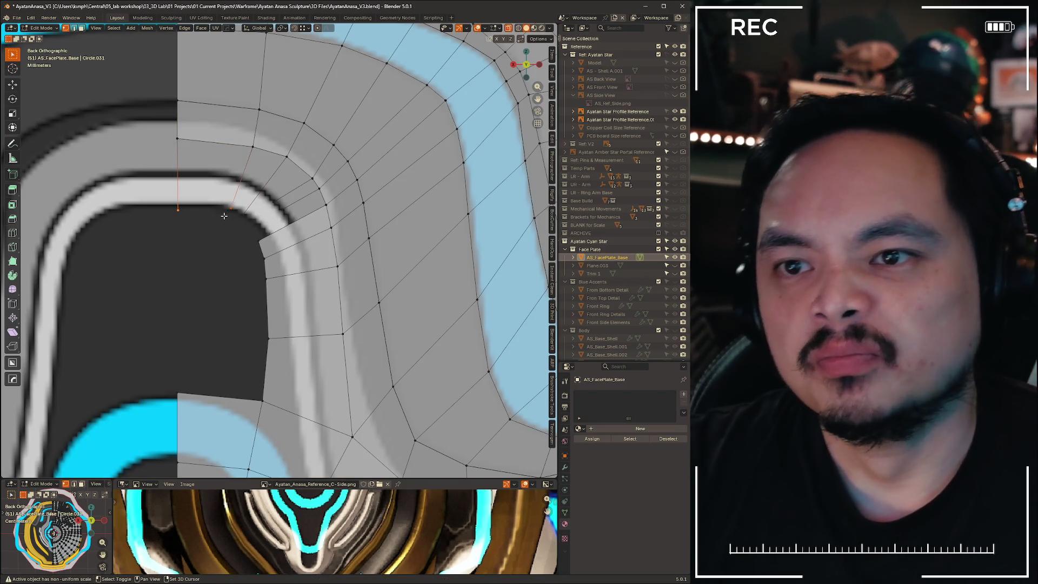
key("2")
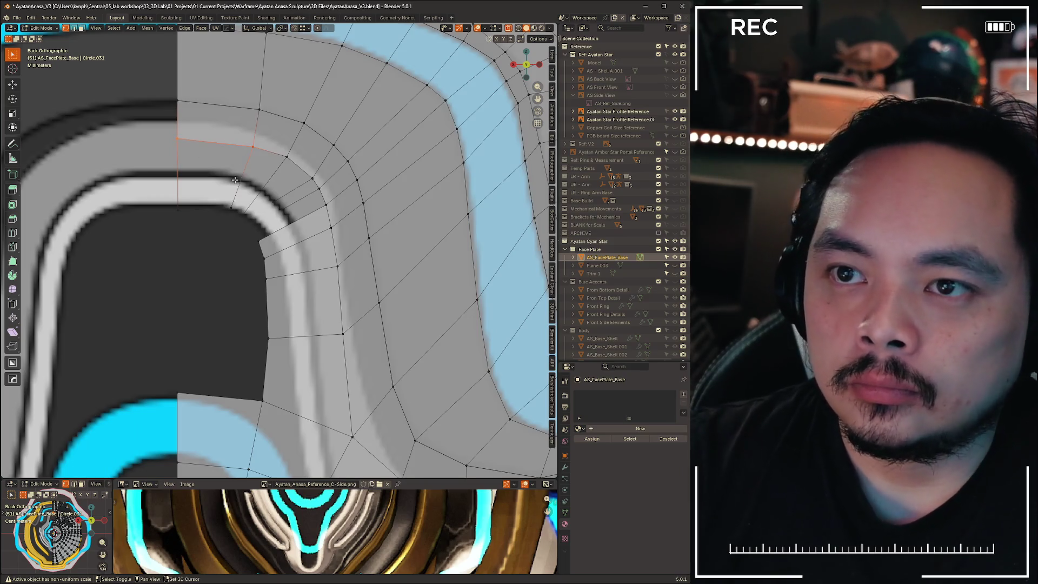
left_click(178, 166, "shift")
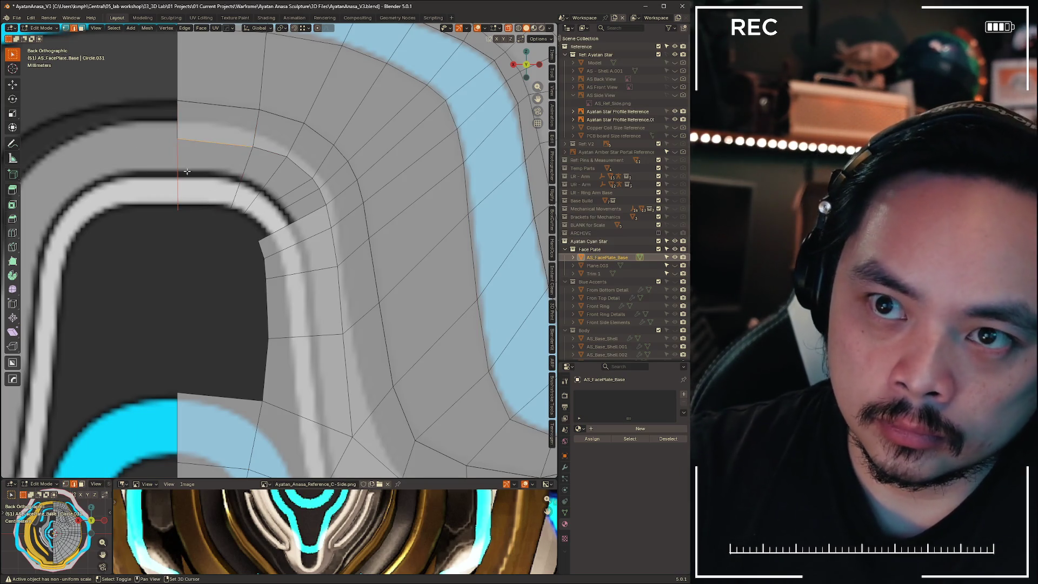
left_click(240, 179, "shift")
left_click(220, 231)
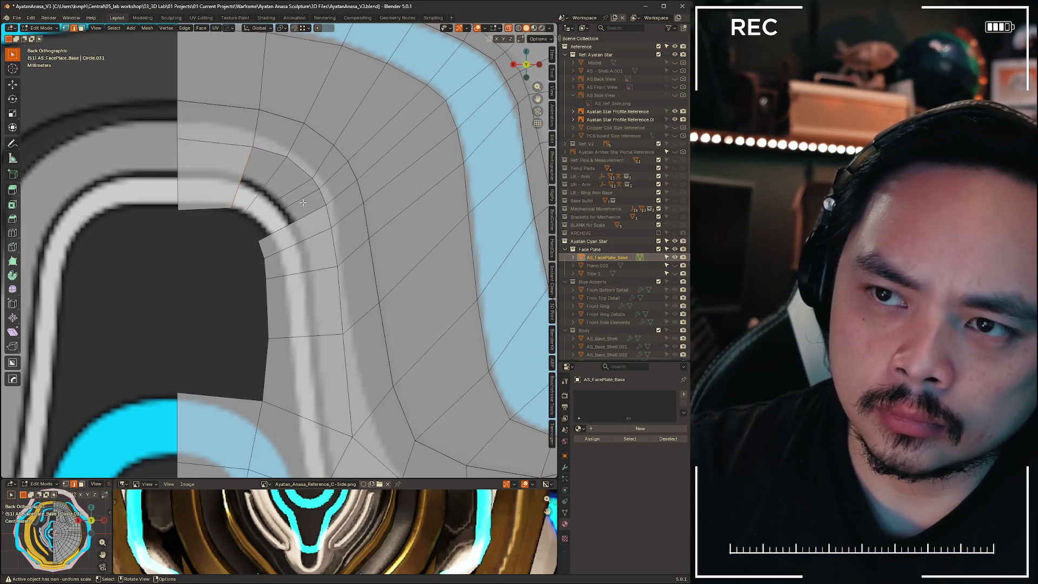
key("1")
scroll(237, 193, "up", 2)
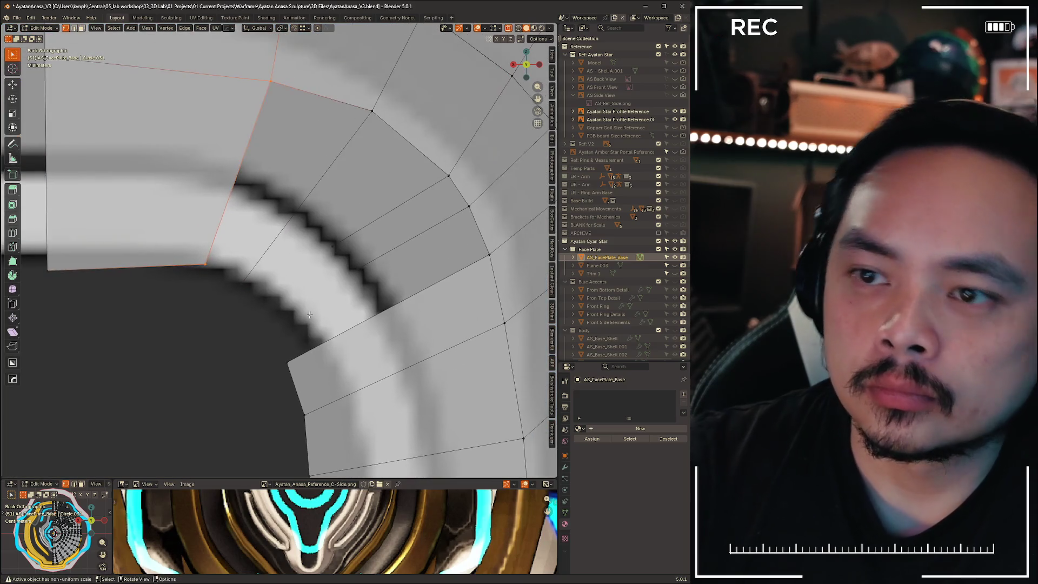
Box-select the two inner vertices and move them down-left onto the curve
key("a")
left_click_drag(237, 264, 264, 303)
key("g")
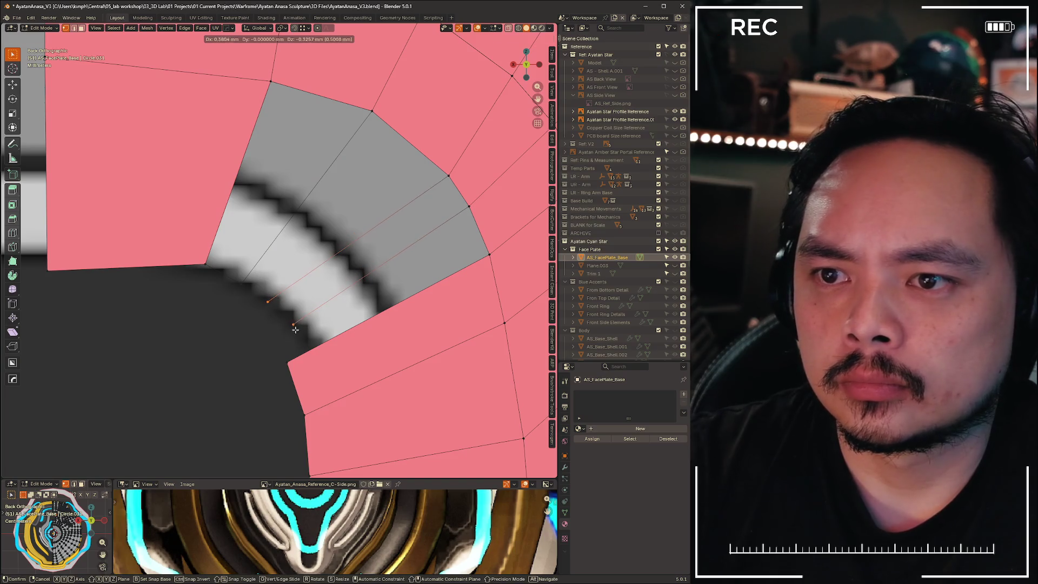
left_click(283, 325)
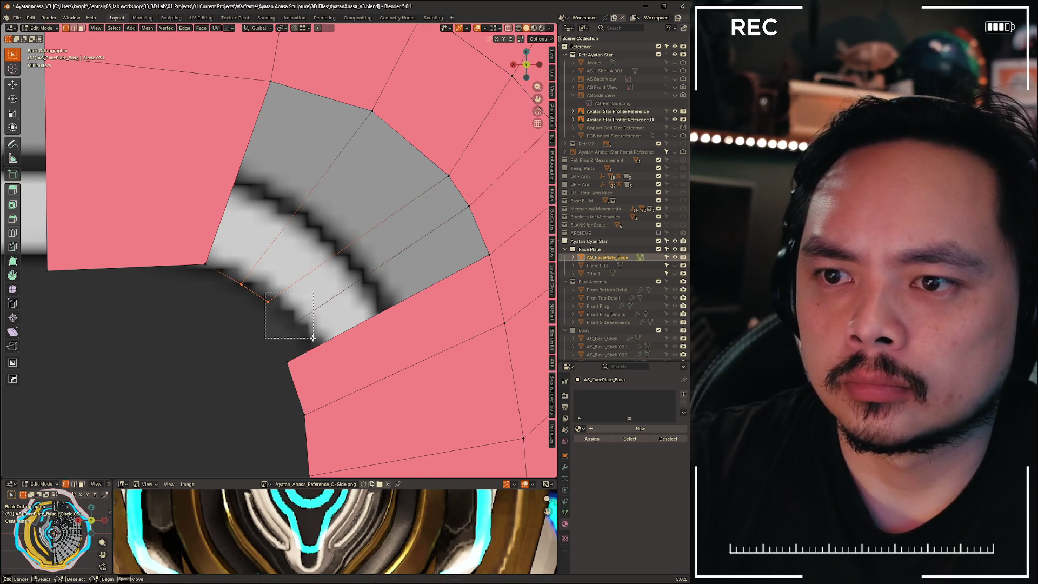
scroll(232, 334, "down", 7)
scroll(233, 334, "up", 3)
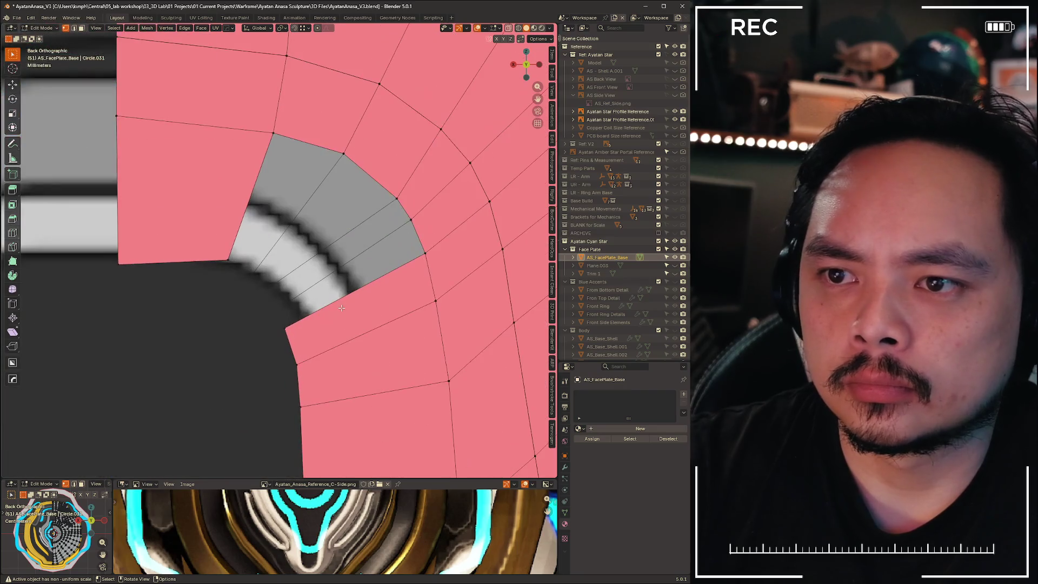
Close the grey gap at the inner corner by sliding the corner vertex along its edge
key("g")
left_click(277, 332)
key("1")
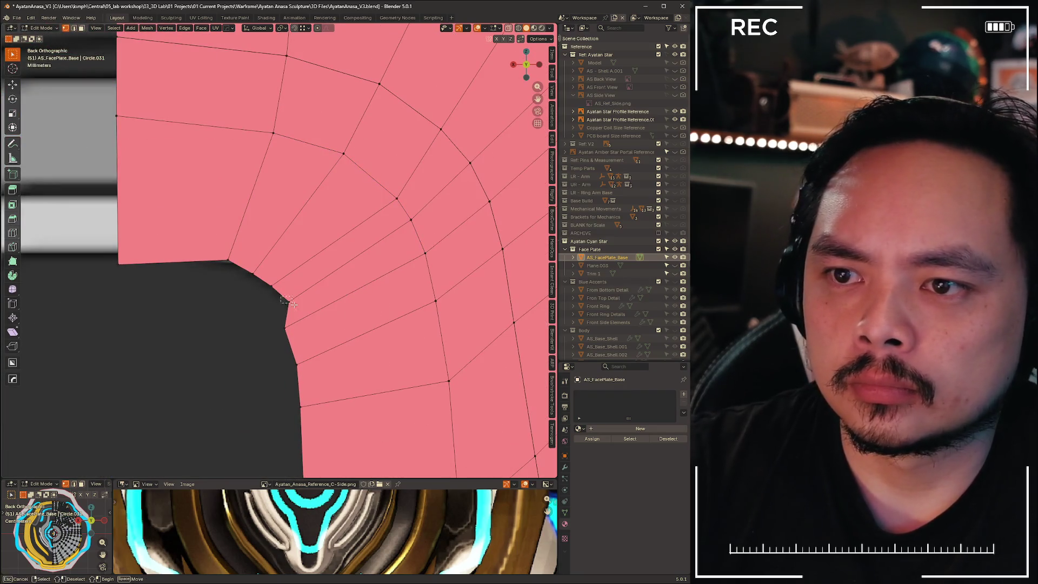
left_click(278, 331)
key("g")
key("g")
left_click(303, 333)
scroll(284, 343, "down", 3)
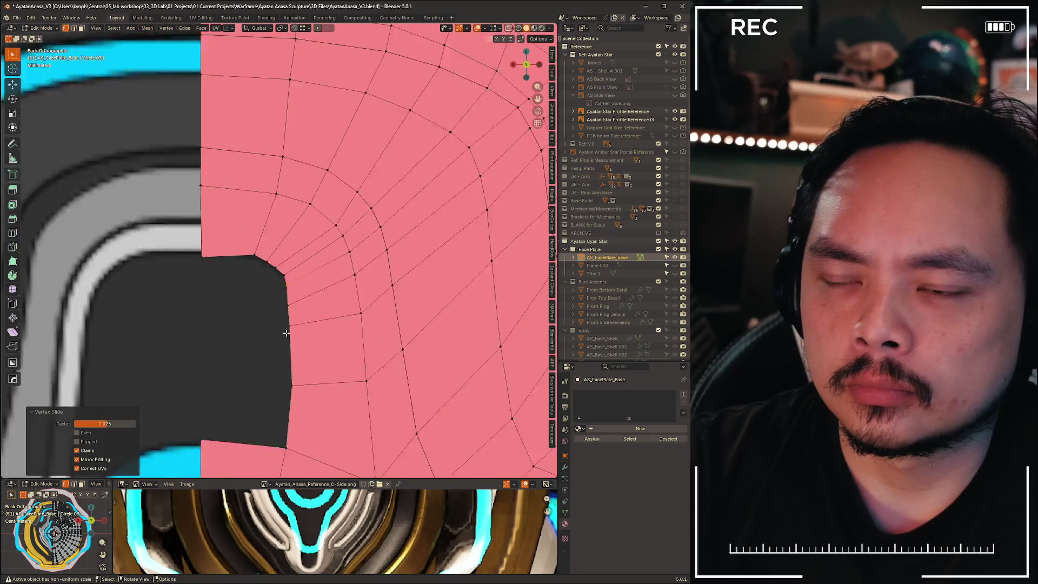
scroll(283, 344, "up", 4)
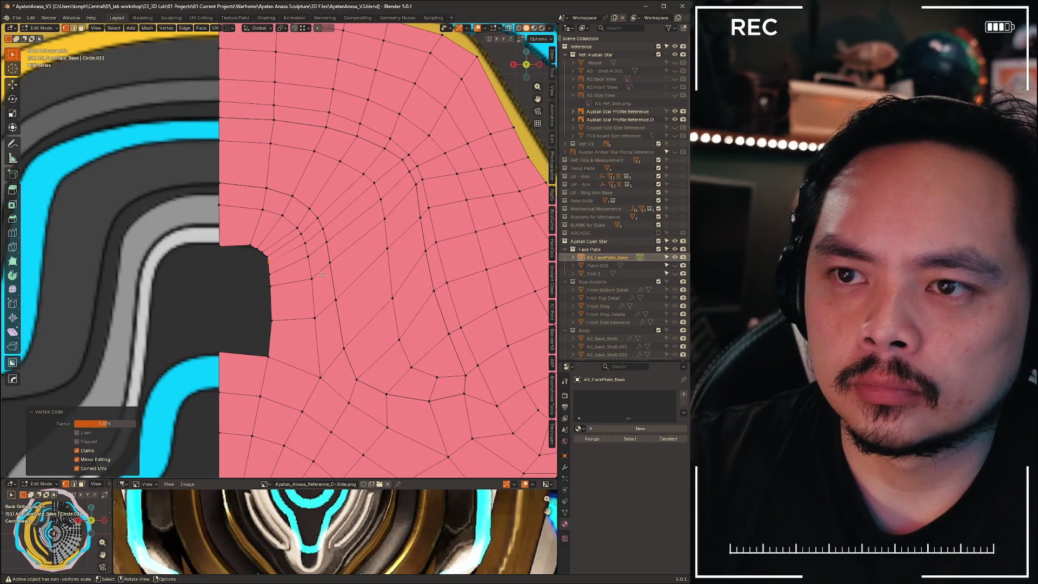
Check the corner against the reference, then extrude the notch edge leftward into a face
mouse_move(386, 375)
middle_mouse_down("shift")
mouse_move(180, 240)
mouse_move(368, 335)
middle_mouse_up("shift")
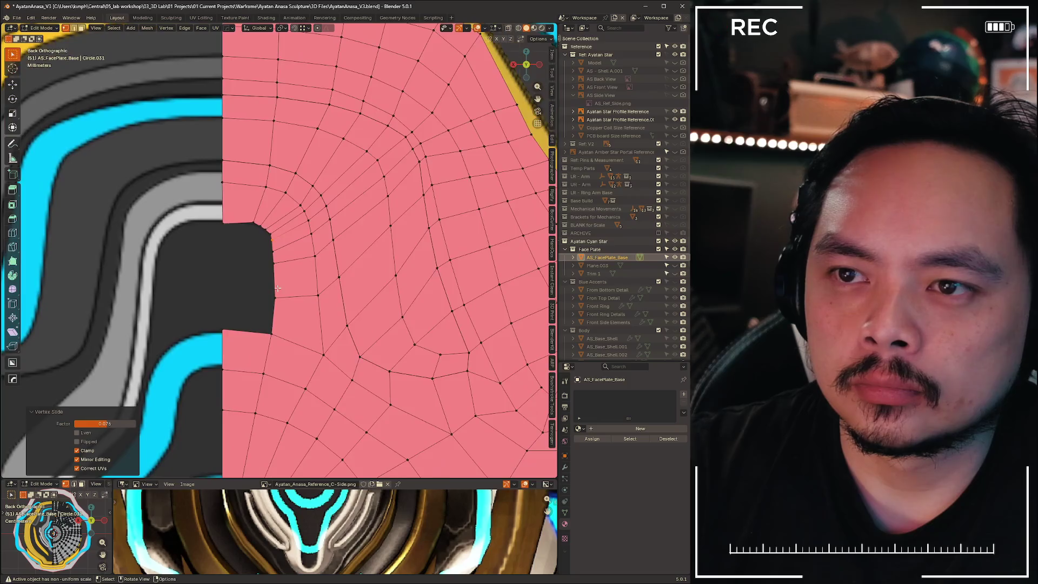
scroll(248, 245, "up", 4)
left_click_drag(527, 65, 543, 64)
left_click(527, 65)
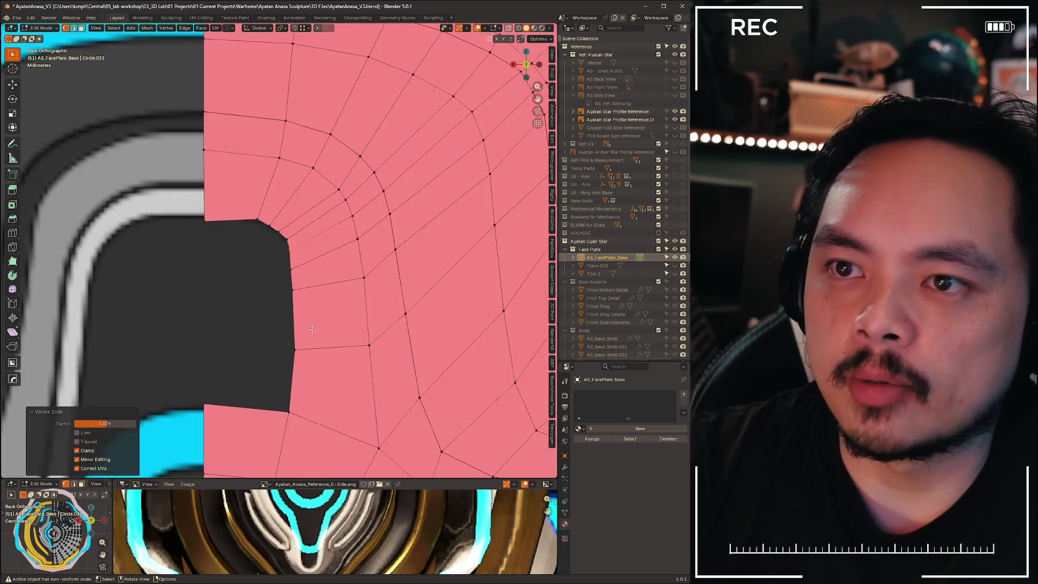
scroll(304, 262, "down", 2)
scroll(305, 262, "up", 2)
scroll(305, 263, "up", 3)
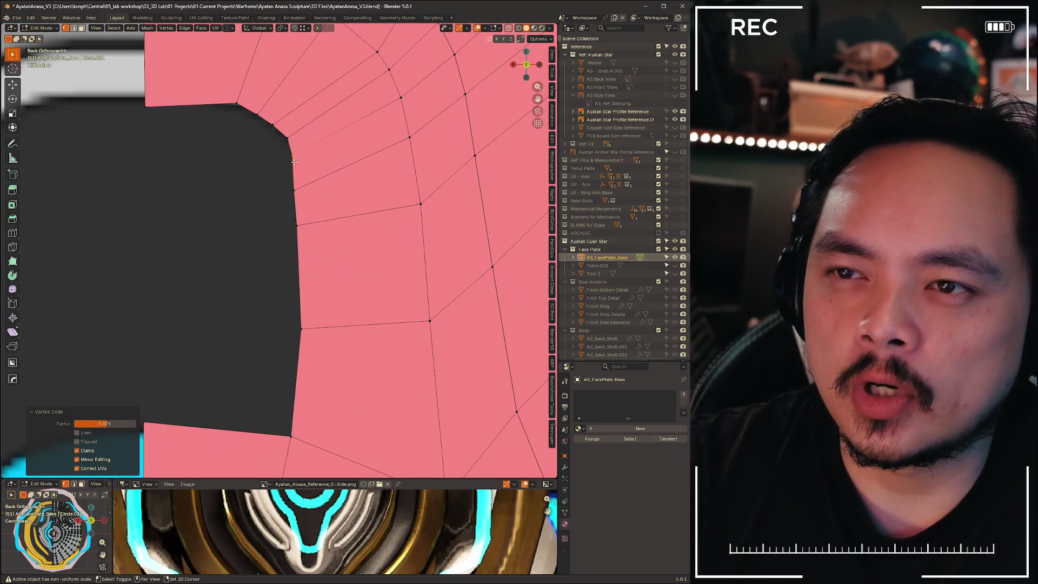
scroll(302, 291, "down", 2)
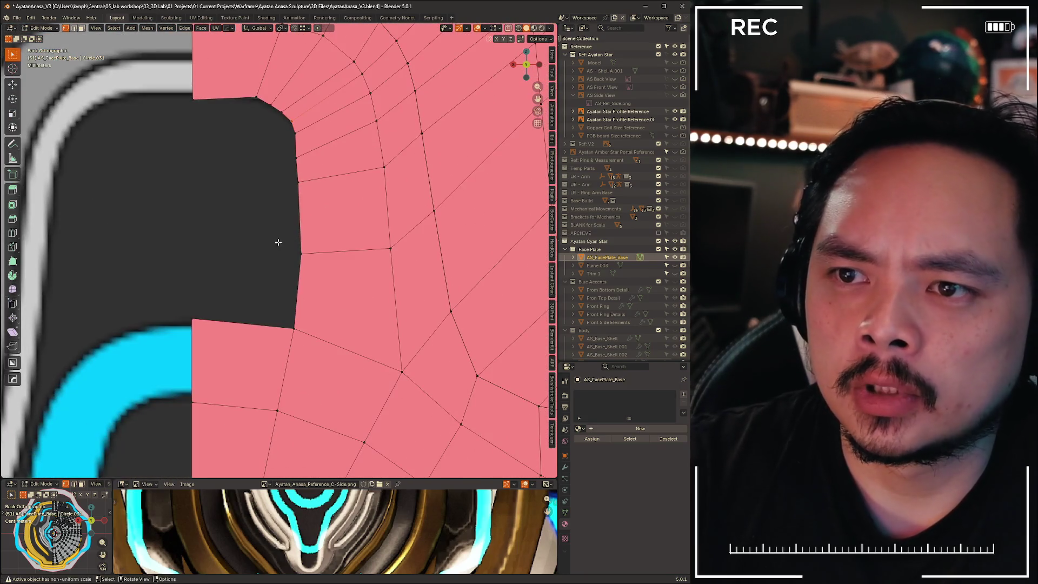
left_click_drag(289, 168, 344, 293)
key("e")
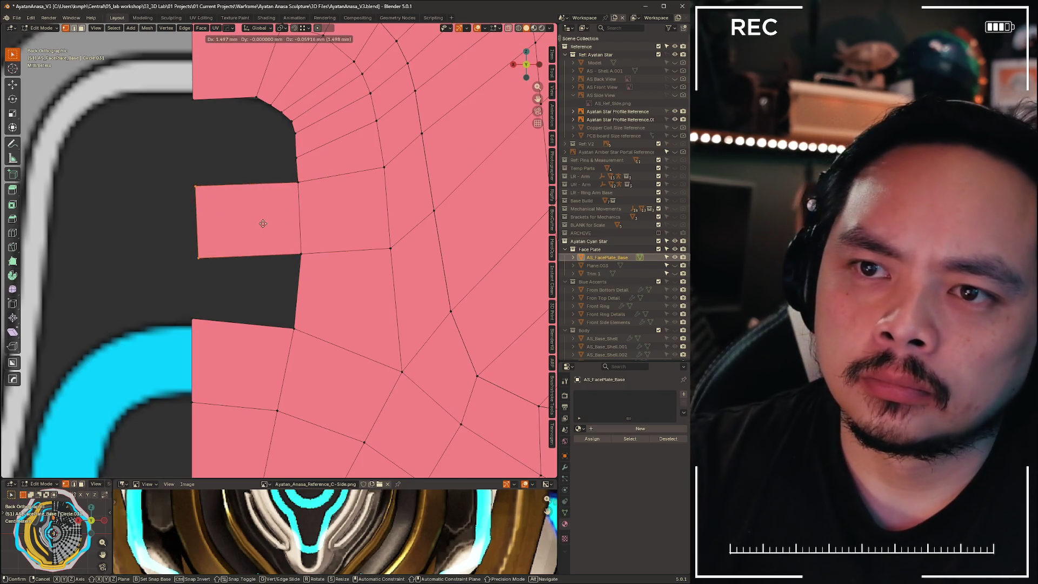
left_click(262, 219)
Extrude another face left from the notch edge and undo the thin sliver from the top edge
middle_click_drag(293, 144, 311, 275, "shift")
key("e")
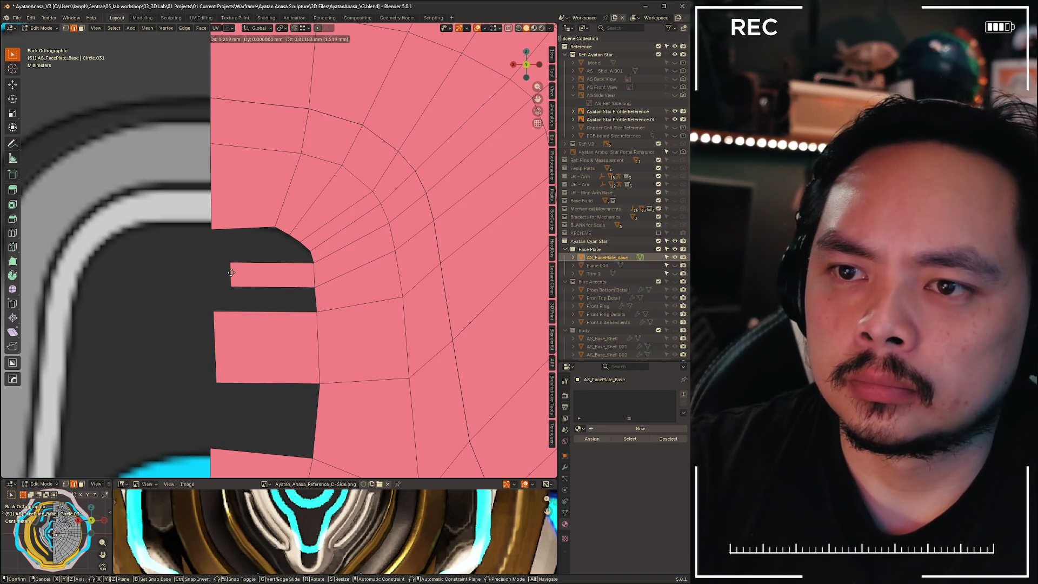
left_click(209, 276)
left_click(296, 238)
key("e")
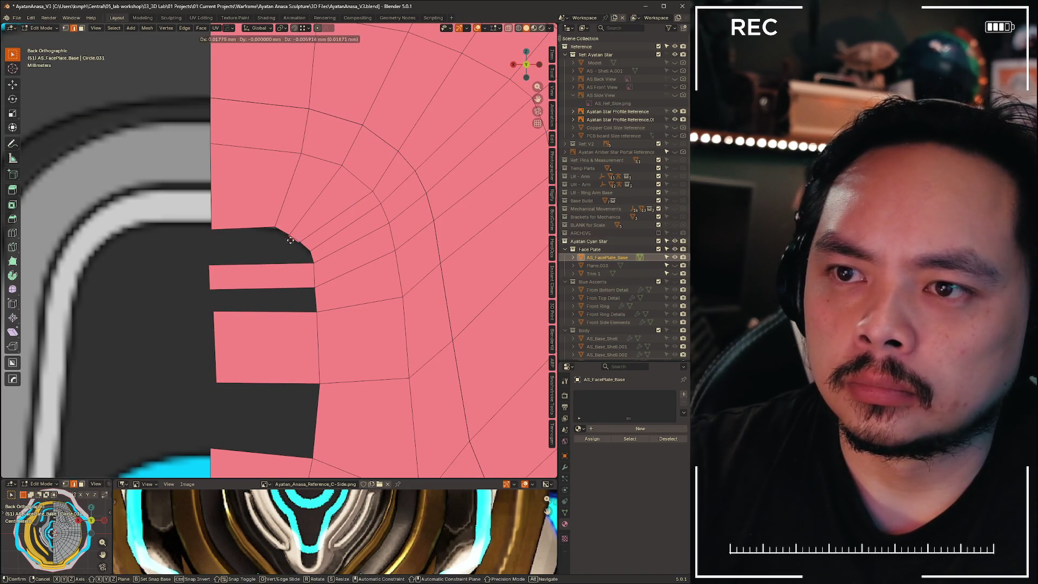
left_click(211, 248)
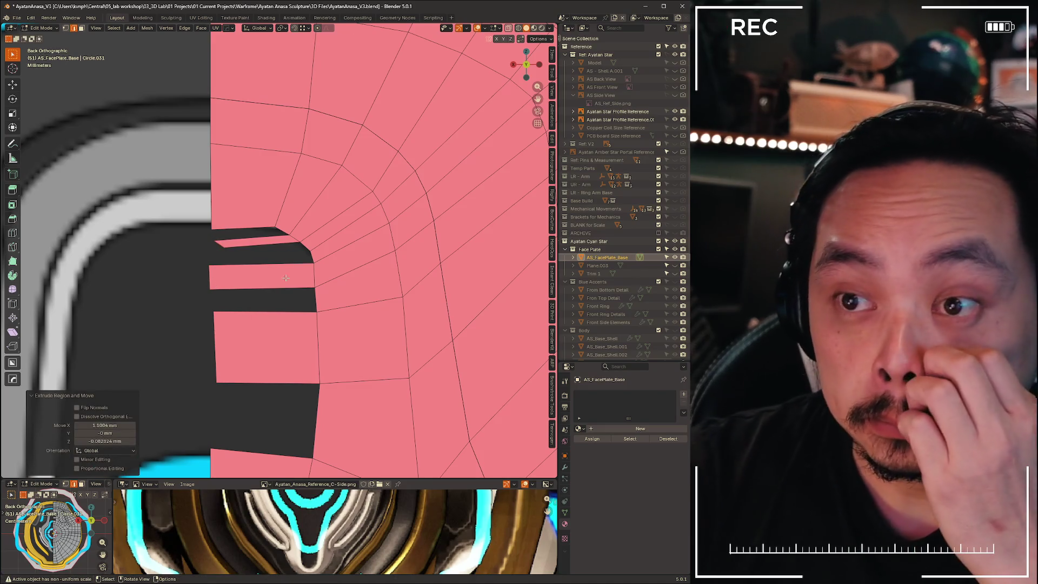
scroll(327, 248, "down", 5)
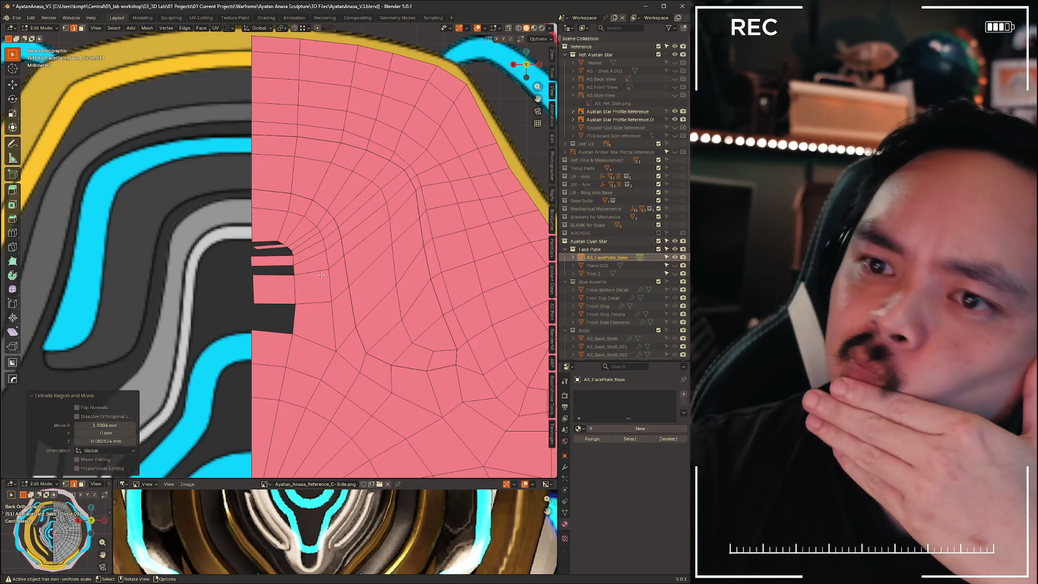
scroll(322, 281, "up", 4)
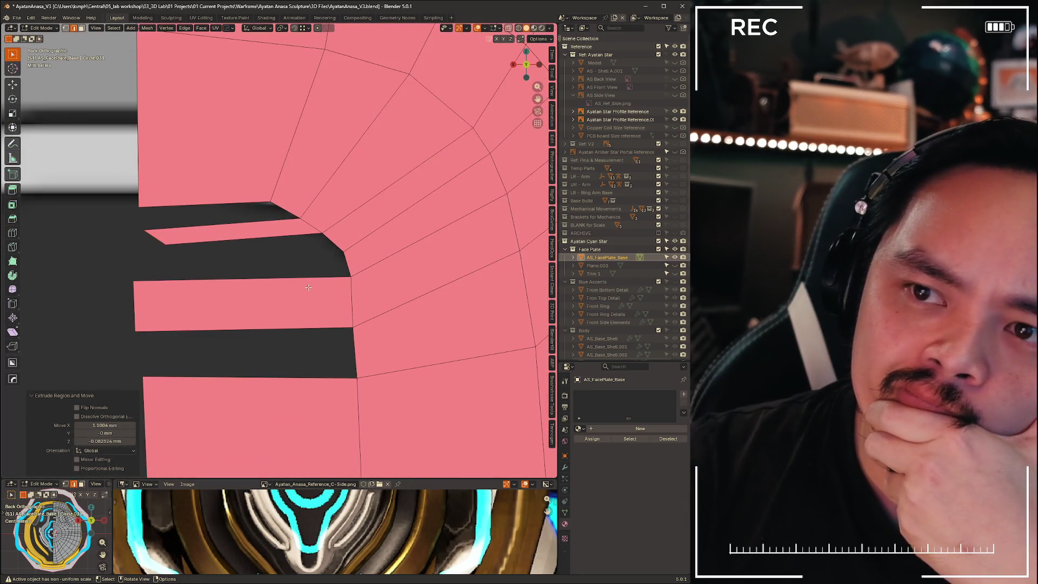
key("ctrl+z")
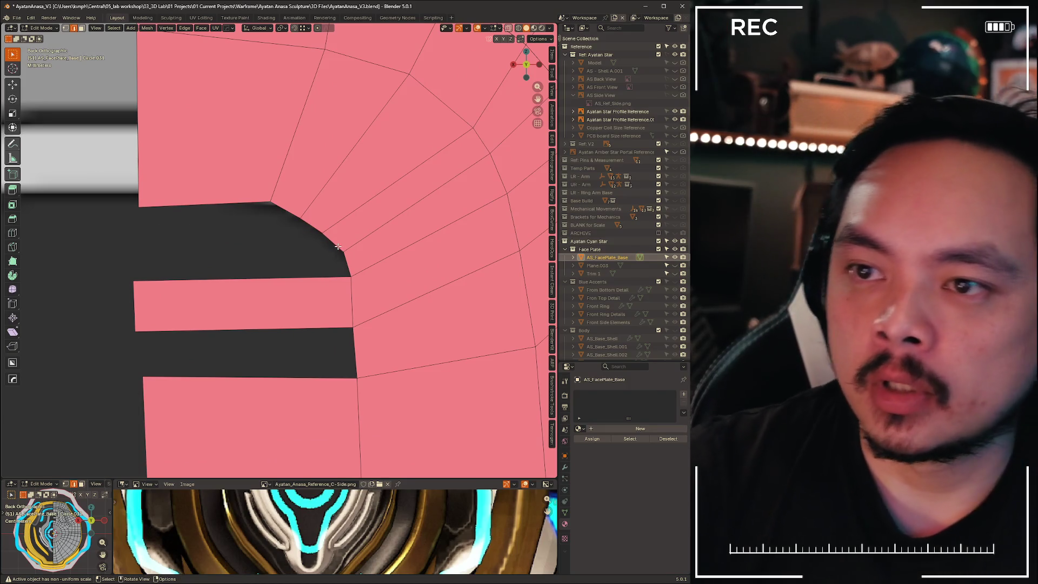
Reposition a vertex on the curved corner and undo a trial edge-strip extrusion
key("1")
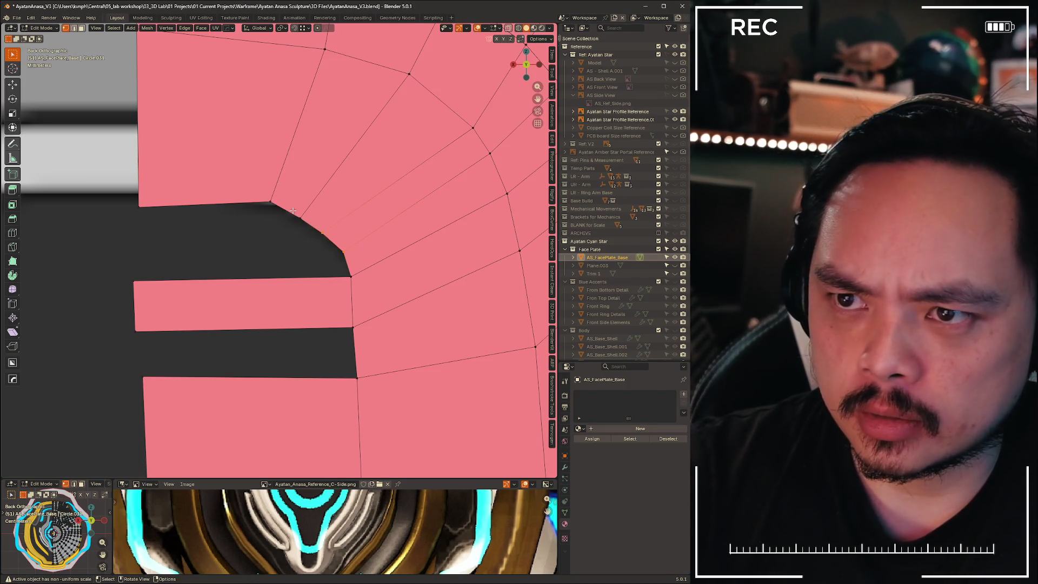
left_click(301, 219)
key("g")
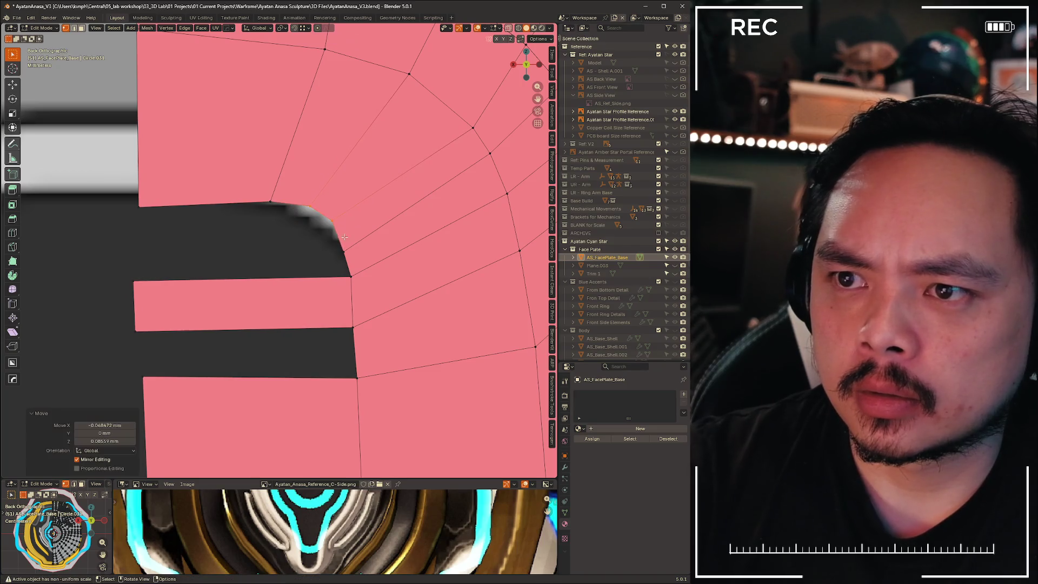
left_click(351, 245)
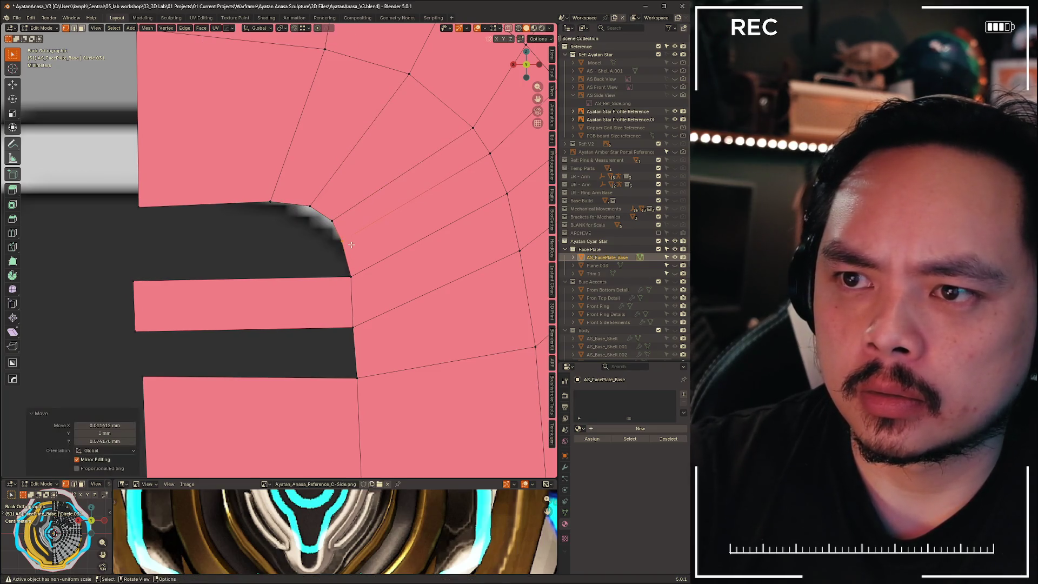
key("2")
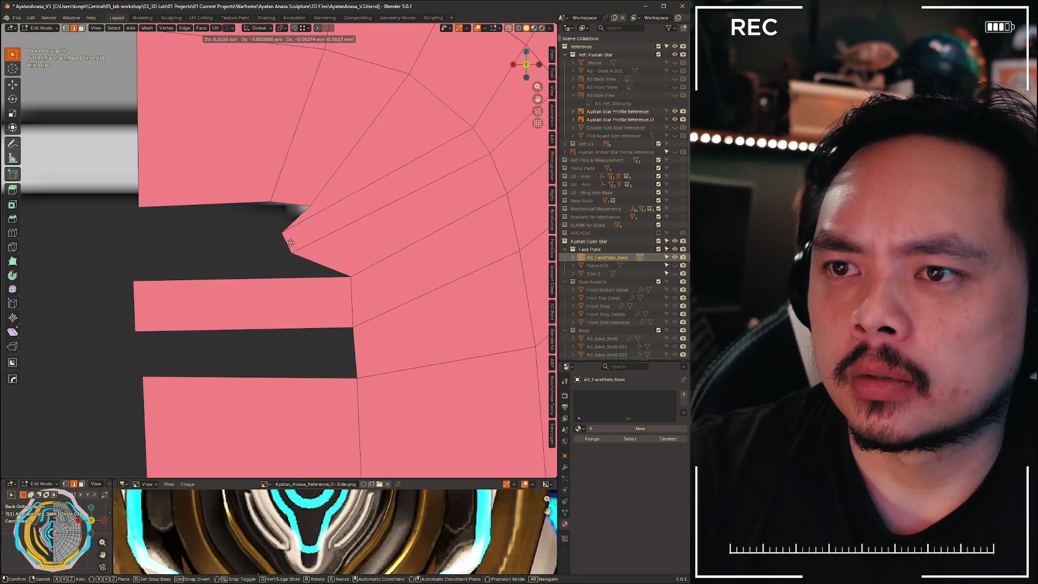
key("e")
left_click(217, 210)
middle_click_drag(217, 210, 216, 226, "shift")
key("ctrl+z")
key("ctrl+z")
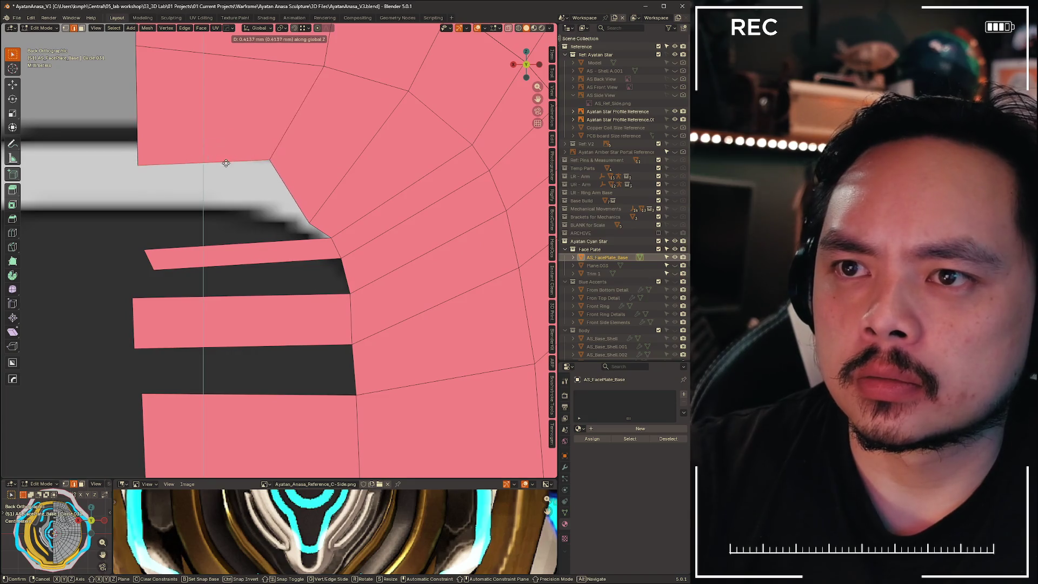
Reshape the strip by moving its upper and lower corner vertices into place
left_click(309, 219)
key("g")
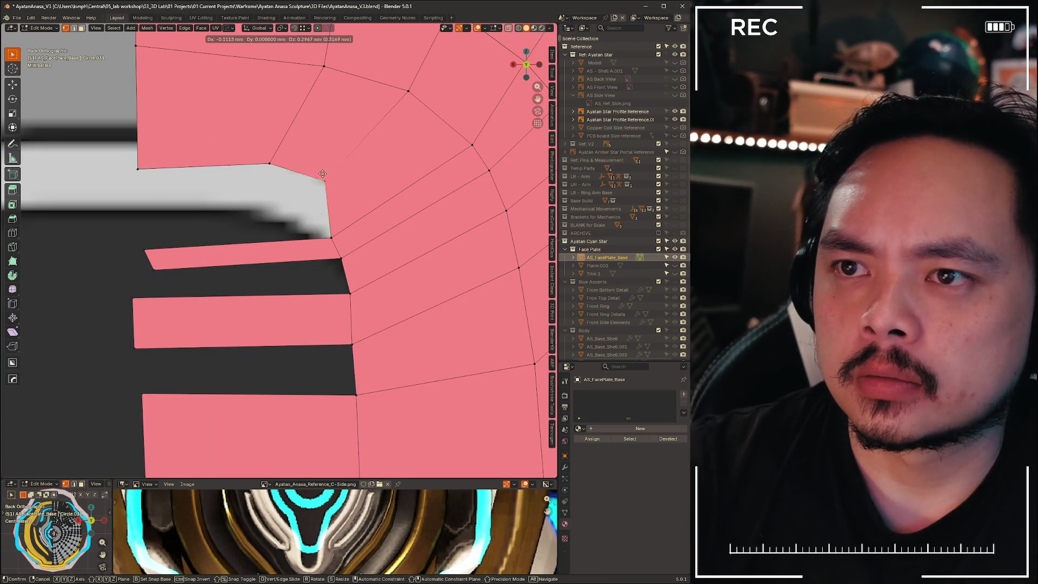
left_click(321, 188)
left_click(331, 238)
key("g")
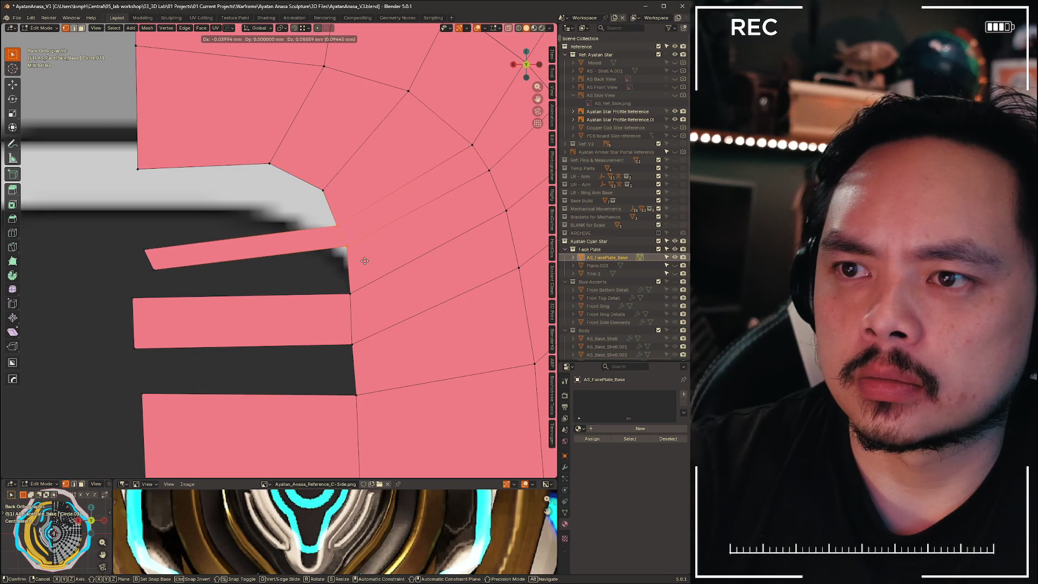
left_click(322, 213)
key("g")
left_click(359, 220)
left_click(341, 247)
key("g")
left_click(369, 277)
scroll(136, 239, "down", 5)
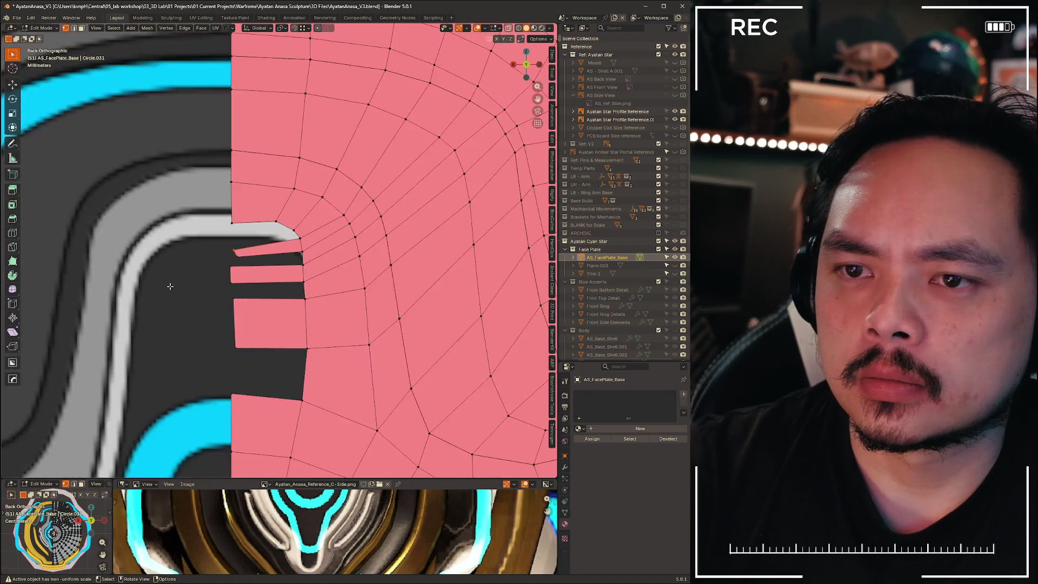
Select the strips' left-end vertices, shift them along X, and scale X to 0 to align them vertically
scroll(135, 239, "up", 1)
mouse_move(193, 229)
left_mouse_down()
mouse_move(279, 405)
mouse_move(292, 405)
left_mouse_up()
key("g")
key("x")
left_click(284, 376)
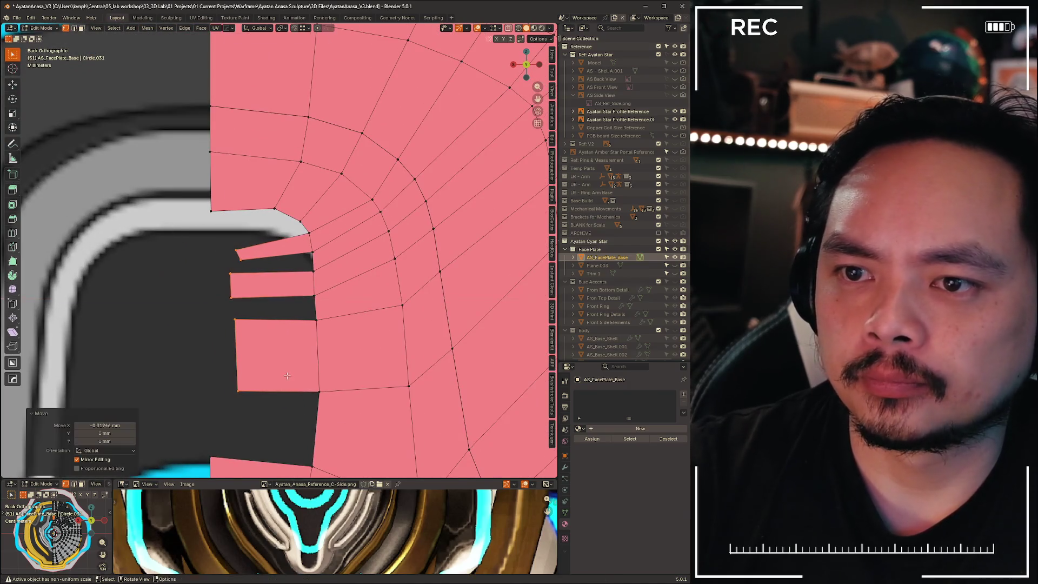
scroll(287, 374, "up", 1)
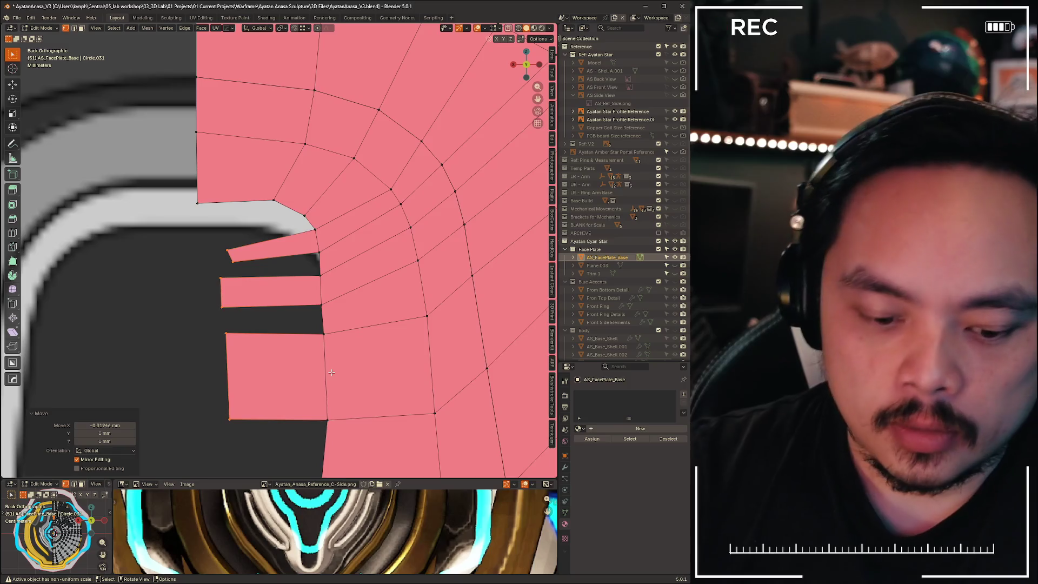
key("s")
key("x")
key("0")
key("Return")
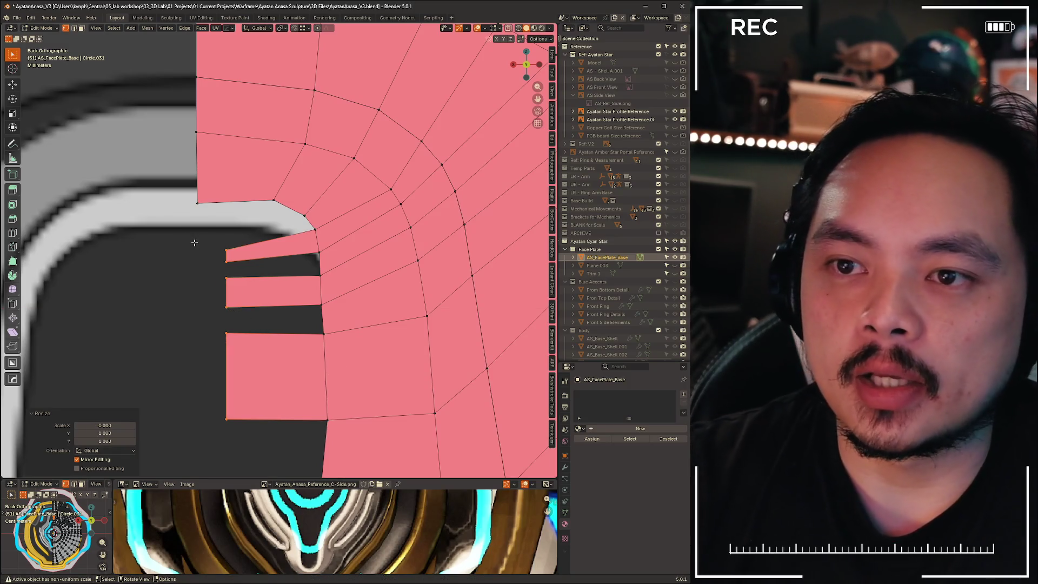
Move the aligned strip ends left along X and adjust them vertically along Z
key("g")
key("x")
left_click(184, 237)
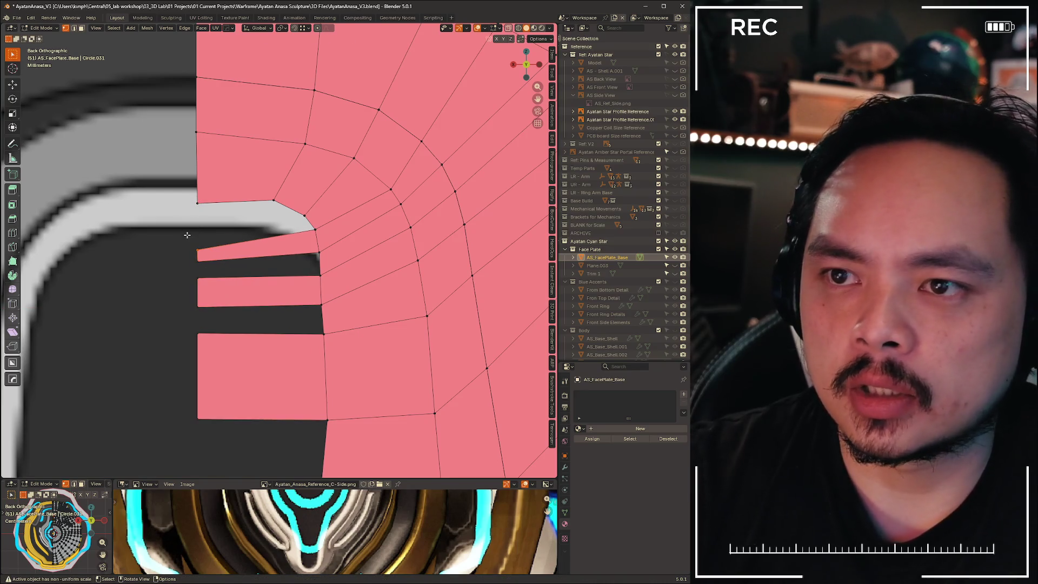
key("g")
key("z")
left_click(222, 242)
Nudge another strip vertex 0.06902 mm along Z, then fill the gaps between strips with faces
left_click(187, 255)
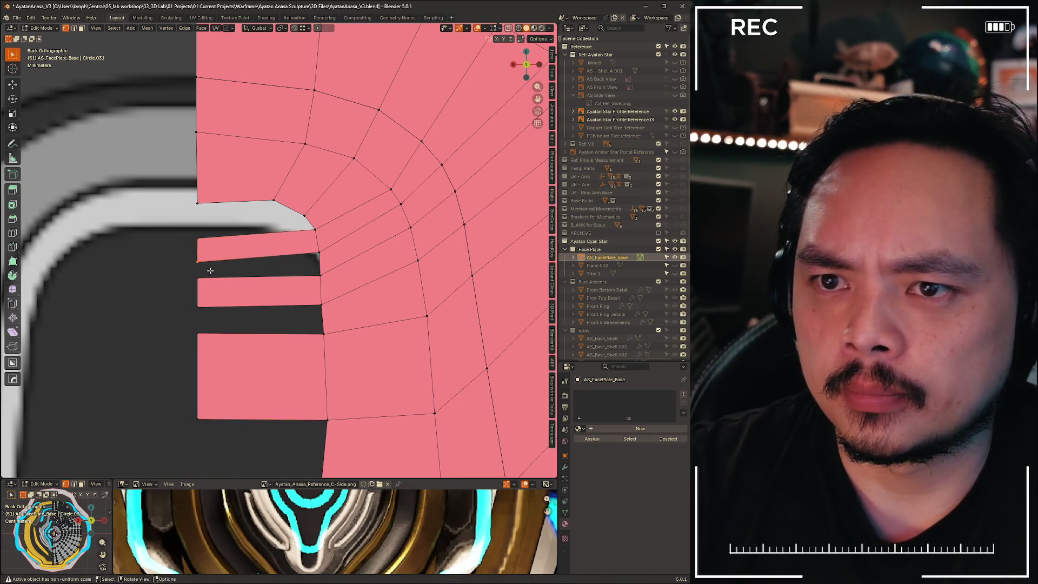
key("g")
key("z")
left_click(211, 265)
key("2")
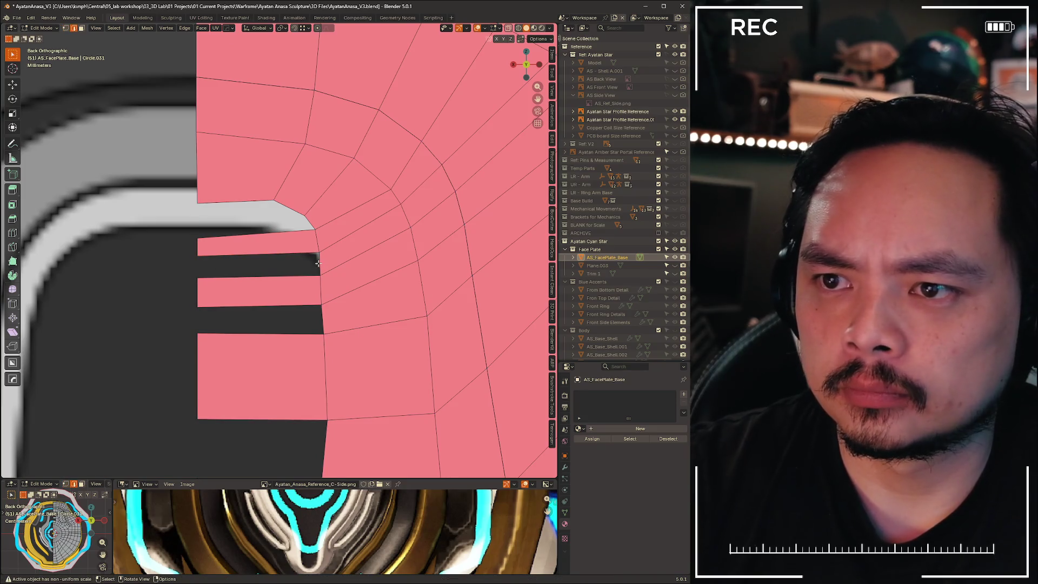
key("f")
key("f")
middle_click_drag(322, 317, 337, 240, "shift")
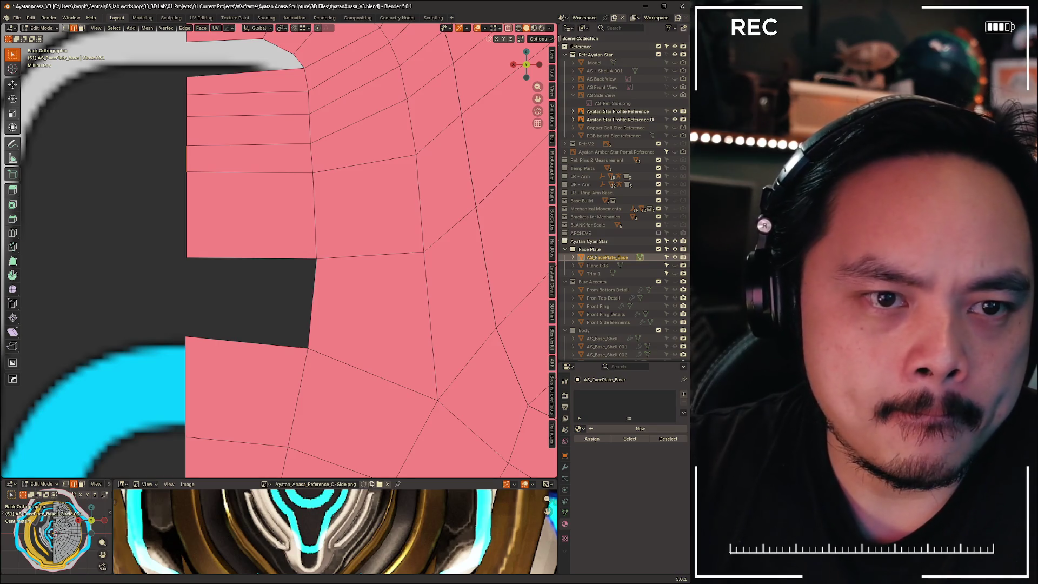
Fill the gap with faces and move the notch's top edge vertically along Z
key("f")
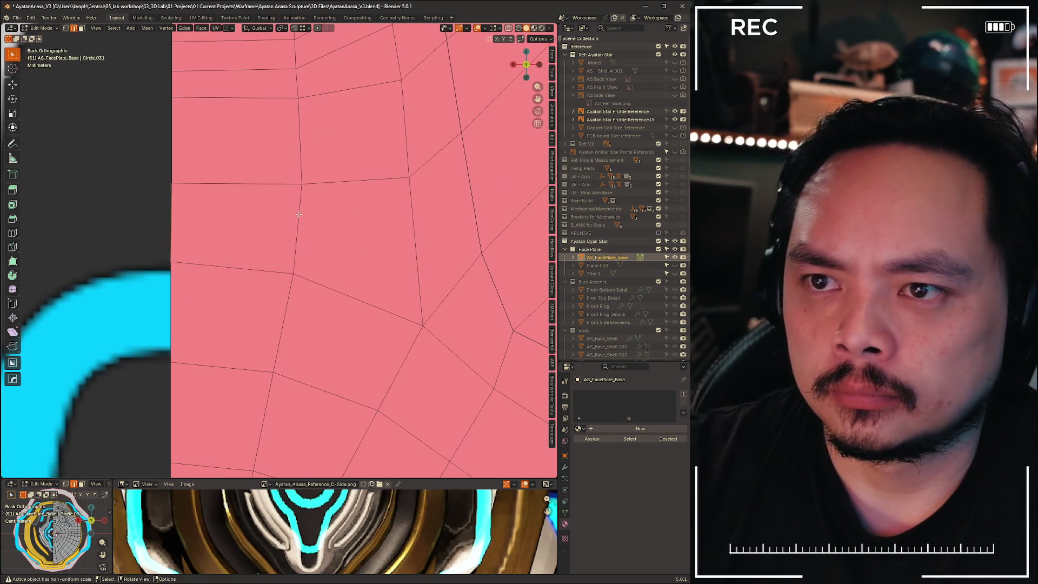
scroll(308, 258, "down", 5)
scroll(309, 259, "up", 5)
middle_click_drag(258, 210, 259, 372, "shift")
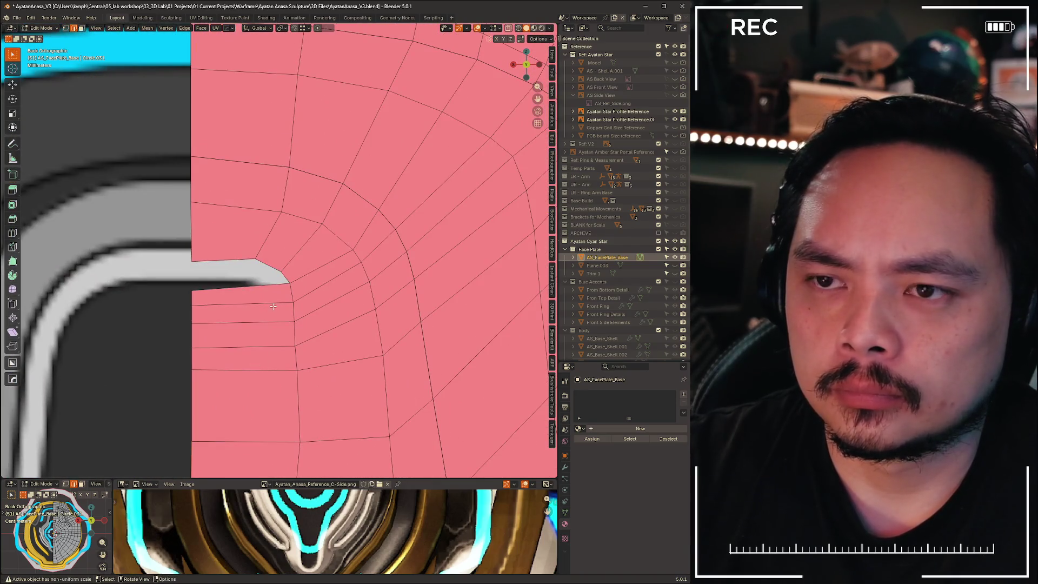
key("g")
key("z")
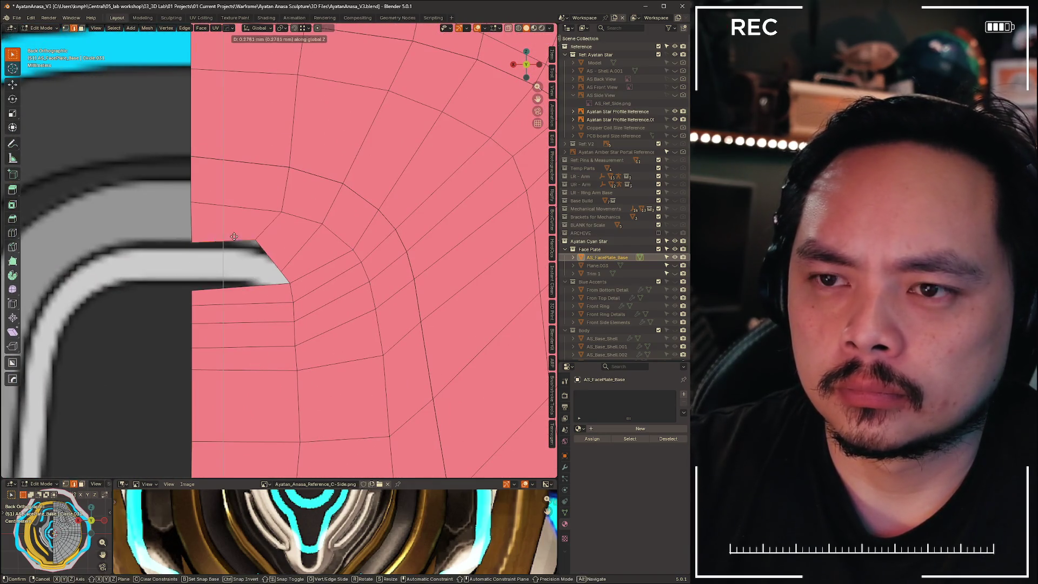
left_click(241, 243)
Move the notch's corner vertex along Z to level it
key("1")
left_click(259, 241)
key("g")
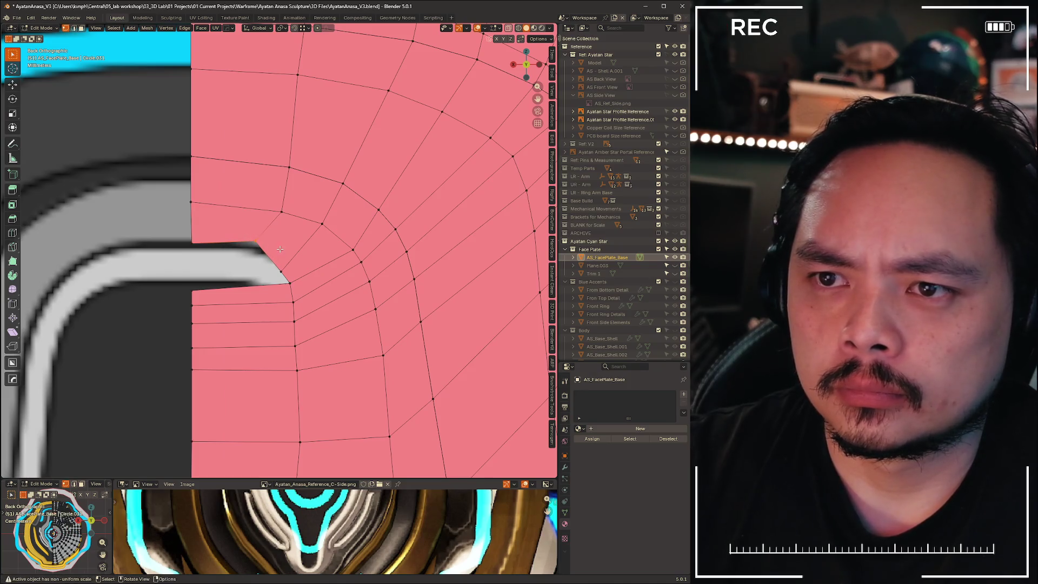
key("z")
left_click(282, 254)
scroll(282, 322, "down", 5)
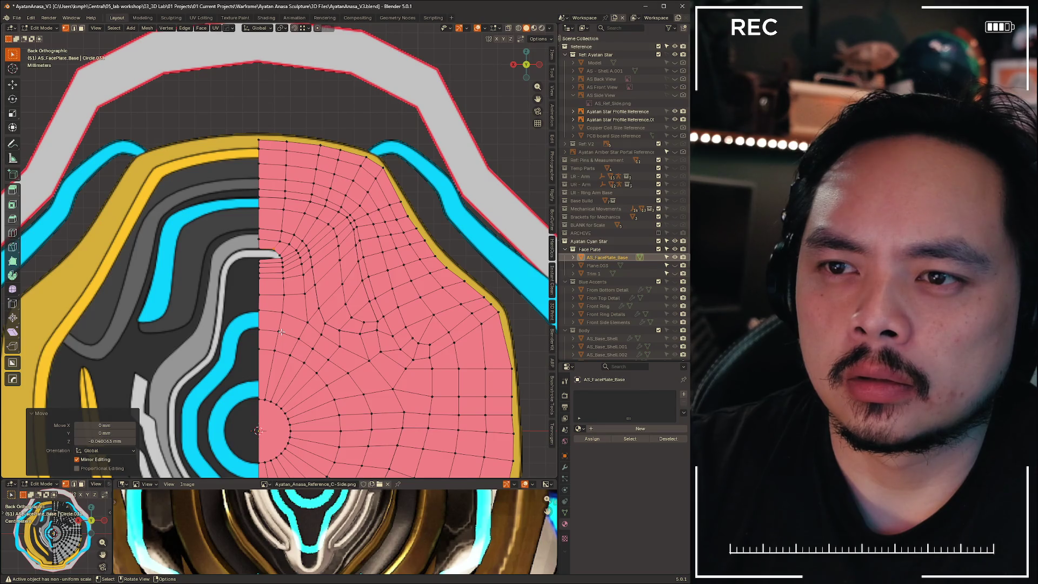
scroll(281, 331, "up", 4)
scroll(233, 263, "down", 2)
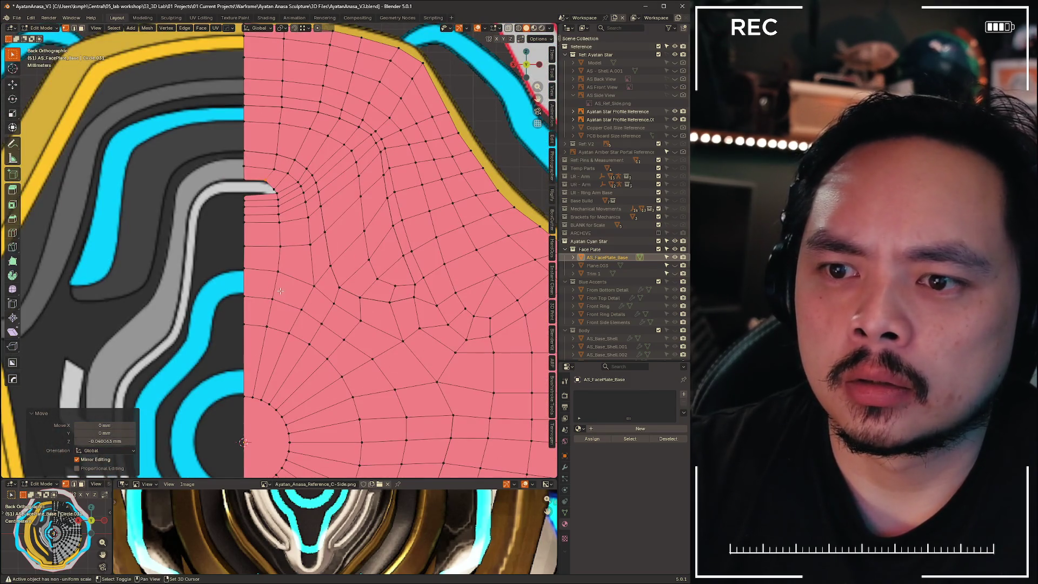
scroll(236, 152, "up", 2)
scroll(296, 253, "down", 5)
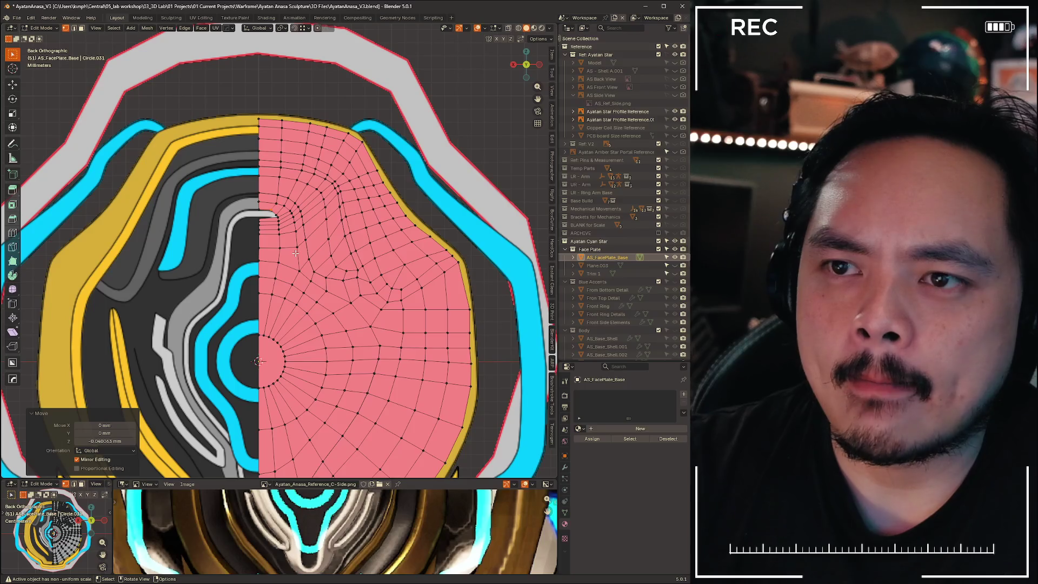
scroll(268, 170, "up", 4)
scroll(268, 139, "down", 3)
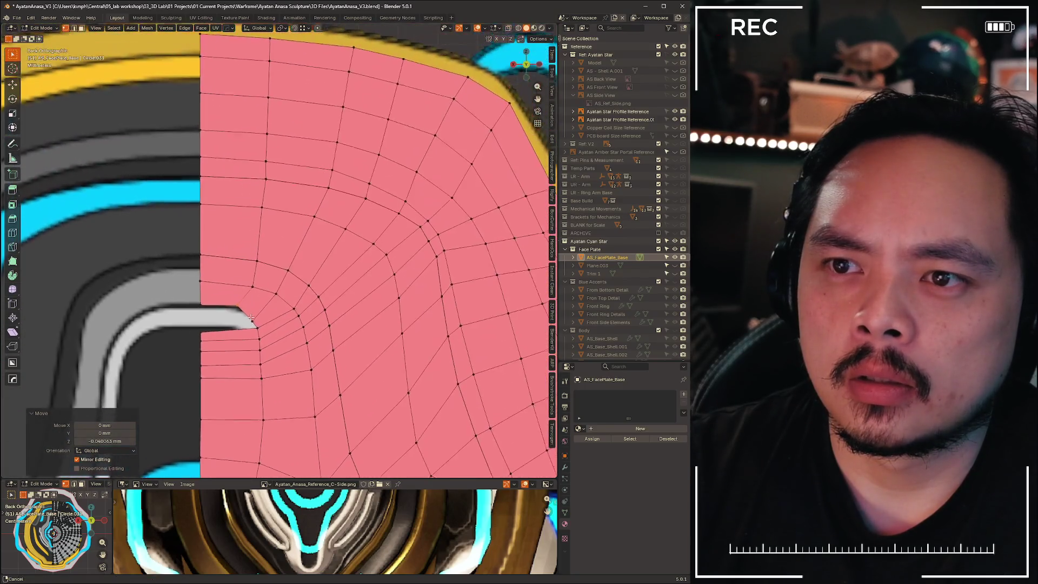
scroll(252, 262, "up", 4)
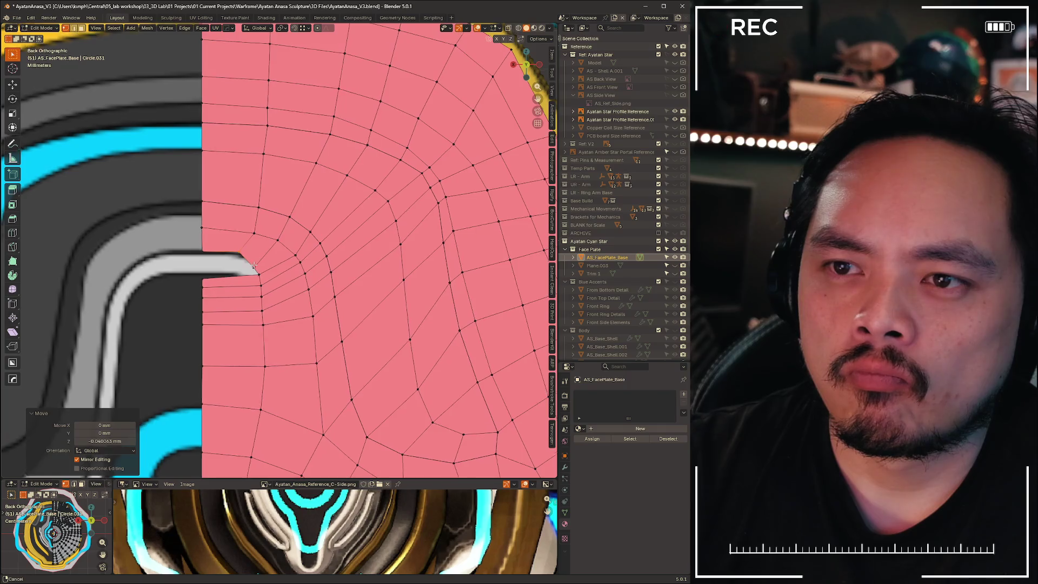
scroll(259, 267, "up", 4)
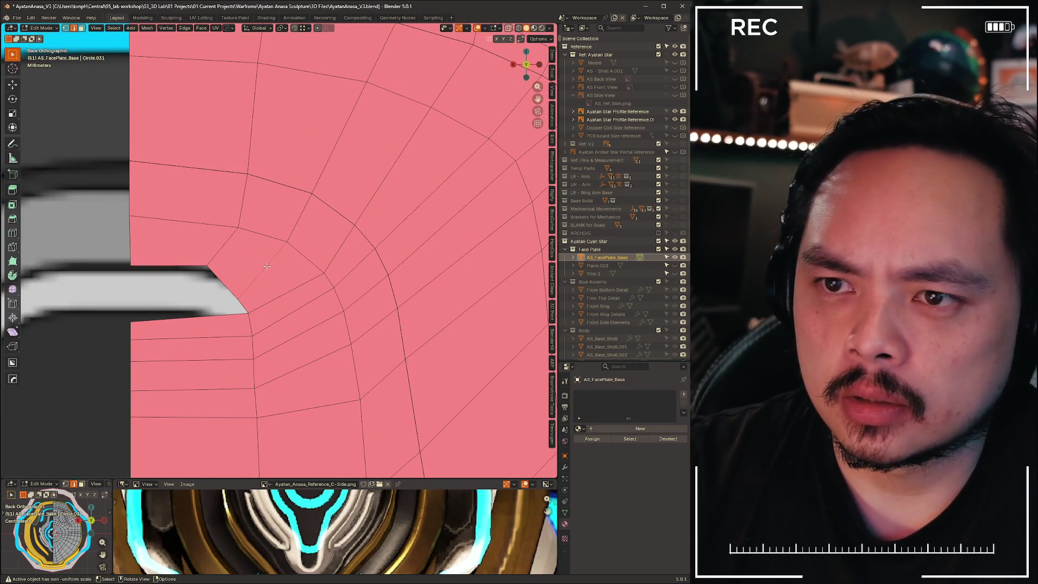
Delete the edges around the notch and reposition the notch vertex
key("x")
left_click(264, 219)
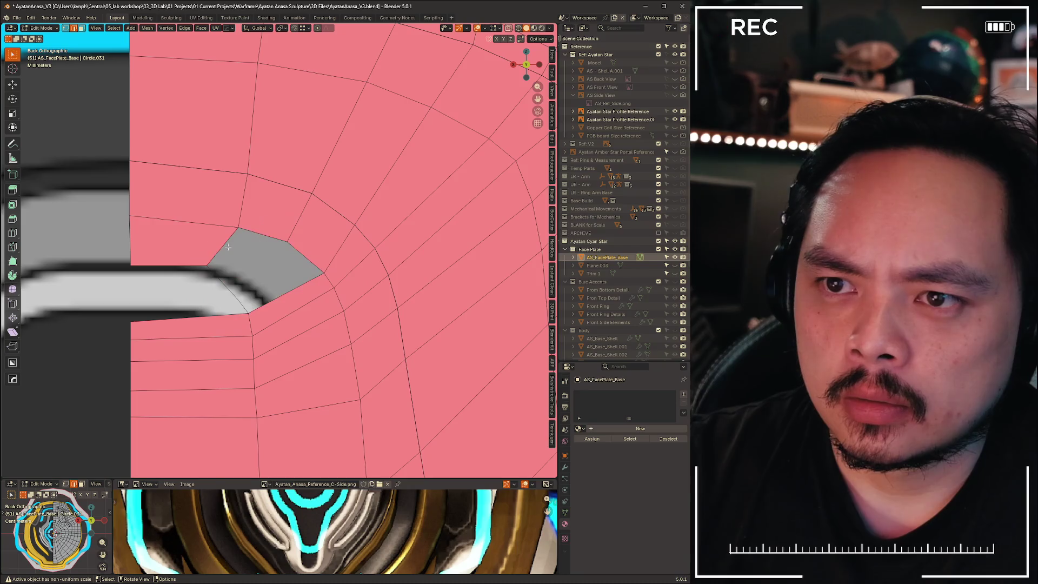
key("ctrl+Tab")
left_click(162, 252)
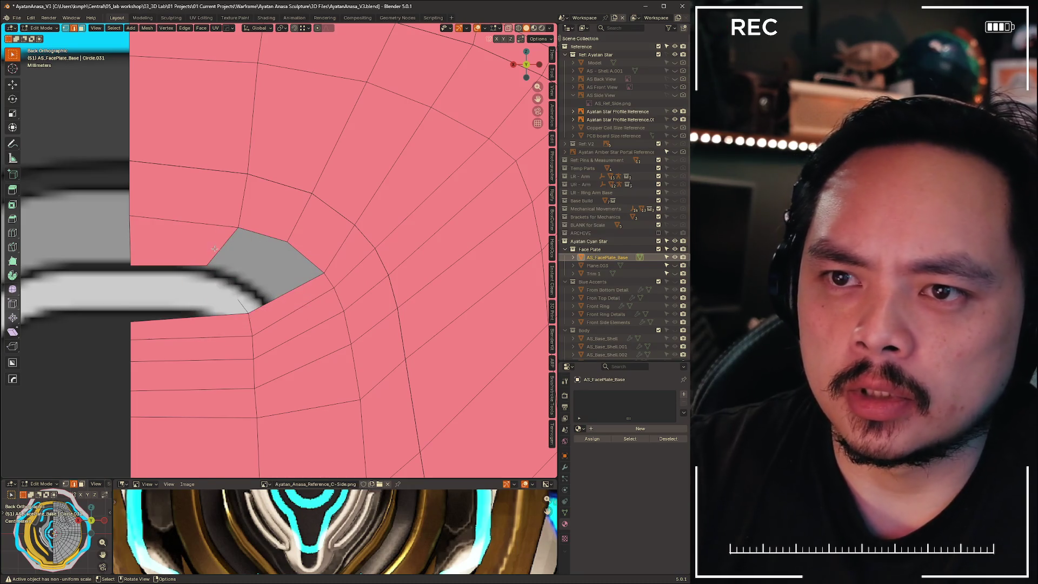
left_click(209, 265)
key("g")
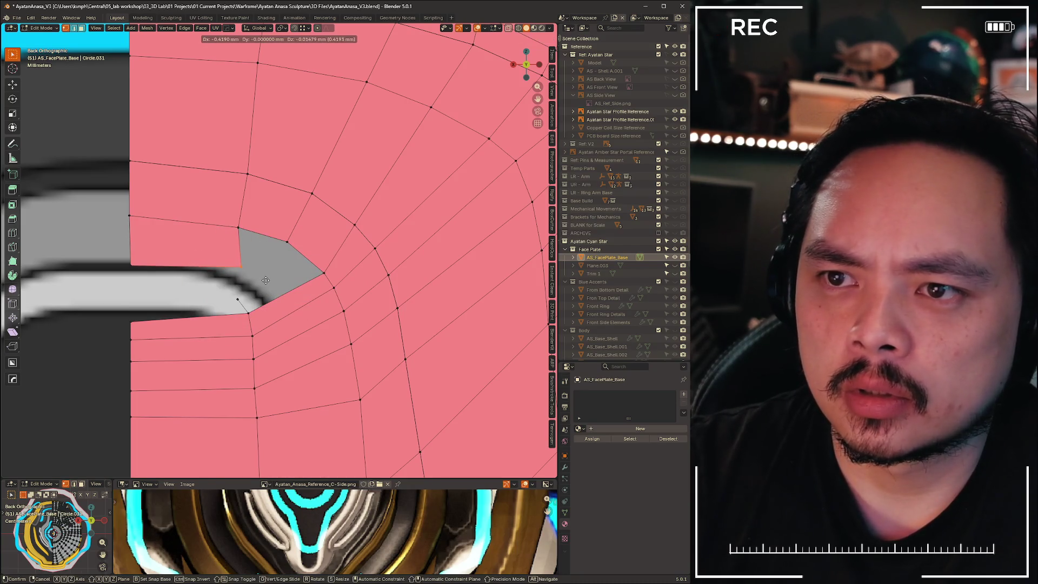
left_click(265, 280)
key("x")
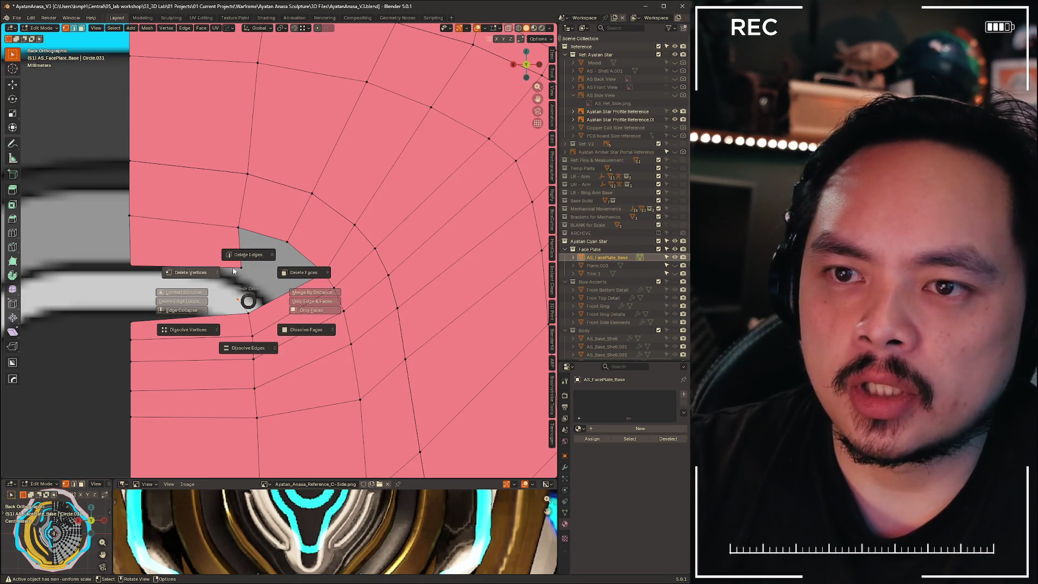
left_click(248, 296)
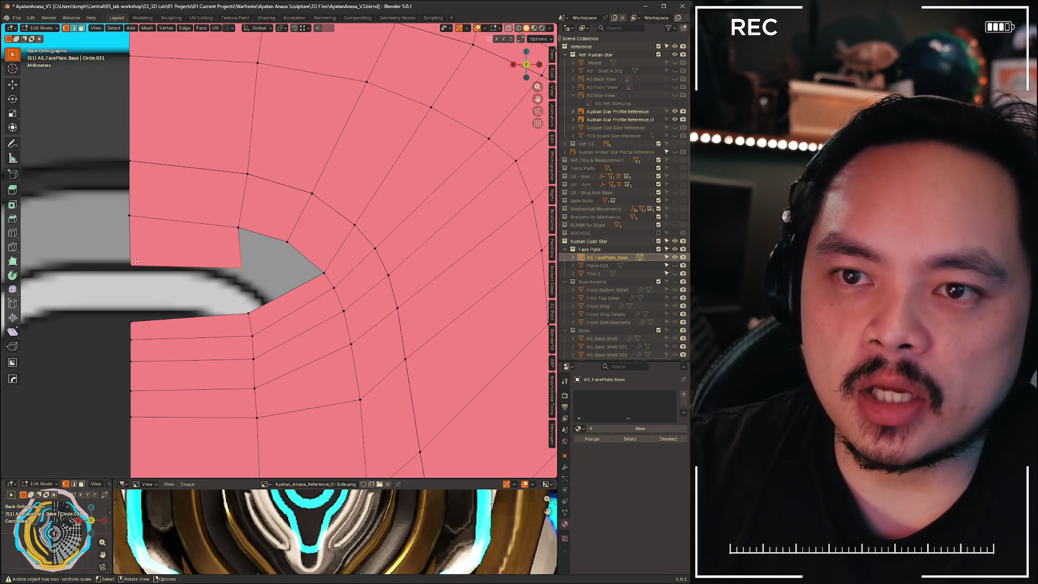
Fill a quad face between the selected edge and the bottom edge
left_click(189, 320, "shift")
key("f")
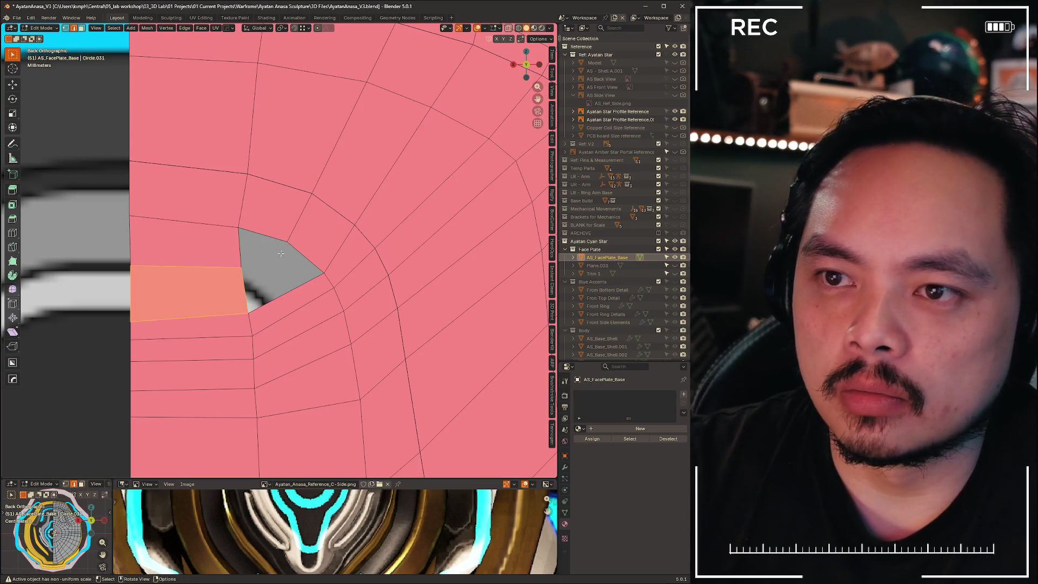
left_click(278, 270)
scroll(276, 272, "down", 3)
scroll(277, 272, "up", 4)
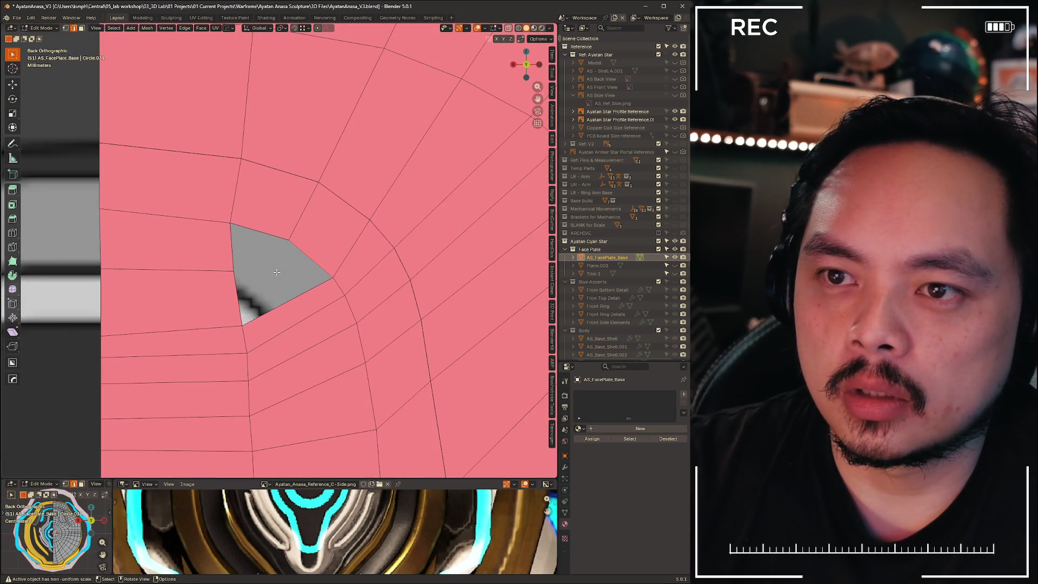
middle_click_drag(233, 264, 215, 224, "shift")
Lower the edge above the hole along Z, place a vertex, and fill the hole's lower part
left_click(149, 229)
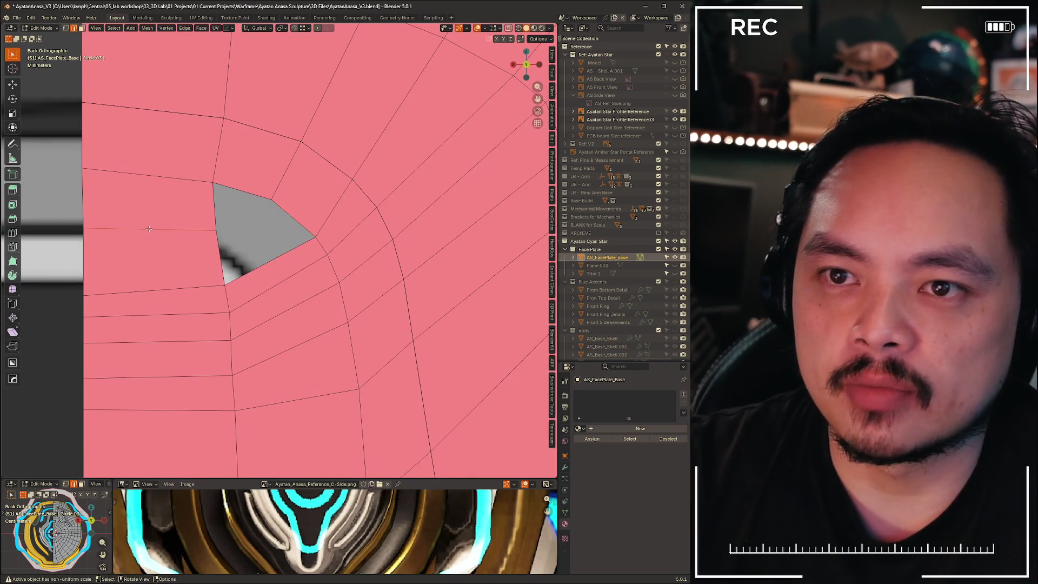
key("g")
key("z")
left_click(155, 240)
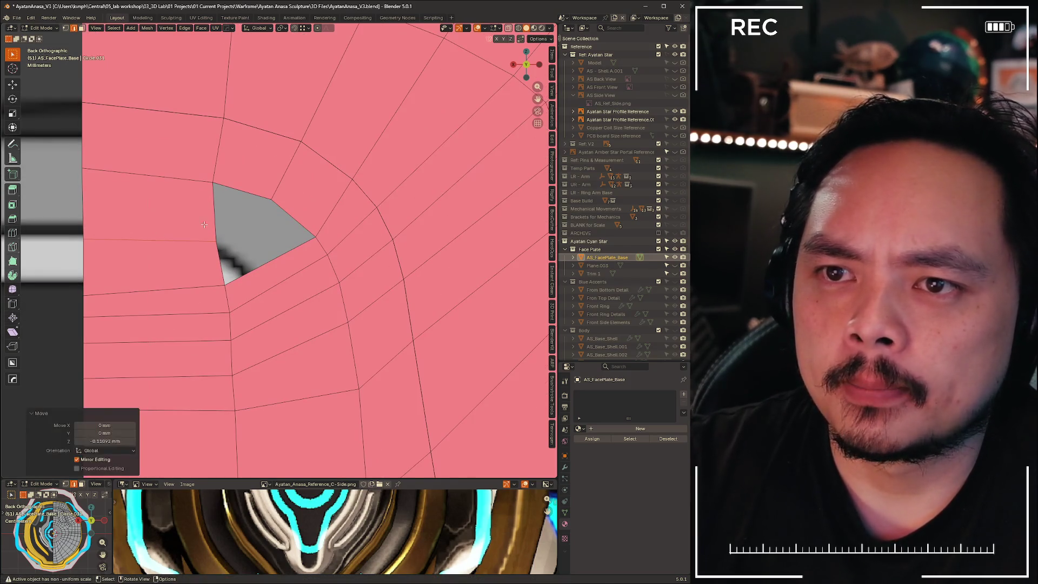
key("g")
left_click(243, 216)
left_click(271, 199, "shift")
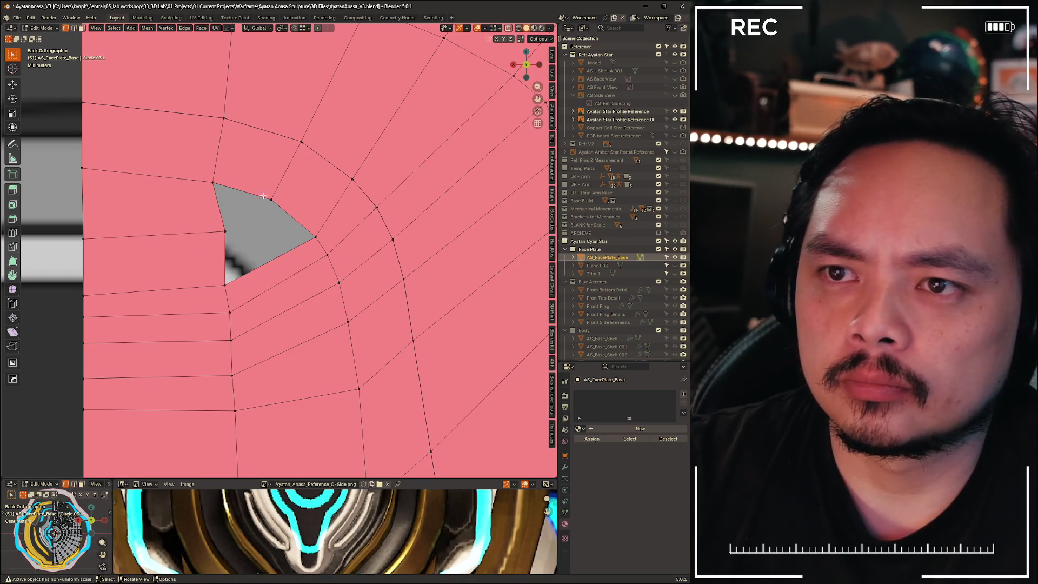
key("2")
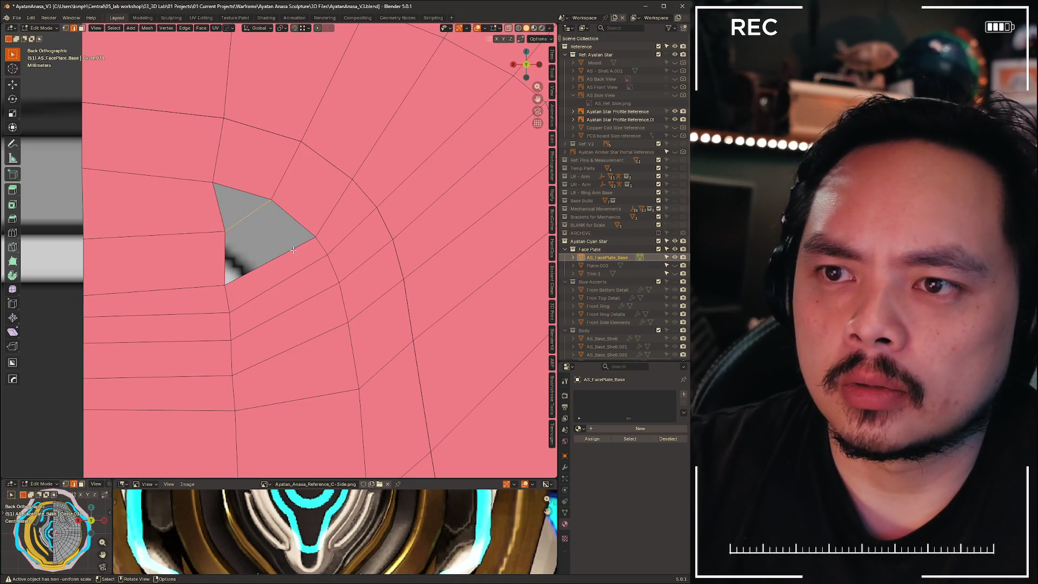
key("f")
middle_click_drag(217, 206, 268, 249, "shift")
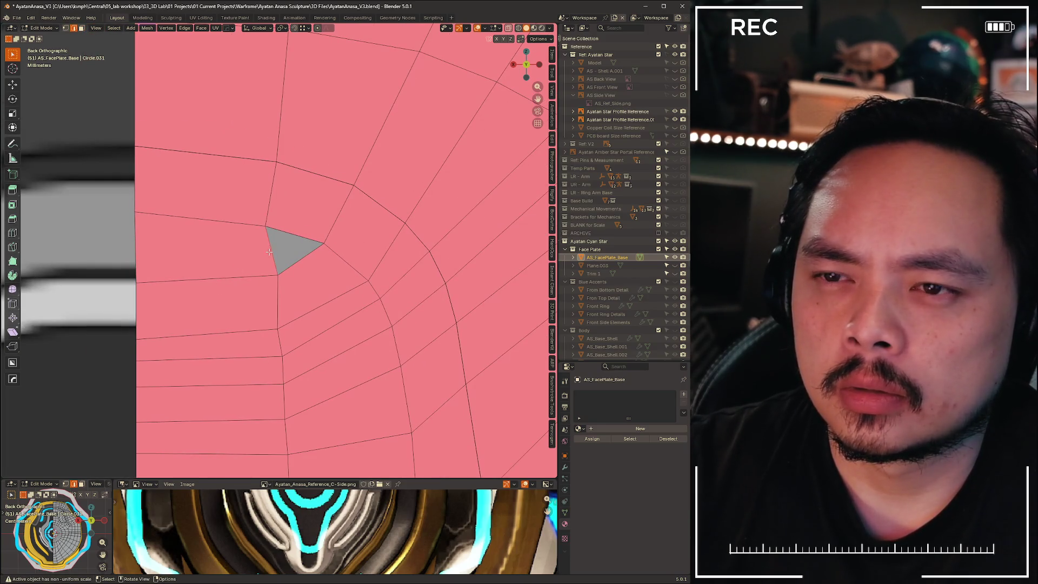
Box-select the four vertices beside the triangular hole and nudge them into a new position
scroll(269, 252, "down", 5)
scroll(324, 284, "up", 4)
key("1")
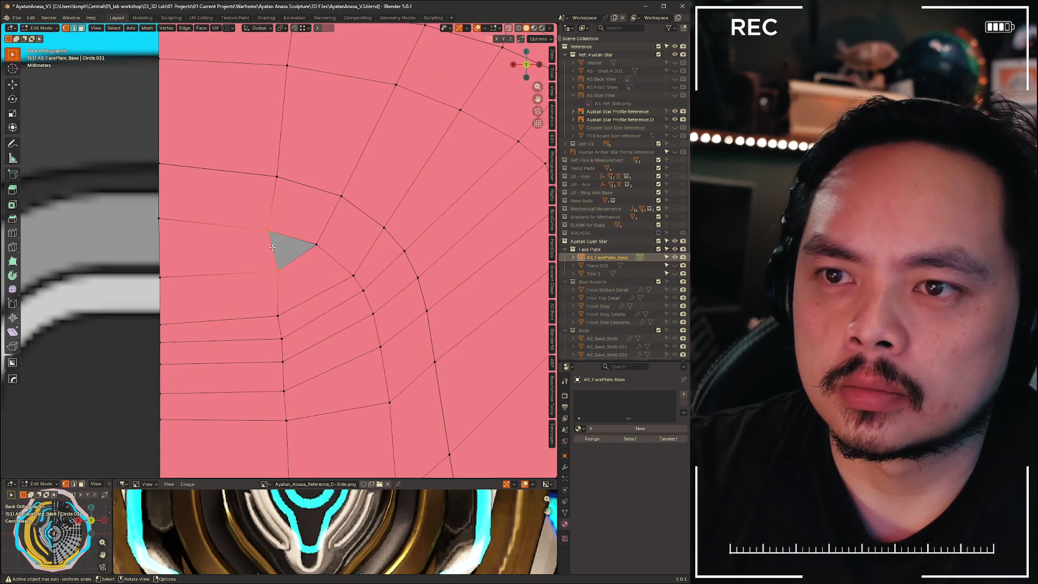
scroll(268, 249, "down", 4)
scroll(269, 252, "up", 4)
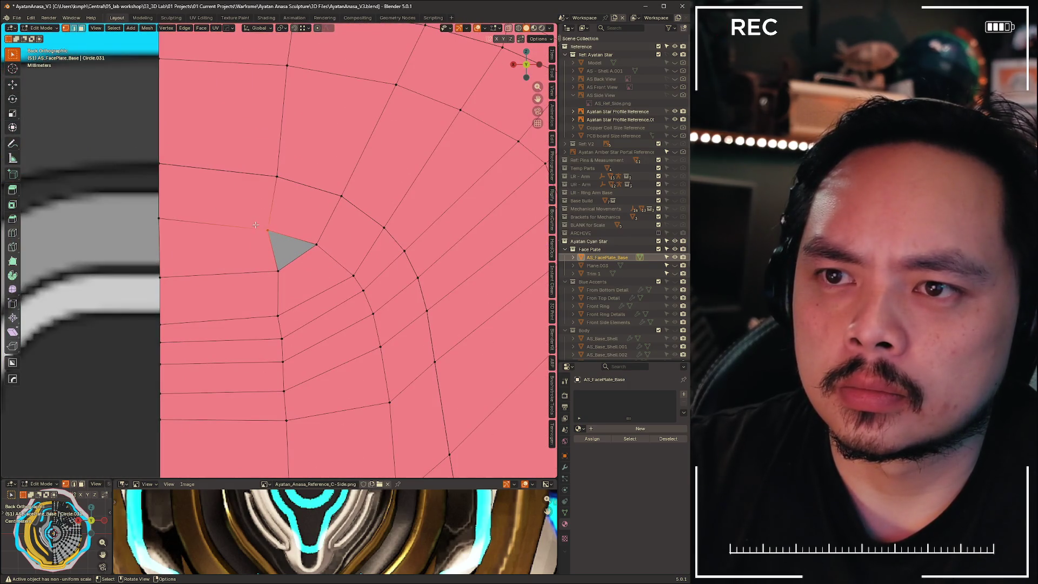
scroll(263, 231, "down", 4)
mouse_move(263, 233)
middle_mouse_down("shift")
mouse_move(238, 130)
mouse_move(267, 239)
middle_mouse_up("shift")
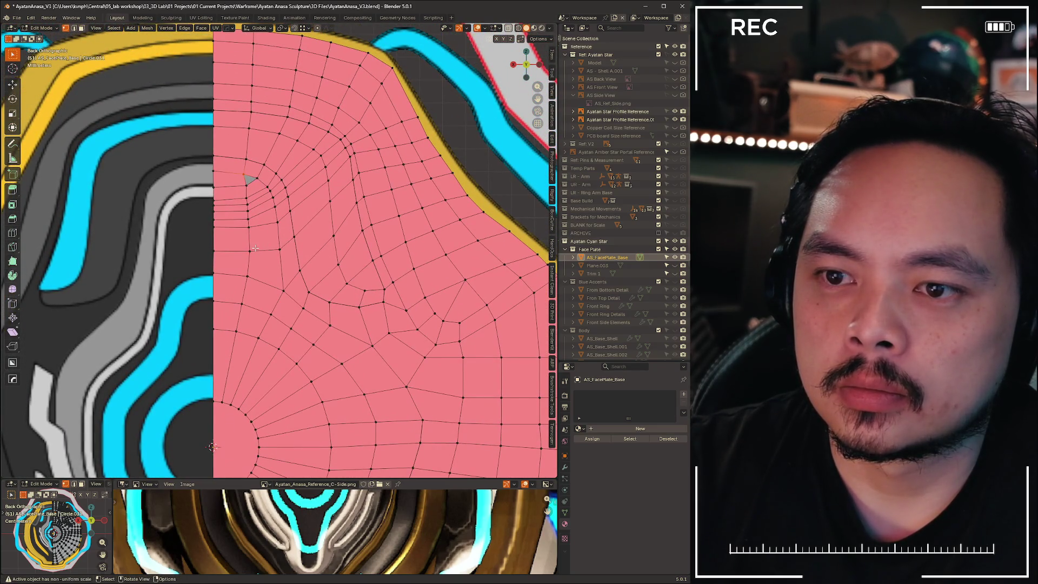
scroll(246, 209, "up", 5)
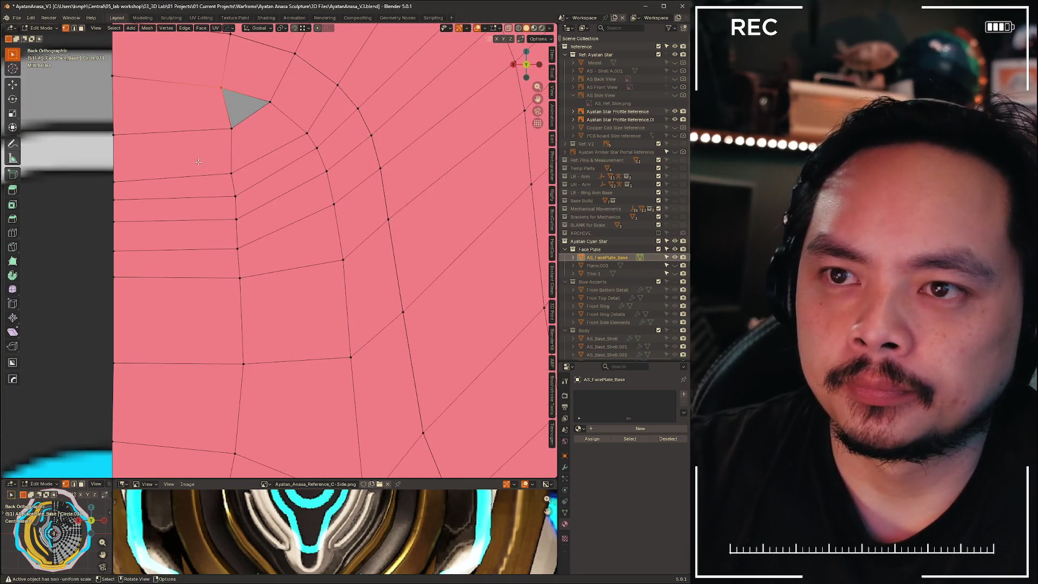
left_click_drag(217, 152, 261, 250)
key("g")
left_click(260, 240)
scroll(254, 247, "down", 6)
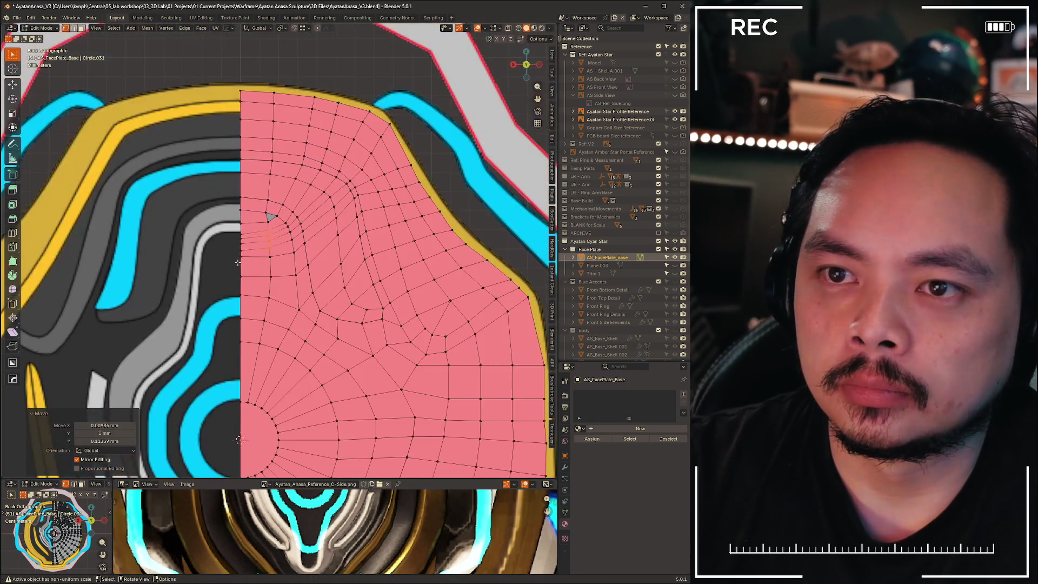
scroll(306, 119, "down", 4)
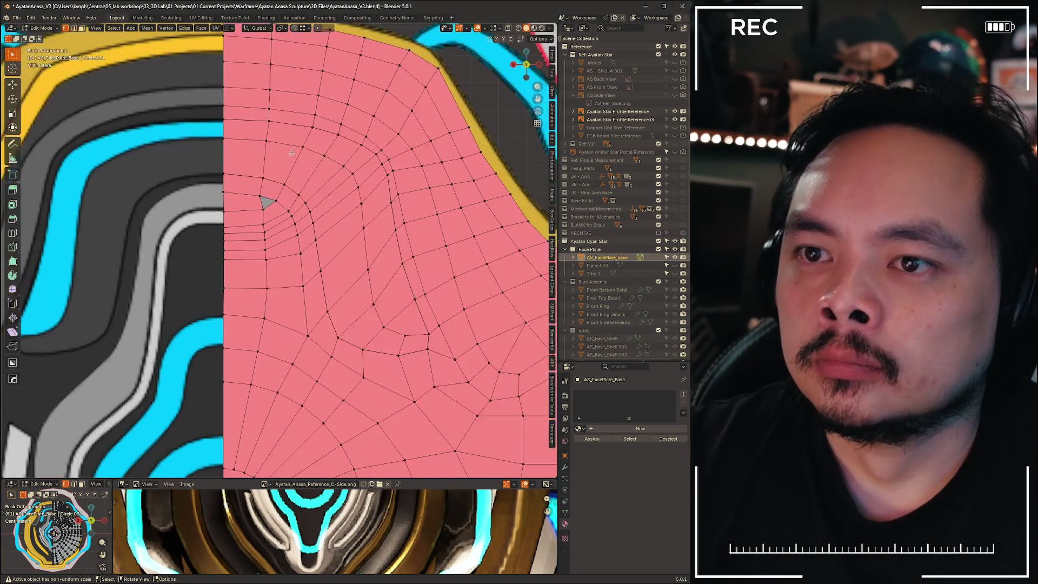
scroll(188, 190, "up", 5)
scroll(189, 191, "down", 3)
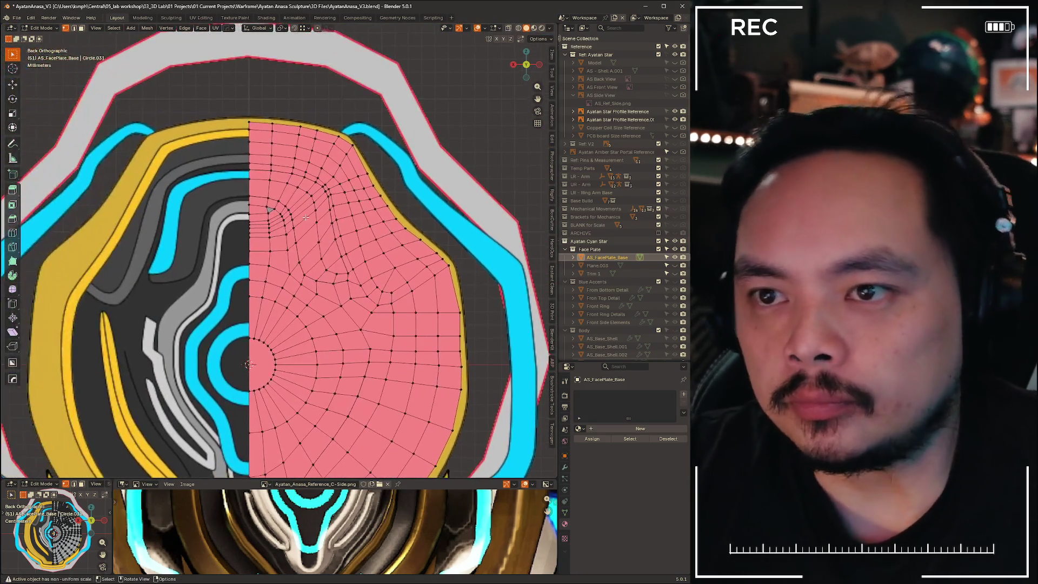
scroll(239, 86, "up", 10)
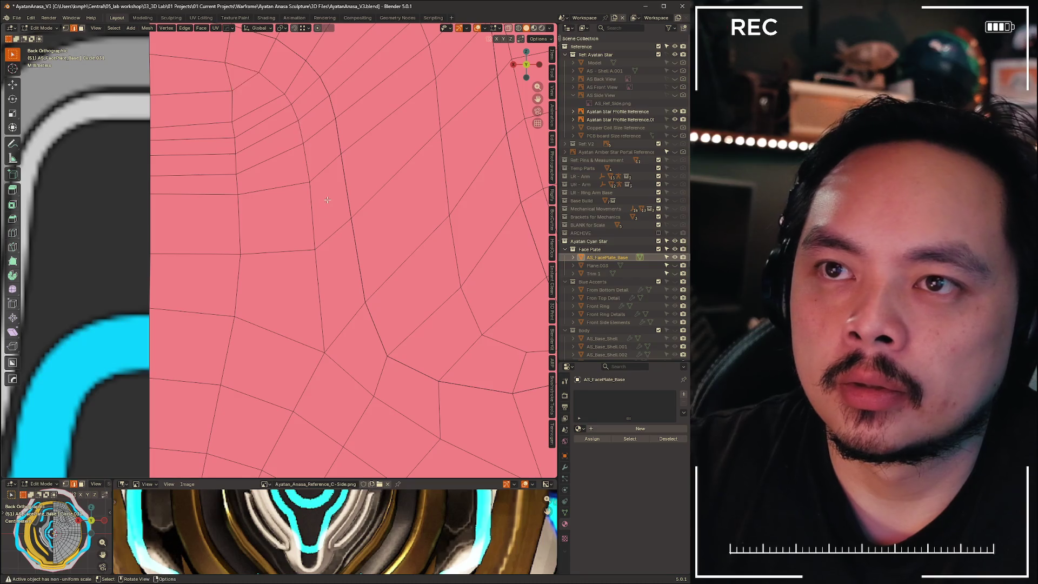
Re-centre the view on the face plate and put its base in Edit Mode
scroll(327, 199, "down", 8)
mouse_move(327, 200)
middle_mouse_down("shift")
mouse_move(244, 108)
mouse_move(303, 293)
middle_mouse_up("shift")
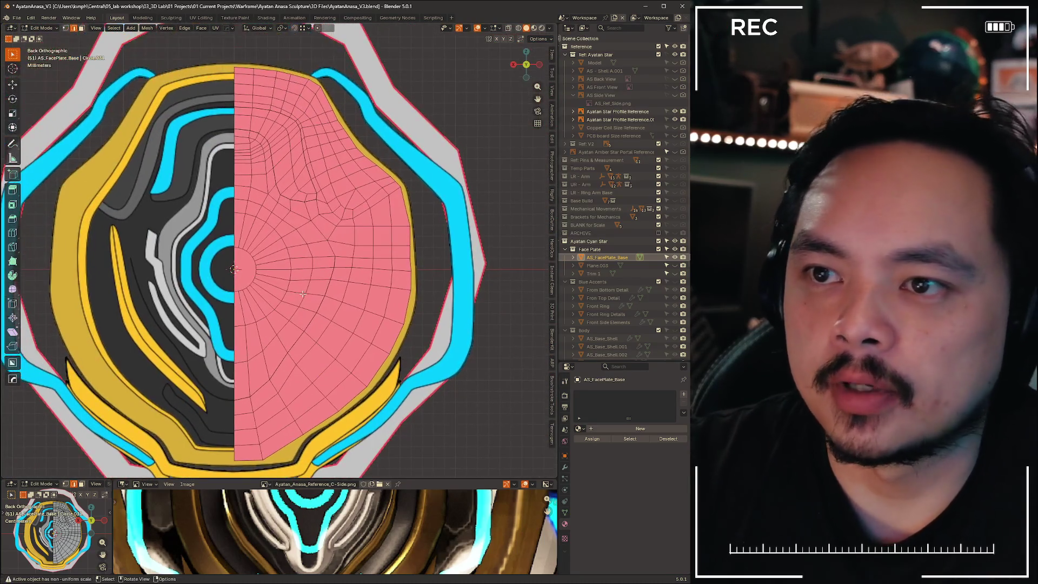
key("ctrl+Tab")
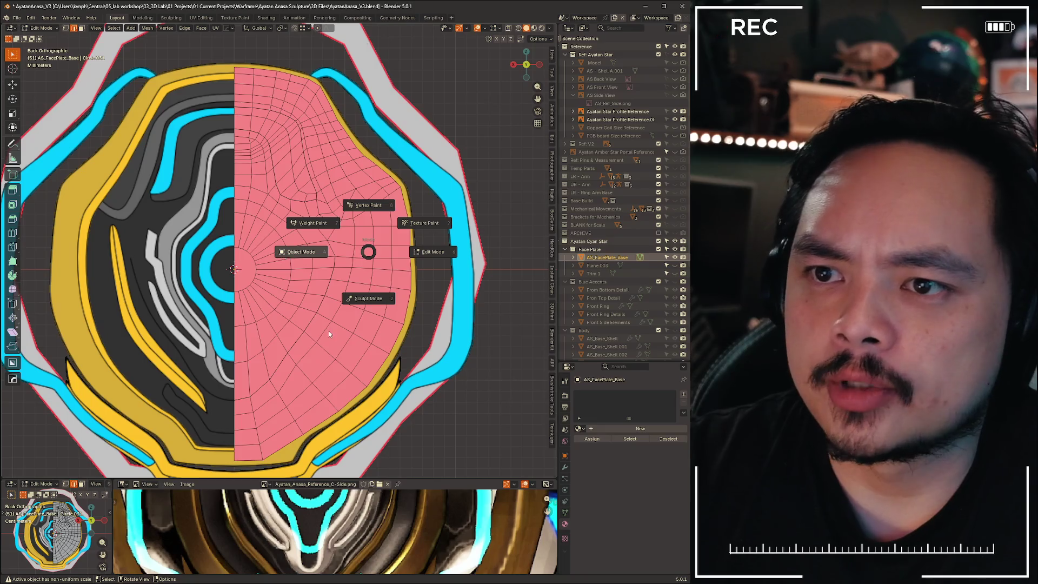
left_click(307, 287)
key("ctrl+Tab")
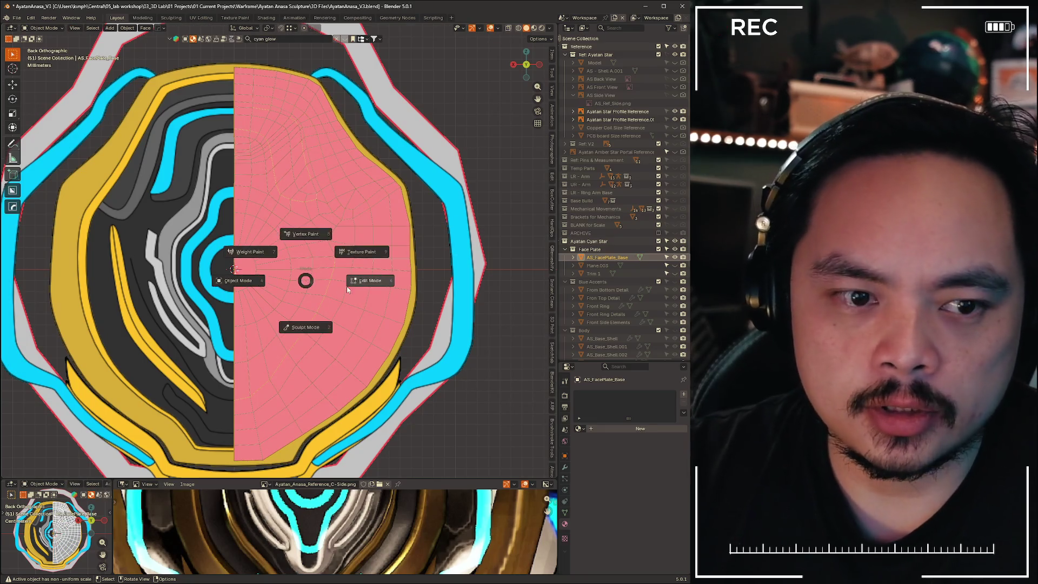
left_click(346, 287)
key("ctrl+Tab")
left_click(368, 229)
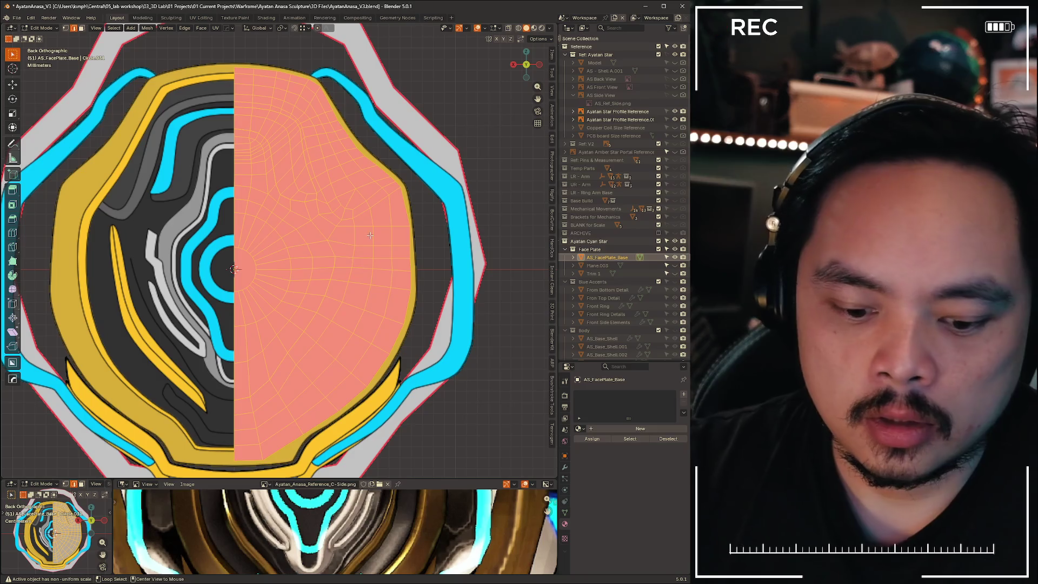
Recalculate the base's normals to point inside, deselect all, and return to Object Mode
key("alt+n")
left_click(359, 245)
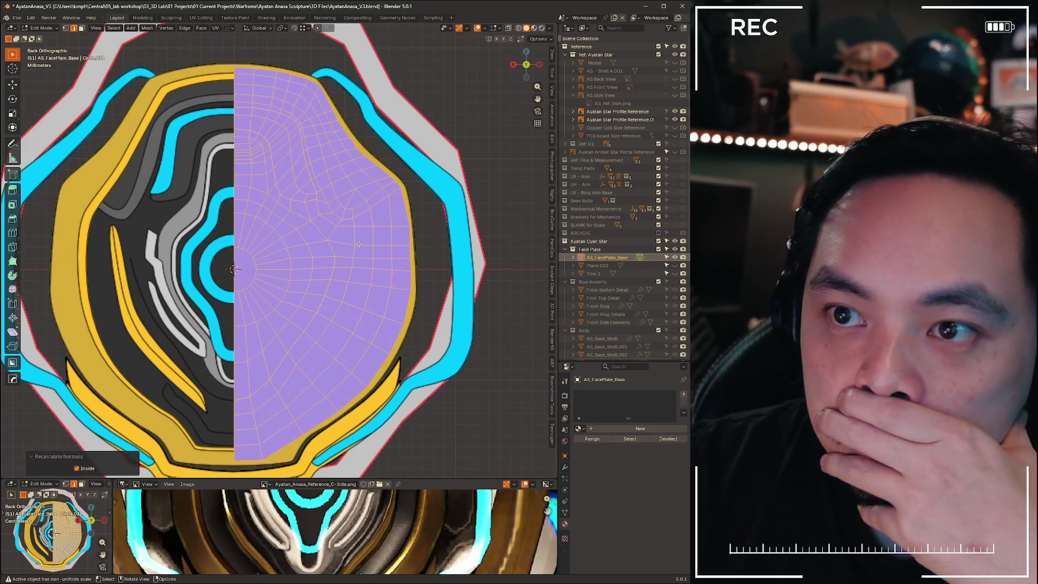
key("alt+a")
key("ctrl+Tab")
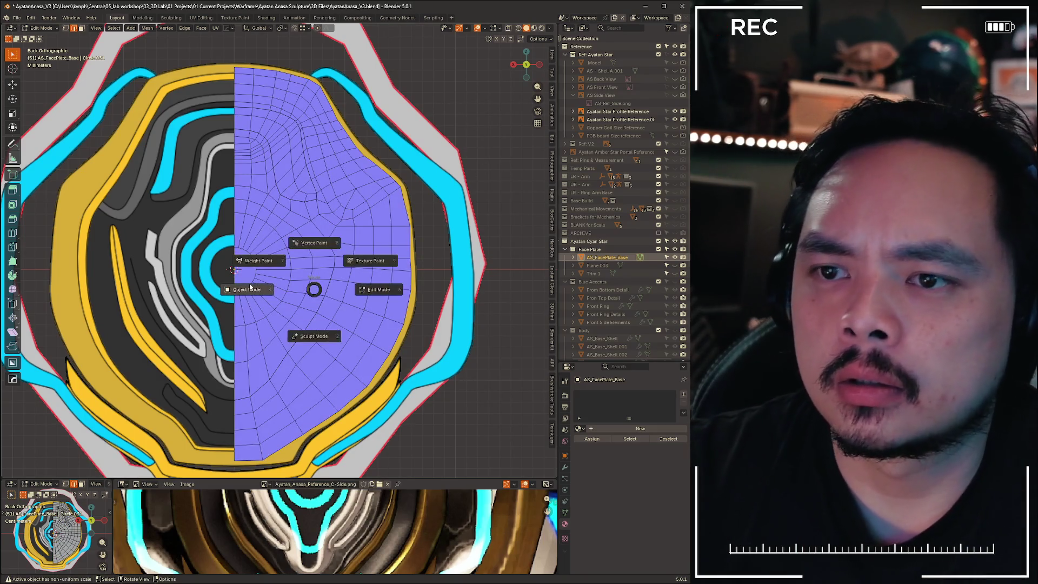
left_click(301, 290)
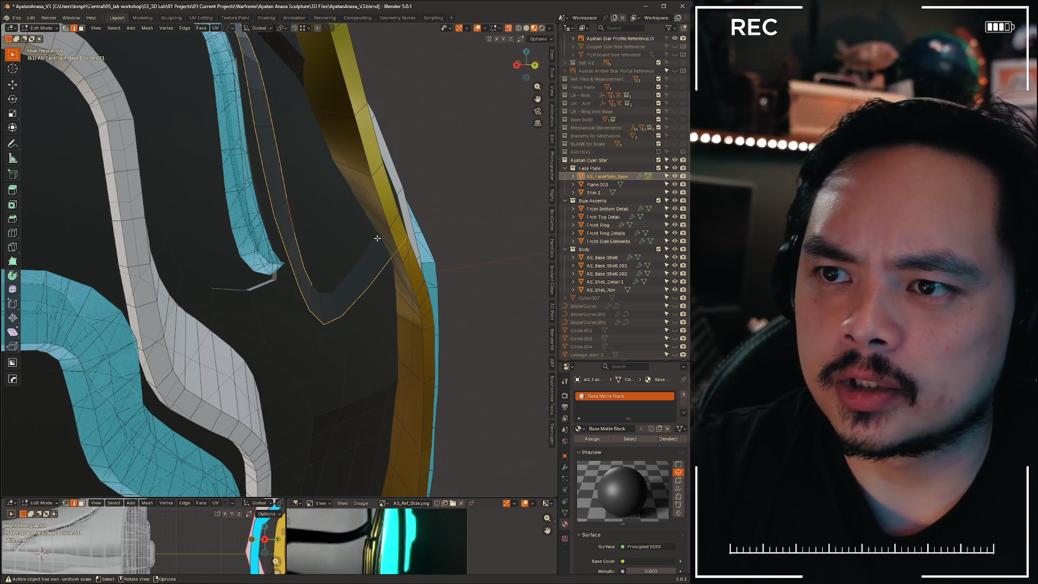
Select a shortest edge path along the trim and clear its sharp marking
left_click(317, 291, "ctrl")
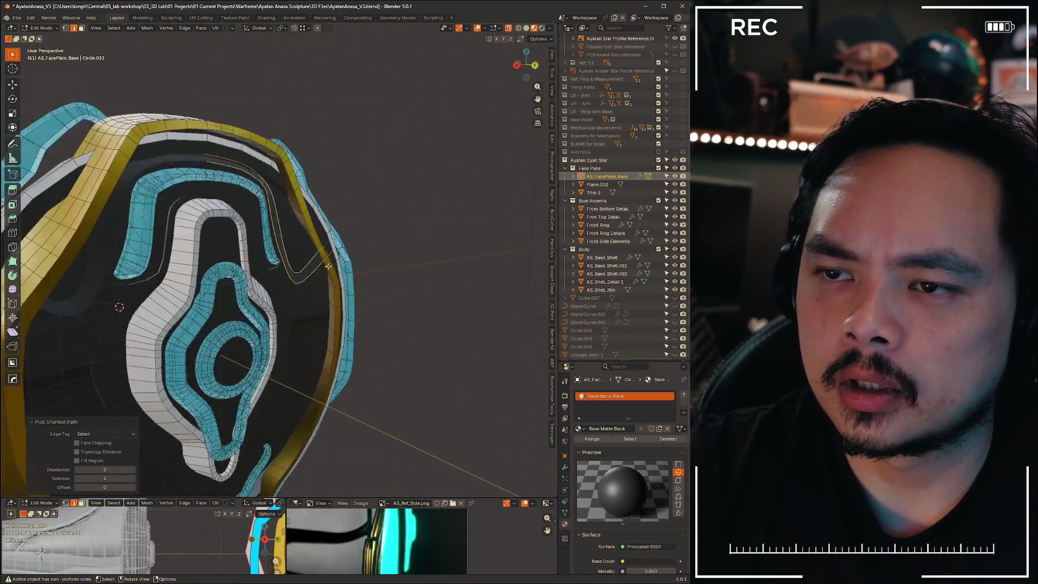
scroll(317, 291, "down", 3)
scroll(317, 291, "up", 3)
mouse_move(316, 291)
middle_mouse_down()
mouse_move(338, 283)
mouse_move(309, 276)
mouse_move(292, 212)
middle_mouse_up()
right_click(292, 212)
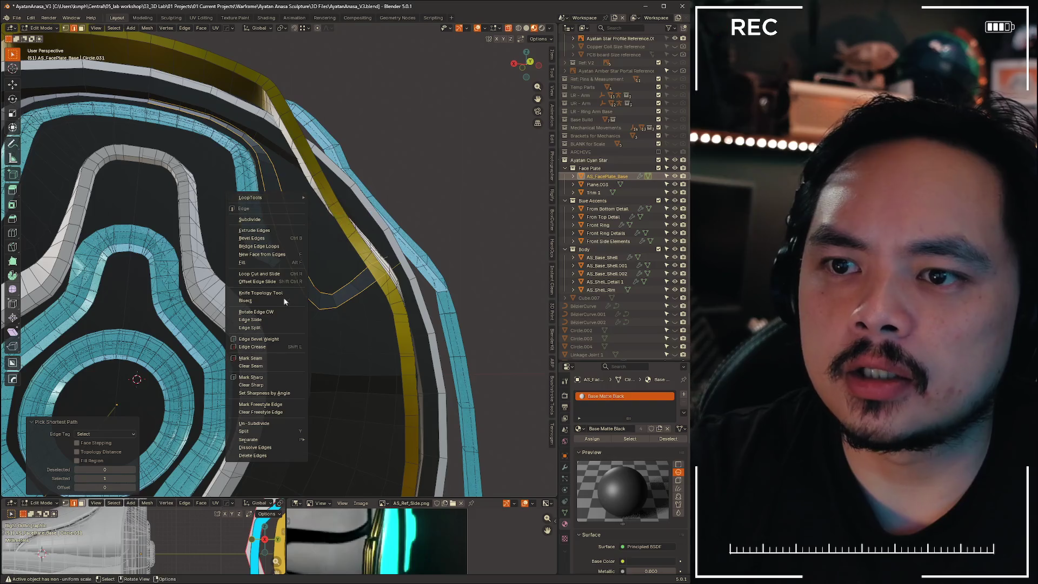
left_click(281, 384)
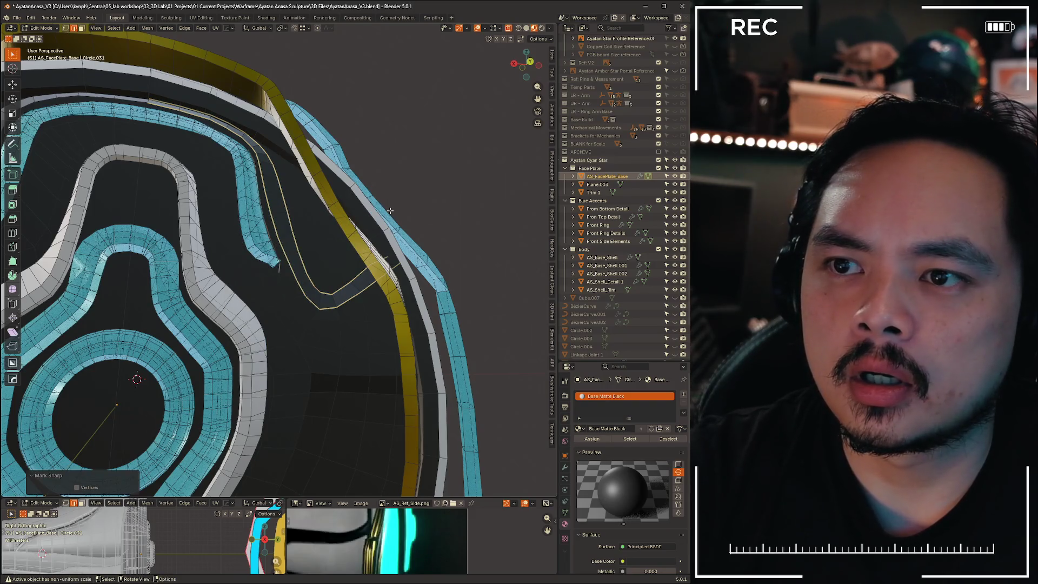
Mark the curved edge path on the face plate base as sharp
middle_click_drag(320, 465, 324, 189, "shift")
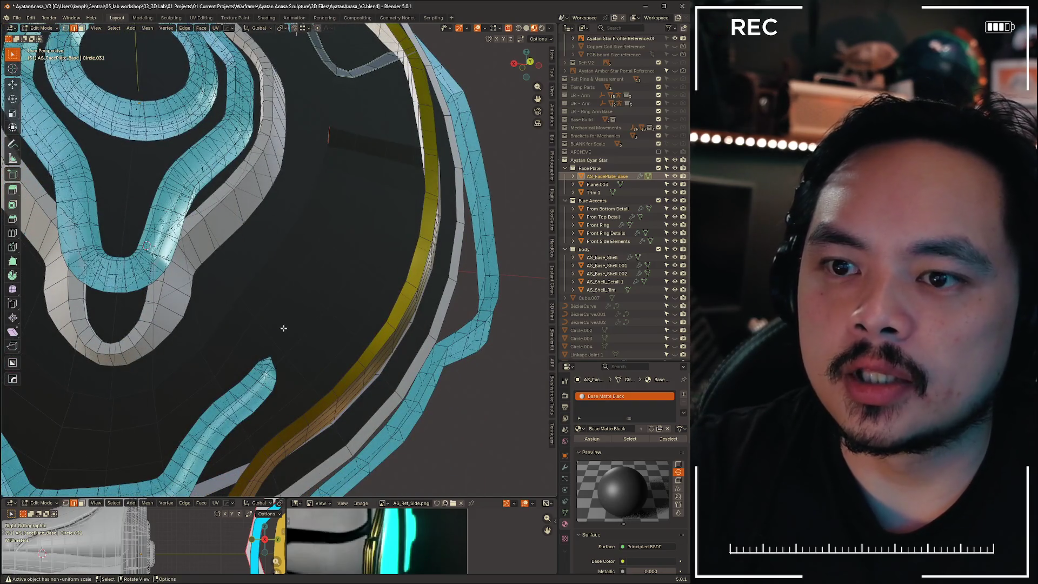
mouse_move(208, 366)
middle_mouse_down()
mouse_move(211, 346)
mouse_move(209, 376)
mouse_move(136, 406)
middle_mouse_up()
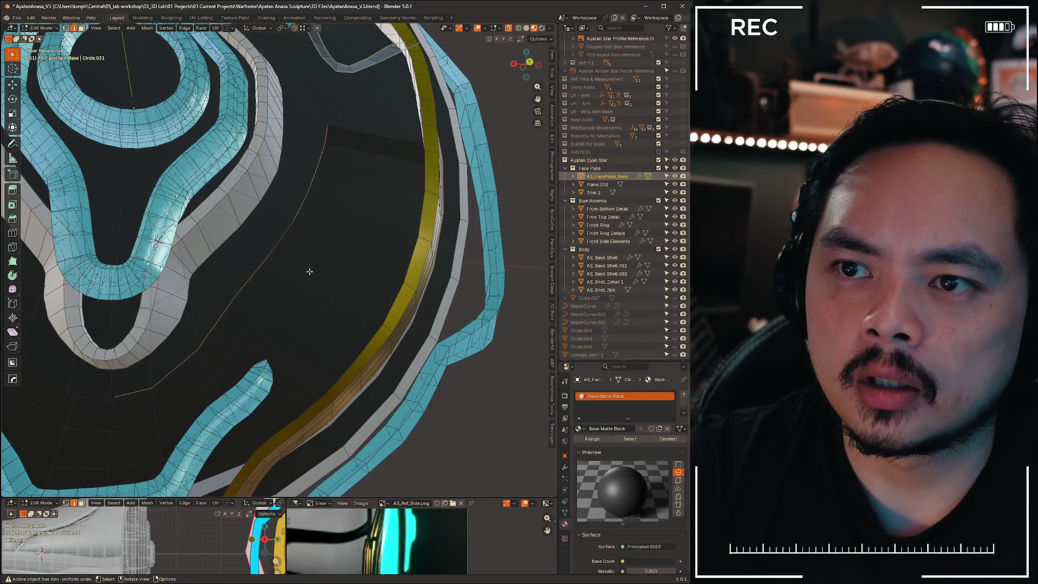
middle_click_drag(311, 278, 303, 280)
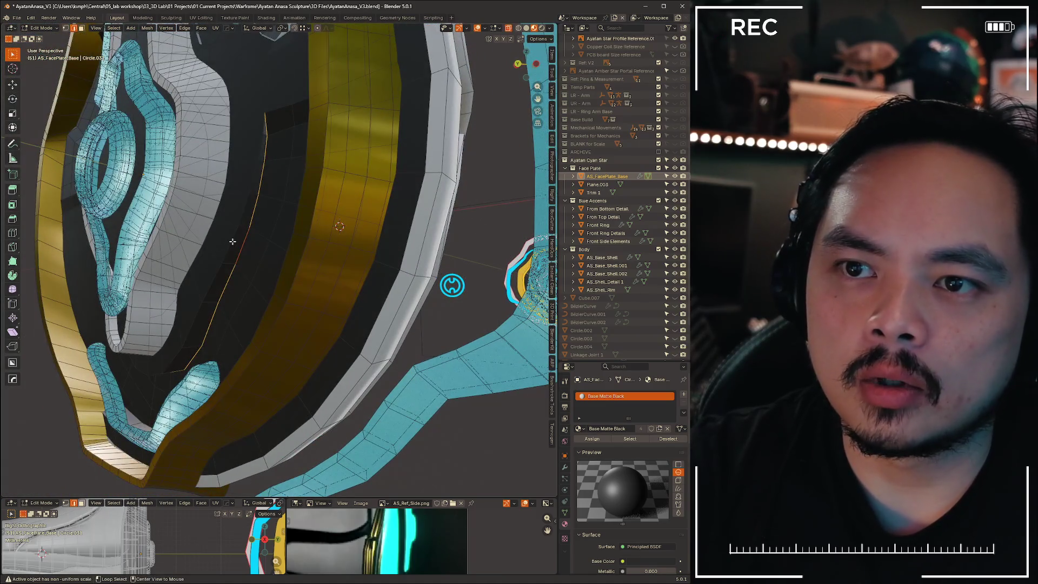
middle_click_drag(234, 243, 265, 228)
right_click(265, 228)
left_click(265, 228)
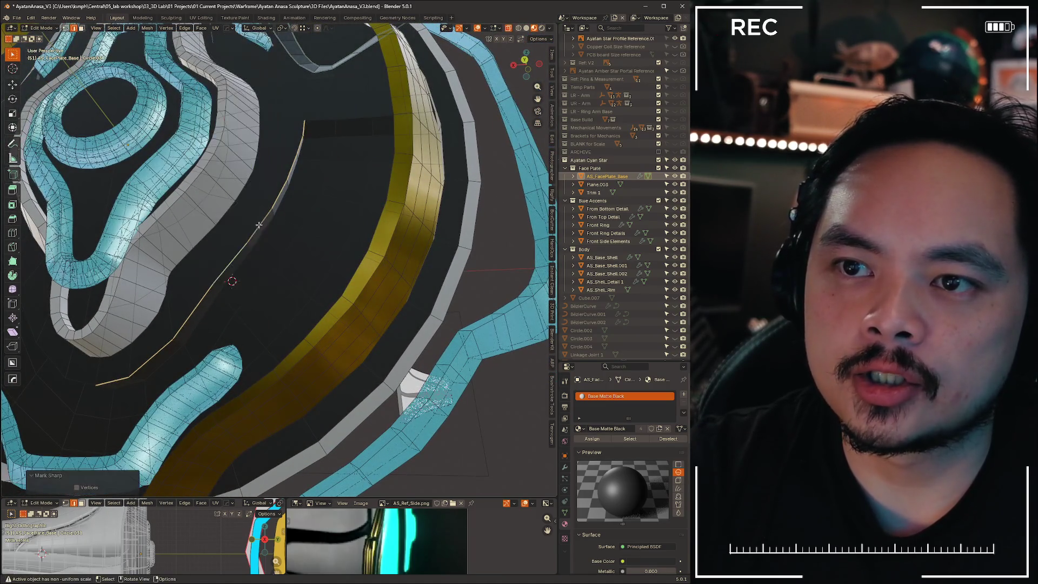
right_click(265, 227)
left_click(257, 228)
Orbit to view the whole tilted face plate and return it to Object Mode
mouse_move(248, 259)
middle_mouse_down()
mouse_move(301, 239)
mouse_move(271, 259)
mouse_move(248, 302)
mouse_move(294, 302)
mouse_move(295, 282)
mouse_move(255, 261)
mouse_move(281, 278)
mouse_move(259, 278)
middle_mouse_up()
scroll(276, 261, "down", 5)
mouse_move(280, 233)
middle_mouse_down()
mouse_move(298, 280)
mouse_move(330, 265)
middle_mouse_up()
key("Tab")
right_click(357, 241)
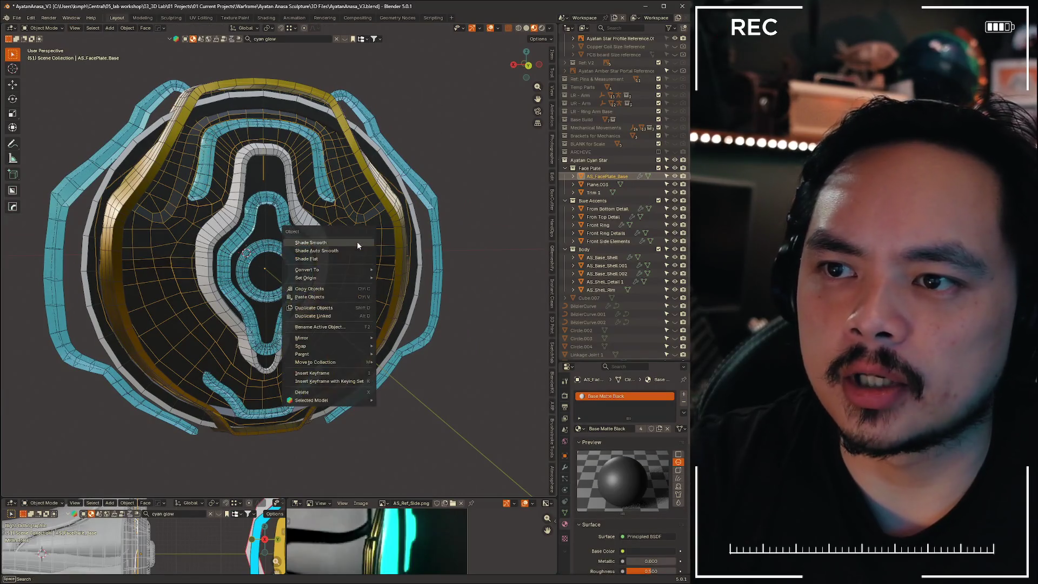
Select AS_FacePlate_Base and enter Edit Mode on it
left_click(357, 241)
scroll(436, 378, "up", 3)
key("alt+z")
mouse_move(437, 378)
middle_mouse_down()
mouse_move(412, 372)
mouse_move(417, 326)
mouse_move(434, 366)
mouse_move(423, 362)
middle_mouse_up()
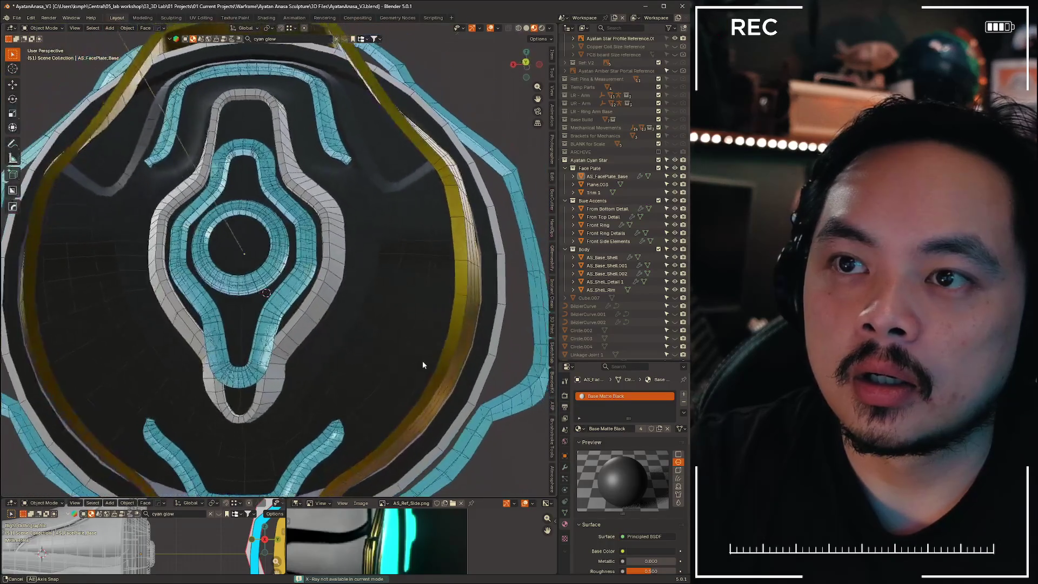
left_click(423, 361)
key("Tab")
middle_click_drag(327, 147, 324, 234)
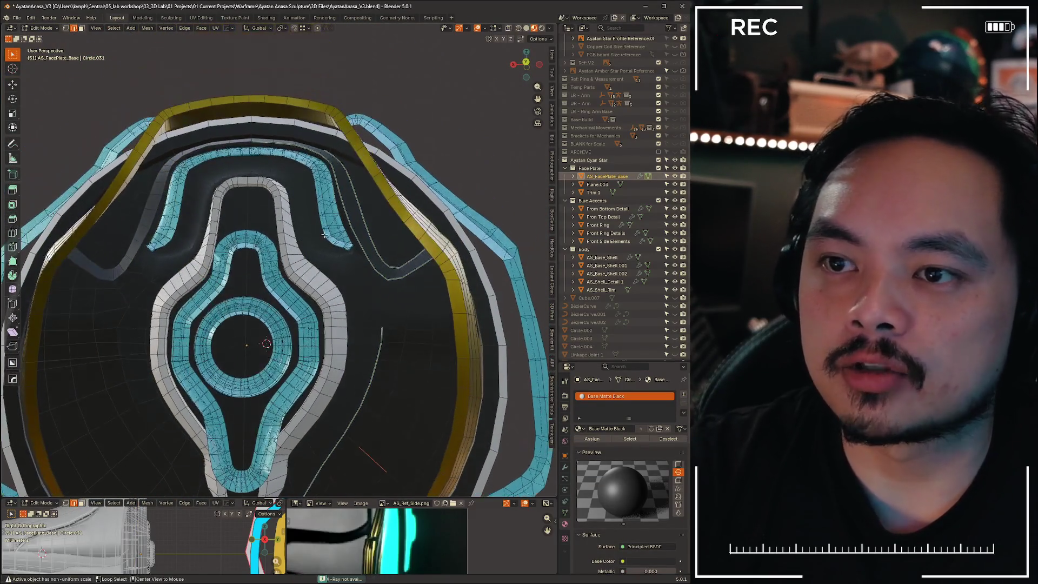
scroll(264, 222, "up", 3)
middle_click_drag(264, 223, 340, 245)
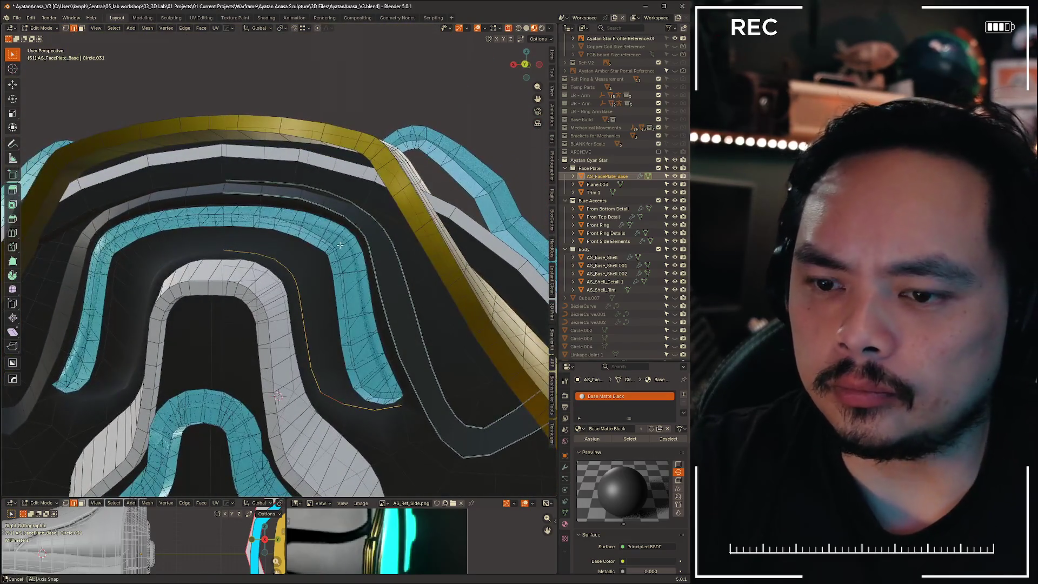
Isolate the base in local view and mark the selected curved edge loop sharp
key("KP_Divide")
scroll(343, 214, "up", 6)
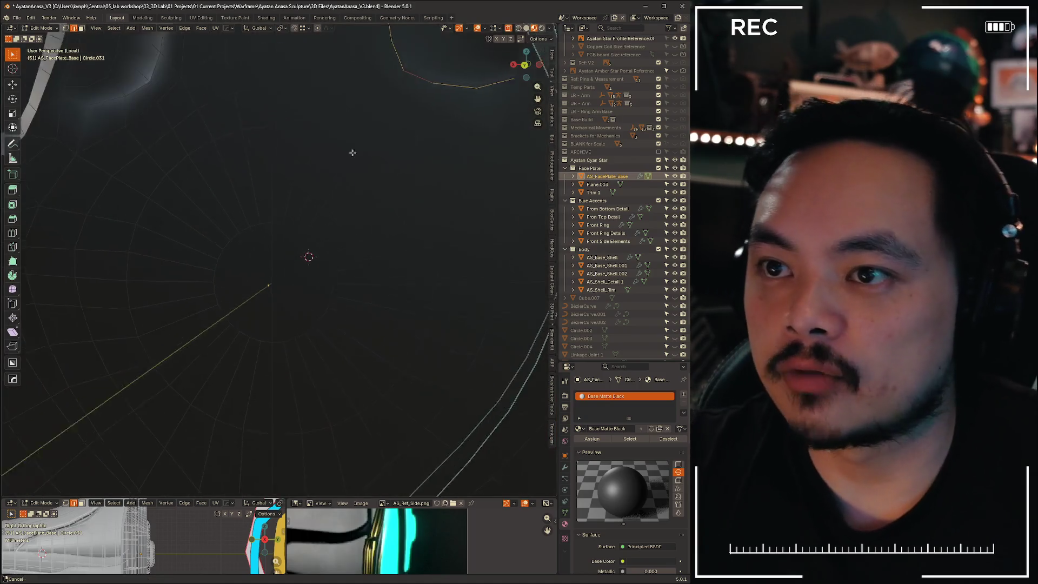
mouse_move(327, 339)
middle_mouse_down()
mouse_move(393, 357)
mouse_move(271, 281)
middle_mouse_up()
scroll(285, 259, "up", 4)
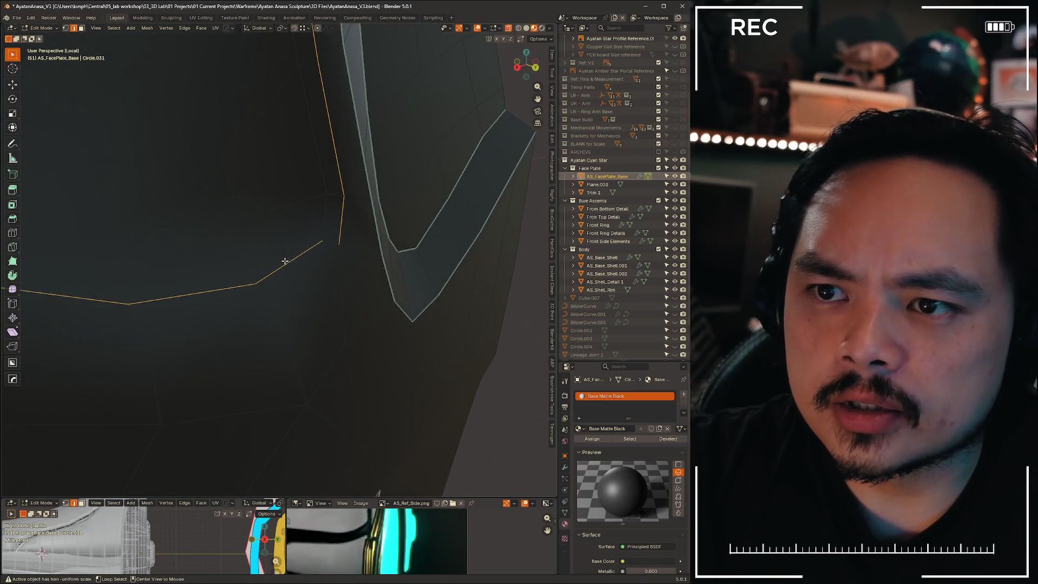
scroll(291, 273, "down", 5)
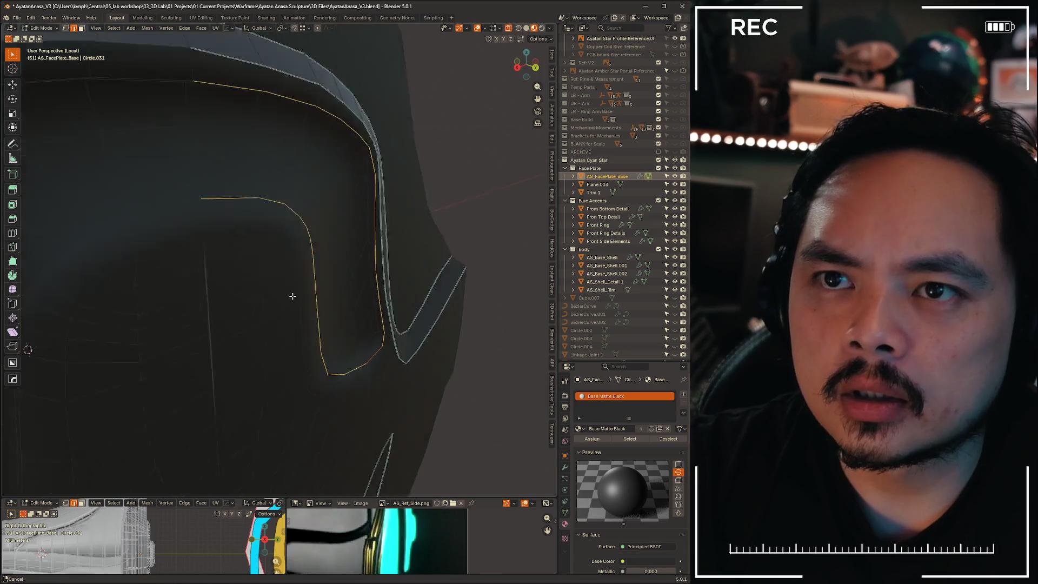
key("ctrl+e")
left_click(346, 201)
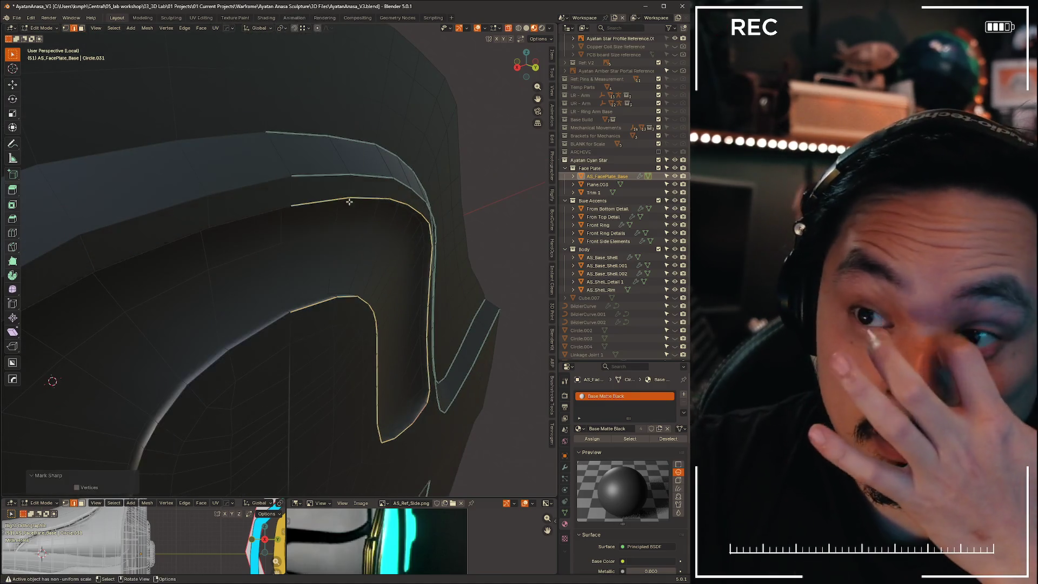
key("alt+a")
Exit local view, return to Object Mode, and hide the wireframe overlay
scroll(422, 304, "down", 3)
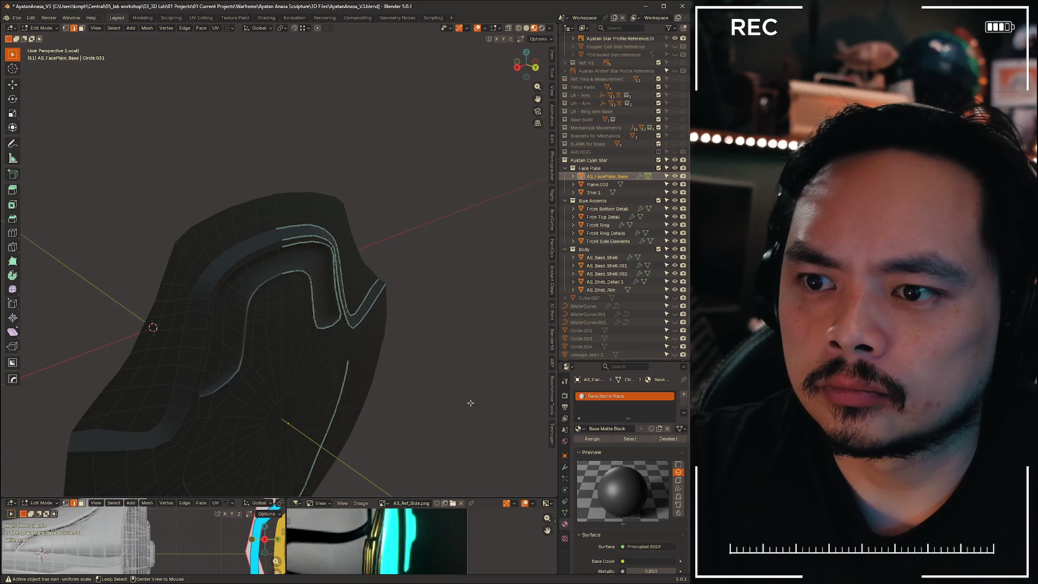
mouse_move(471, 392)
middle_mouse_down()
mouse_move(412, 330)
mouse_move(407, 371)
mouse_move(398, 339)
middle_mouse_up()
key("KP_Divide")
key("ctrl+Tab")
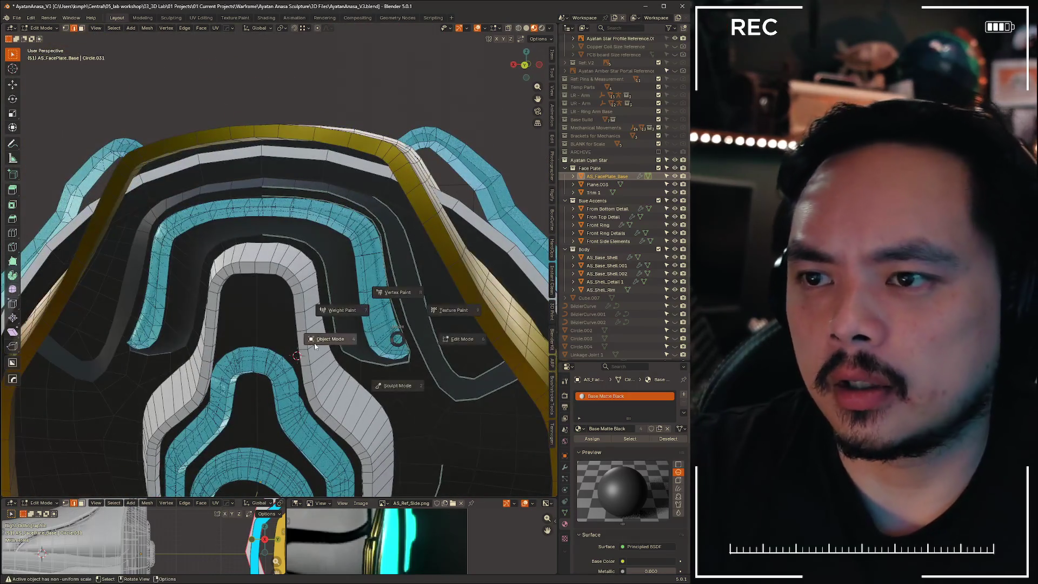
left_click(315, 346)
left_click(489, 28)
mouse_move(385, 85)
middle_mouse_down()
mouse_move(383, 327)
mouse_move(378, 241)
mouse_move(430, 251)
mouse_move(353, 213)
middle_mouse_up()
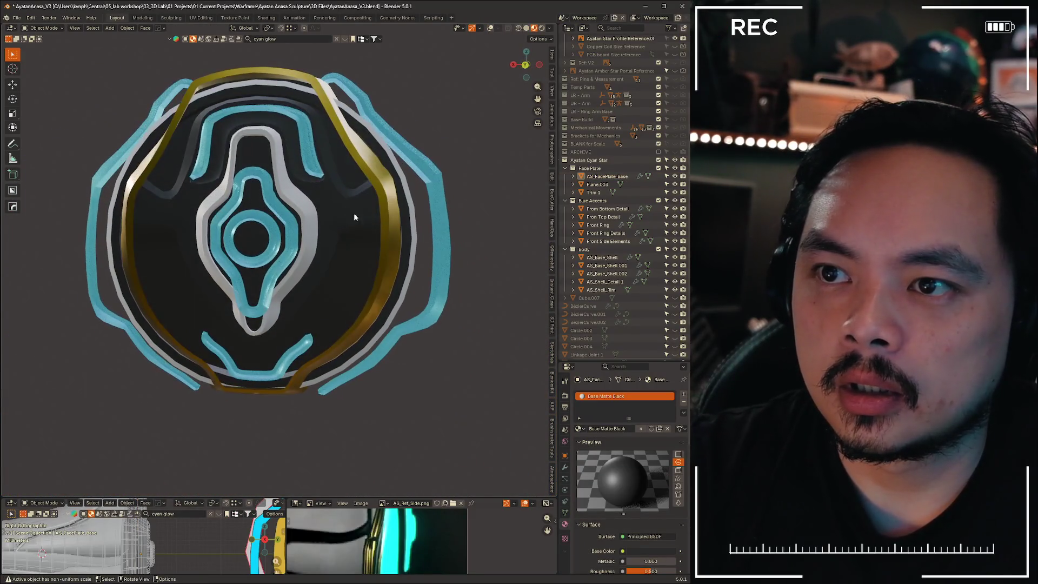
Shade the face plate base smooth while keeping its sharp edges crisp
left_click(342, 198)
right_click(342, 198)
left_click(342, 198)
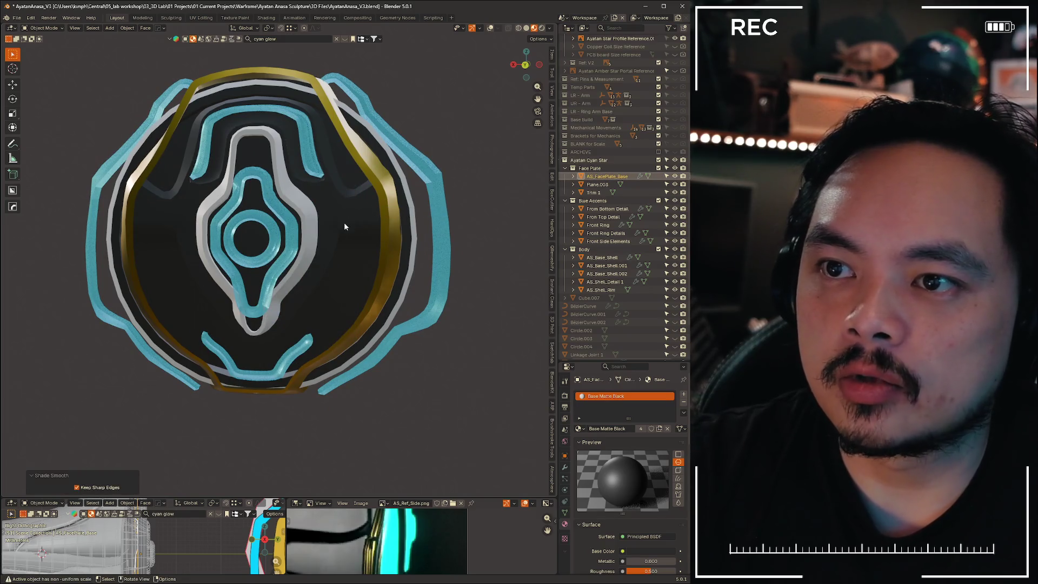
mouse_move(344, 222)
middle_mouse_down()
mouse_move(392, 291)
mouse_move(315, 285)
mouse_move(324, 300)
mouse_move(334, 278)
mouse_move(474, 277)
mouse_move(329, 274)
middle_mouse_up()
Select the Front Ring Details and Front Side Elements objects, then switch to camera view
left_click(308, 296)
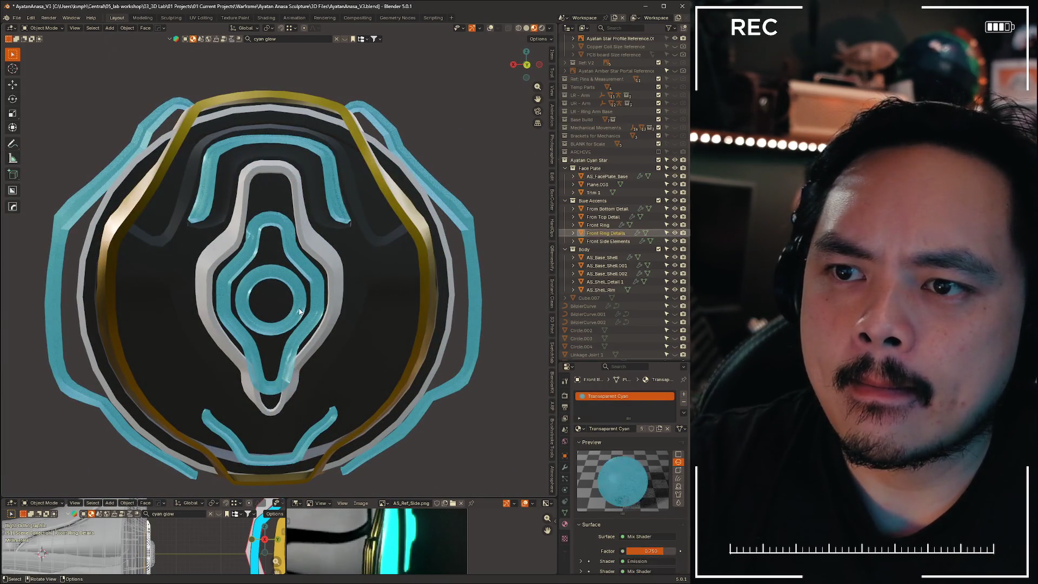
left_click(327, 267)
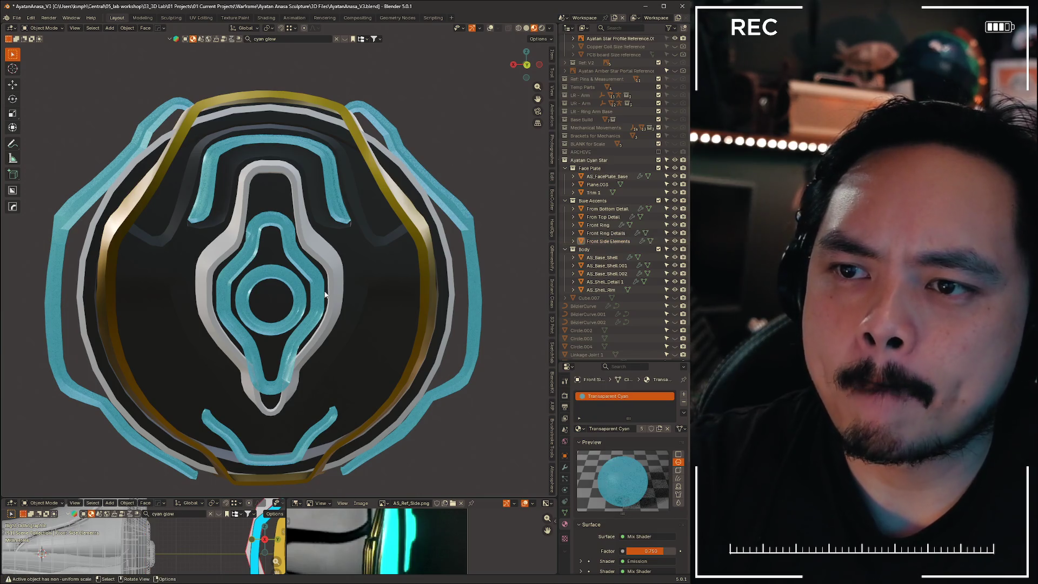
scroll(417, 268, "down", 3)
mouse_move(417, 269)
middle_mouse_down()
mouse_move(346, 259)
mouse_move(382, 230)
mouse_move(383, 258)
middle_mouse_up()
key("KP_0")
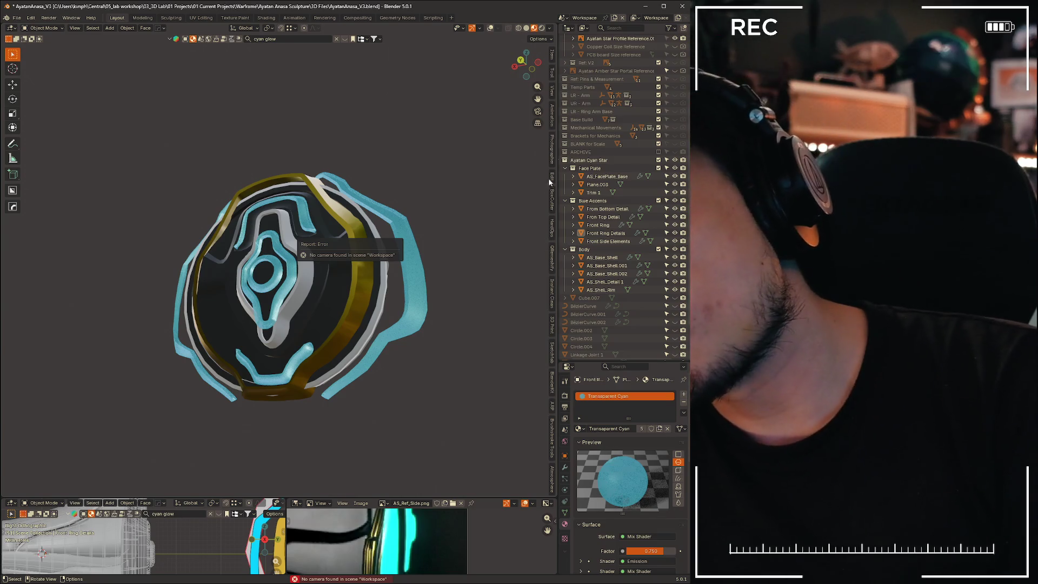
Add Camera.001 from the Photographer panel and render an F12 test image
left_click(552, 157)
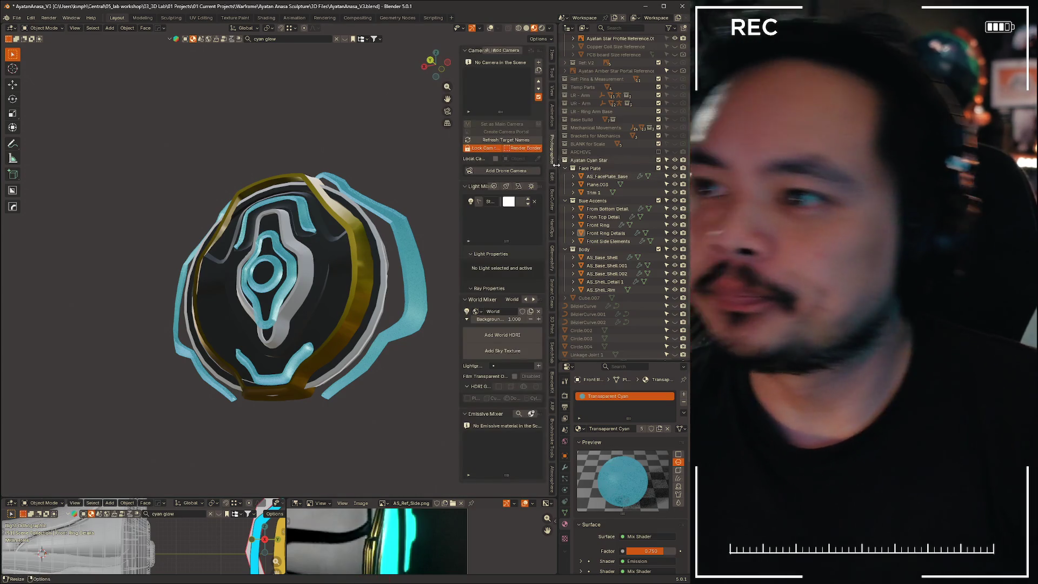
left_click(538, 62)
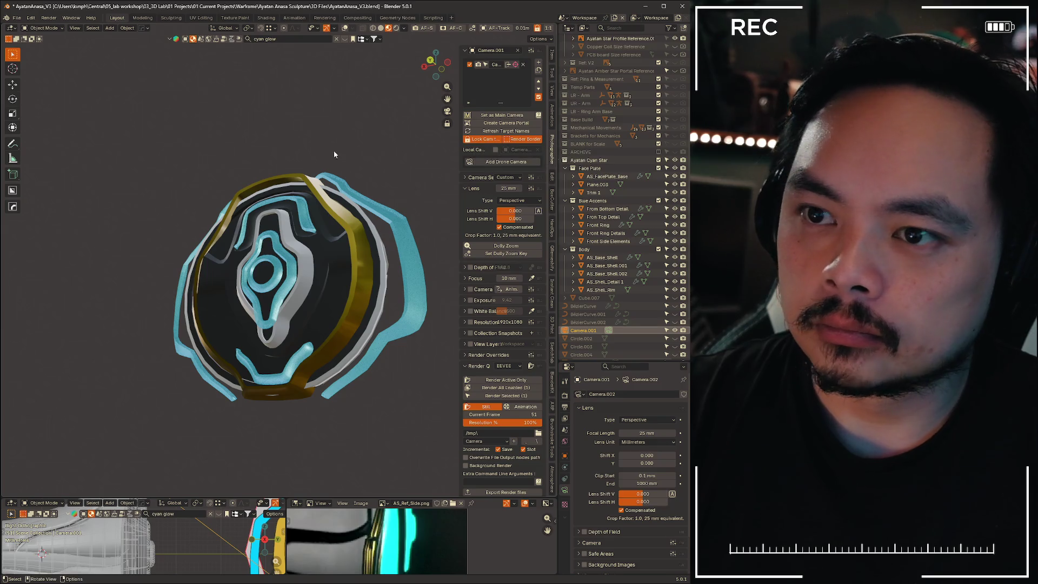
key("F12")
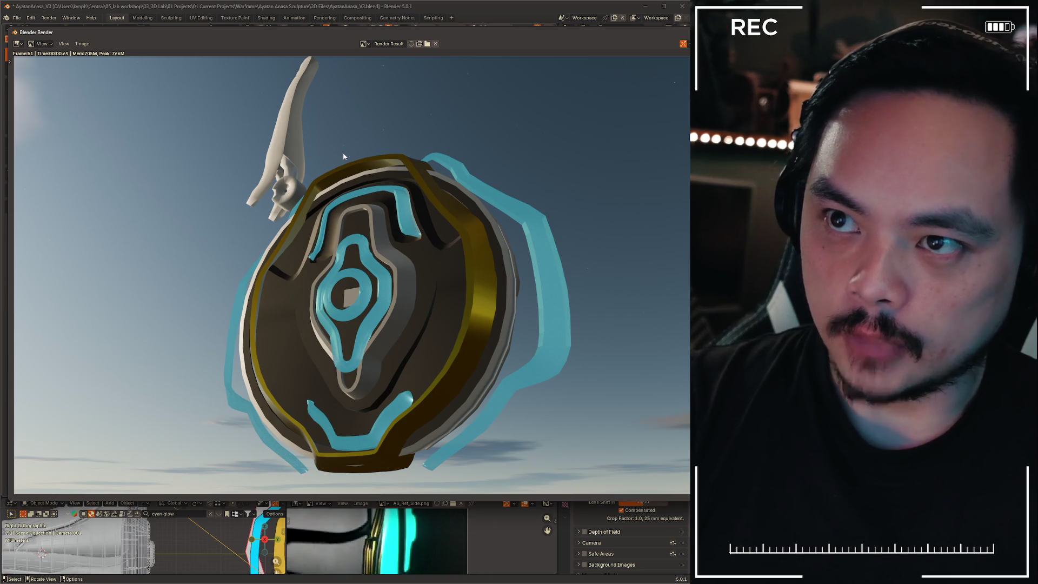
Close the test render, recheck it, and orbit the camera view to a close side angle
key("Escape")
middle_click_drag(282, 198, 317, 200)
key("F12")
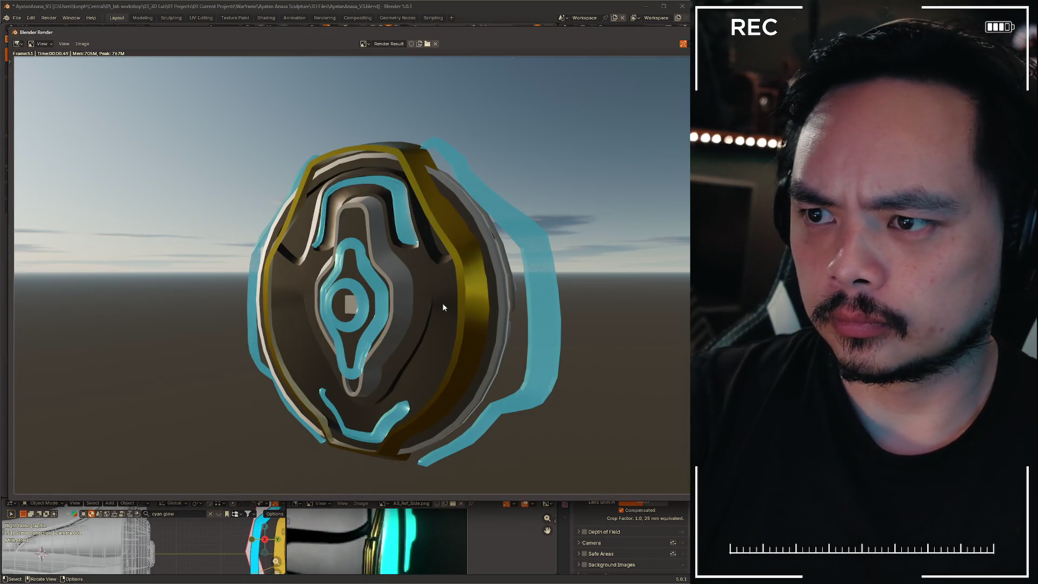
key("Escape")
mouse_move(420, 255)
middle_mouse_down()
mouse_move(339, 256)
mouse_move(429, 259)
mouse_move(448, 248)
mouse_move(278, 297)
mouse_move(370, 256)
mouse_move(273, 246)
mouse_move(326, 274)
mouse_move(325, 265)
mouse_move(314, 272)
mouse_move(323, 273)
middle_mouse_up()
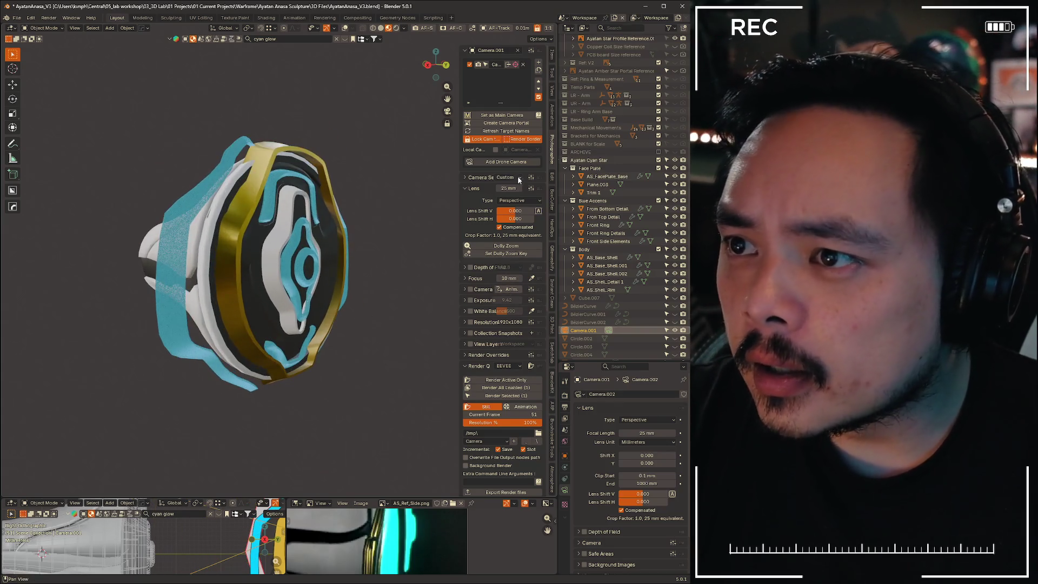
Switch the camera to Orthographic with scale 9.700 and check framing in a test render
left_click_drag(508, 187, 530, 198)
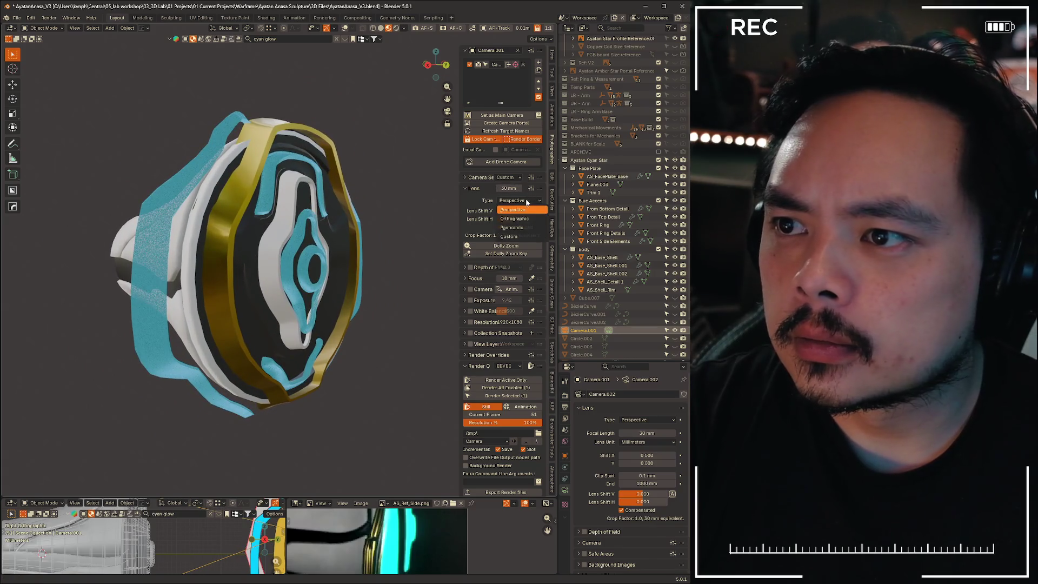
left_click(515, 219)
scroll(292, 271, "down", 6)
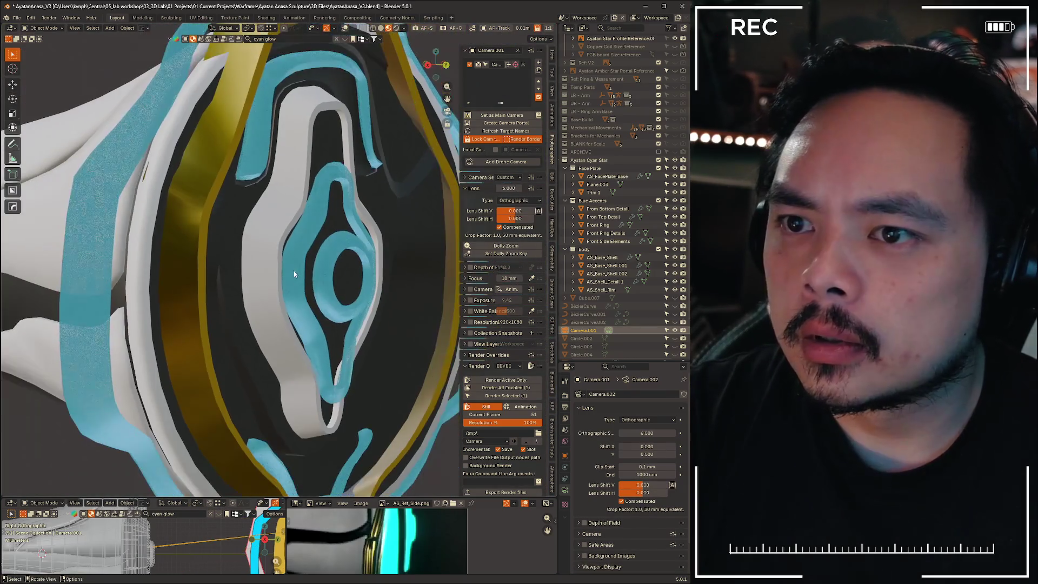
scroll(290, 272, "down", 3)
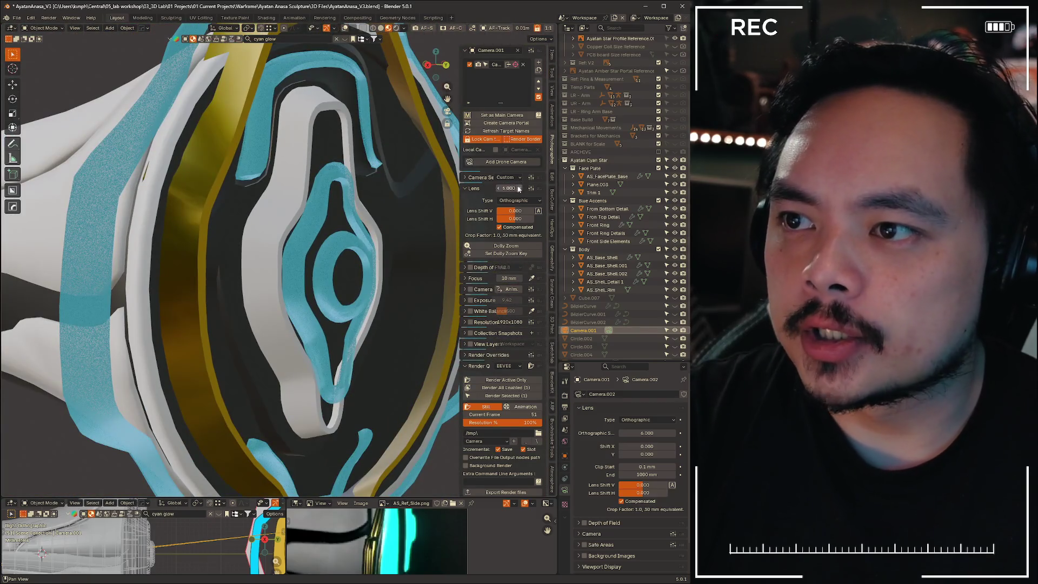
left_click_drag(518, 188, 541, 187)
mouse_move(373, 240)
middle_mouse_down()
mouse_move(409, 242)
mouse_move(286, 254)
middle_mouse_up()
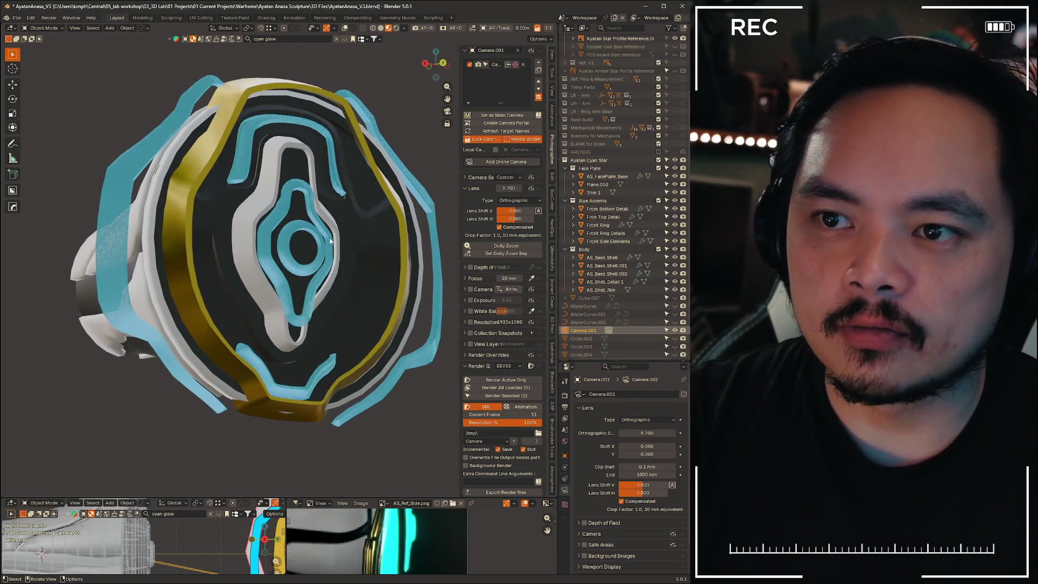
key("F12")
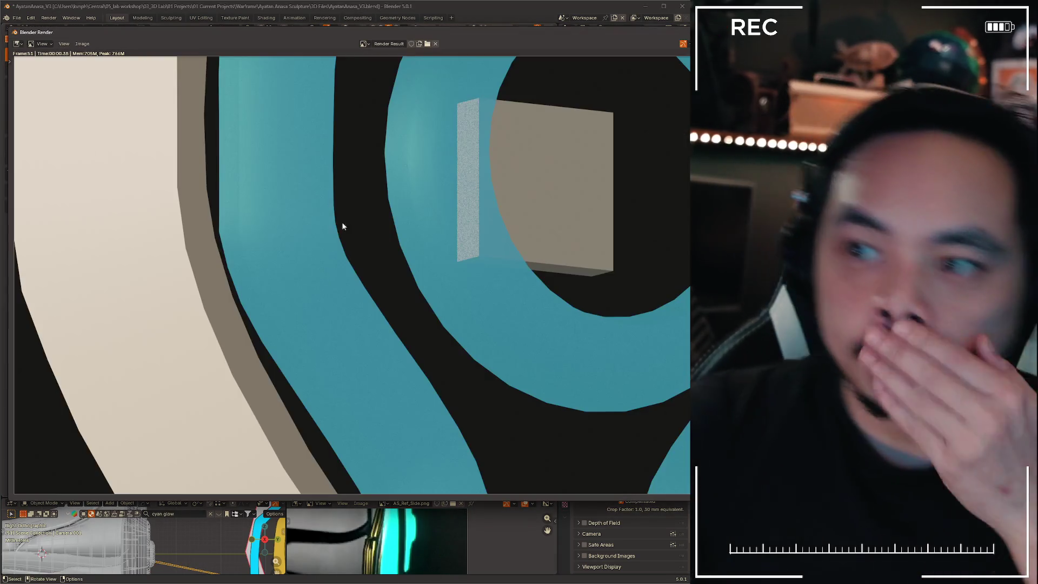
key("Escape")
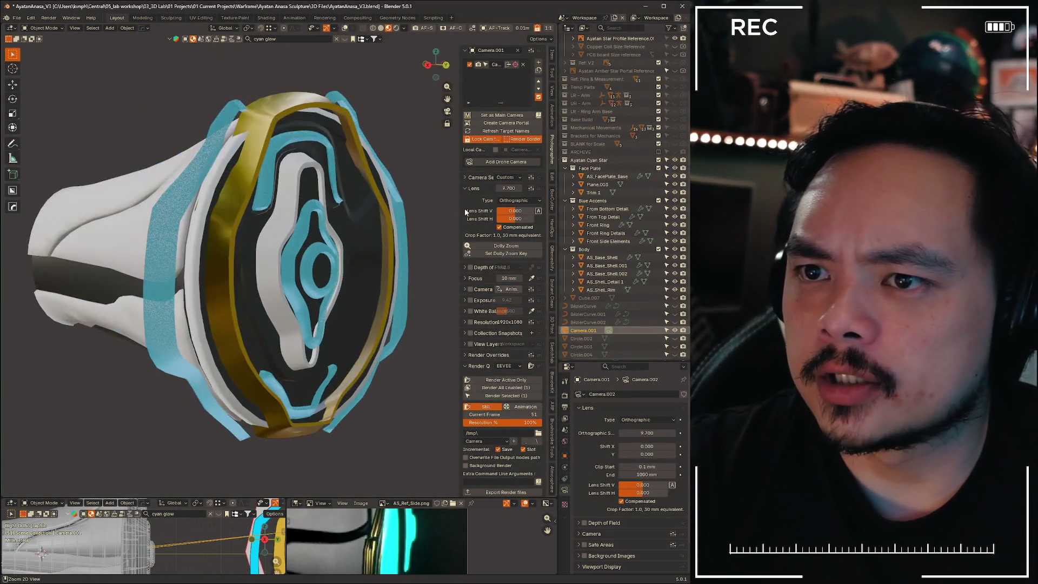
Undo back to a perspective camera and apply the fuji xf 56mm lens preset
key("ctrl+z")
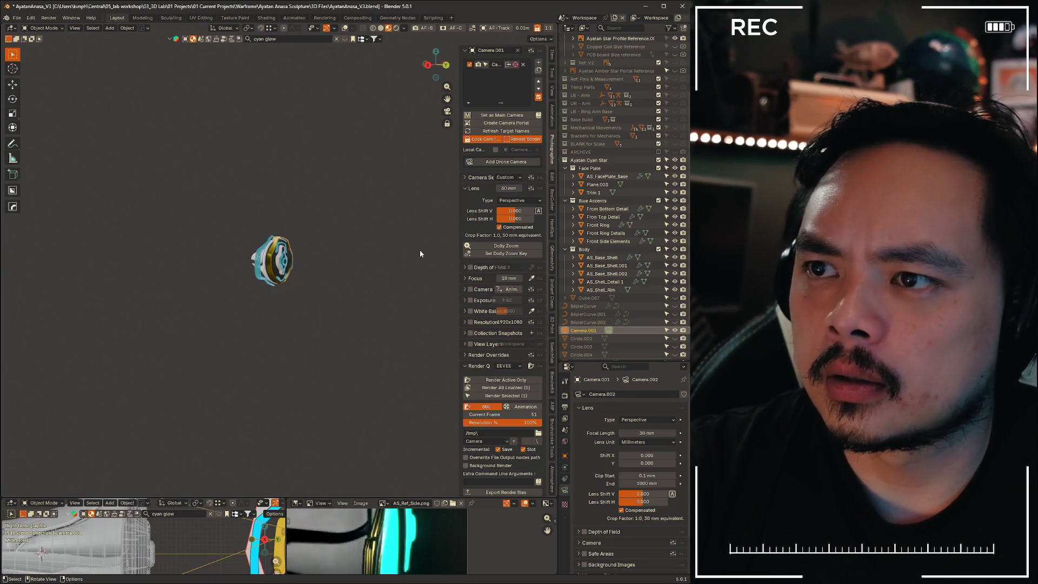
key("ctrl+z")
key("ctrl+z")
key("ctrl+shift+z")
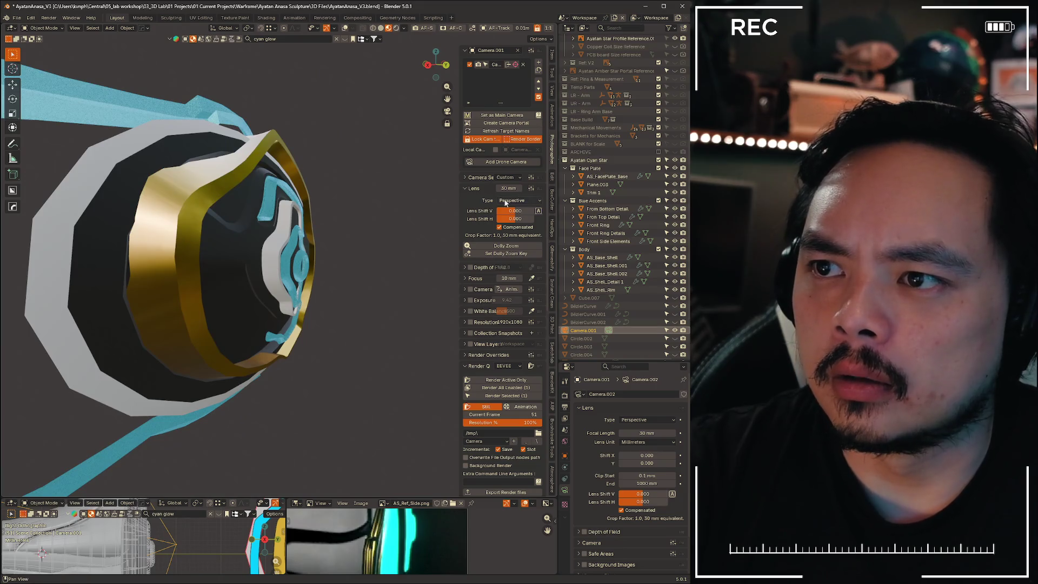
key("ctrl+z")
key("ctrl+z")
key("ctrl+z")
key("ctrl+z")
key("ctrl+z")
key("ctrl+z")
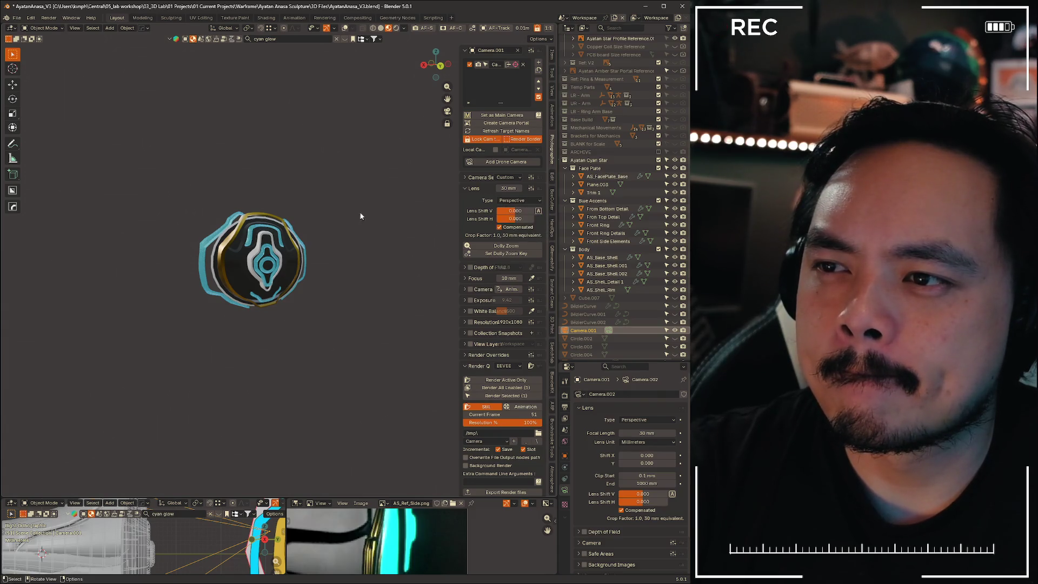
key("ctrl+z")
mouse_move(501, 190)
left_mouse_down()
mouse_move(562, 189)
mouse_move(492, 189)
mouse_move(534, 202)
left_mouse_up()
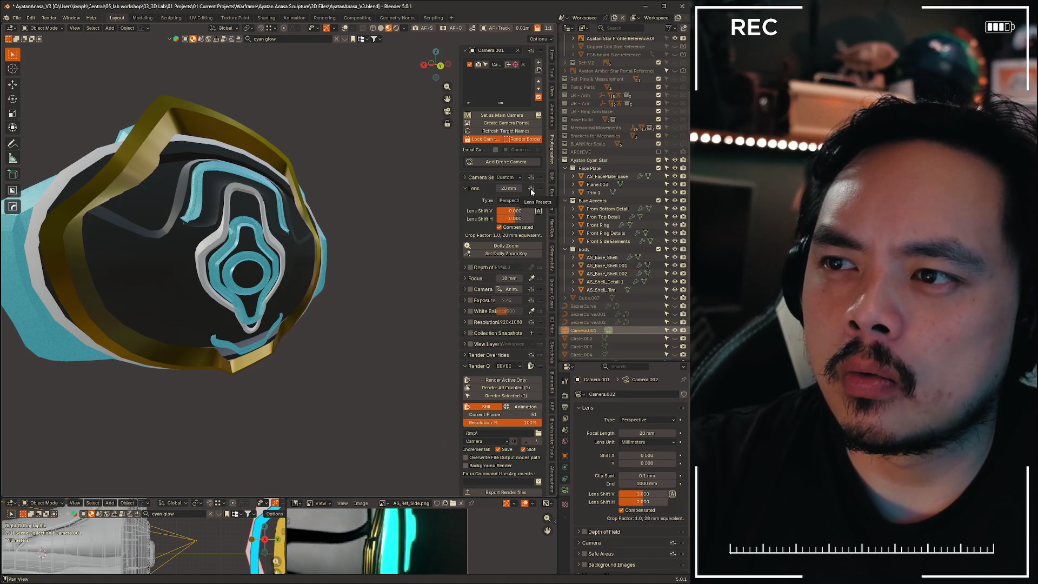
left_click(531, 190)
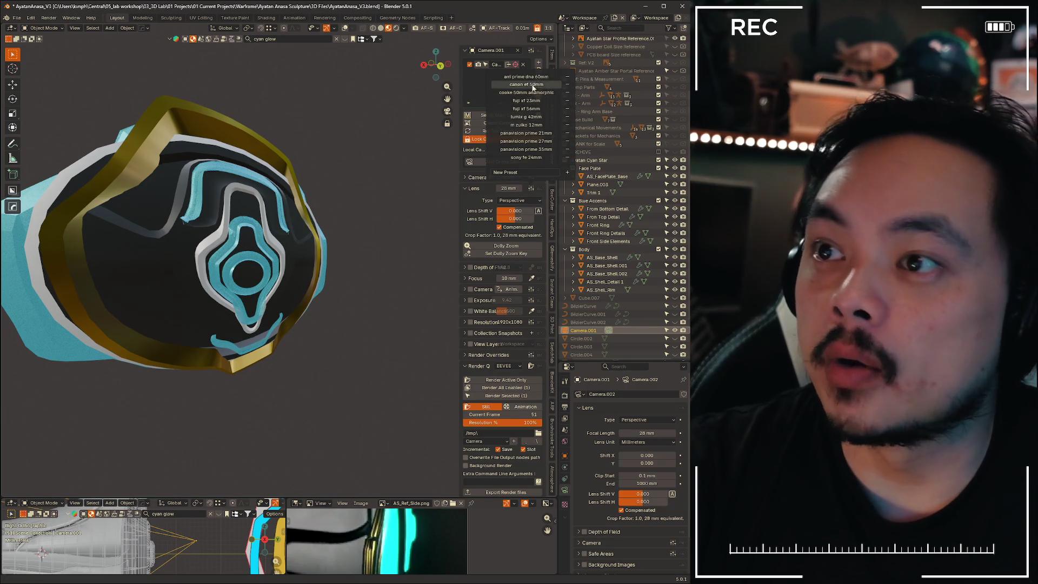
left_click(534, 110)
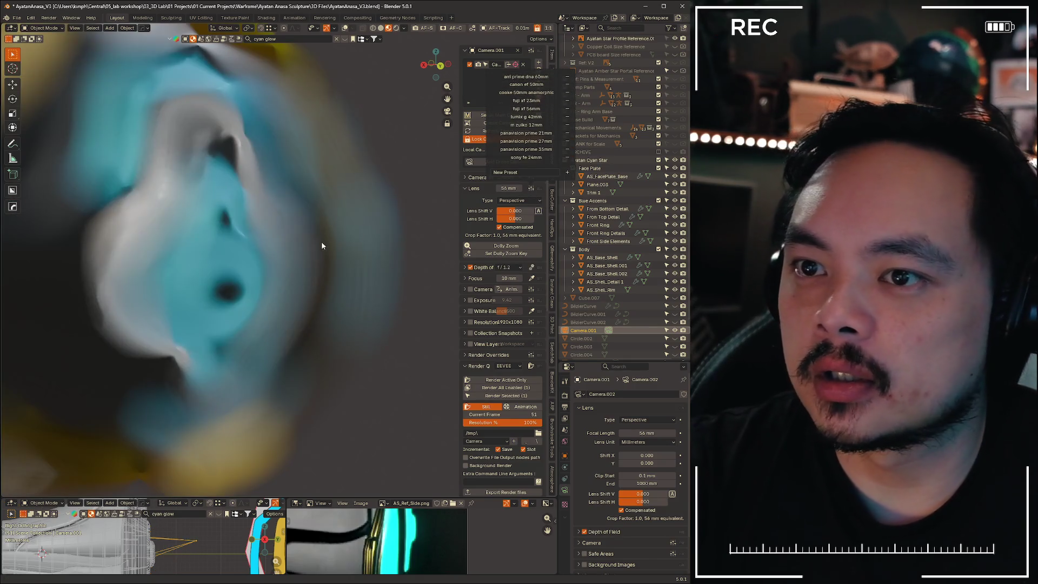
mouse_move(325, 265)
middle_mouse_down()
mouse_move(285, 267)
mouse_move(321, 264)
middle_mouse_up()
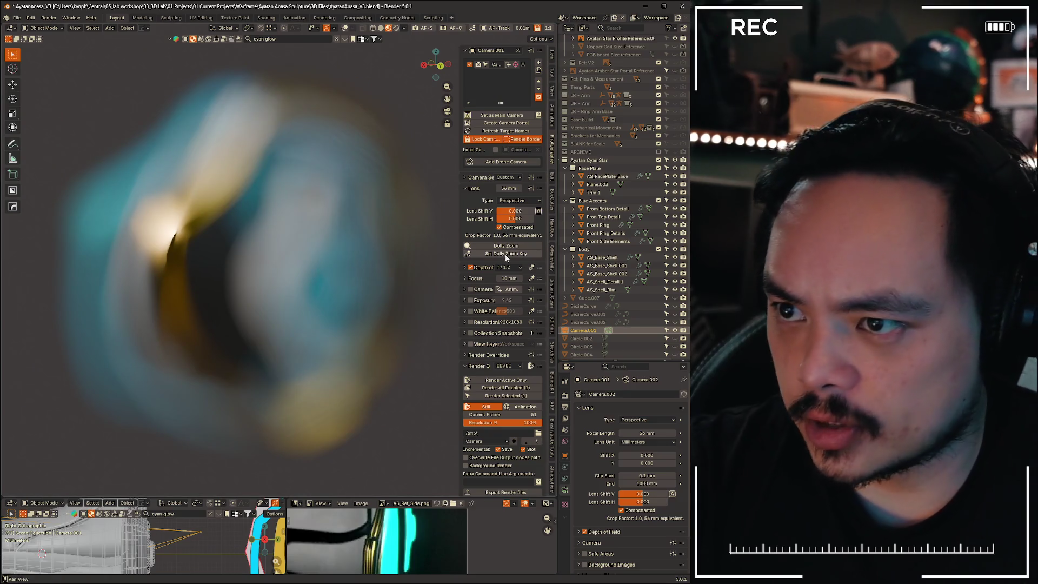
Set the depth-of-field aperture preset to f/22 and expand the Depth of Field settings
left_click(521, 268)
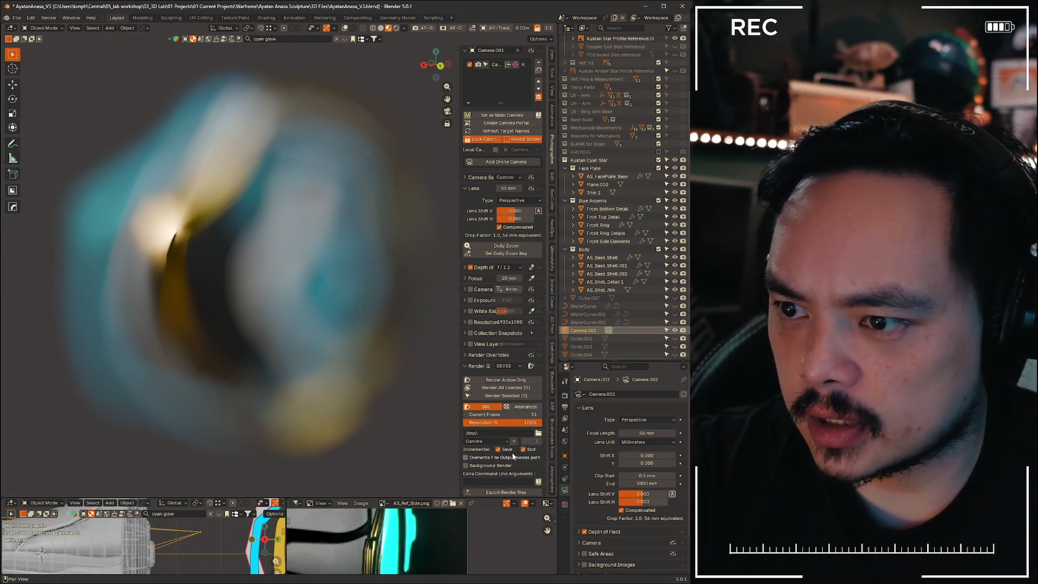
left_click(521, 269)
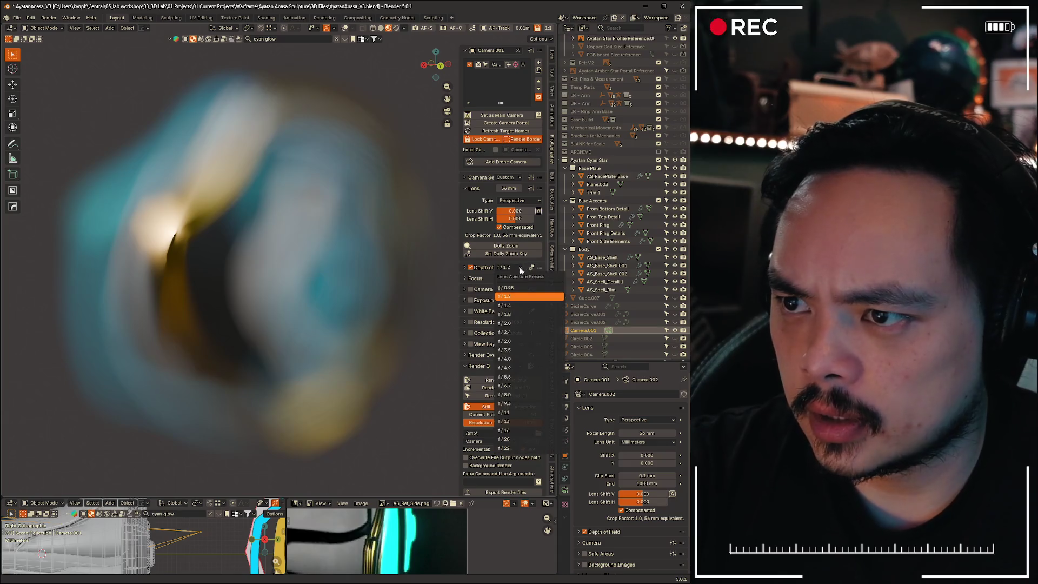
left_click(514, 433)
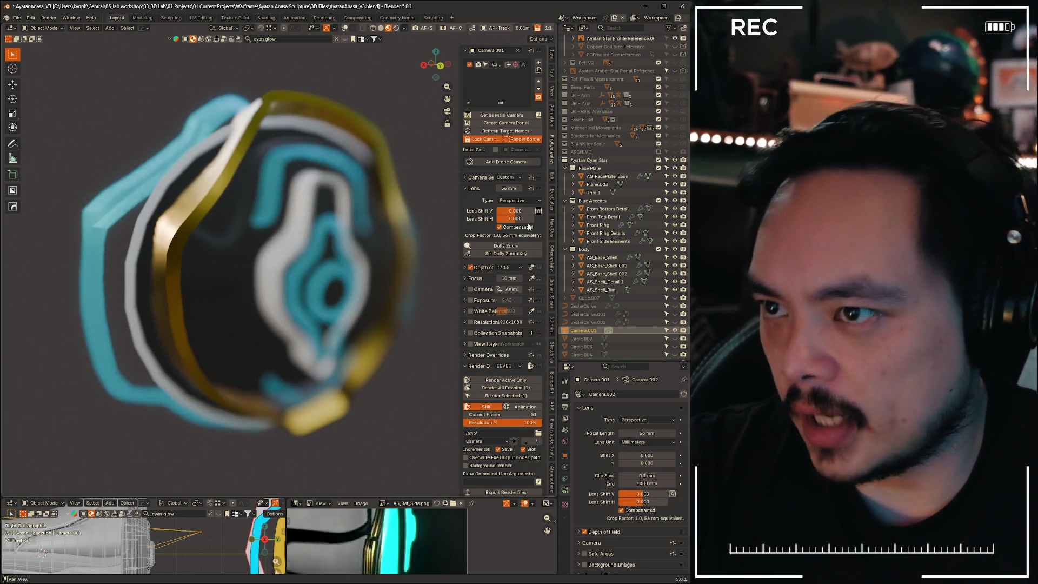
left_click(522, 268)
left_click(507, 445)
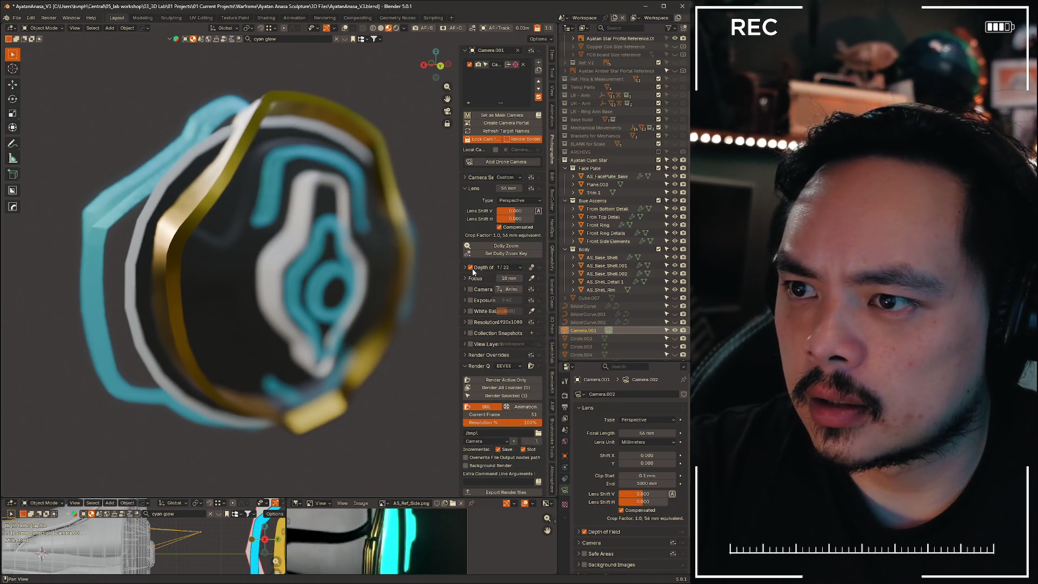
left_click(465, 268)
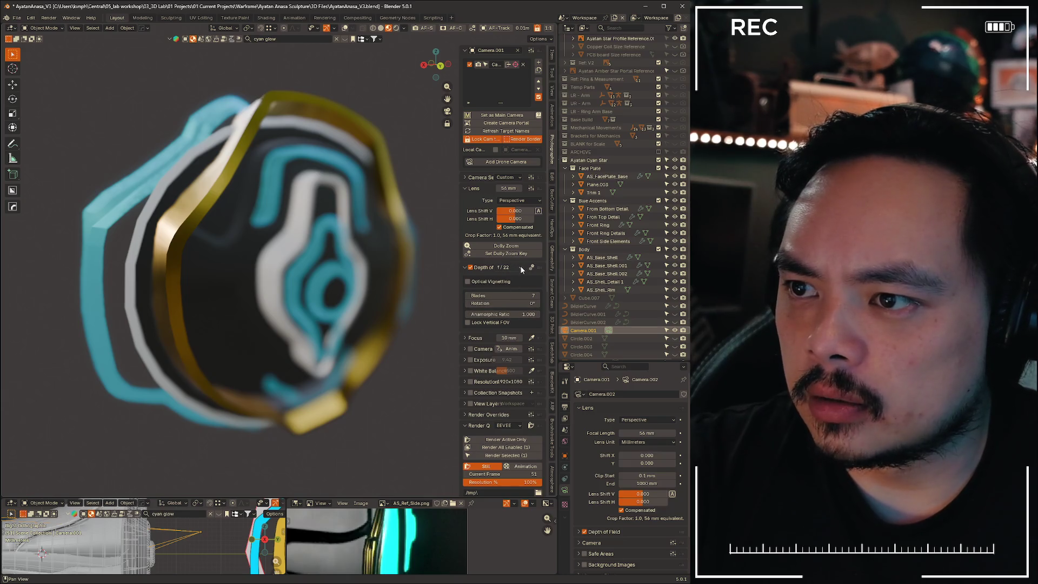
scroll(308, 288, "up", 5)
scroll(303, 287, "down", 2)
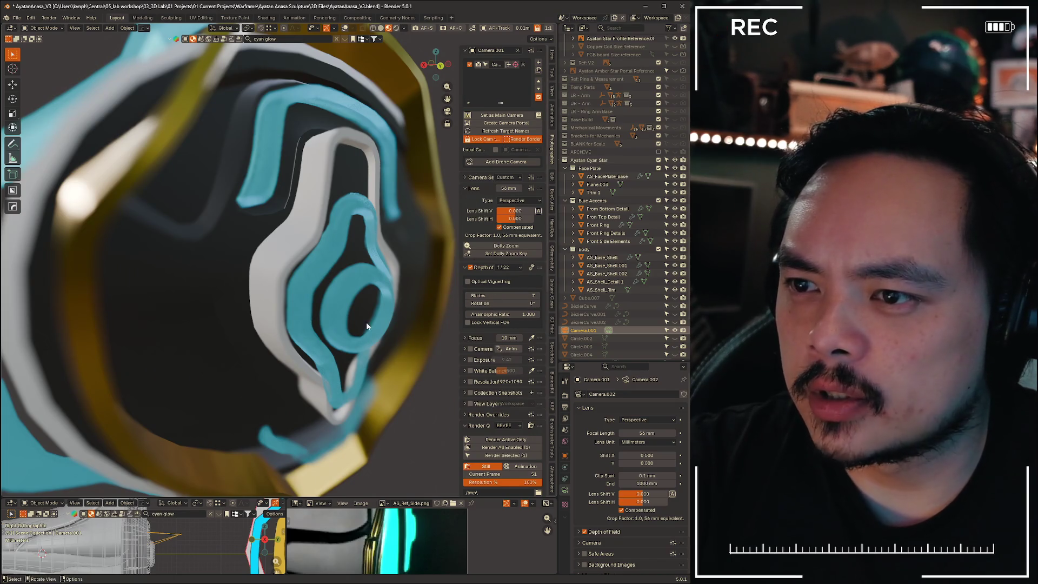
Raise the focus distance to about 18 m, face the sculpture toward the camera, and render
scroll(324, 309, "down", 6)
scroll(284, 294, "up", 2)
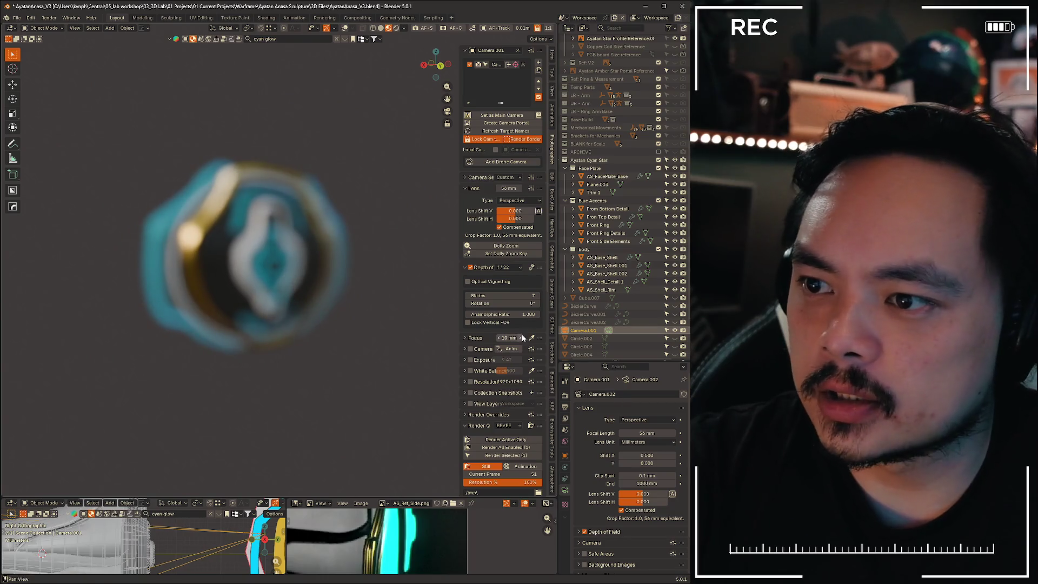
left_click_drag(506, 336, 515, 337)
scroll(265, 267, "up", 3)
mouse_move(266, 269)
middle_mouse_down()
mouse_move(274, 341)
mouse_move(308, 262)
mouse_move(312, 290)
middle_mouse_up()
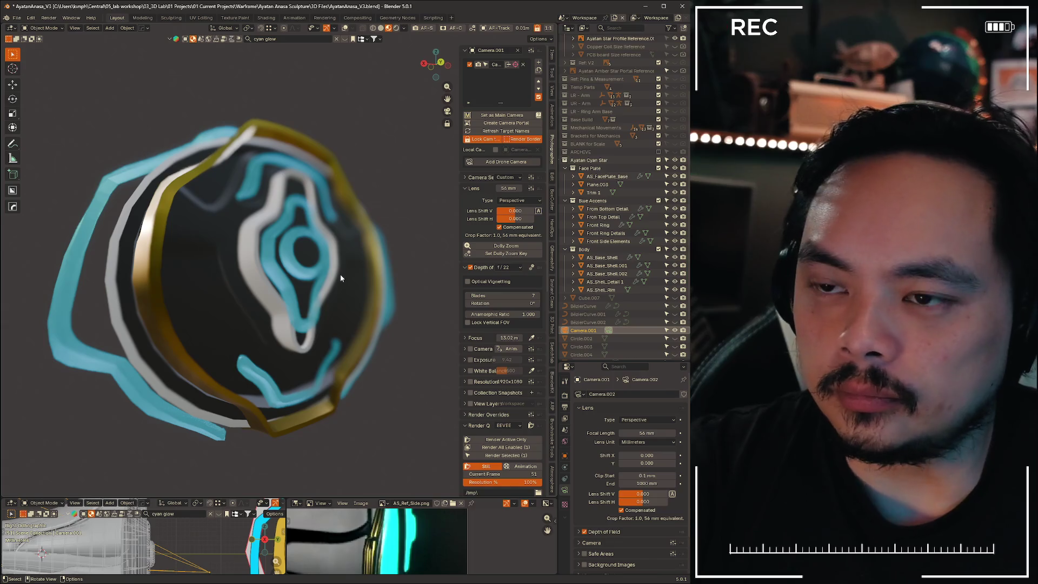
mouse_move(345, 255)
middle_mouse_down()
mouse_move(355, 271)
mouse_move(343, 284)
mouse_move(352, 281)
middle_mouse_up()
left_click_drag(510, 338, 535, 338)
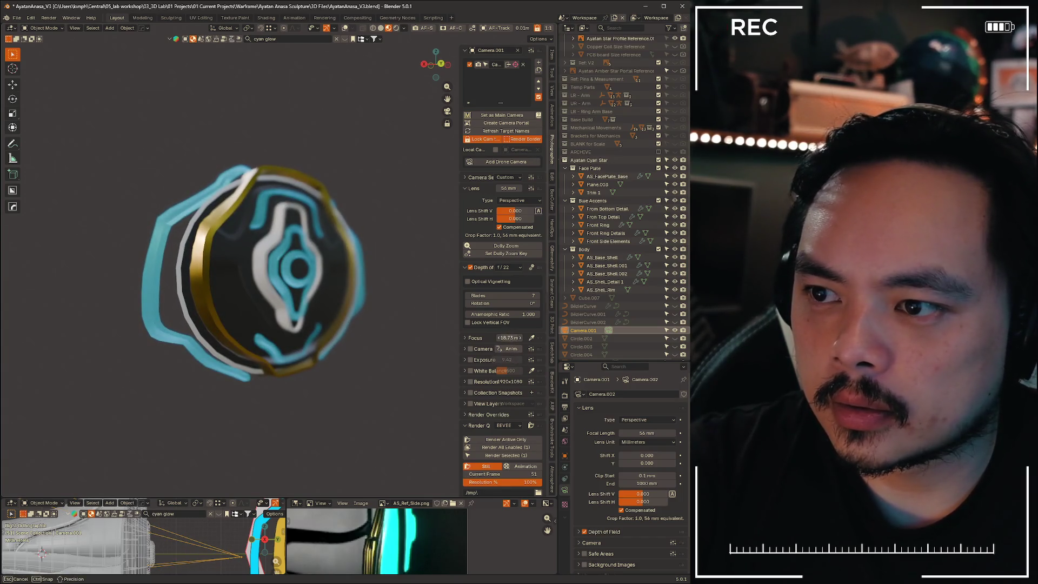
middle_click_drag(159, 297, 329, 297)
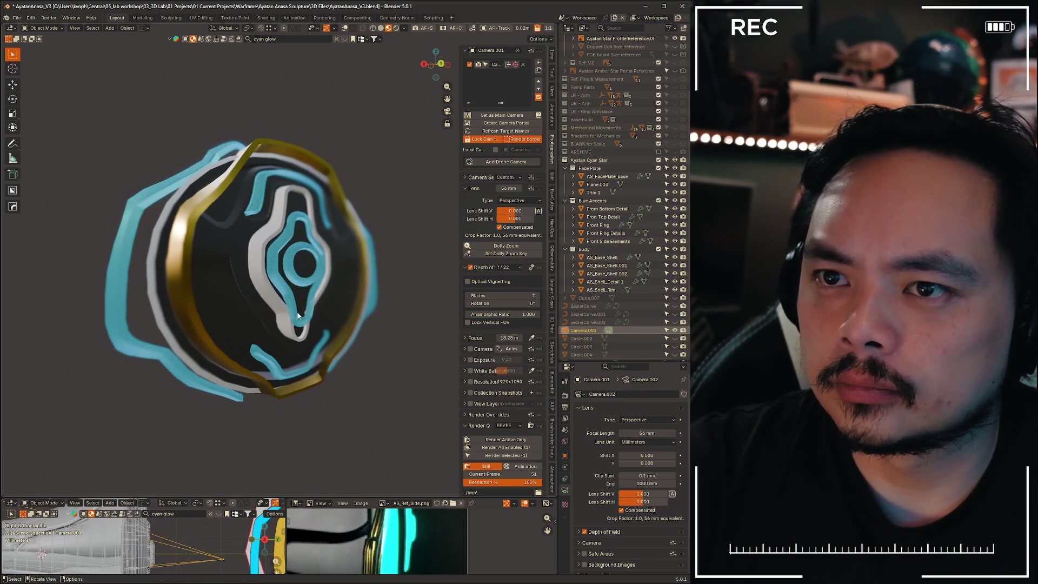
key("F12")
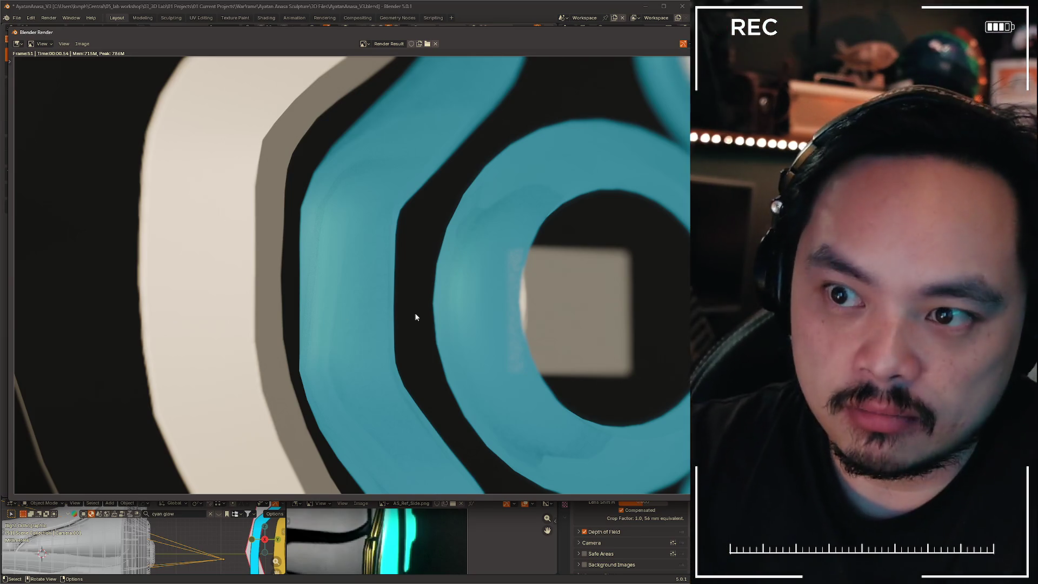
Zoom out of the render result and close the render window
scroll(502, 303, "down", 3)
key("Escape")
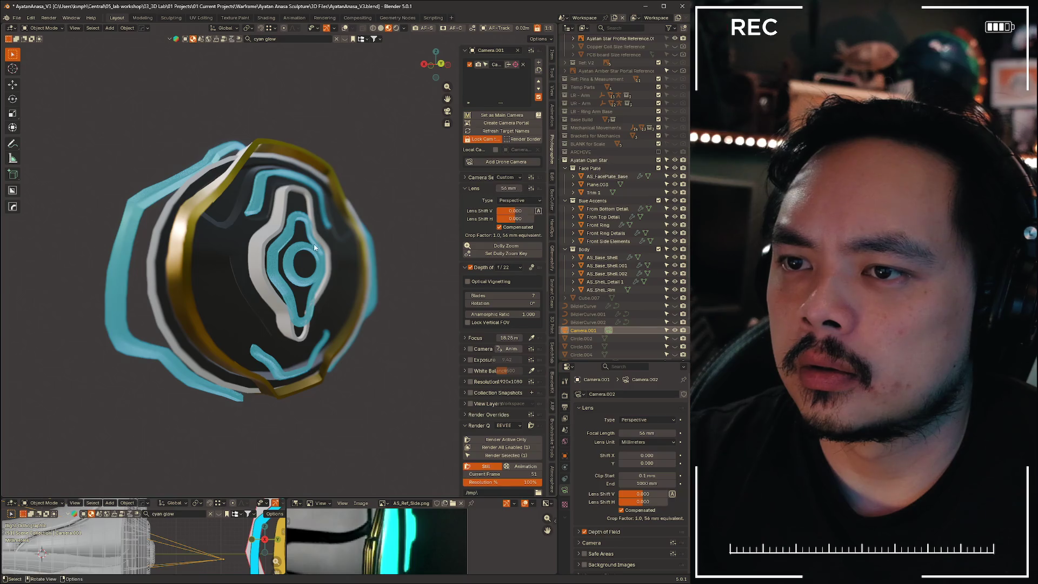
Hide the sidebar, deselect the camera and leave camera view for a free viewpoint
key("n")
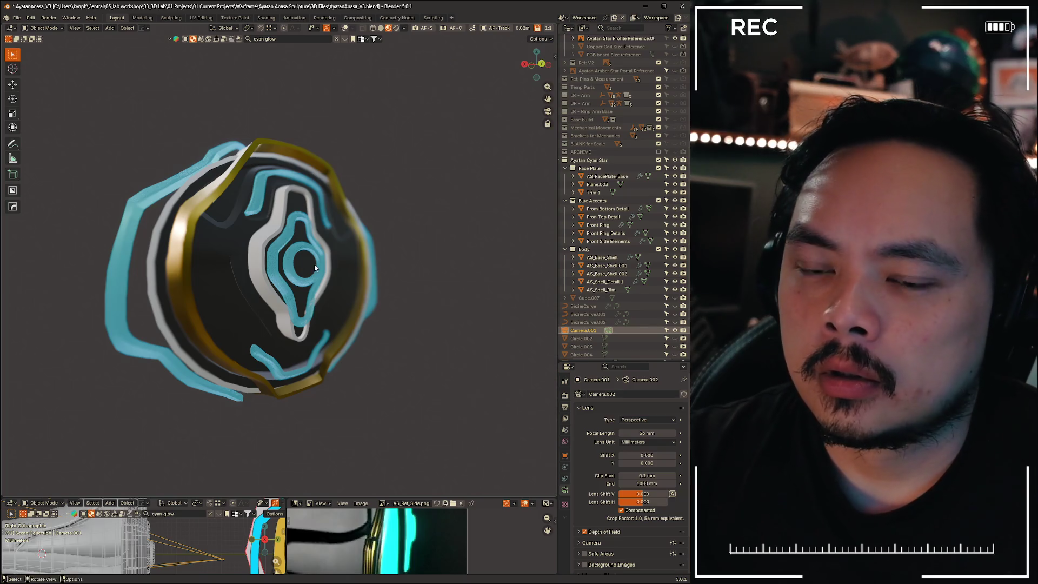
key("n")
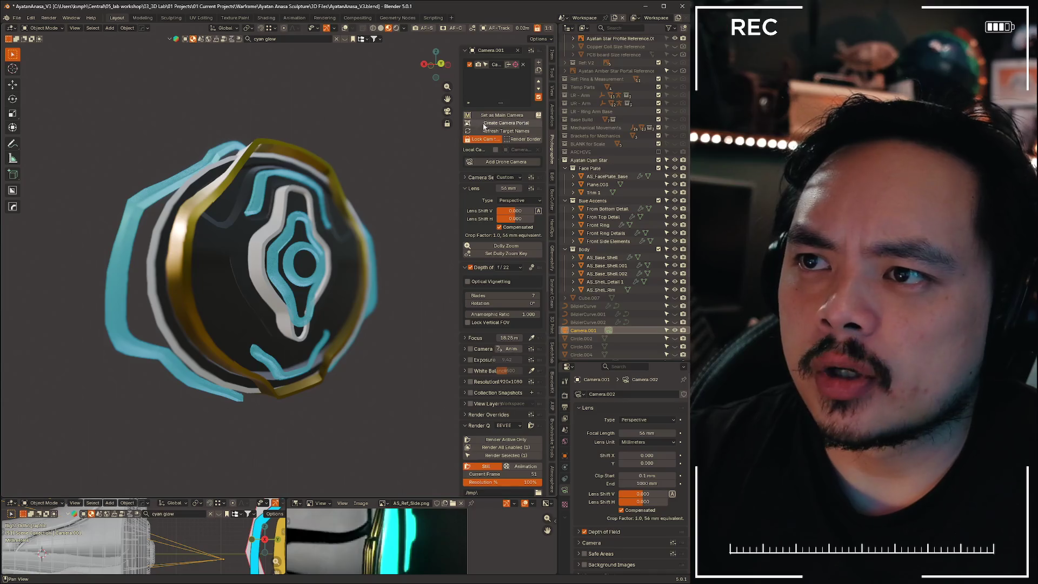
left_click(378, 204)
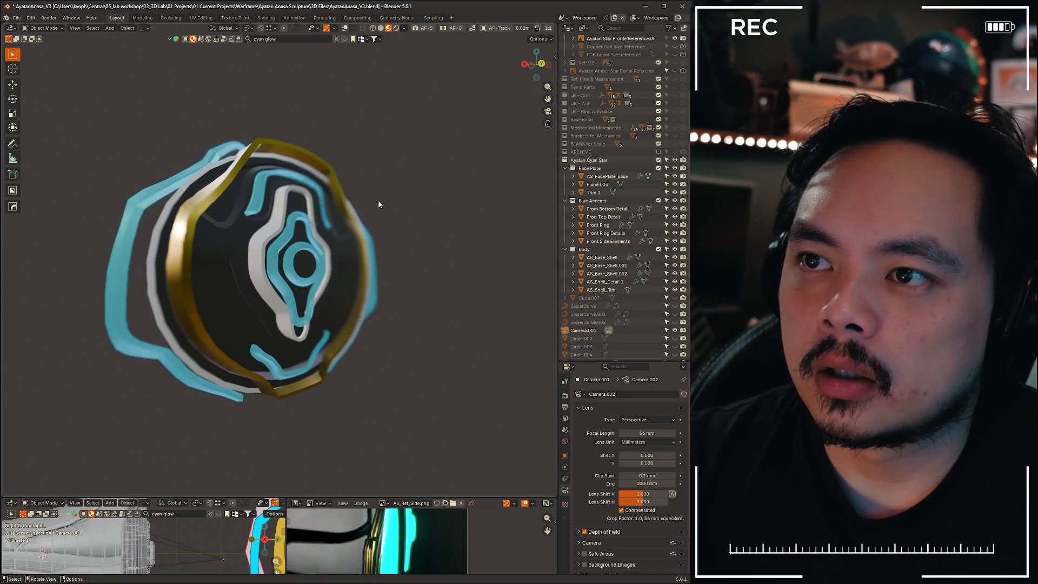
key("n")
key("KP_0")
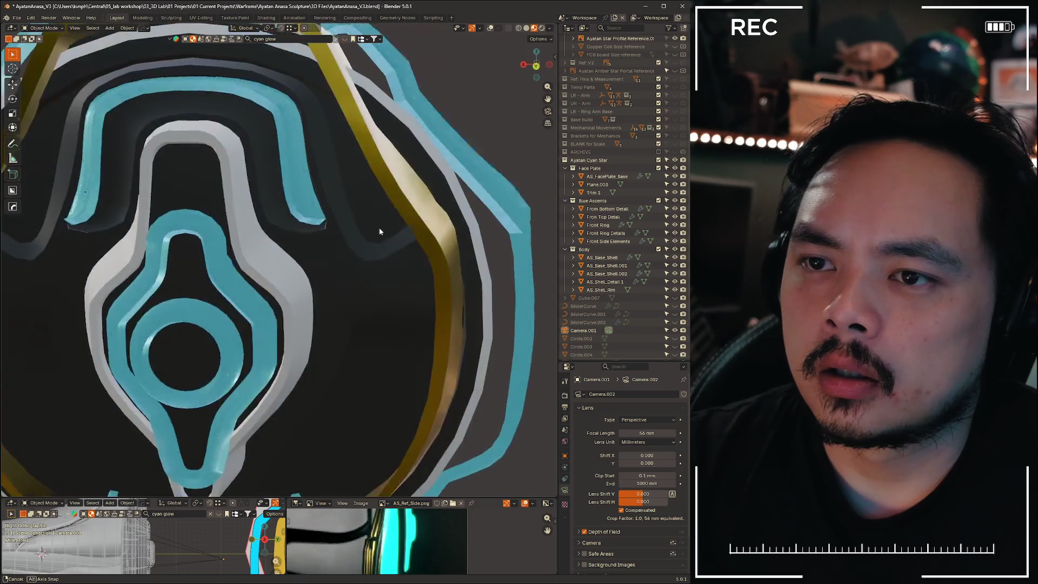
scroll(323, 295, "down", 2)
scroll(320, 296, "up", 1)
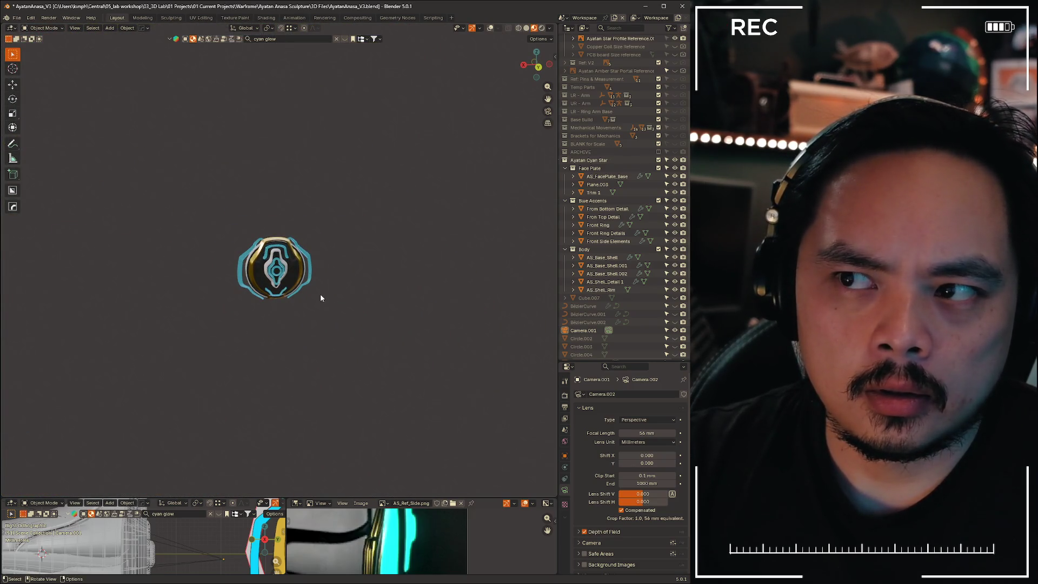
With overlays on, move Camera.001 about 50 mm along its local Z and show the sidebar
key("shift+alt+z")
mouse_move(374, 271)
middle_mouse_down()
mouse_move(329, 311)
mouse_move(348, 269)
mouse_move(407, 285)
mouse_move(384, 293)
middle_mouse_up()
key("g")
key("z")
key("z")
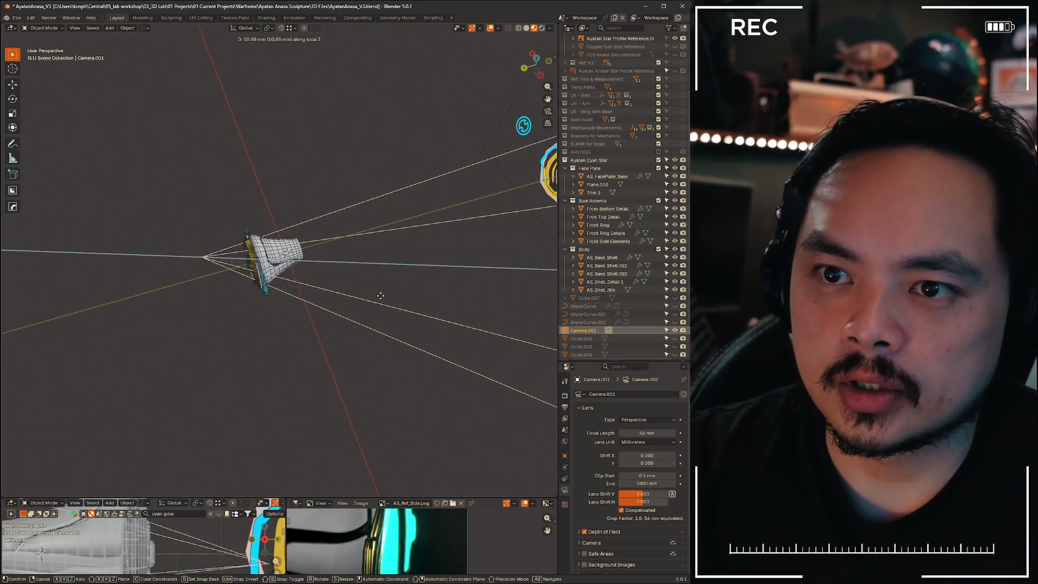
left_click(329, 287)
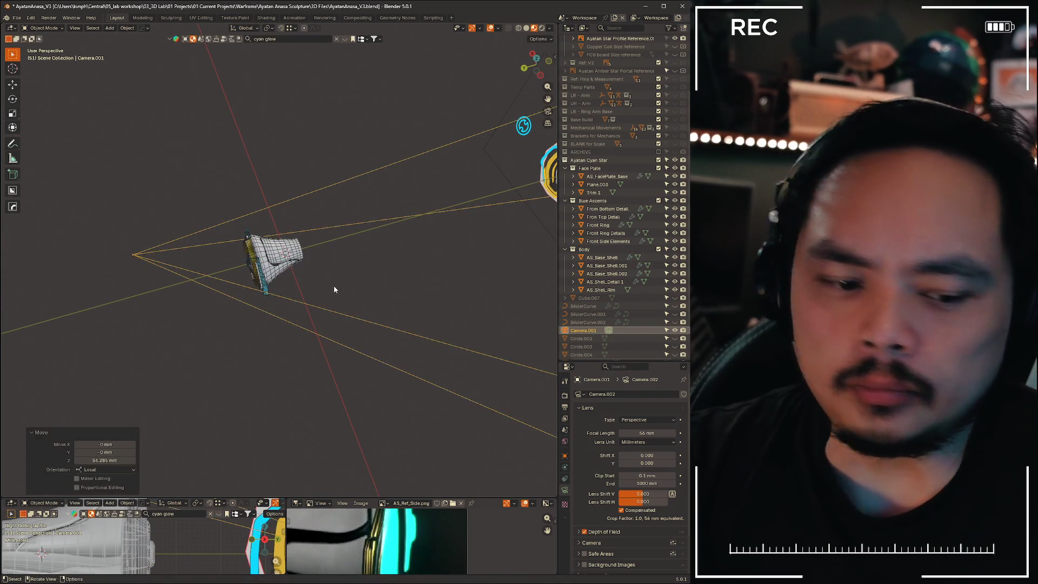
middle_click_drag(314, 286, 388, 278, "shift")
key("n")
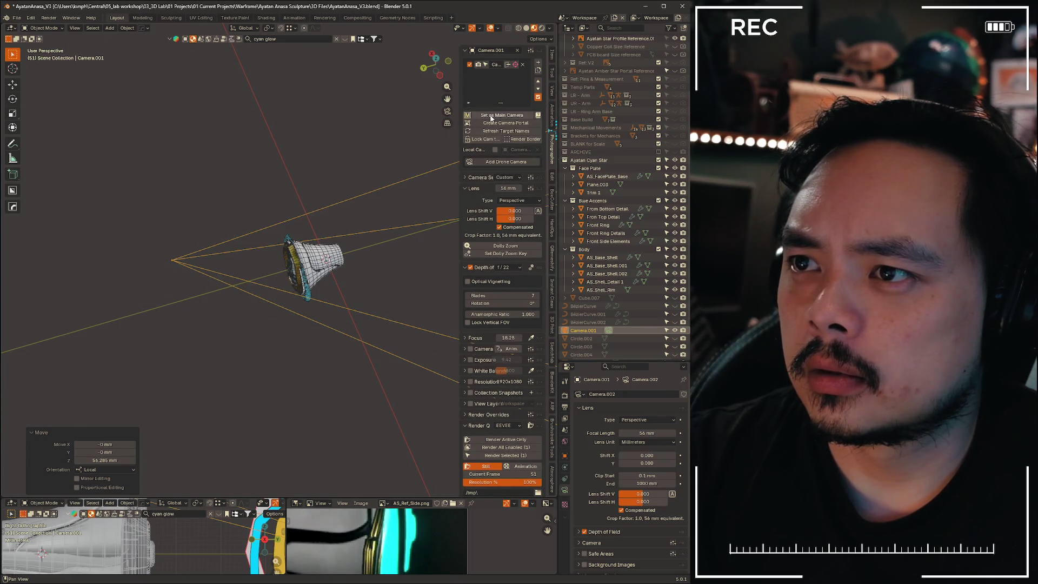
Choose Camera.001 in the sidebar camera field, select it, and look through it
left_click(210, 160)
left_click(212, 251)
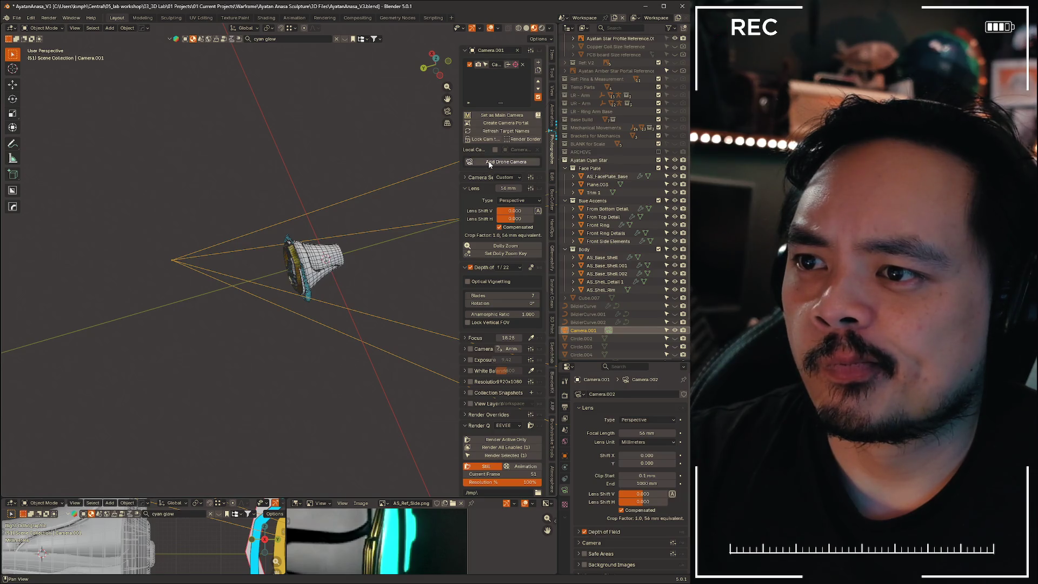
left_click(278, 132)
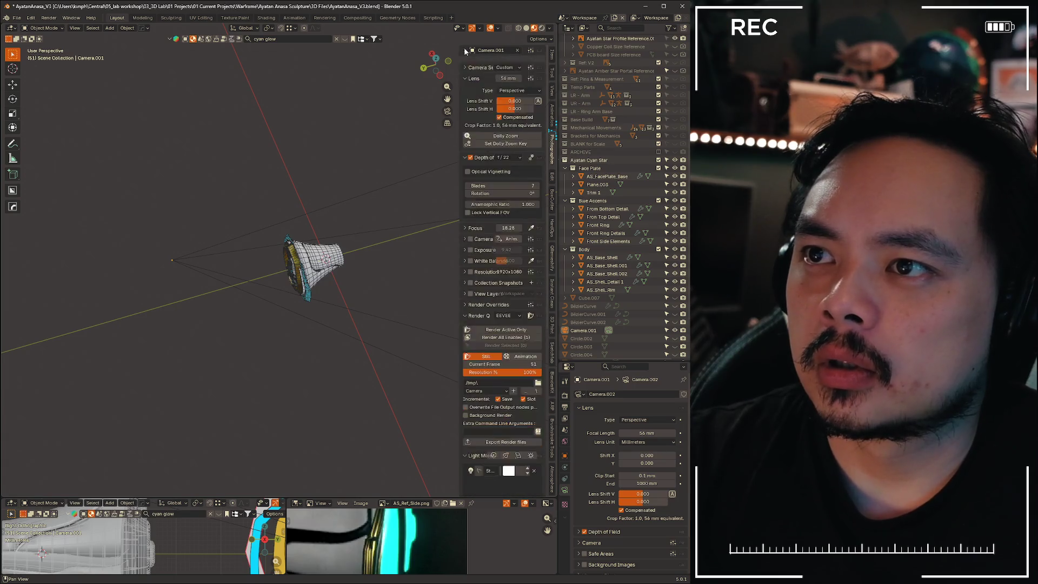
left_click(484, 50)
type("Camera")
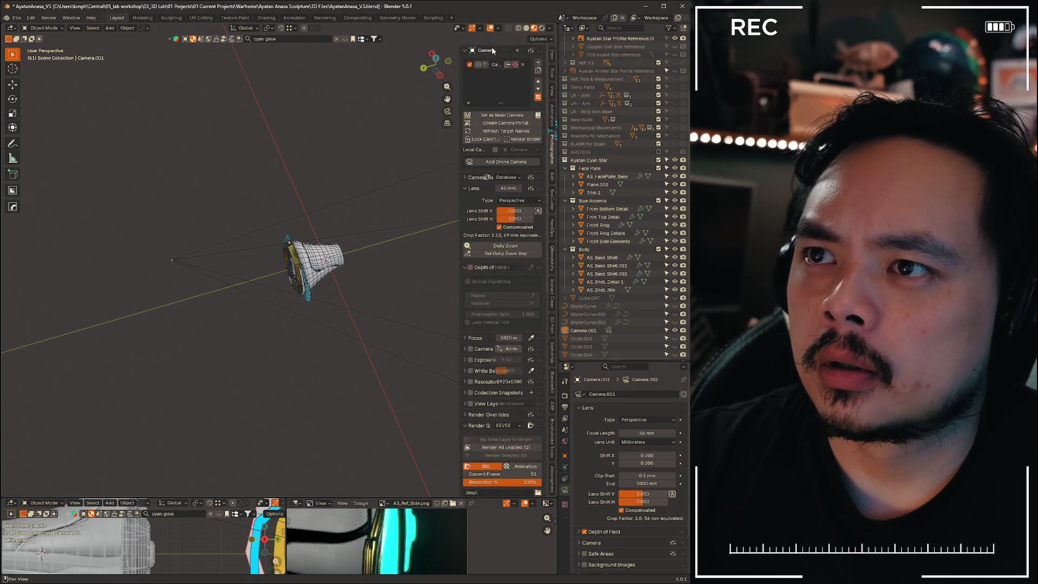
left_click(486, 72)
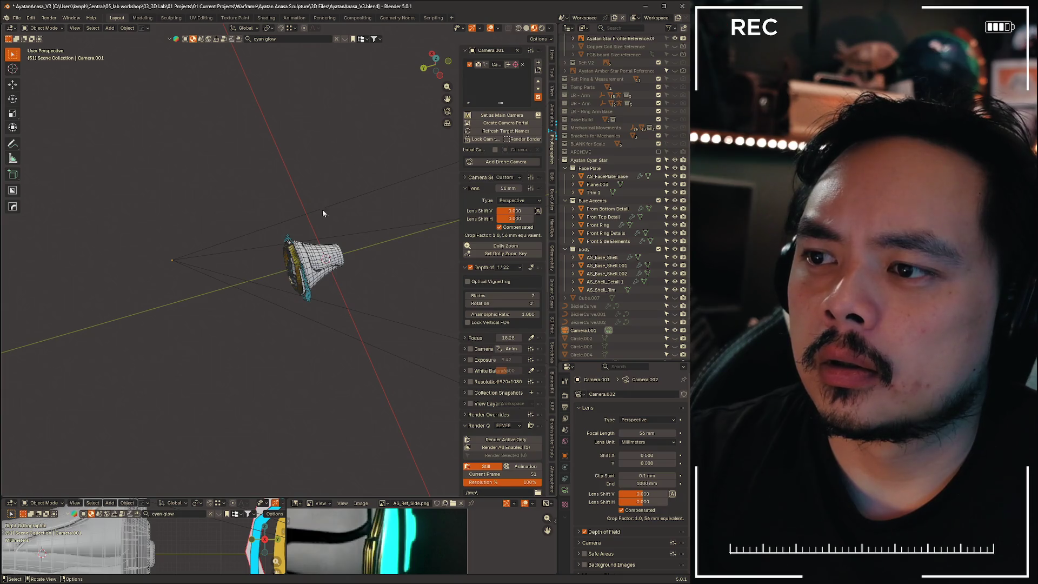
left_click(209, 261)
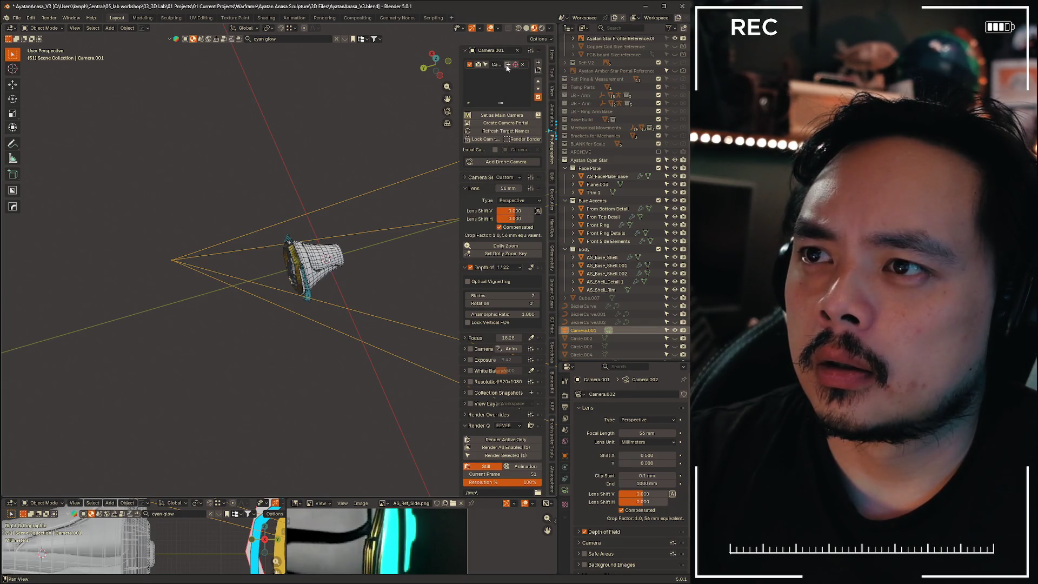
left_click(478, 64)
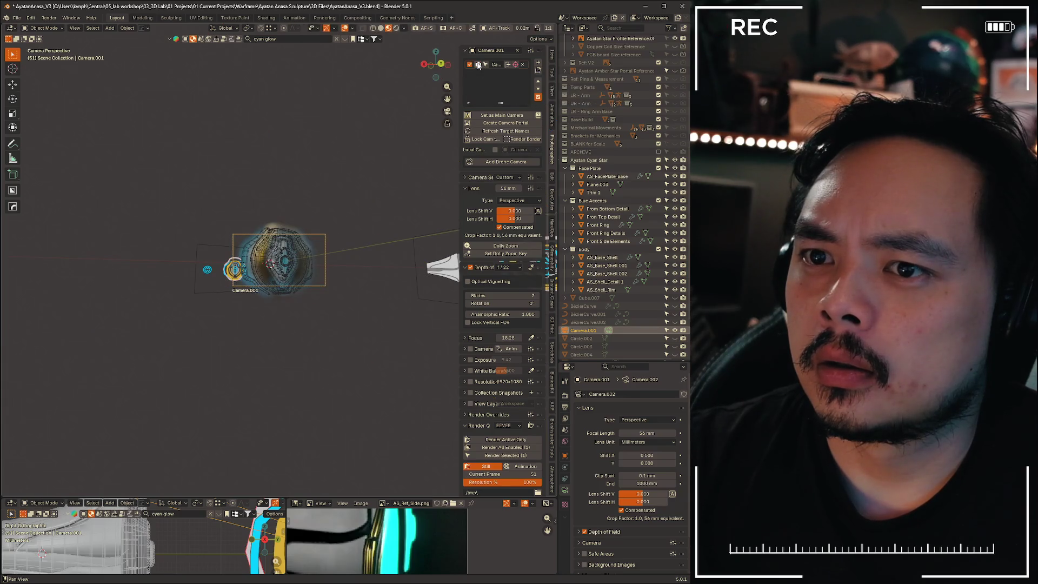
Set Camera.001 as the main camera and enable Lock Camera to View
scroll(319, 226, "up", 5)
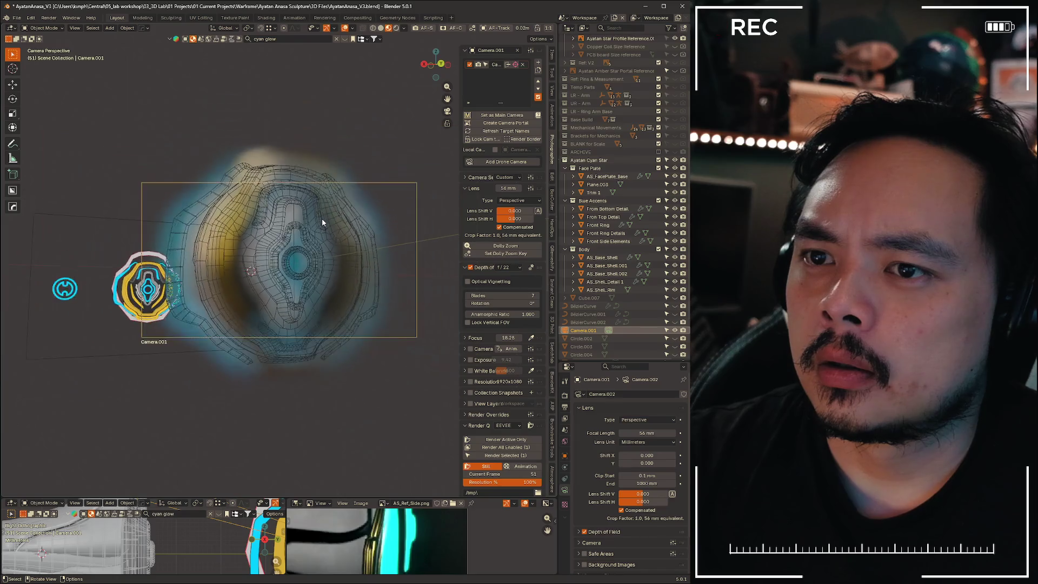
scroll(358, 208, "up", 2)
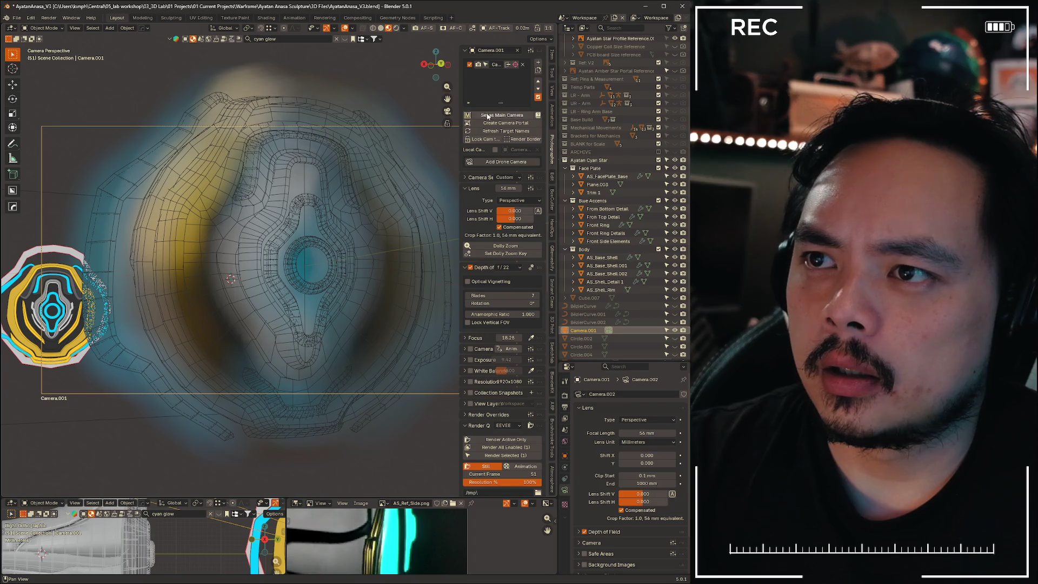
left_click(493, 118)
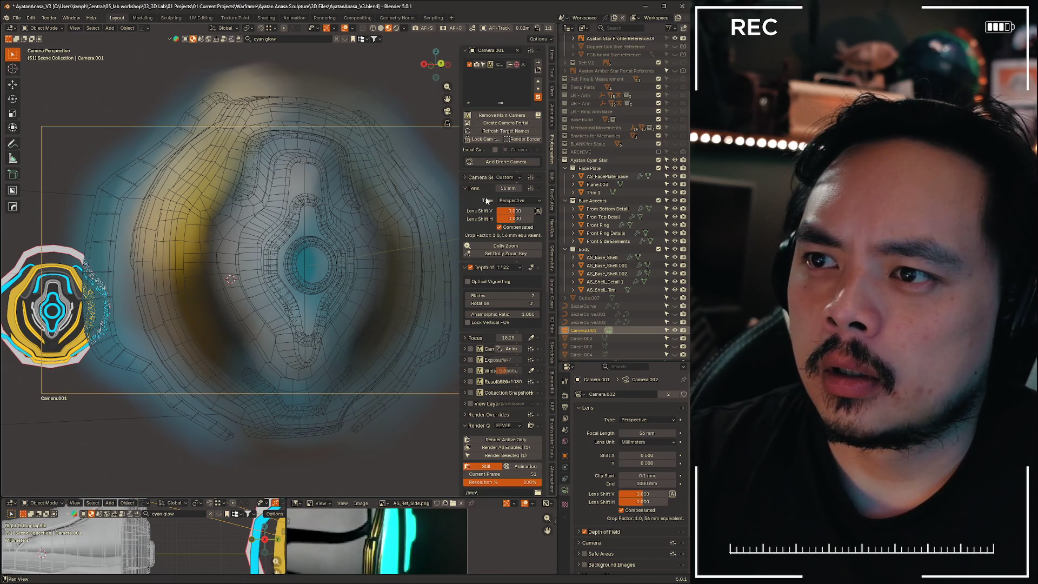
scroll(331, 250, "down", 3)
scroll(331, 249, "up", 5)
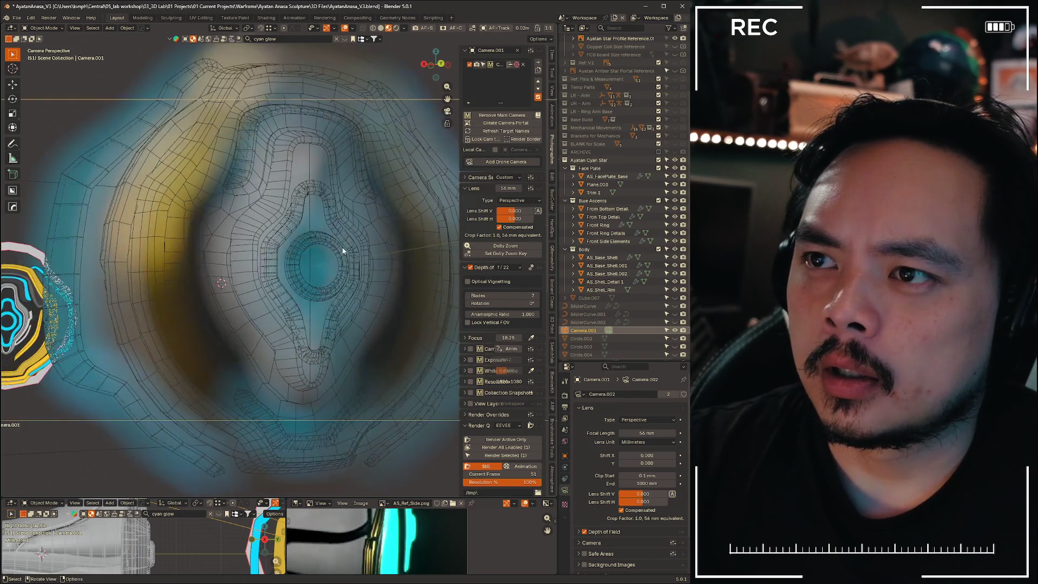
scroll(420, 190, "down", 2)
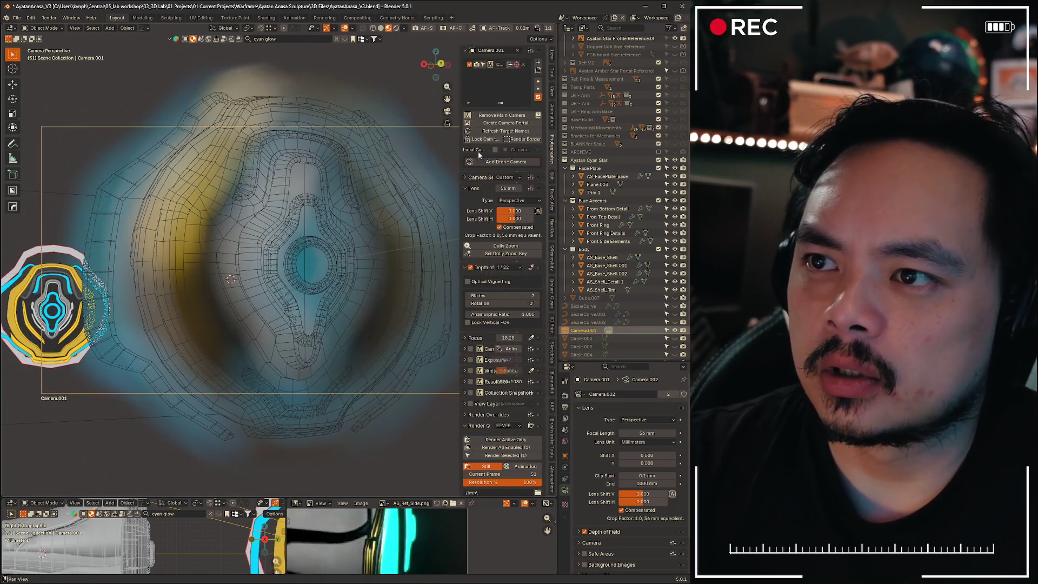
left_click(485, 139)
Dolly the framing onto the face plate and raise the focus distance to 74.05
scroll(320, 236, "down", 3)
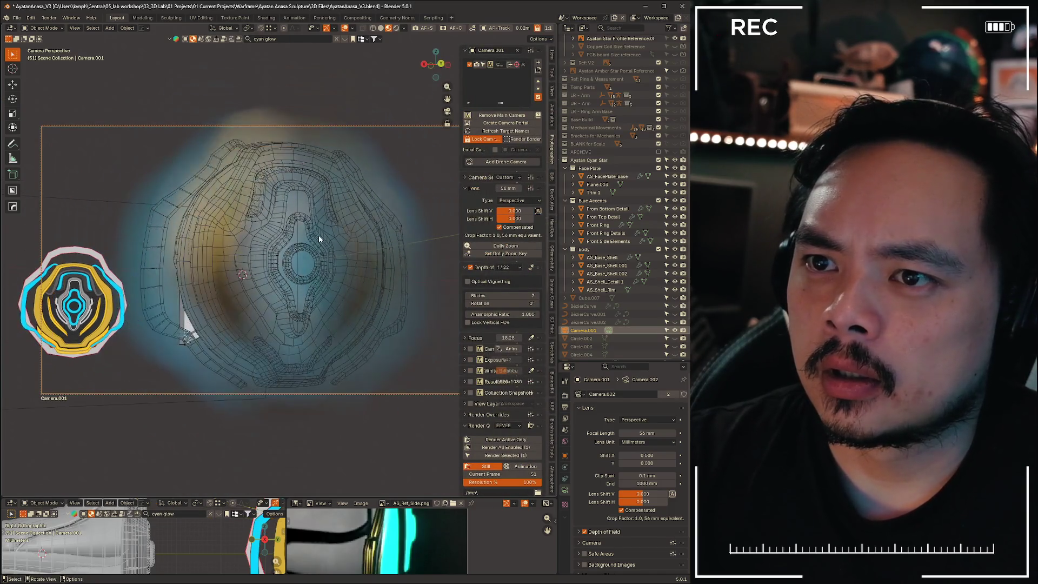
scroll(320, 238, "down", 2)
scroll(320, 238, "up", 3)
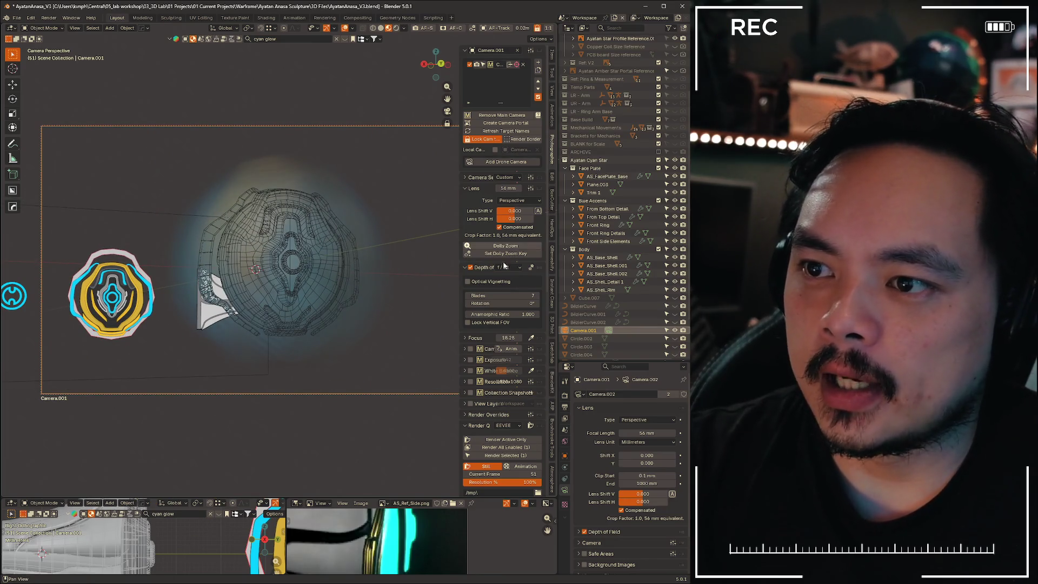
left_click_drag(513, 339, 575, 339)
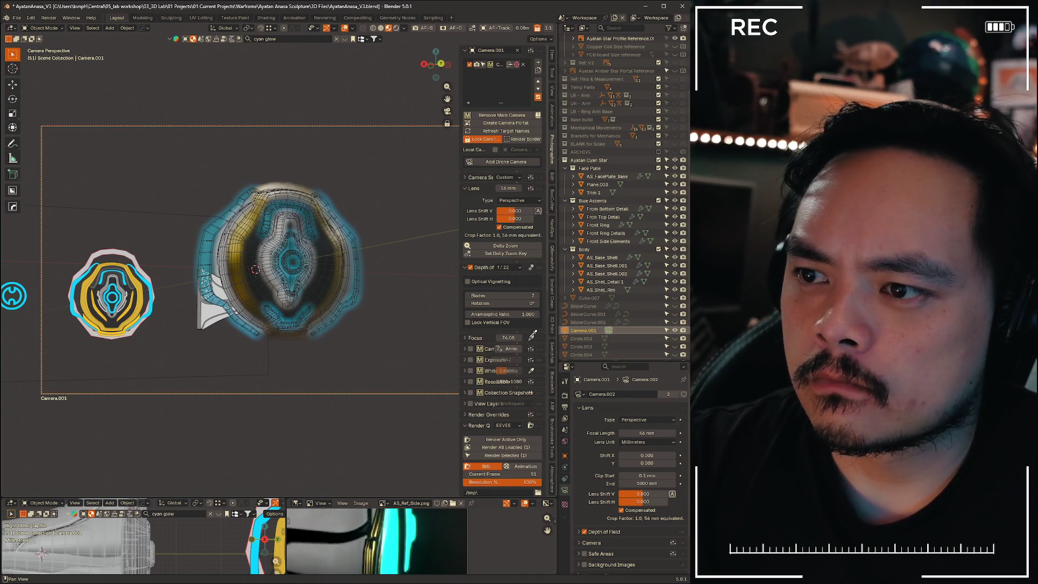
Sample the focus distance from the Front Ring surface, giving 148.4
left_click(267, 252)
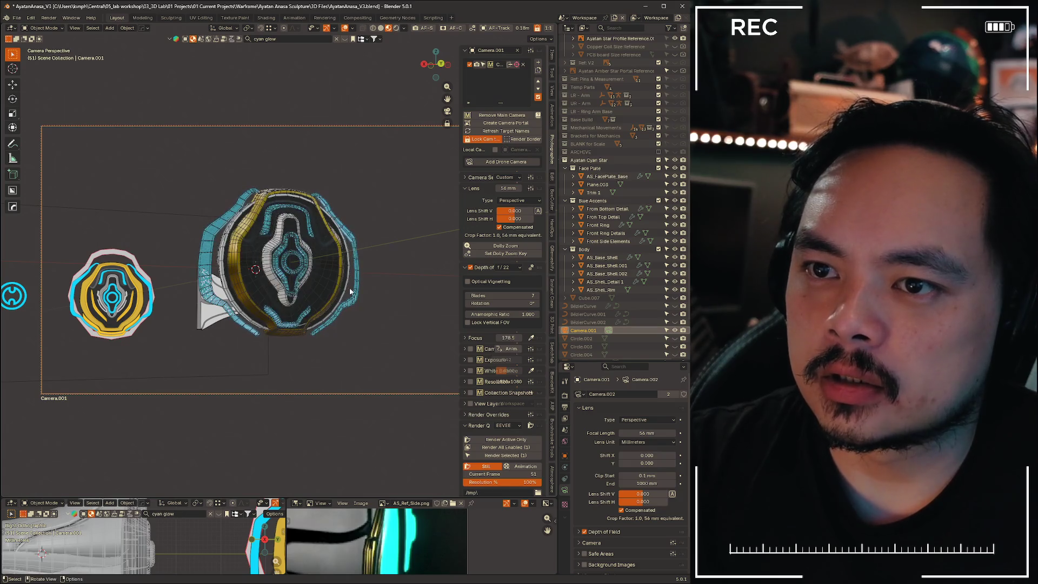
scroll(348, 293, "up", 3)
scroll(346, 291, "down", 4)
scroll(344, 291, "up", 3)
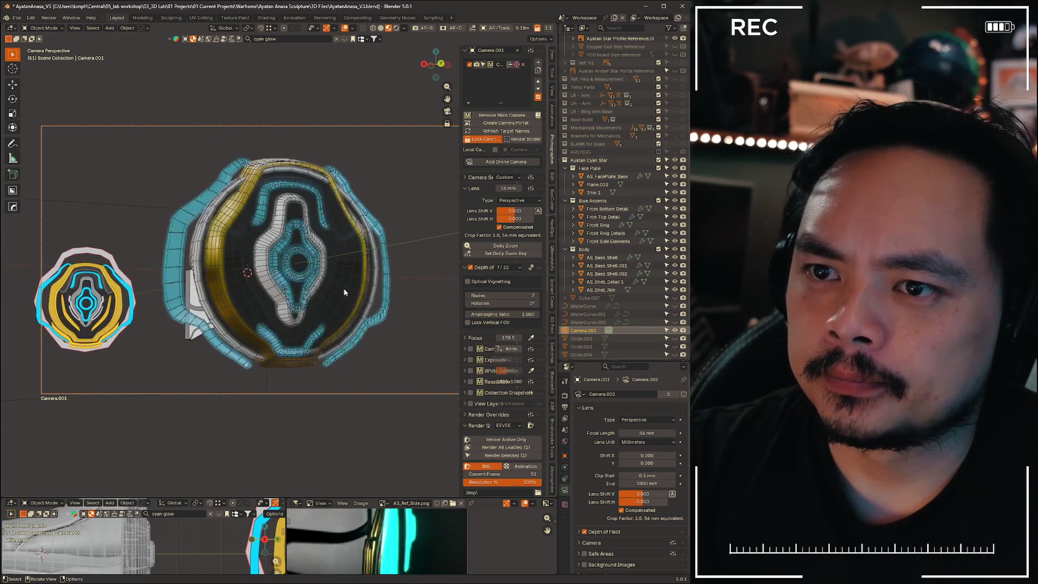
scroll(344, 292, "down", 1)
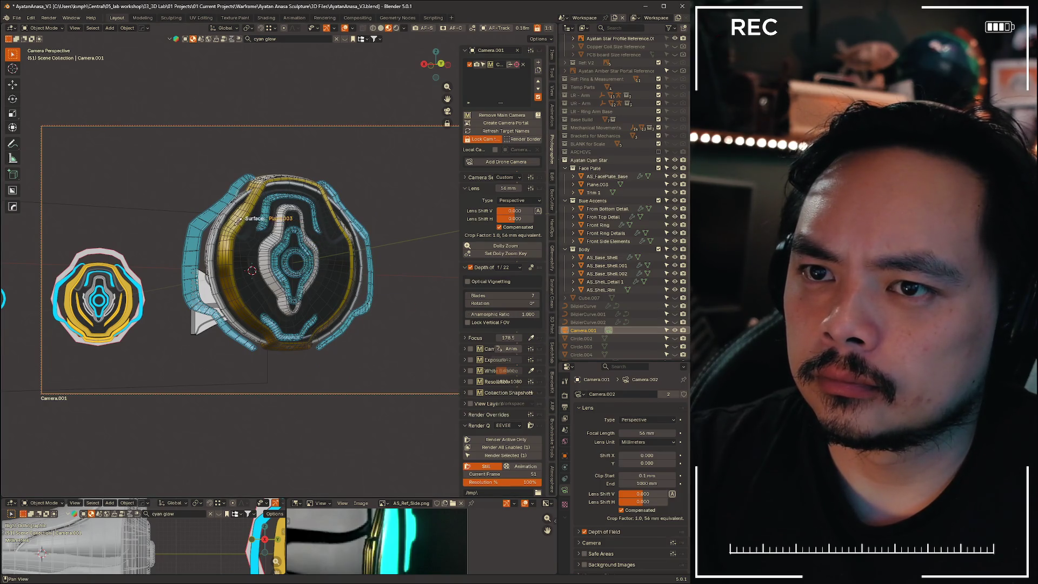
left_click(285, 263)
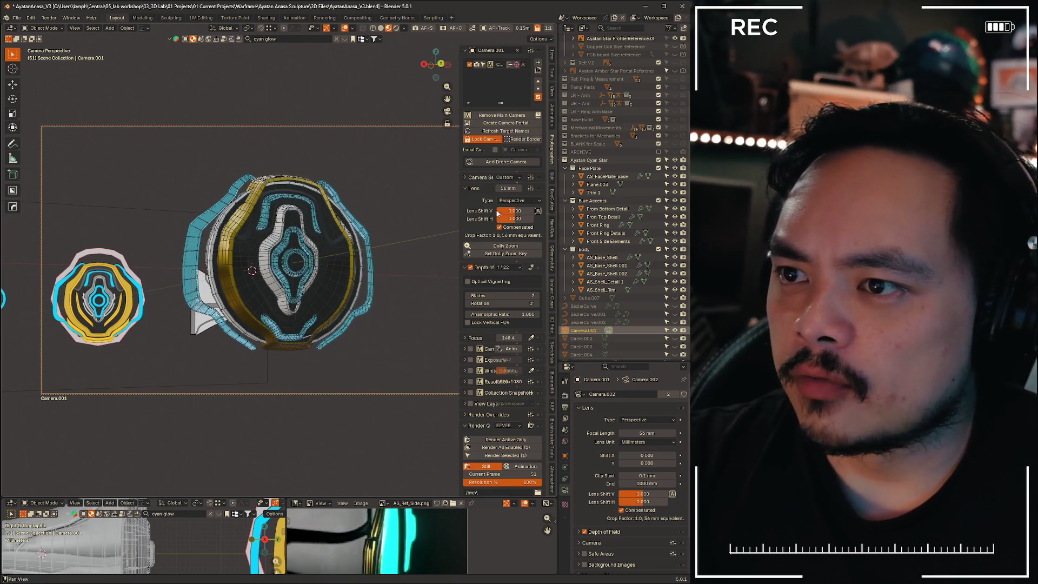
Try aperture presets and settle on f/3.5, then toggle the focus plane display
left_click(504, 267)
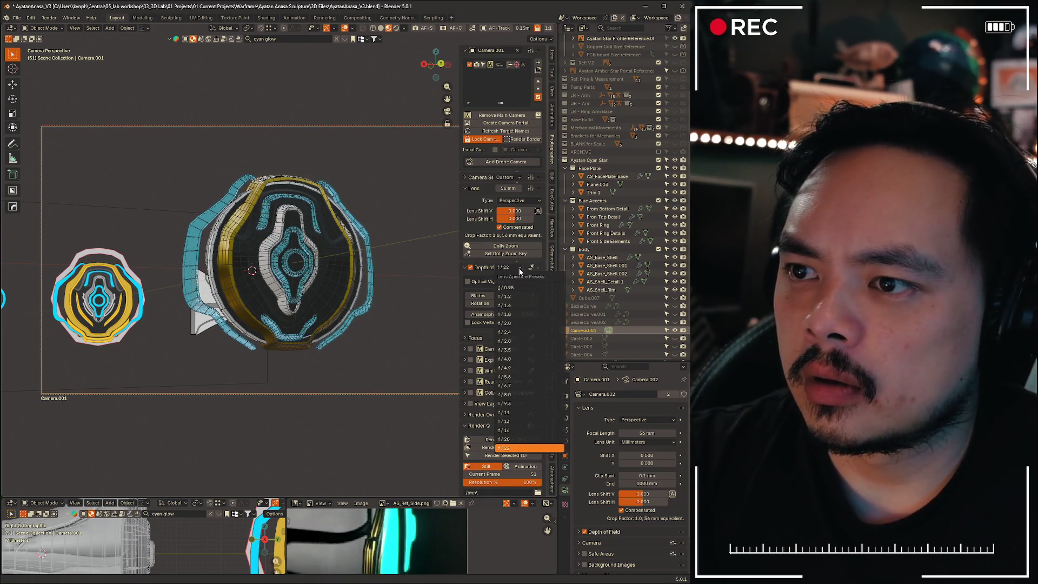
left_click(520, 413)
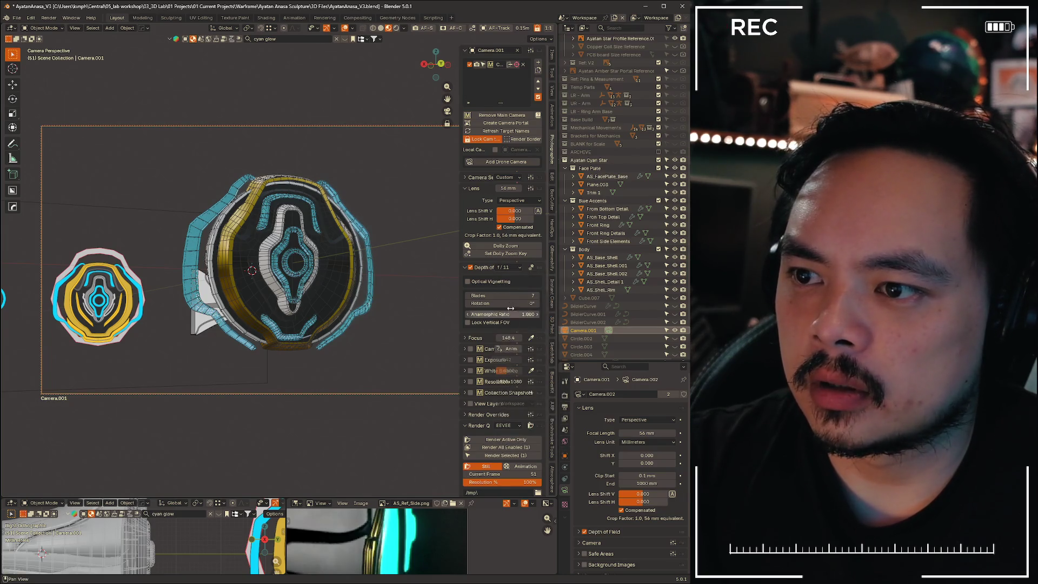
left_click(504, 267)
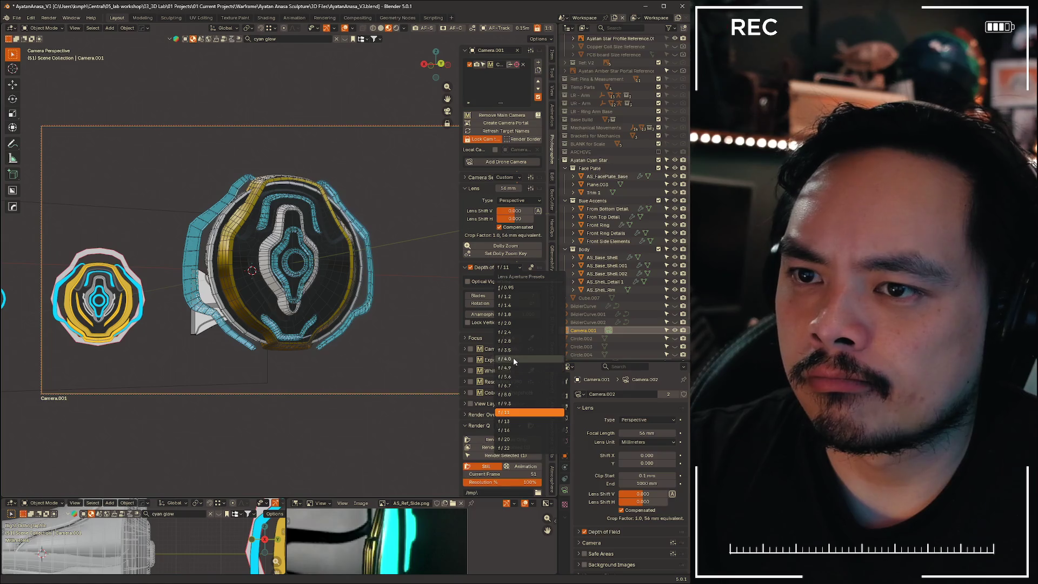
left_click(514, 360)
left_click(516, 267)
left_click(514, 331)
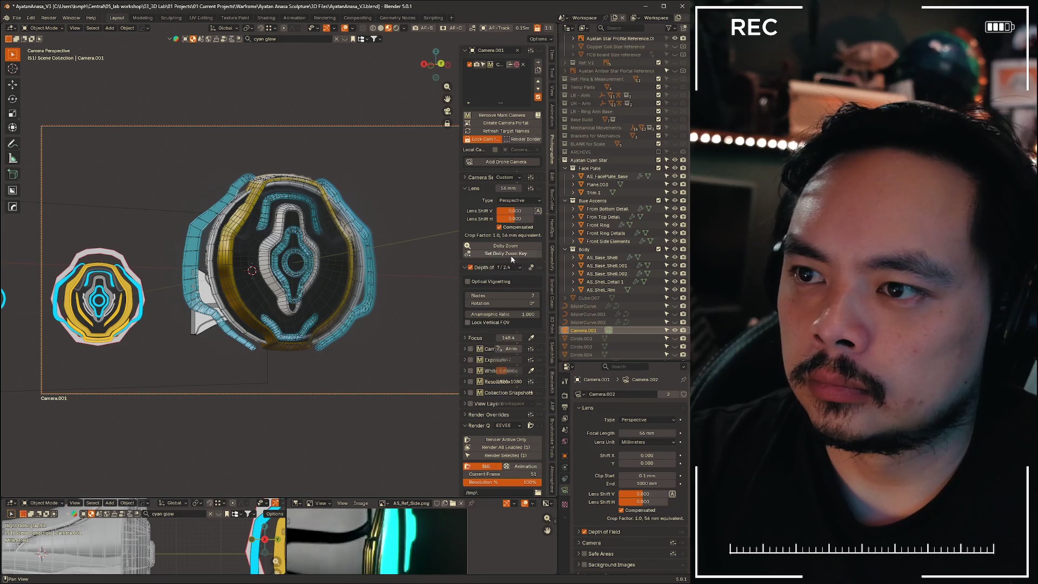
left_click(516, 268)
left_click(513, 349)
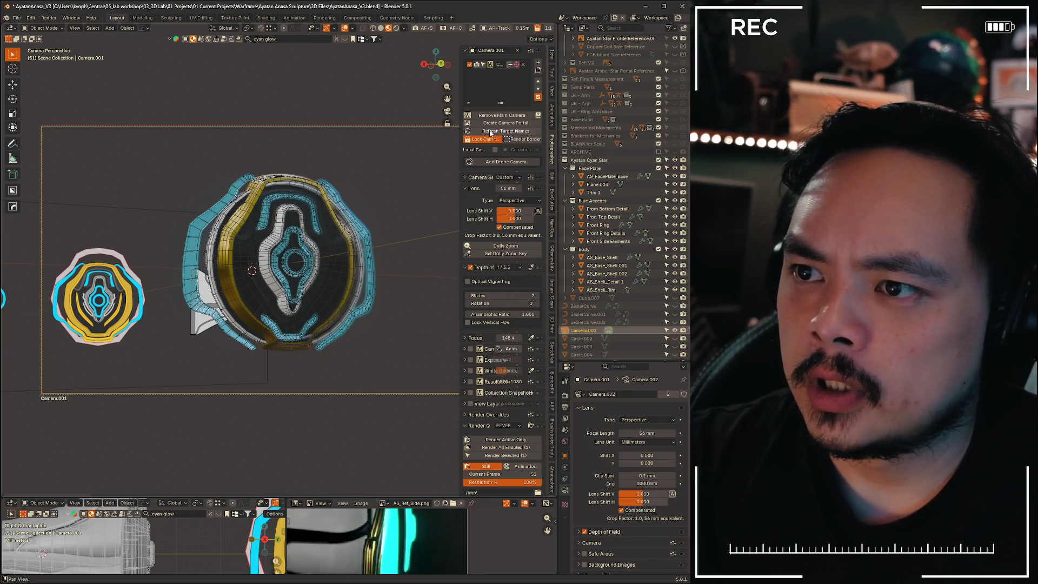
left_click(508, 67)
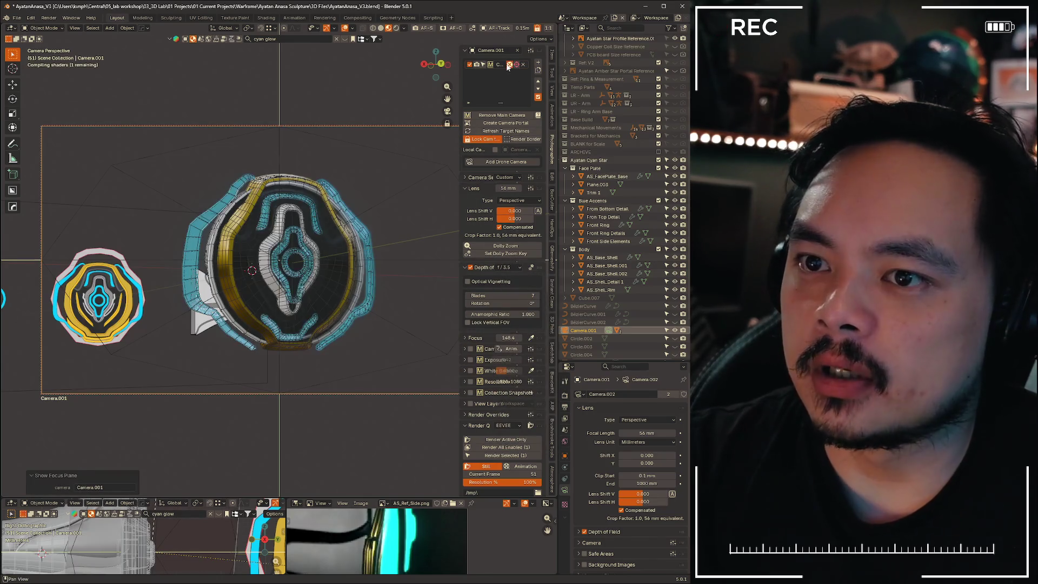